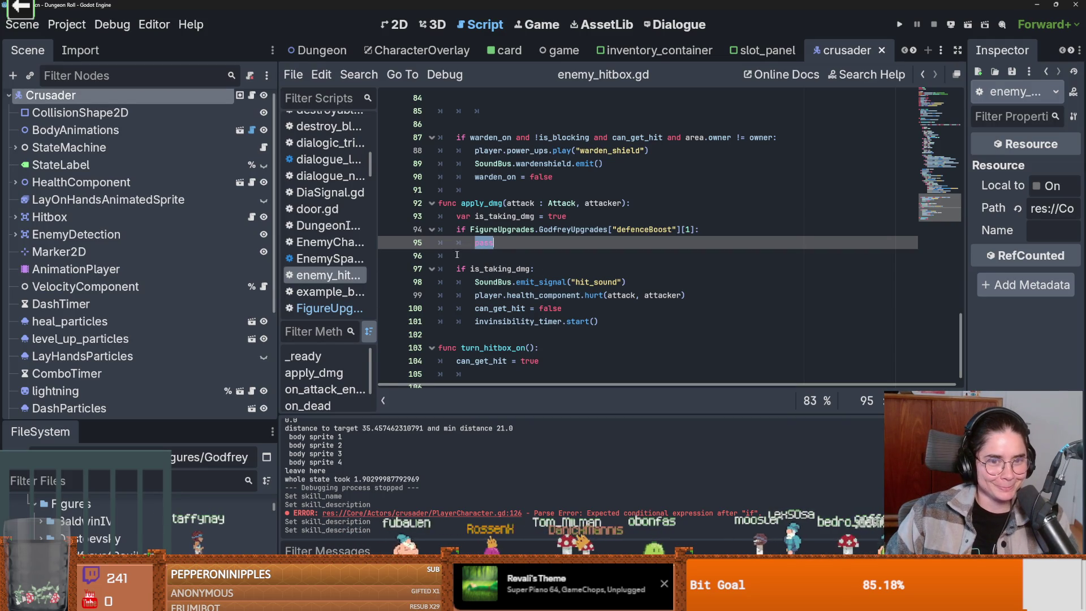
Delete the surplus blank lines after line 83 in enemy_hitbox.gd.
{"action": "scroll", "coordinate": [226, 337], "scroll_direction": "down", "scroll_amount": 3}
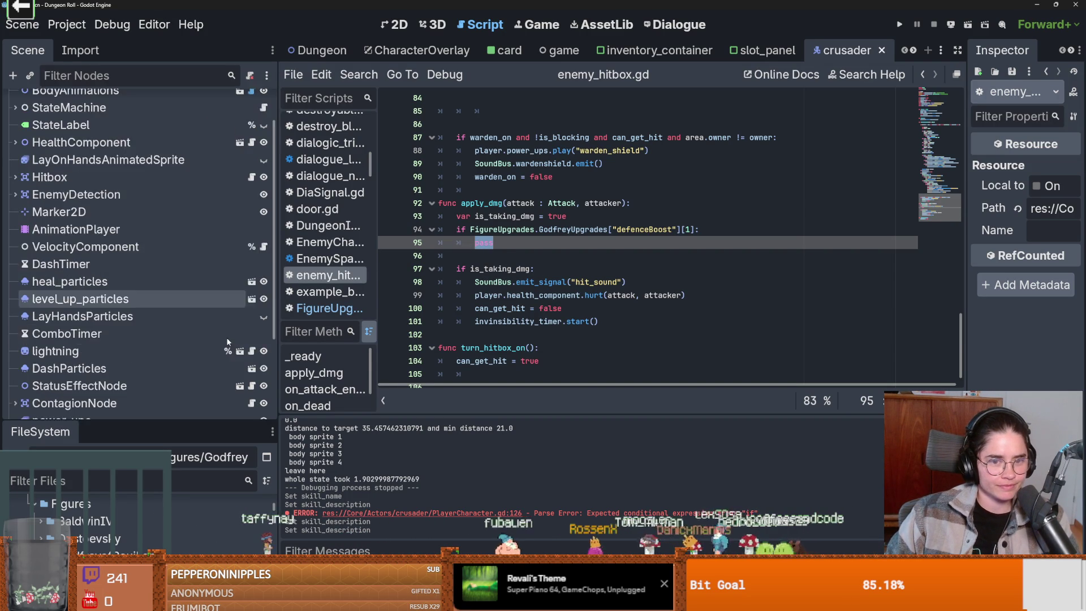
{"action": "scroll", "coordinate": [491, 323], "scroll_direction": "up", "scroll_amount": 5}
{"action": "scroll", "coordinate": [161, 320], "scroll_direction": "down", "scroll_amount": 2}
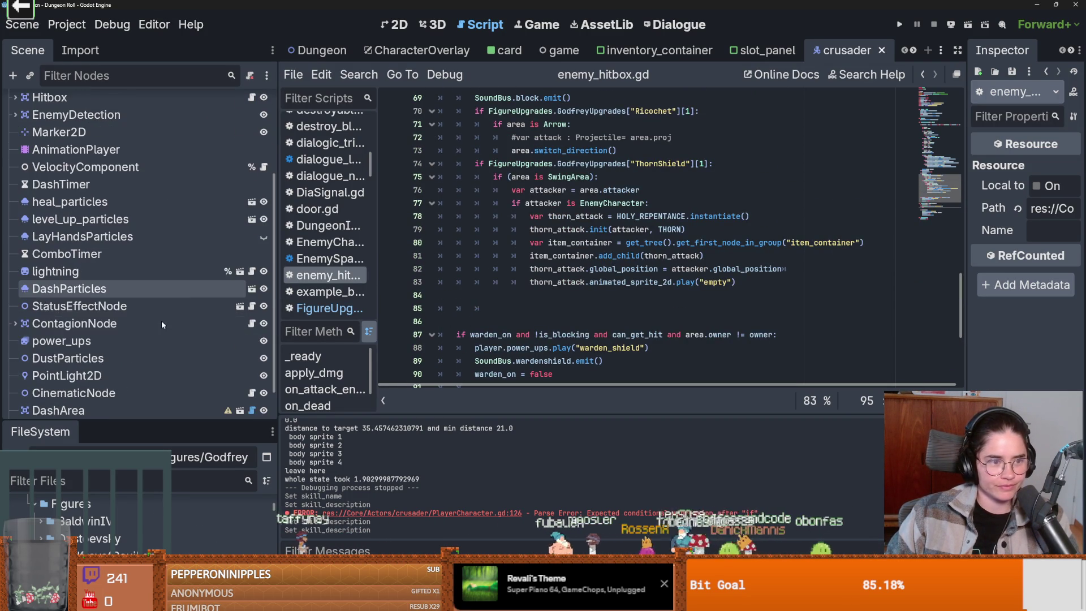
{"action": "scroll", "coordinate": [217, 316], "scroll_direction": "down", "scroll_amount": 2}
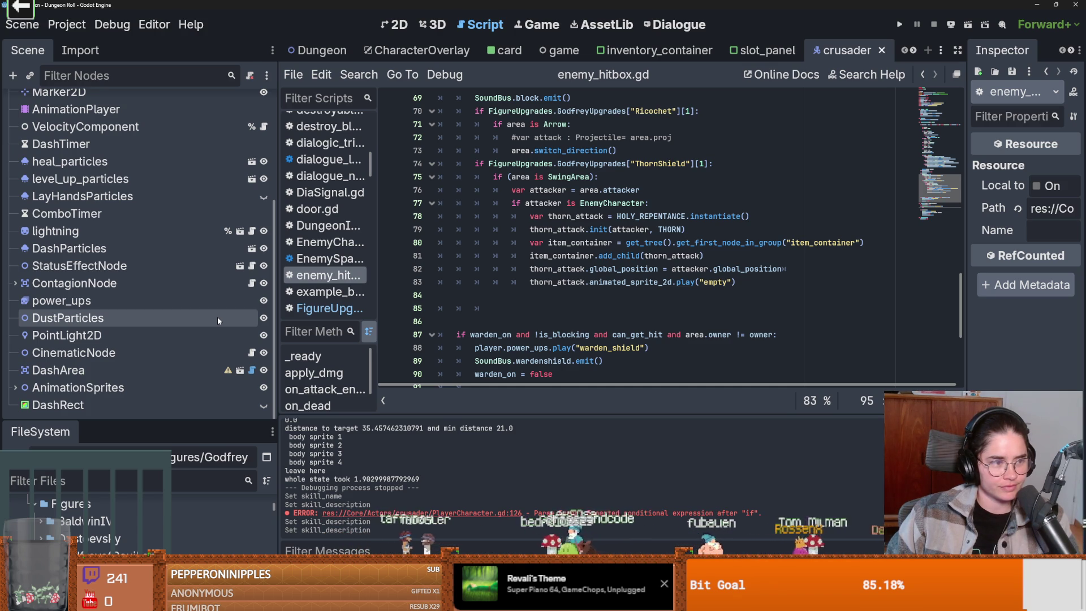
{"action": "left_click", "coordinate": [628, 291]}
{"action": "key", "text": "ctrl+s"}
{"action": "left_click", "coordinate": [491, 320]}
{"action": "key", "text": "BackSpace"}
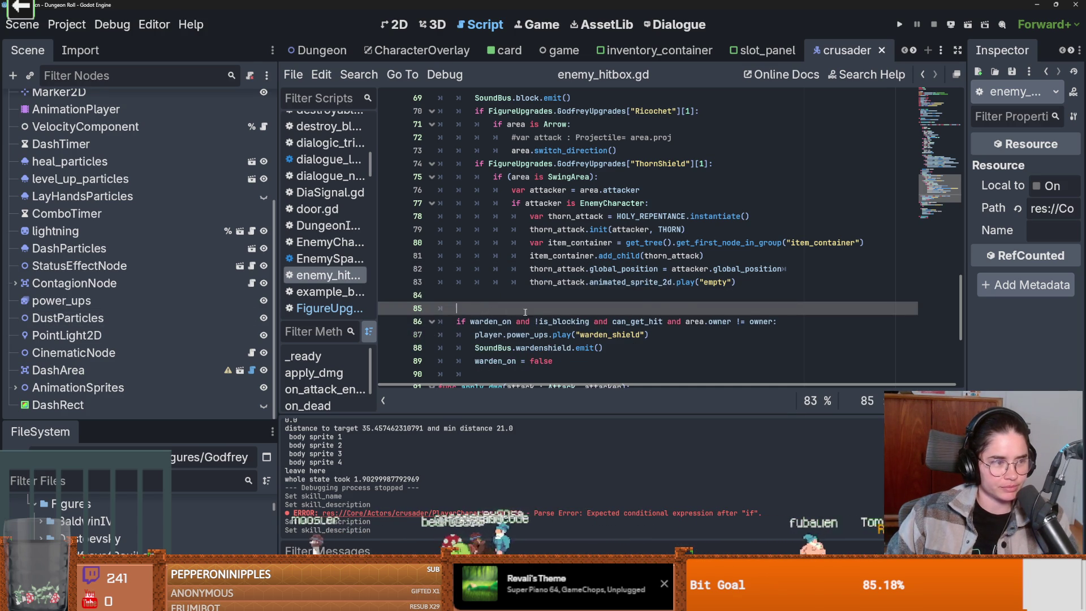
{"action": "key", "text": "BackSpace"}
{"action": "key", "text": "BackSpace"}
{"action": "key", "text": "BackSpace"}
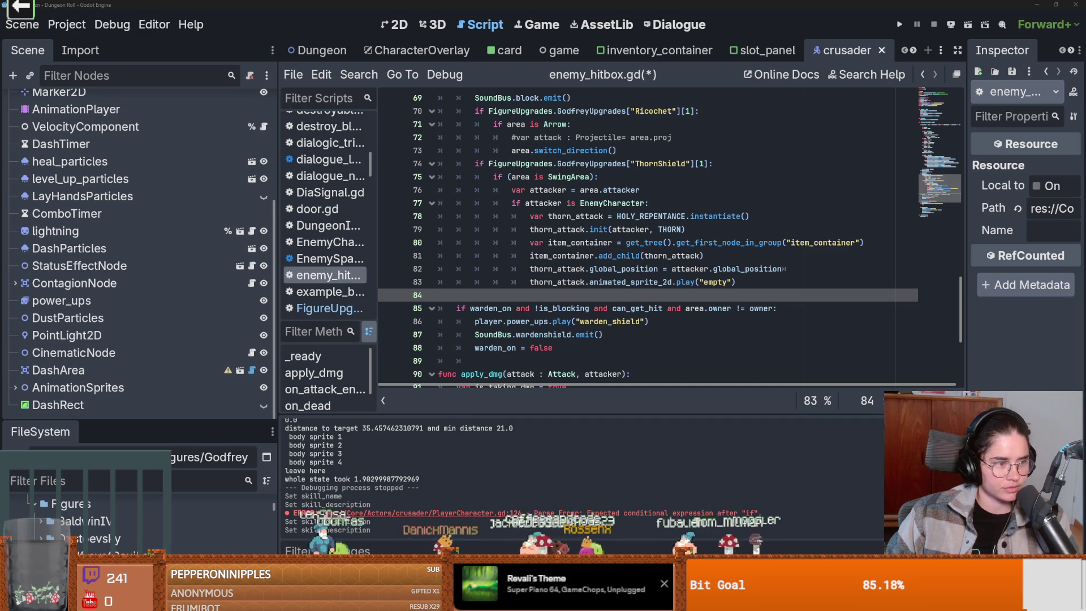
Save enemy_hitbox.gd, then select thorn_attack to see all its uses.
{"action": "left_click", "coordinate": [593, 309]}
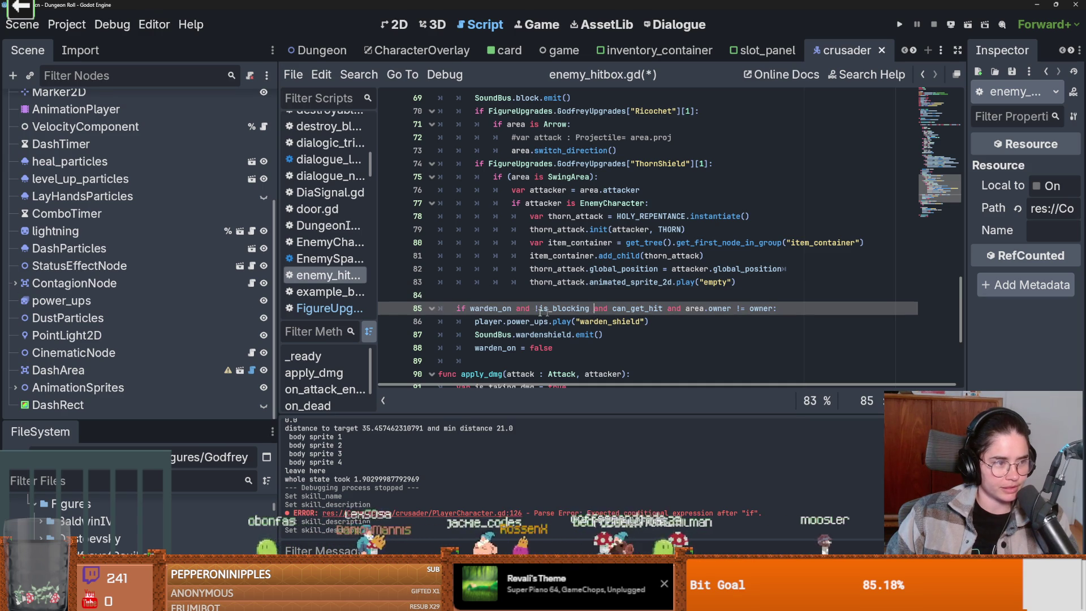
{"action": "left_click", "coordinate": [604, 300]}
{"action": "key", "text": "ctrl+s"}
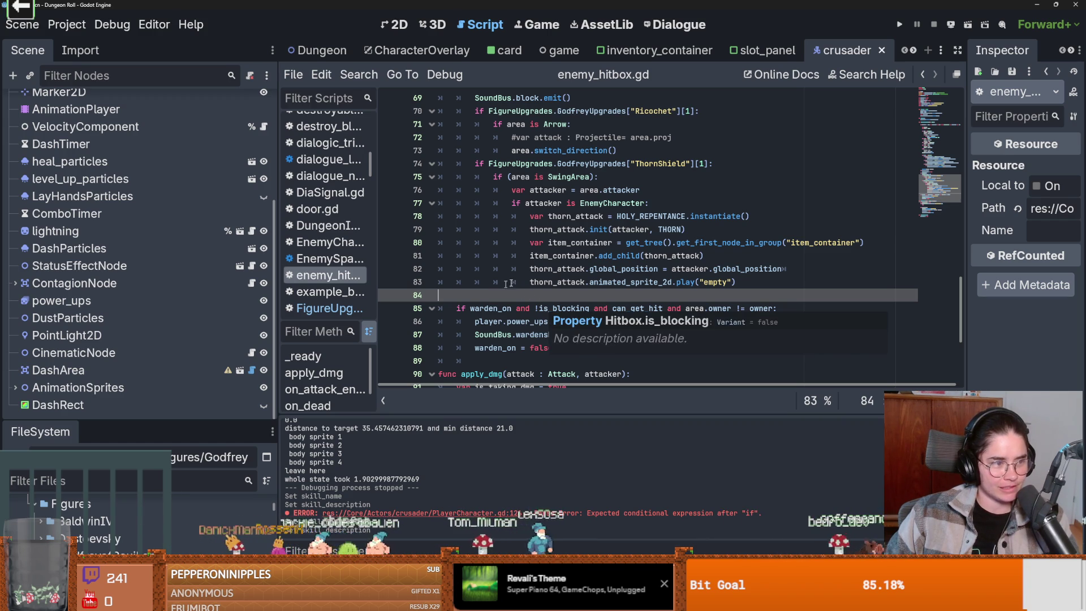
{"action": "key", "text": "ctrl+s"}
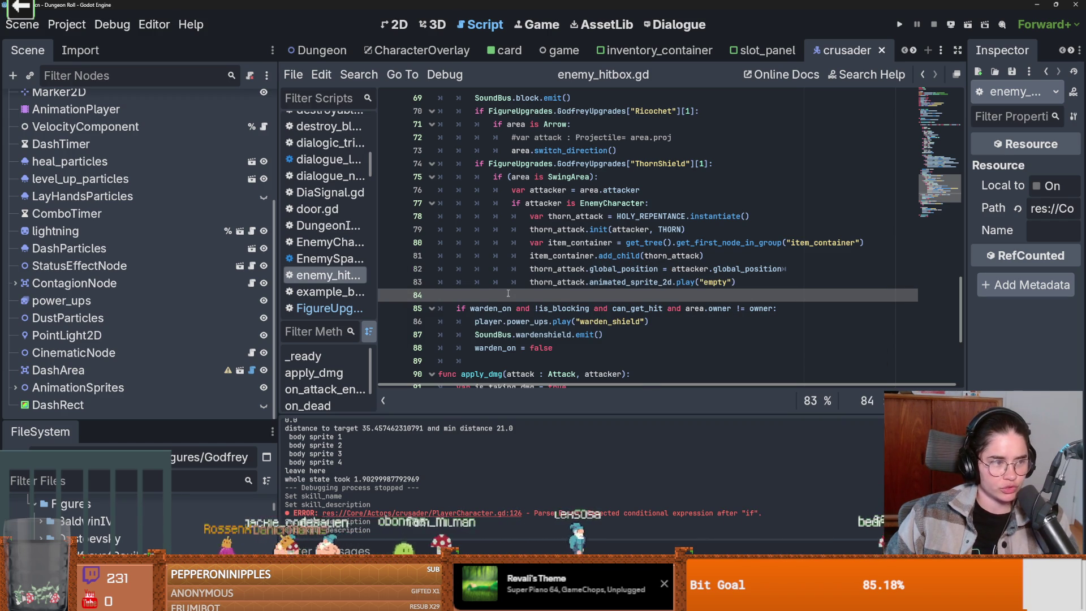
{"action": "double_click", "coordinate": [551, 282]}
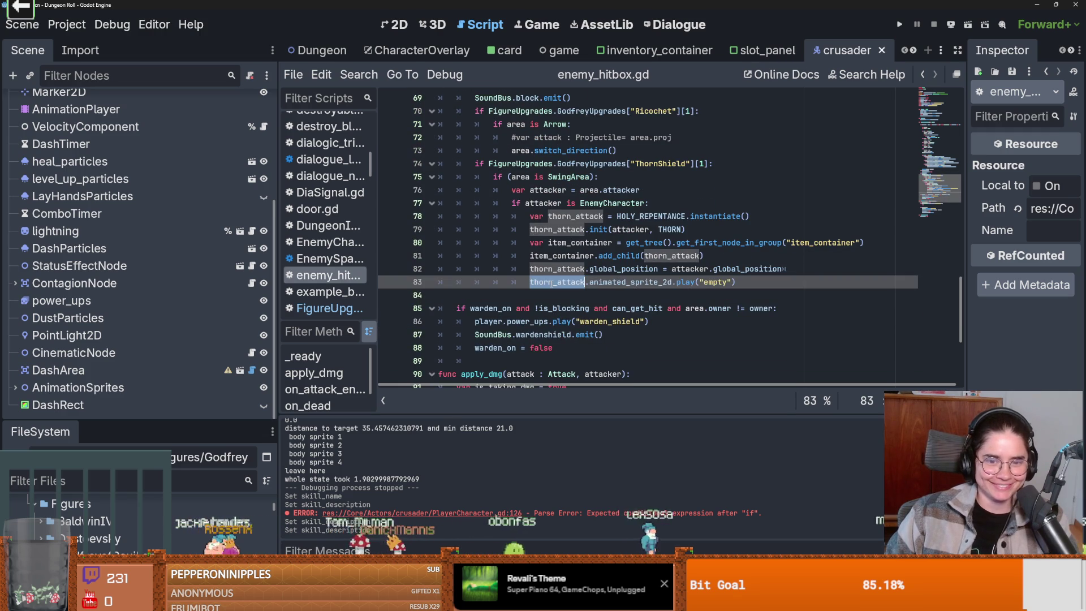
Expand the StateMachine node and open the take_damage state's script.
{"action": "scroll", "coordinate": [553, 282], "scroll_direction": "up", "scroll_amount": 7}
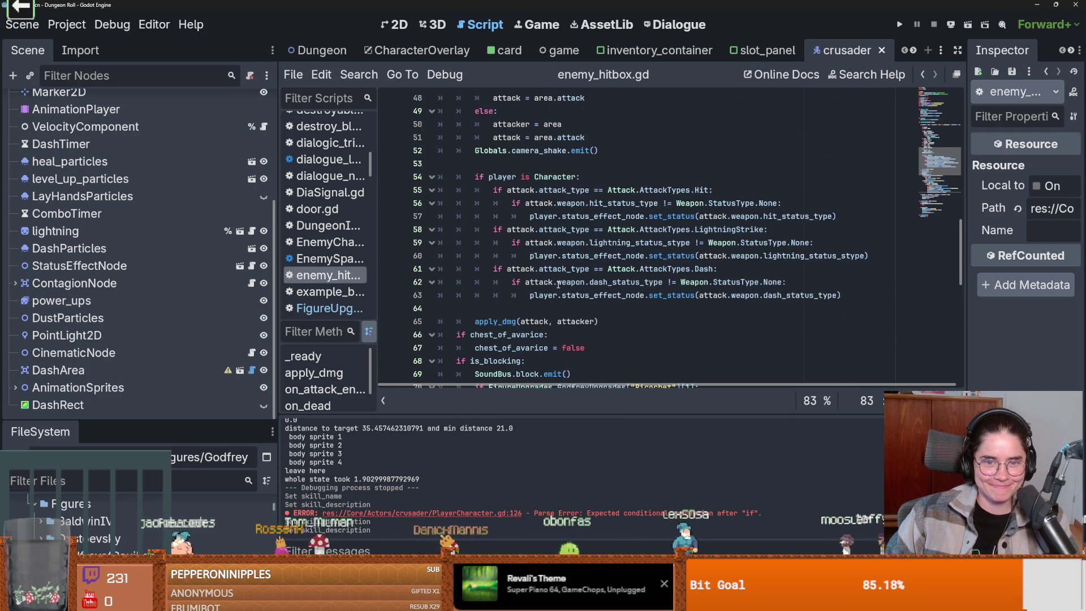
{"action": "scroll", "coordinate": [558, 284], "scroll_direction": "down", "scroll_amount": 4}
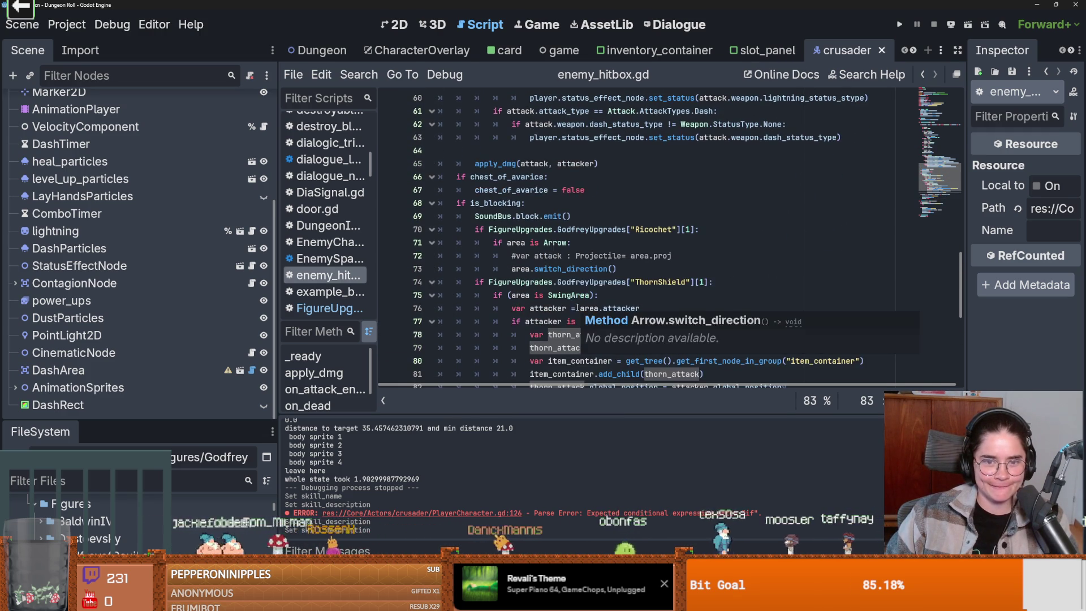
{"action": "scroll", "coordinate": [499, 316], "scroll_direction": "up", "scroll_amount": 5}
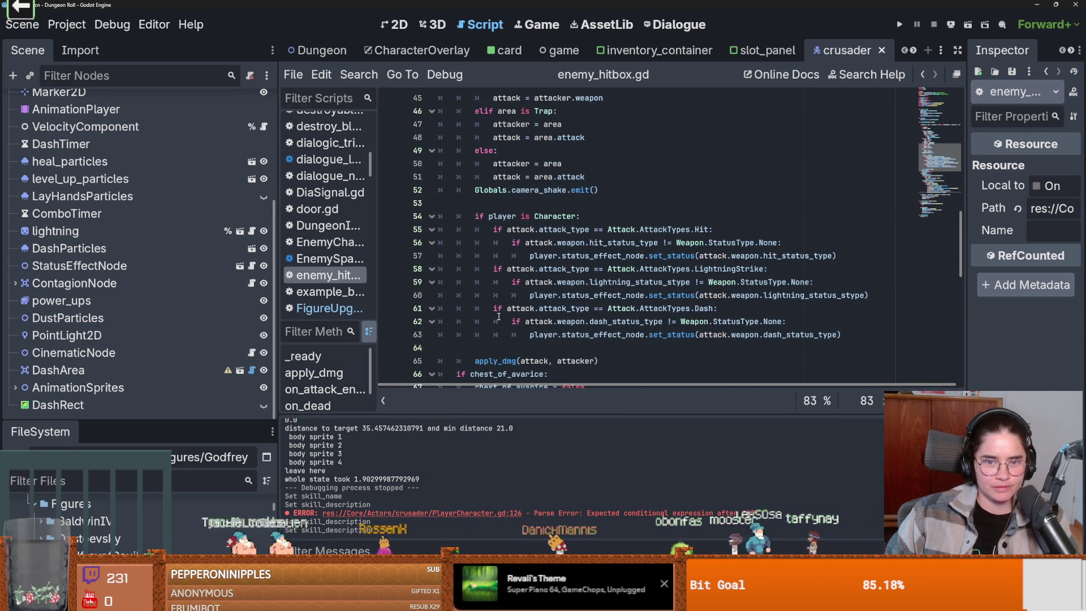
{"action": "scroll", "coordinate": [502, 316], "scroll_direction": "up", "scroll_amount": 7}
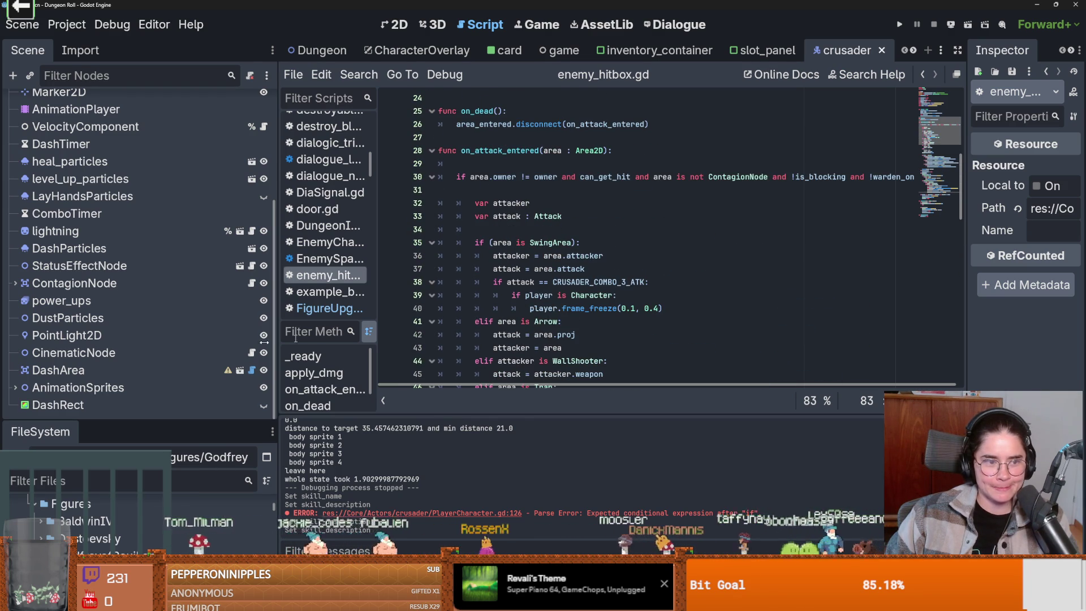
{"action": "scroll", "coordinate": [124, 249], "scroll_direction": "up", "scroll_amount": 5}
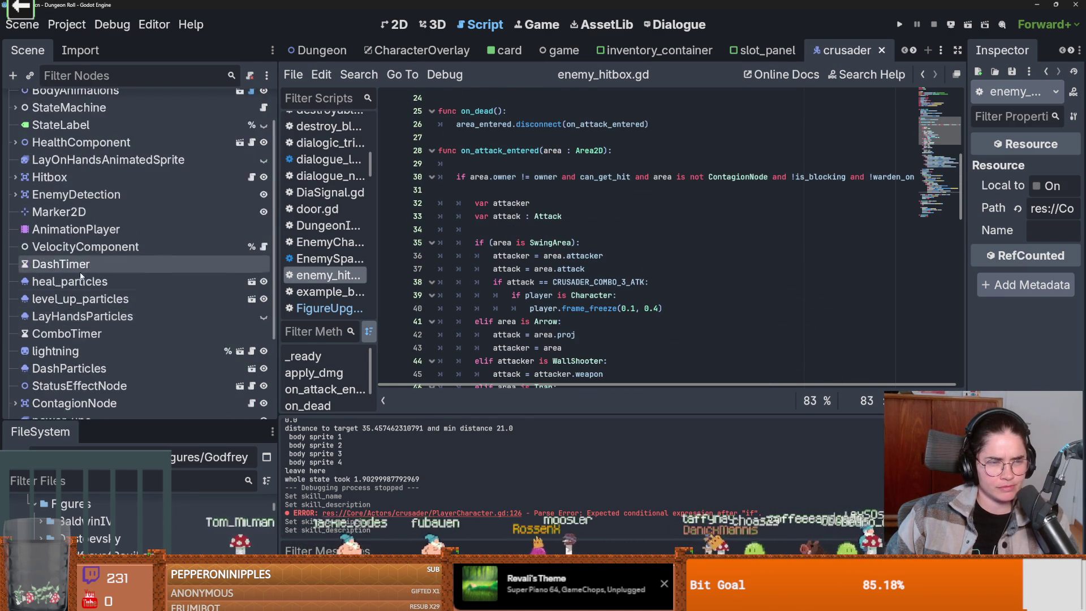
{"action": "left_click", "coordinate": [16, 154]}
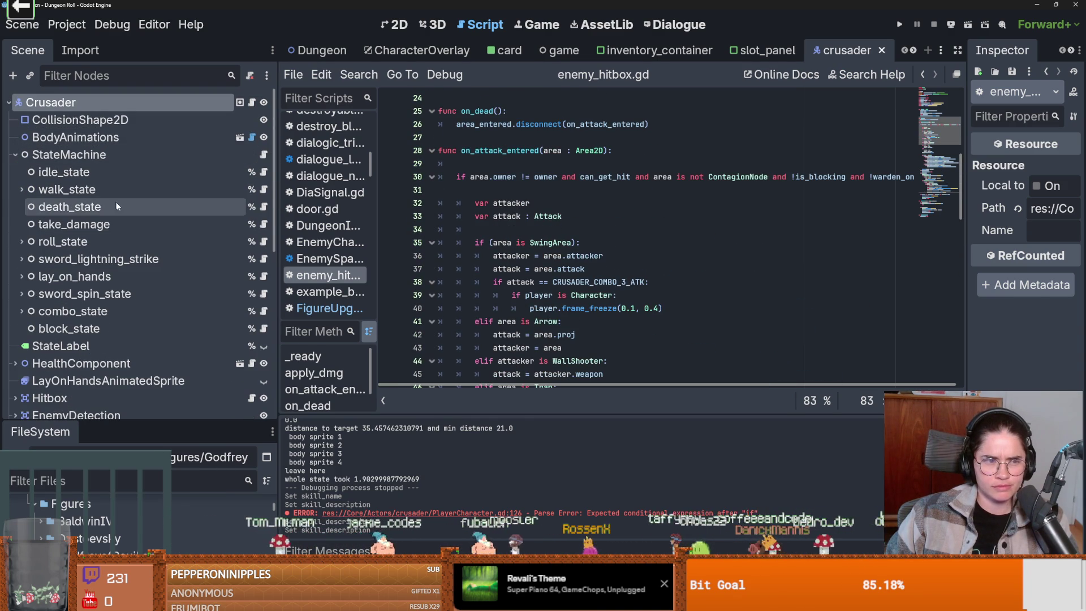
{"action": "left_click", "coordinate": [264, 224]}
Open swing_area.gd from the script list.
{"action": "scroll", "coordinate": [506, 231], "scroll_direction": "down", "scroll_amount": 7}
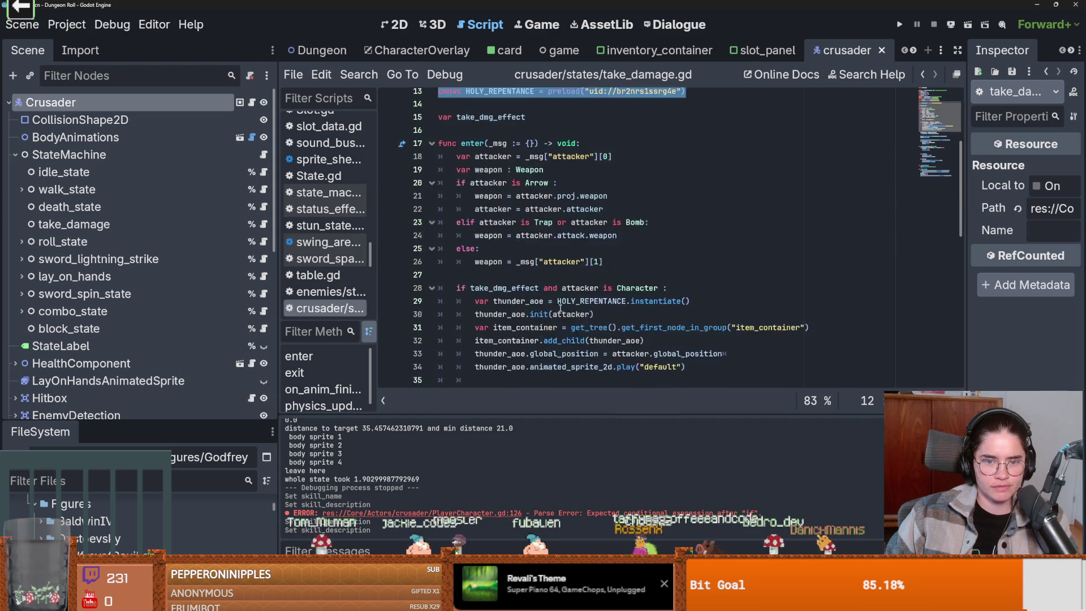
{"action": "scroll", "coordinate": [543, 261], "scroll_direction": "down", "scroll_amount": 7}
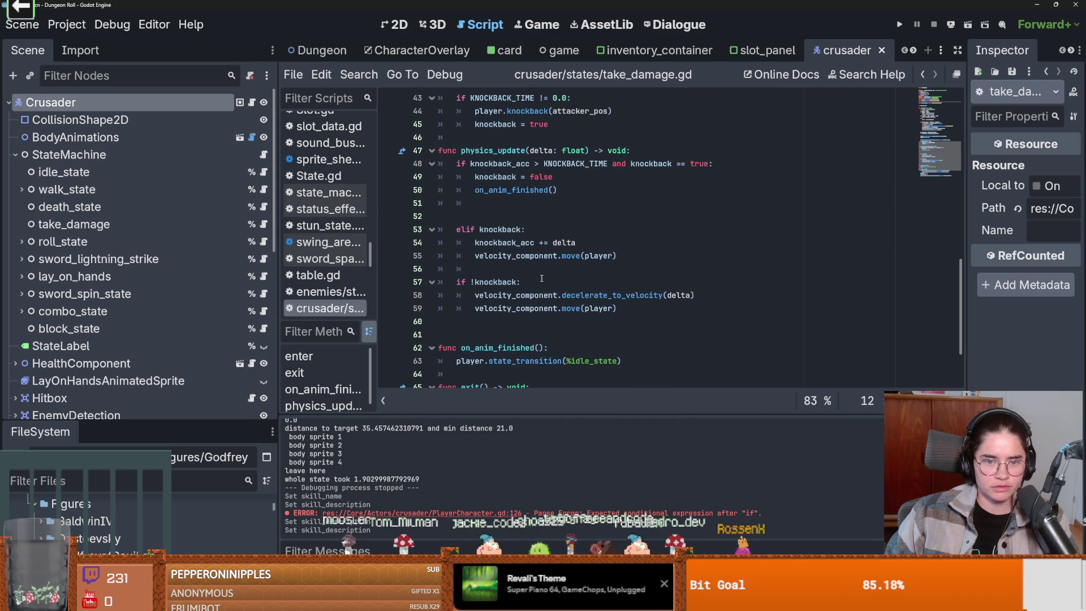
{"action": "scroll", "coordinate": [192, 313], "scroll_direction": "down", "scroll_amount": 8}
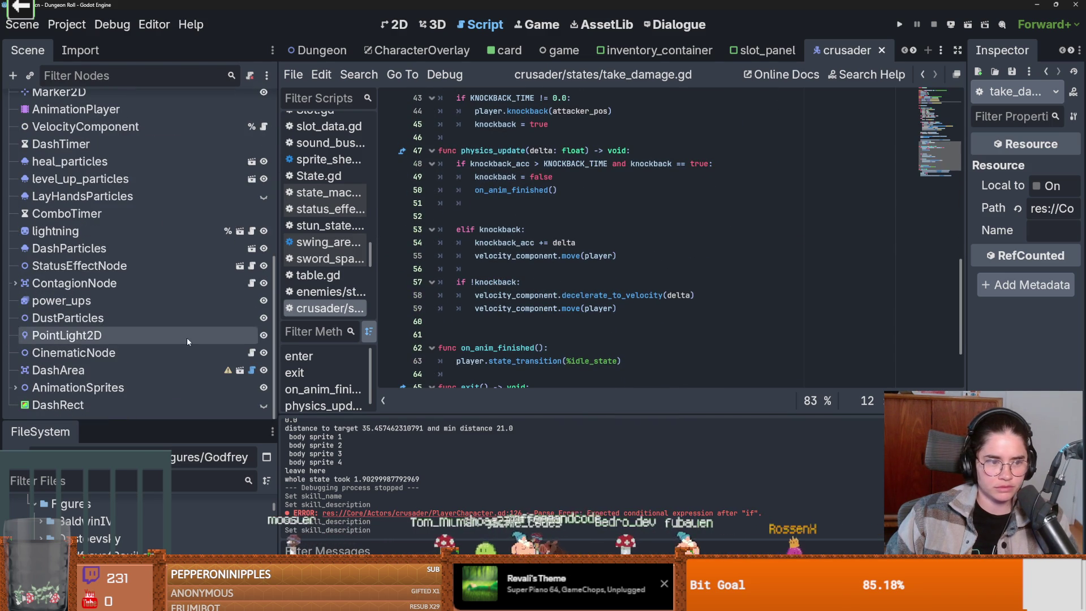
{"action": "left_click", "coordinate": [252, 370]}
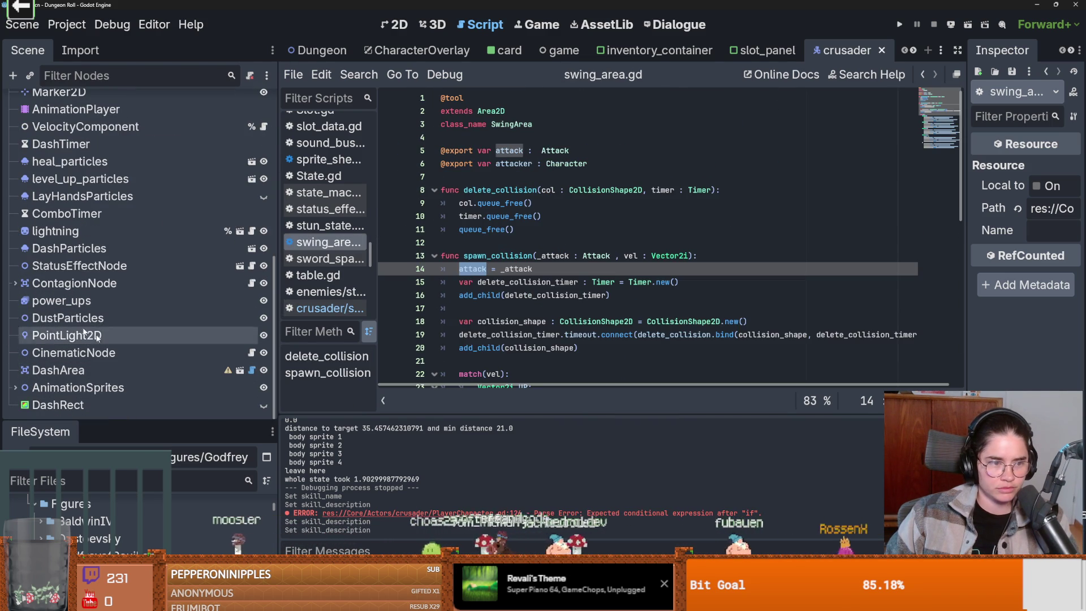
Open status_effect_node.gd and copy the holy_hit stun lines 38–42.
{"action": "left_click", "coordinate": [240, 265]}
{"action": "scroll", "coordinate": [559, 323], "scroll_direction": "down", "scroll_amount": 5}
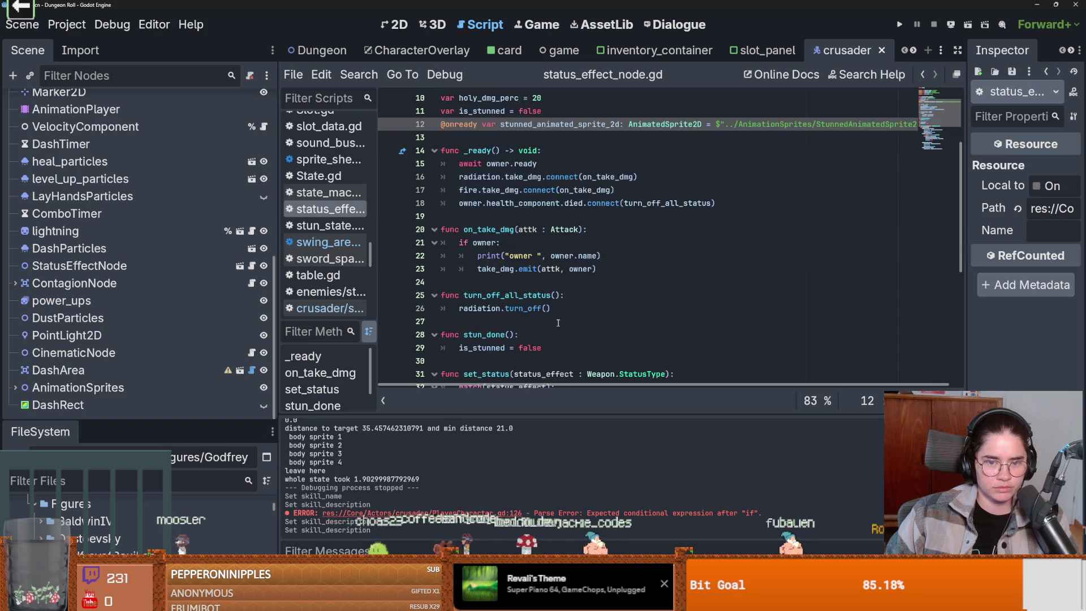
{"action": "scroll", "coordinate": [559, 323], "scroll_direction": "down", "scroll_amount": 3}
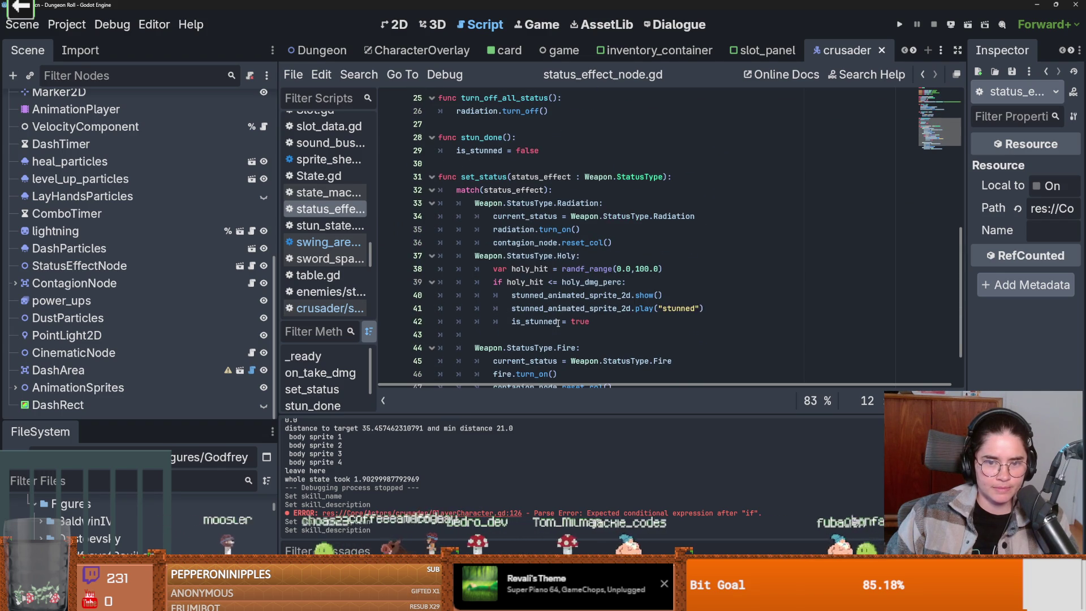
{"action": "double_click", "coordinate": [532, 271]}
{"action": "left_click_drag", "start_coordinate": [589, 321], "coordinate": [486, 273]}
{"action": "key", "text": "ctrl+c"}
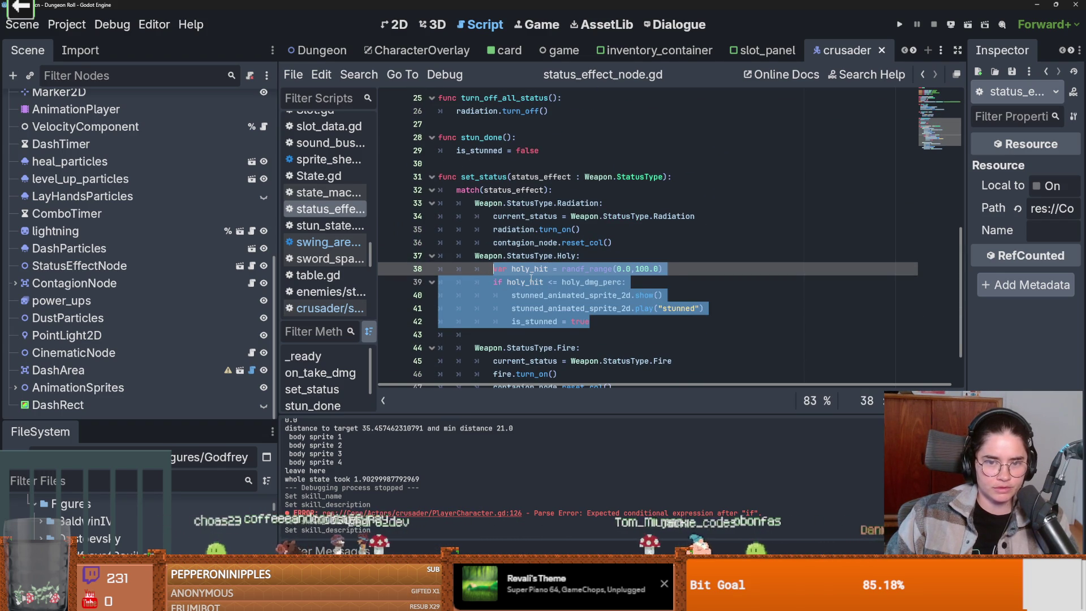
{"action": "left_click", "coordinate": [530, 275]}
Collapse the StateMachine node and reopen the Hitbox's enemy_hitbox.gd script.
{"action": "scroll", "coordinate": [202, 300], "scroll_direction": "up", "scroll_amount": 3}
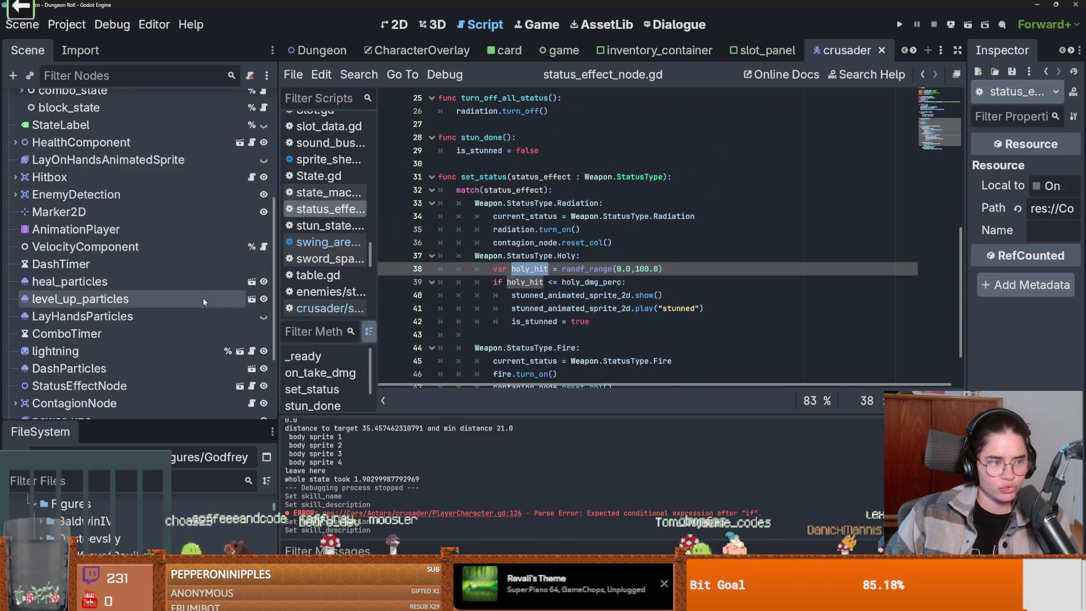
{"action": "scroll", "coordinate": [203, 297], "scroll_direction": "up", "scroll_amount": 5}
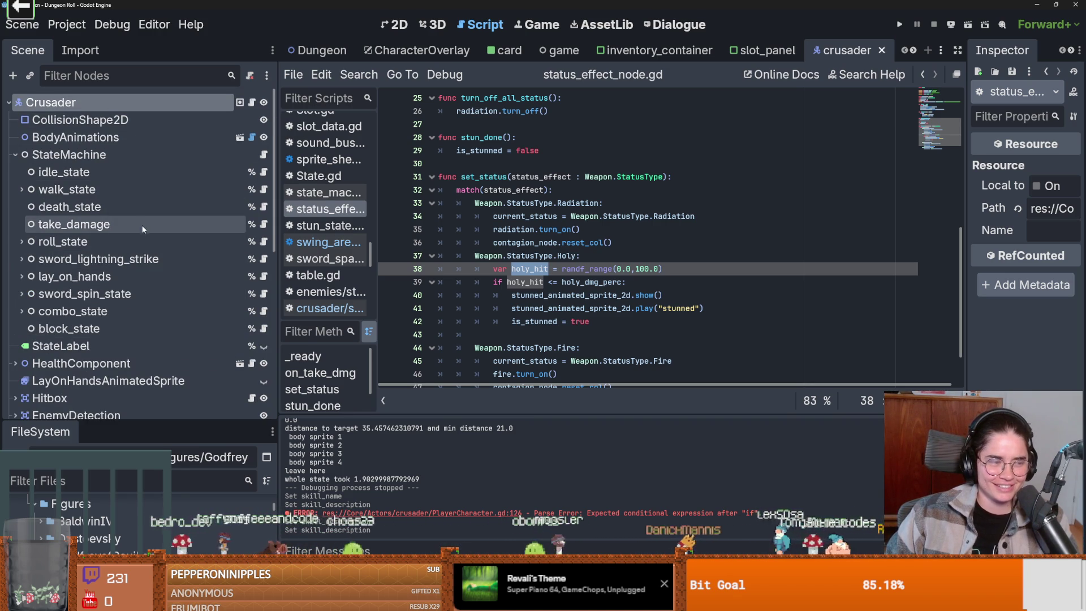
{"action": "left_click", "coordinate": [16, 154]}
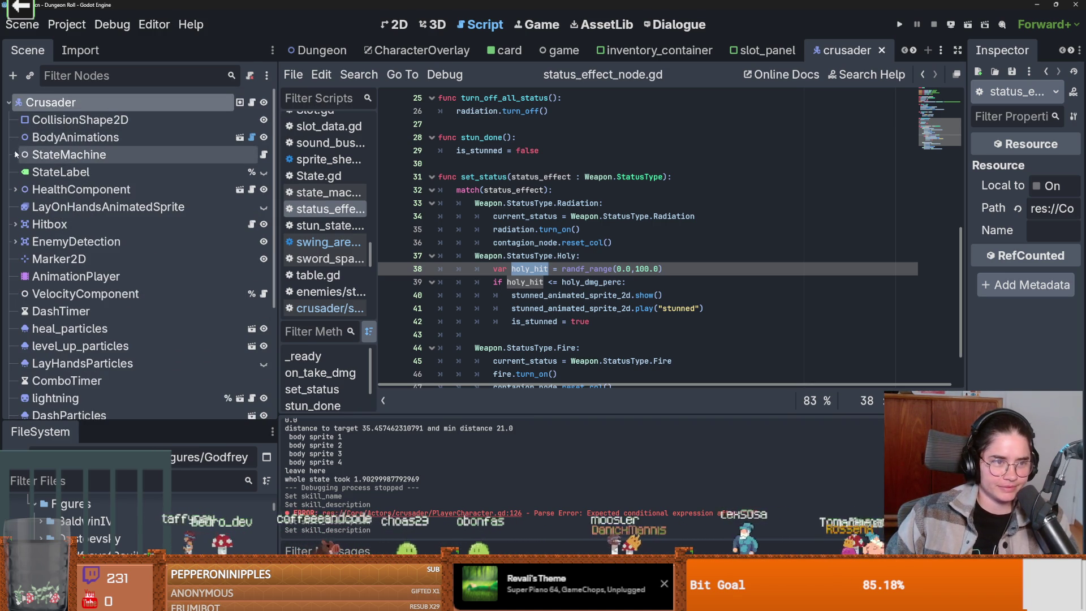
{"action": "scroll", "coordinate": [202, 357], "scroll_direction": "down", "scroll_amount": 3}
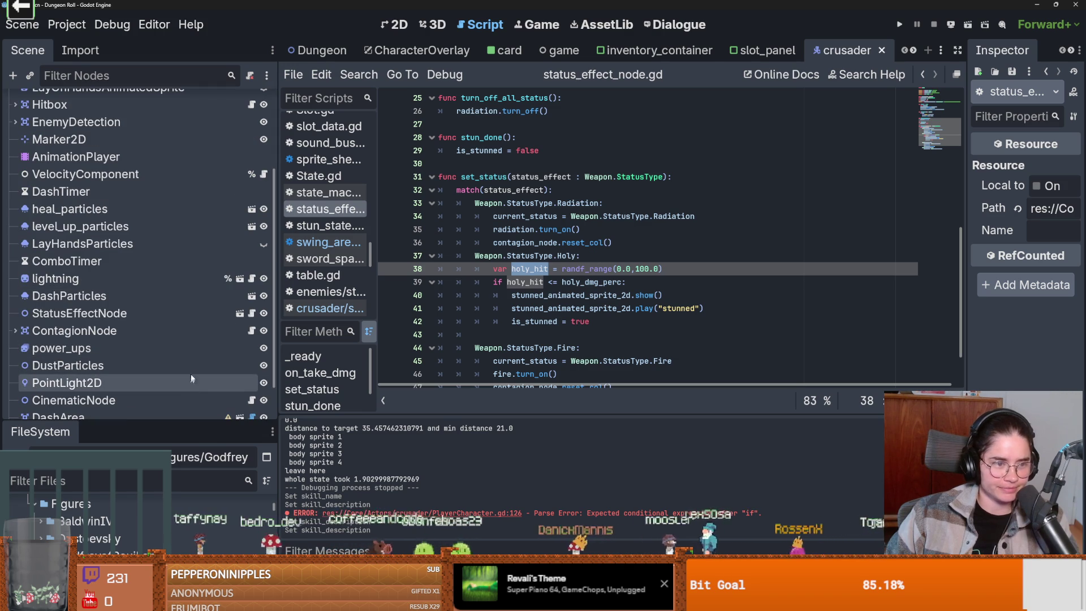
{"action": "scroll", "coordinate": [207, 356], "scroll_direction": "down", "scroll_amount": 1}
{"action": "scroll", "coordinate": [209, 354], "scroll_direction": "up", "scroll_amount": 3}
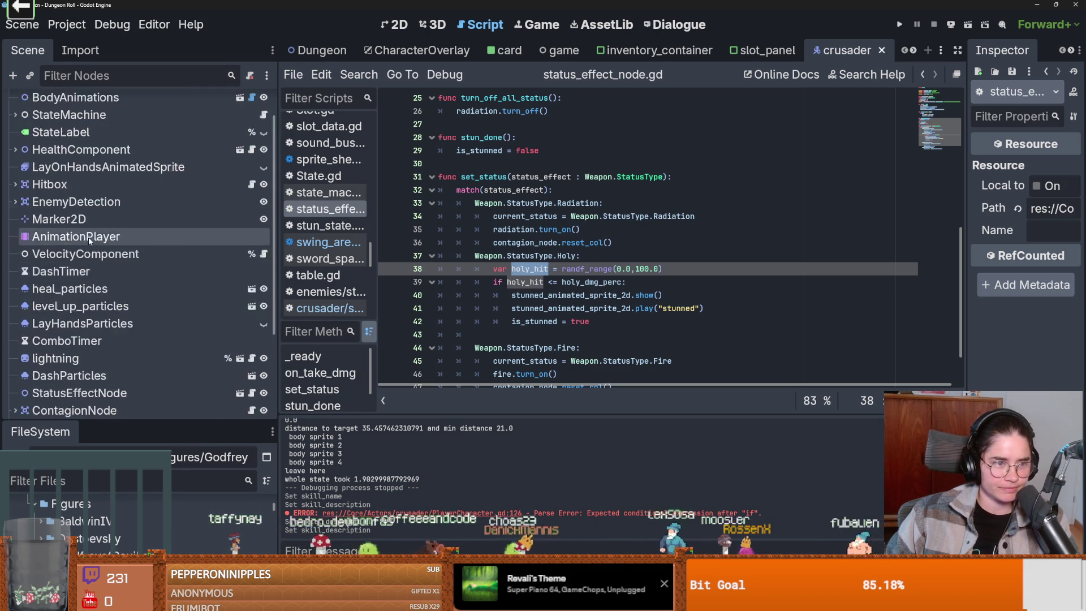
{"action": "scroll", "coordinate": [87, 240], "scroll_direction": "up", "scroll_amount": 1}
{"action": "left_click", "coordinate": [252, 224]}
{"action": "scroll", "coordinate": [553, 299], "scroll_direction": "down", "scroll_amount": 15}
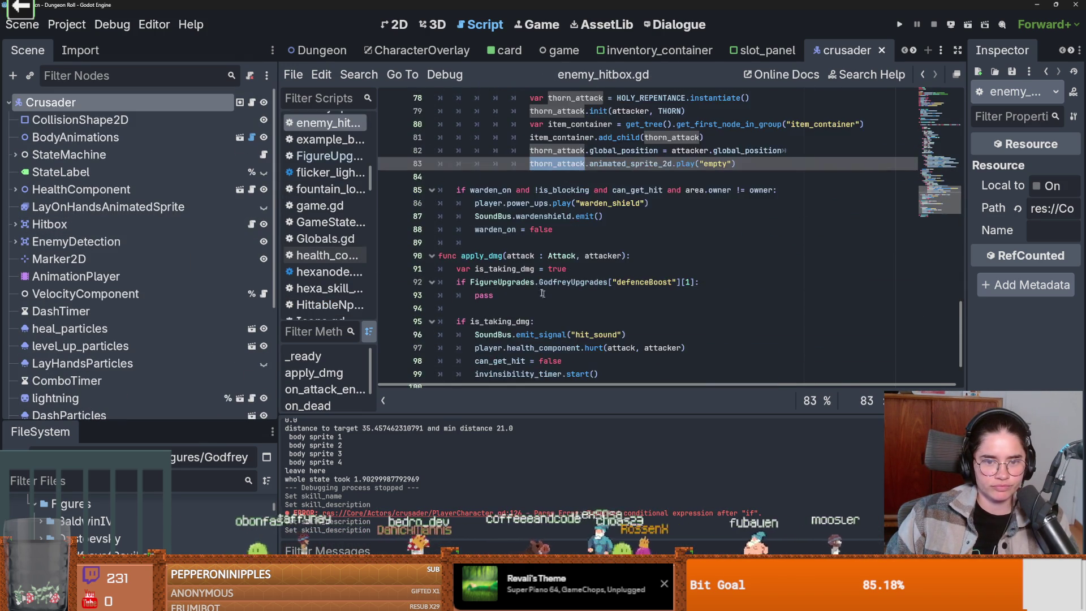
Paste the holy_hit stun check into apply_dmg and dedent it two levels.
{"action": "scroll", "coordinate": [553, 299], "scroll_direction": "down", "scroll_amount": 3}
{"action": "scroll", "coordinate": [513, 299], "scroll_direction": "up", "scroll_amount": 1}
{"action": "scroll", "coordinate": [513, 298], "scroll_direction": "up", "scroll_amount": 1}
{"action": "left_click", "coordinate": [513, 281]}
{"action": "key", "text": "Return"}
{"action": "key", "text": "ctrl+v"}
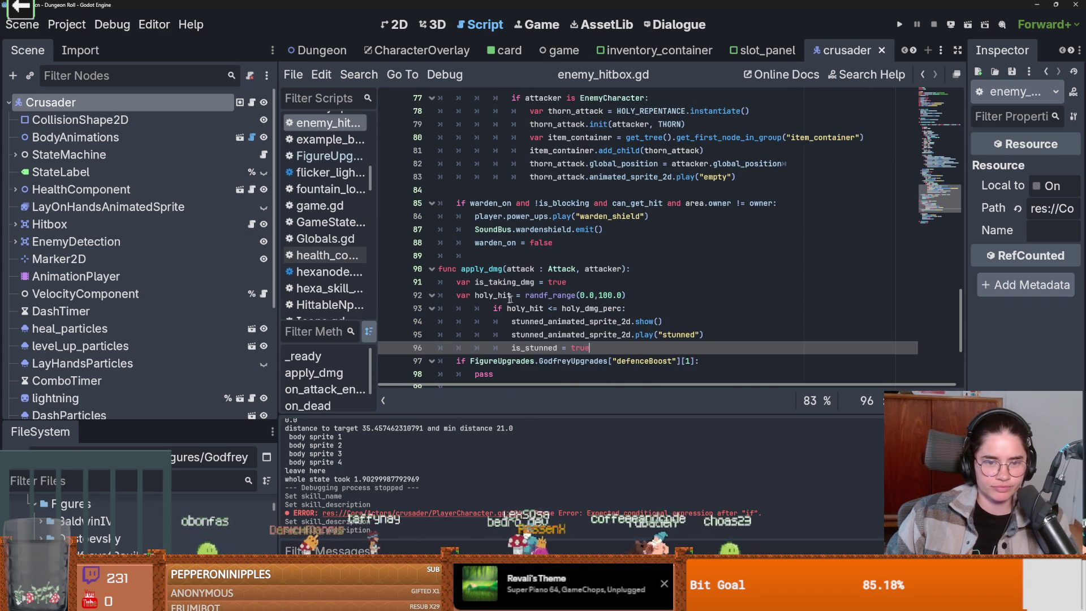
{"action": "left_click_drag", "start_coordinate": [493, 309], "coordinate": [536, 347]}
{"action": "key", "text": "shift+Tab"}
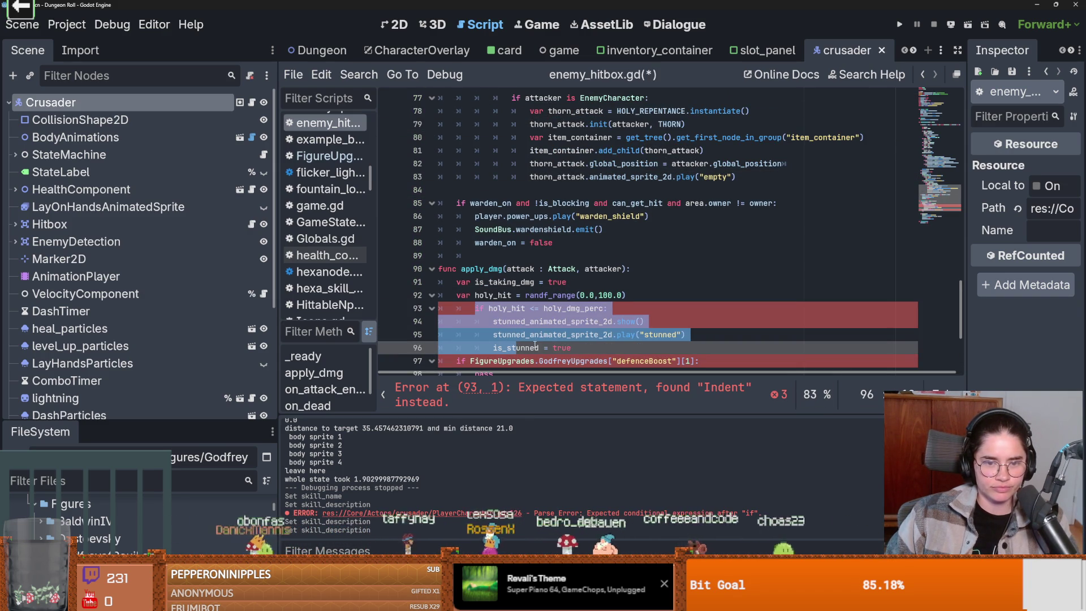
{"action": "key", "text": "shift+Tab"}
{"action": "scroll", "coordinate": [533, 334], "scroll_direction": "down", "scroll_amount": 3}
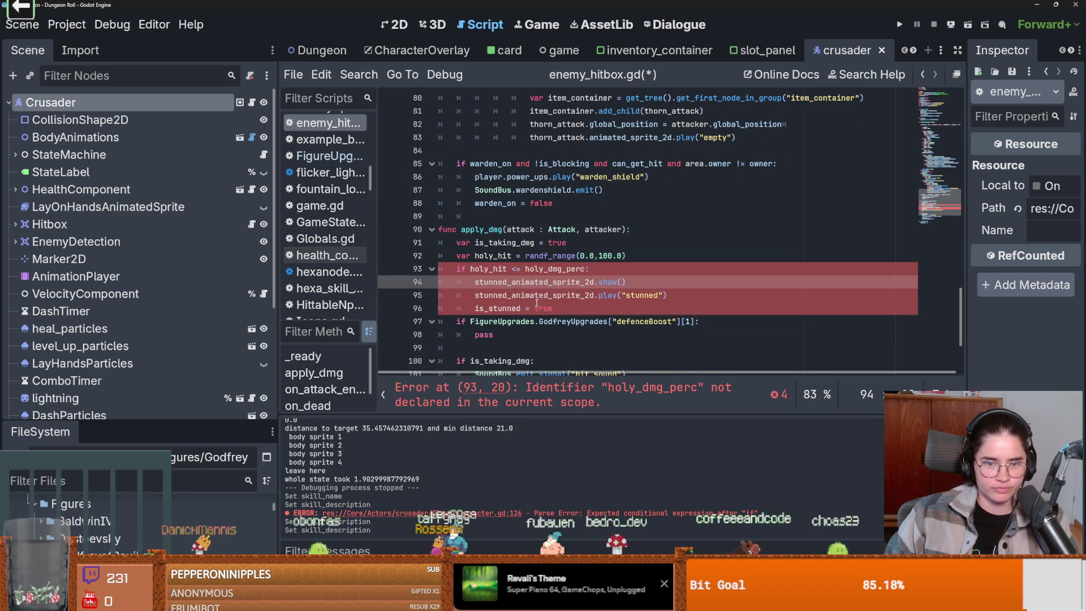
Replace pass under the defenceBoost check with the holy_hit if-block, indenting its body.
{"action": "key", "text": "Delete"}
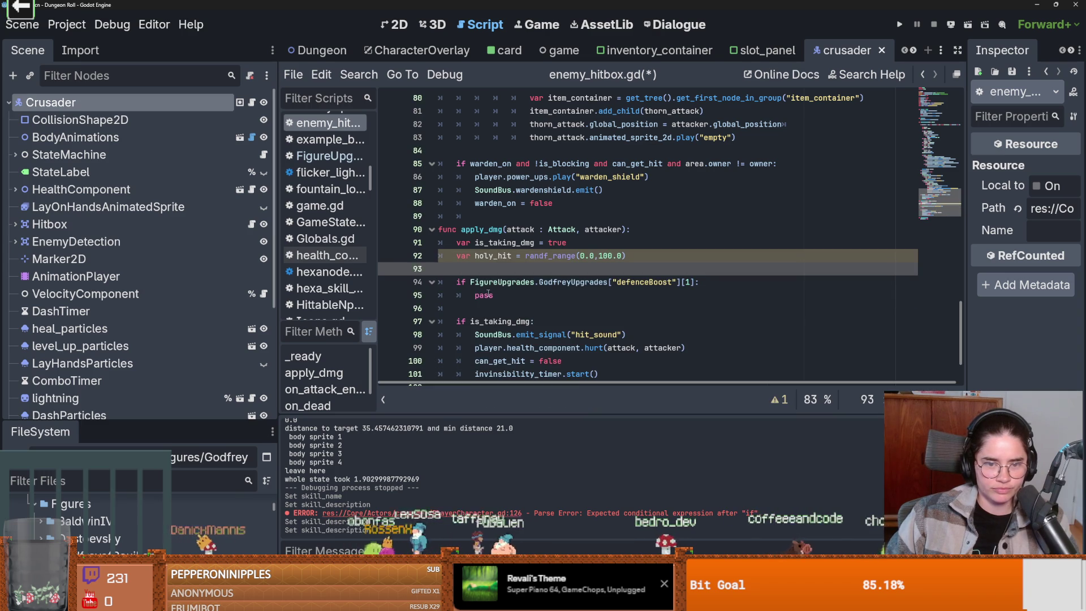
{"action": "double_click", "coordinate": [486, 295]}
{"action": "type", "text": "if holy_hit <= holy_dmg_perc: \t\tstunned_animated_sprite_2d.show() \t\tstunned_animated_sprite_2d.play(\"stunned\") \t\tis_stunned = true"}
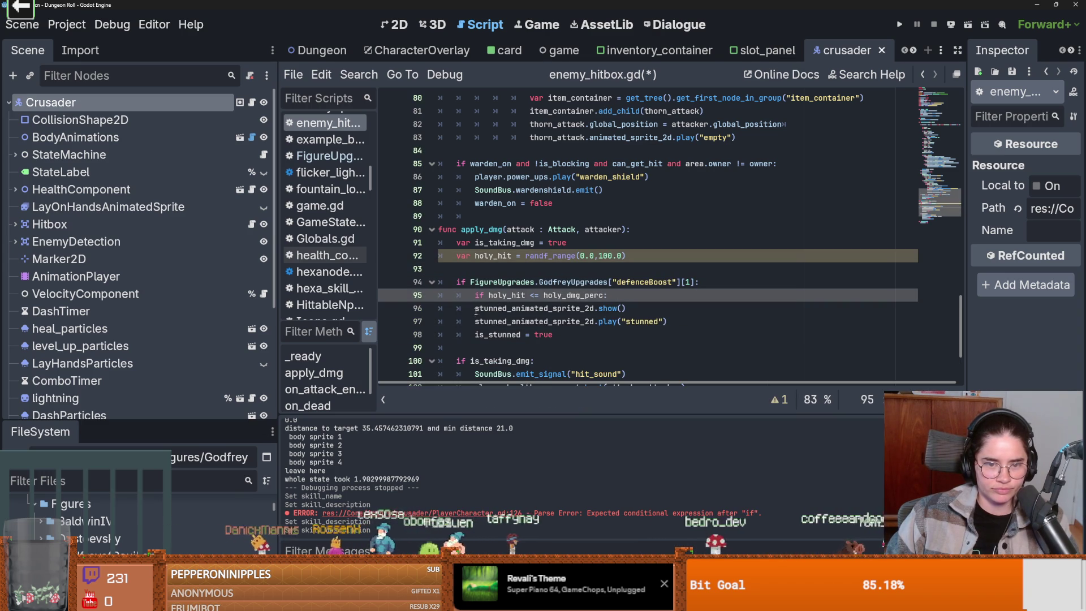
{"action": "left_click_drag", "start_coordinate": [474, 308], "coordinate": [490, 334]}
{"action": "key", "text": "Tab"}
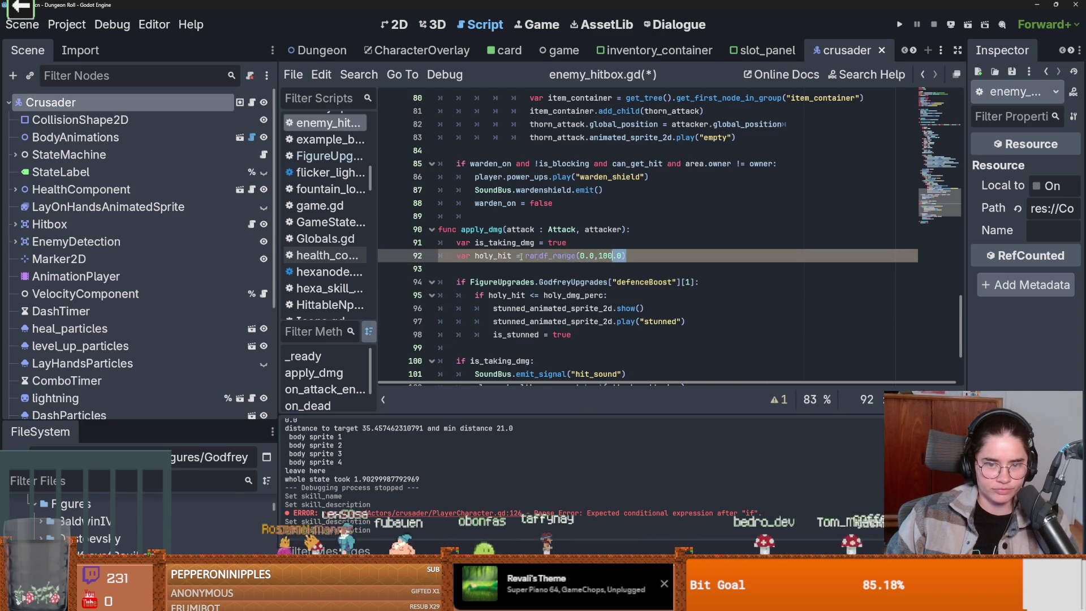
Move the random roll line into the defenceBoost block and rename its variable to perc.
{"action": "left_click_drag", "start_coordinate": [626, 255], "coordinate": [440, 256]}
{"action": "key", "text": "ctrl+x"}
{"action": "left_click", "coordinate": [526, 282]}
{"action": "key", "text": "End"}
{"action": "key", "text": "Return"}
{"action": "key", "text": "ctrl+v"}
{"action": "double_click", "coordinate": [519, 295]}
{"action": "type", "text": "perc"}
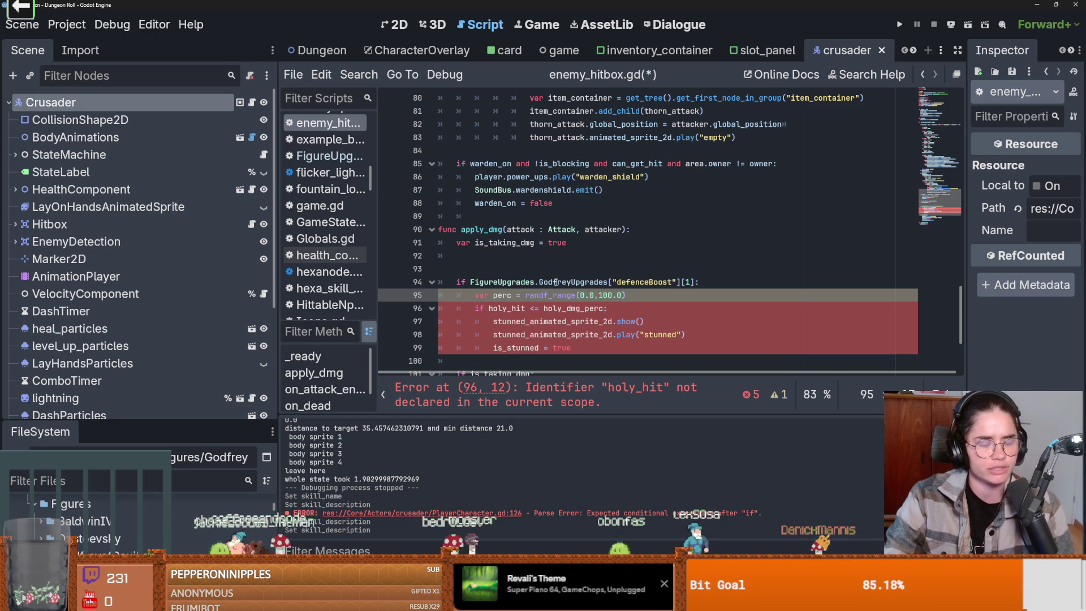
Check the randf_range and FigureUpgrades docs, then save enemy_hitbox.gd.
{"action": "mouse_move", "coordinate": [536, 301]}
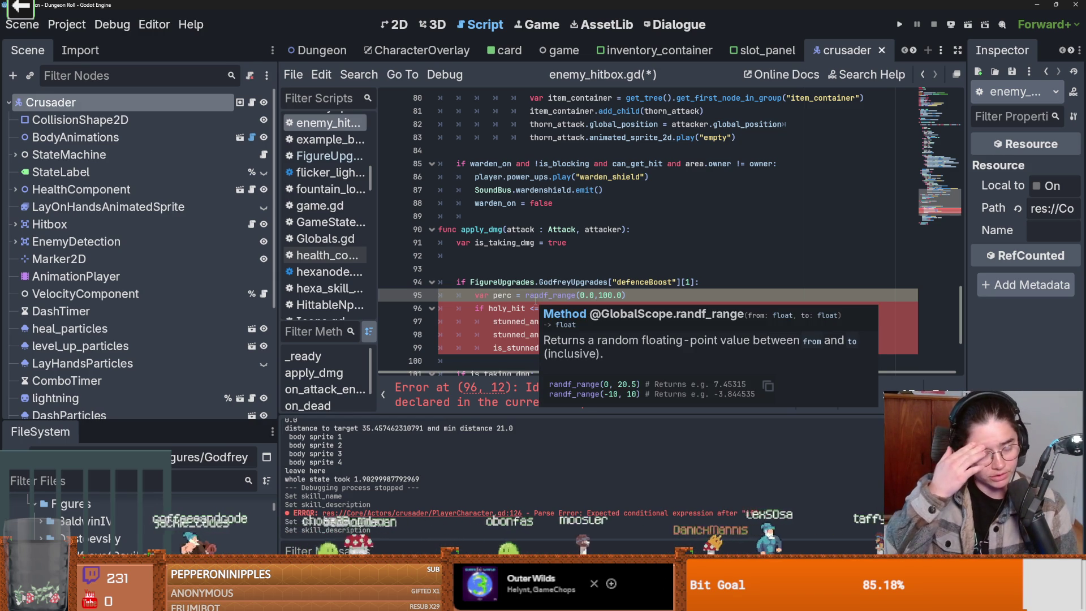
{"action": "double_click", "coordinate": [502, 295]}
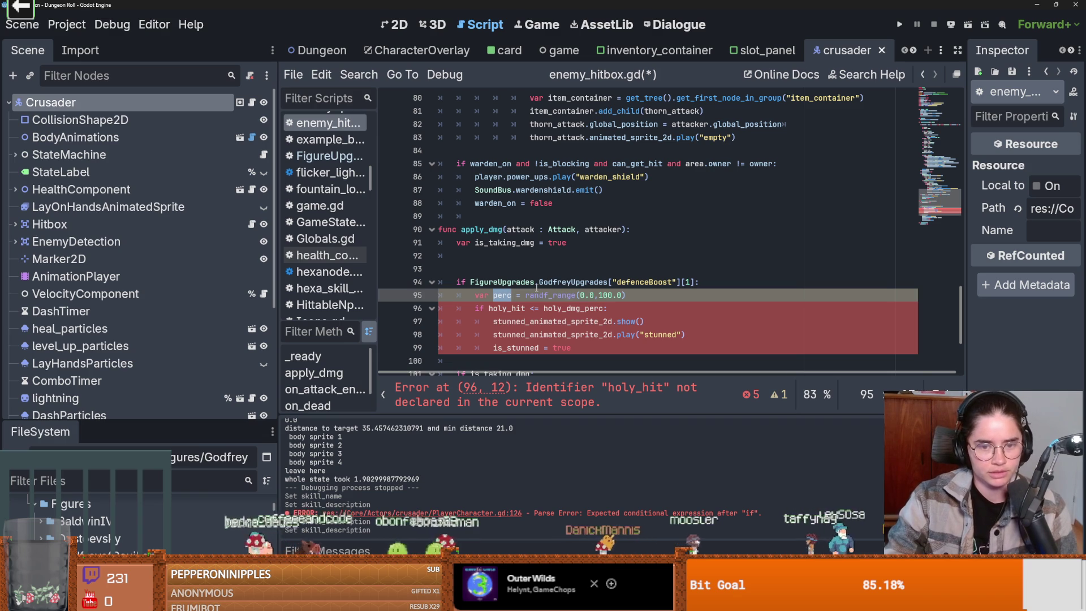
{"action": "mouse_move", "coordinate": [536, 288]}
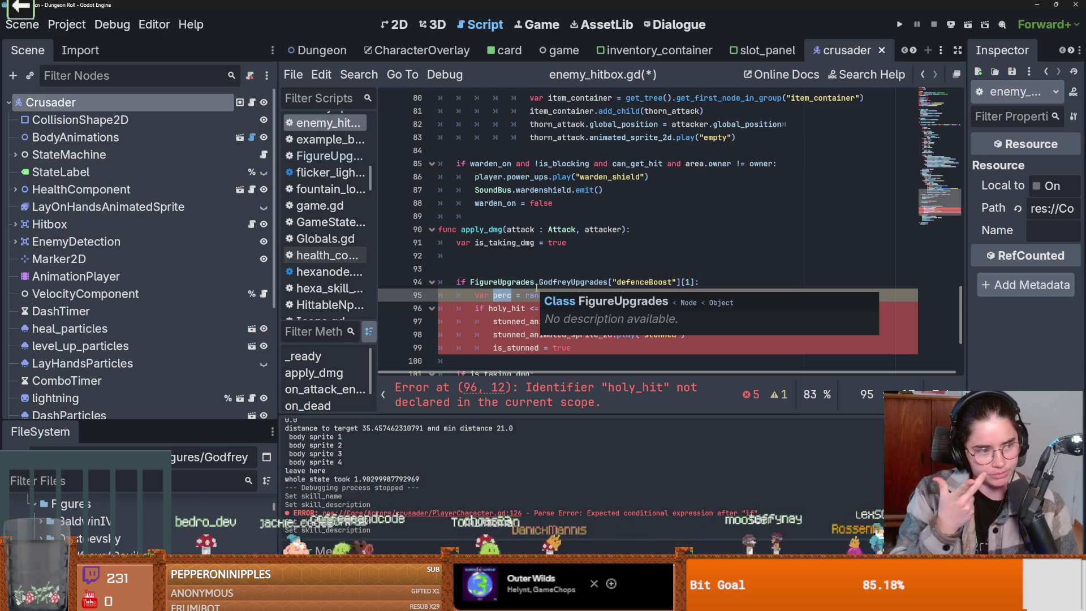
{"action": "key", "text": "ctrl+s"}
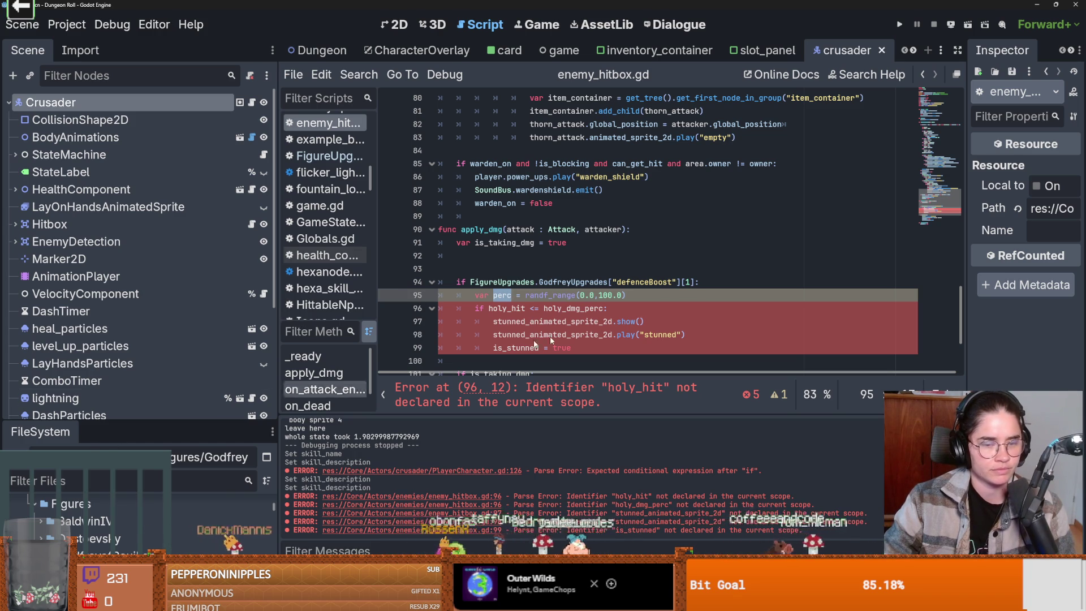
Start a new line after line 94 under the defenceBoost check.
{"action": "scroll", "coordinate": [563, 355], "scroll_direction": "up", "scroll_amount": 1}
{"action": "scroll", "coordinate": [563, 355], "scroll_direction": "up", "scroll_amount": 1}
{"action": "left_click", "coordinate": [720, 326]}
{"action": "key", "text": "Return"}
Type RandomNumberGenerator on line 95 and read its class reference for randf_range and randi_range.
{"action": "type", "text": "RandomNumberGenerator"}
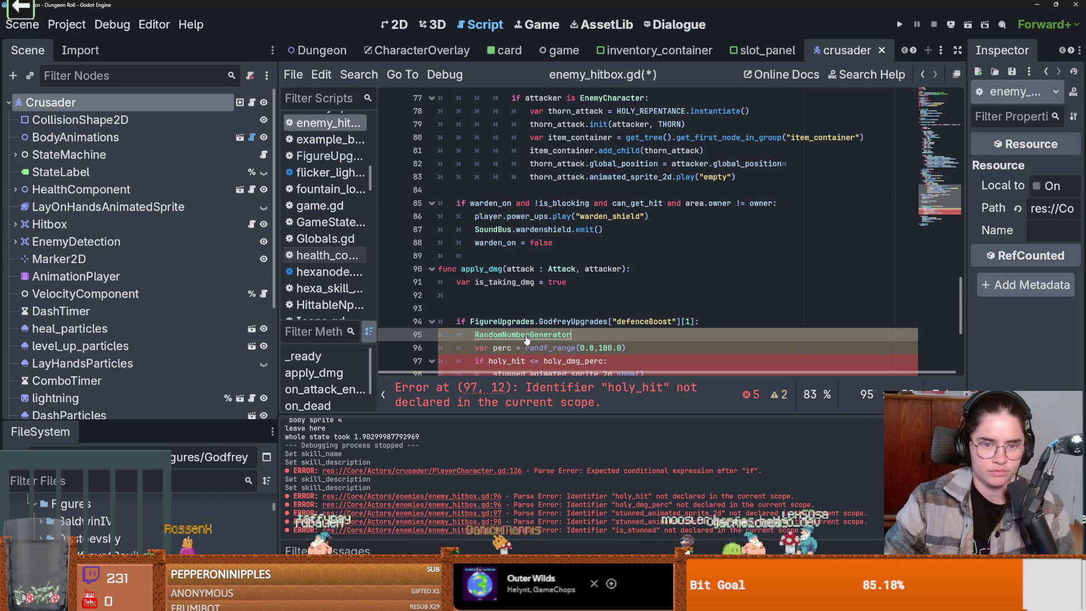
{"action": "left_click", "coordinate": [523, 334], "text": "ctrl"}
{"action": "scroll", "coordinate": [524, 336], "scroll_direction": "down", "scroll_amount": 5}
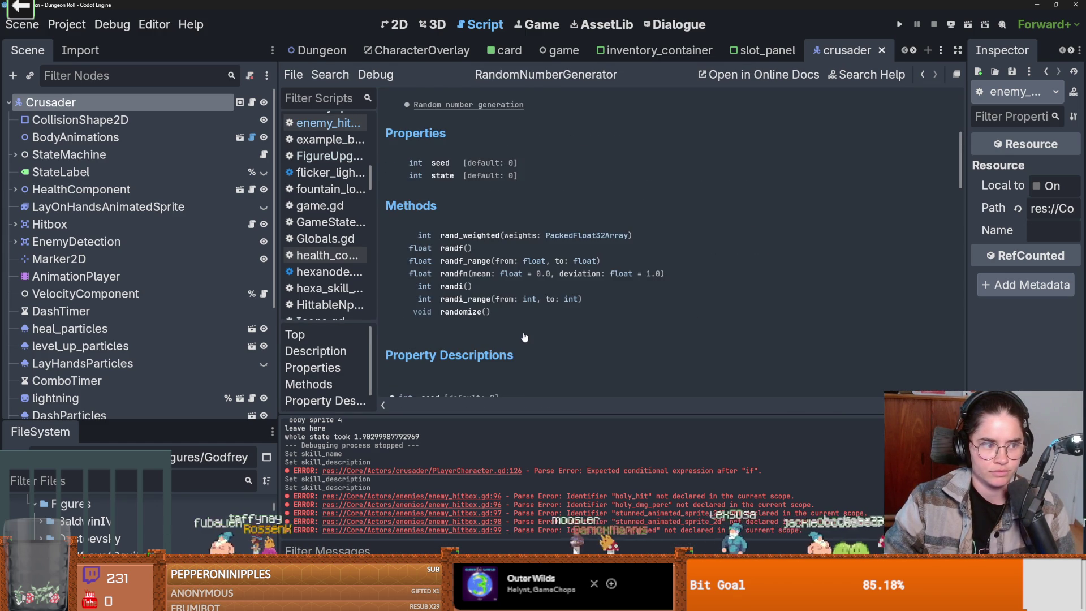
{"action": "scroll", "coordinate": [524, 335], "scroll_direction": "down", "scroll_amount": 8}
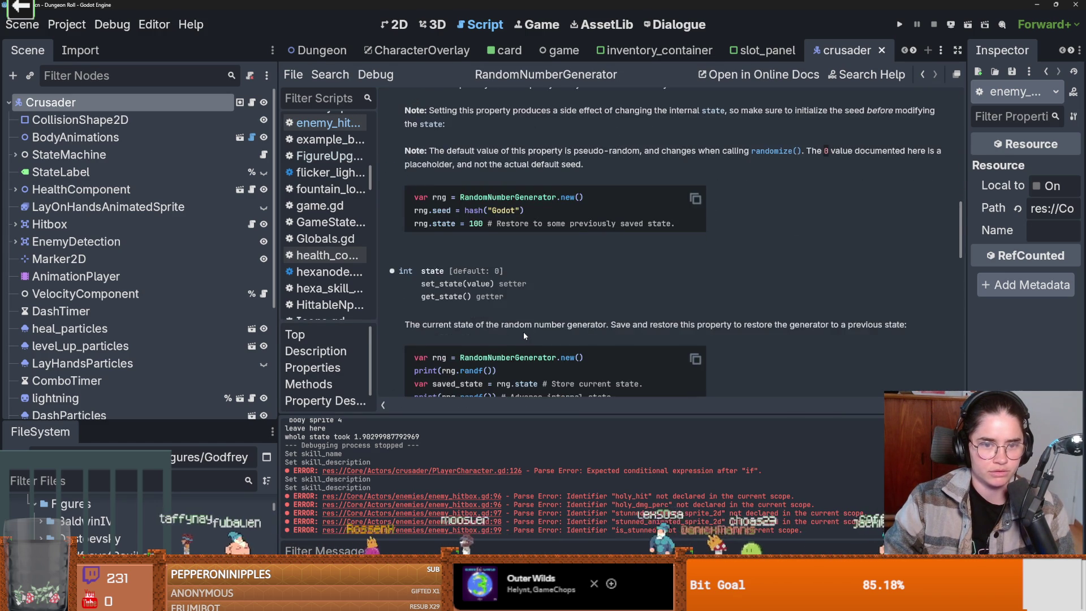
{"action": "double_click", "coordinate": [472, 271]}
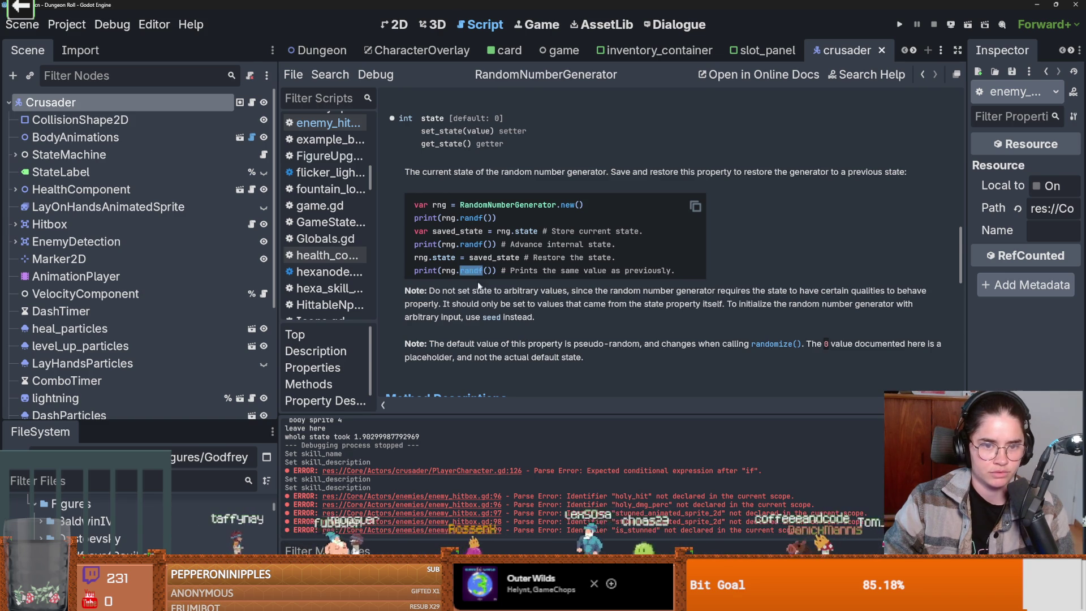
{"action": "scroll", "coordinate": [478, 283], "scroll_direction": "down", "scroll_amount": 10}
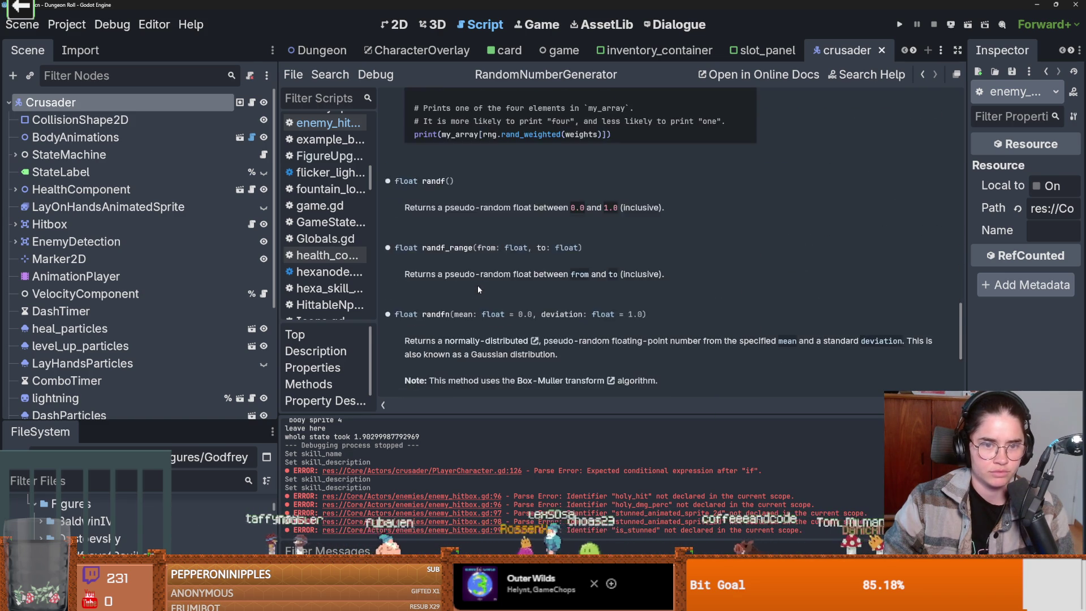
{"action": "scroll", "coordinate": [478, 288], "scroll_direction": "down", "scroll_amount": 3}
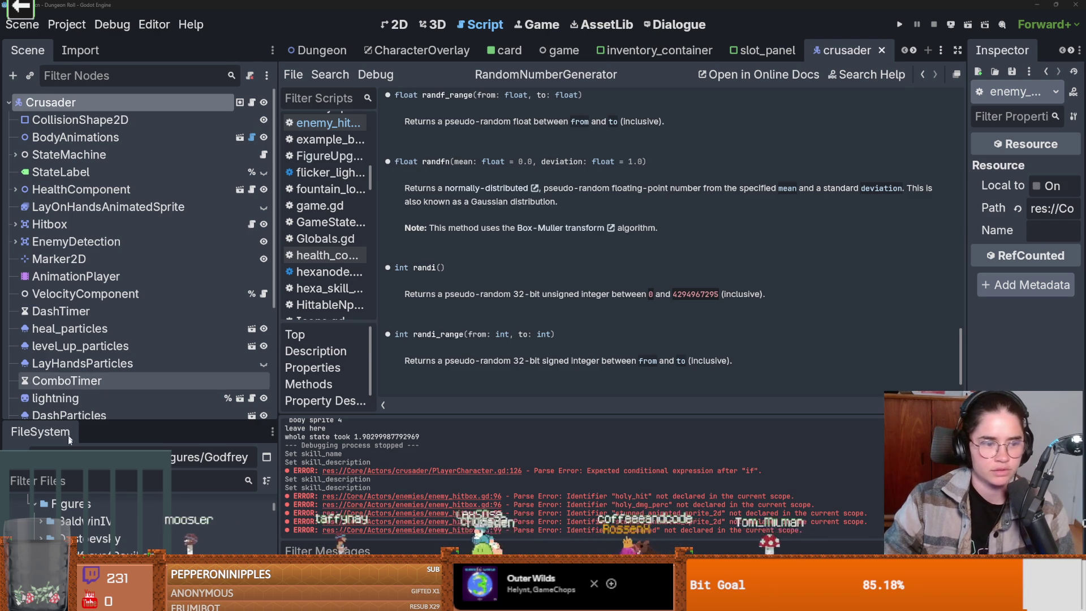
{"action": "left_click_drag", "start_coordinate": [141, 424], "coordinate": [143, 114]}
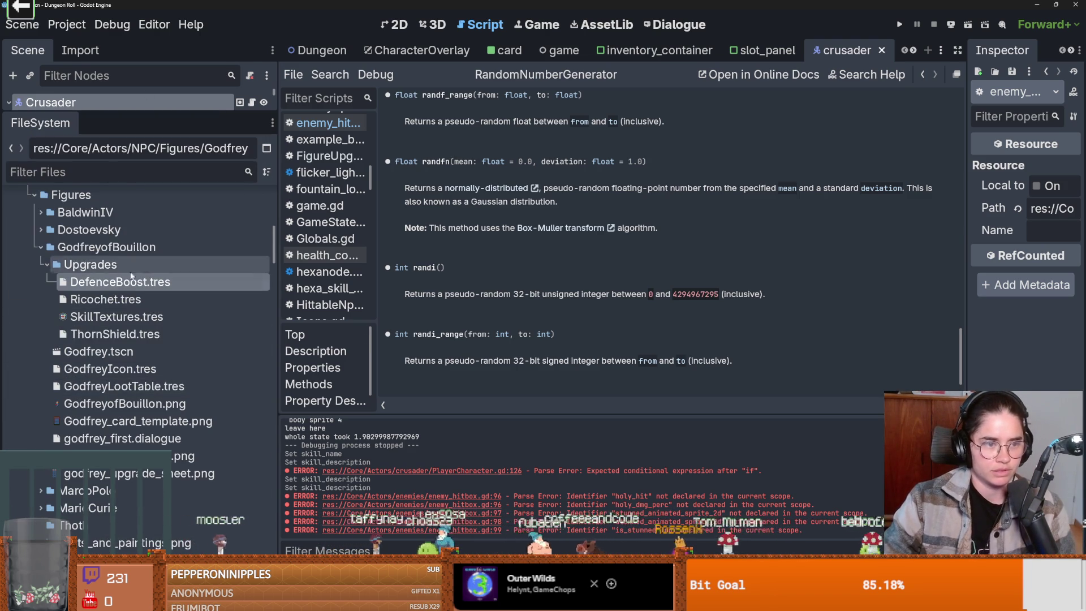
Collapse the NPC and Core folders in the FileSystem dock.
{"action": "scroll", "coordinate": [77, 274], "scroll_direction": "up", "scroll_amount": 4}
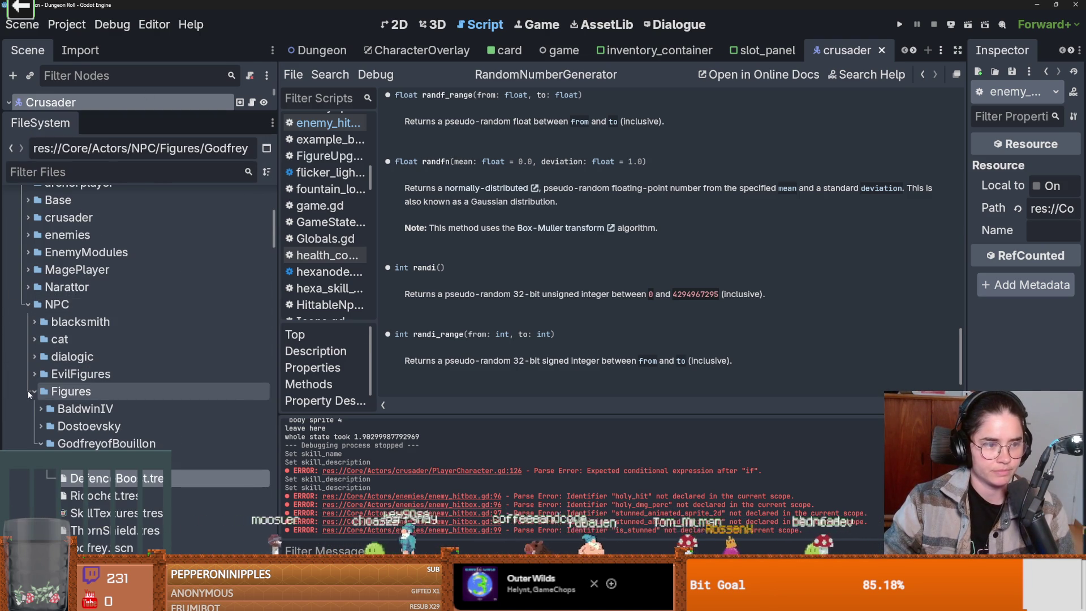
{"action": "left_click", "coordinate": [27, 304]}
{"action": "scroll", "coordinate": [77, 356], "scroll_direction": "up", "scroll_amount": 5}
{"action": "scroll", "coordinate": [77, 356], "scroll_direction": "down", "scroll_amount": 3}
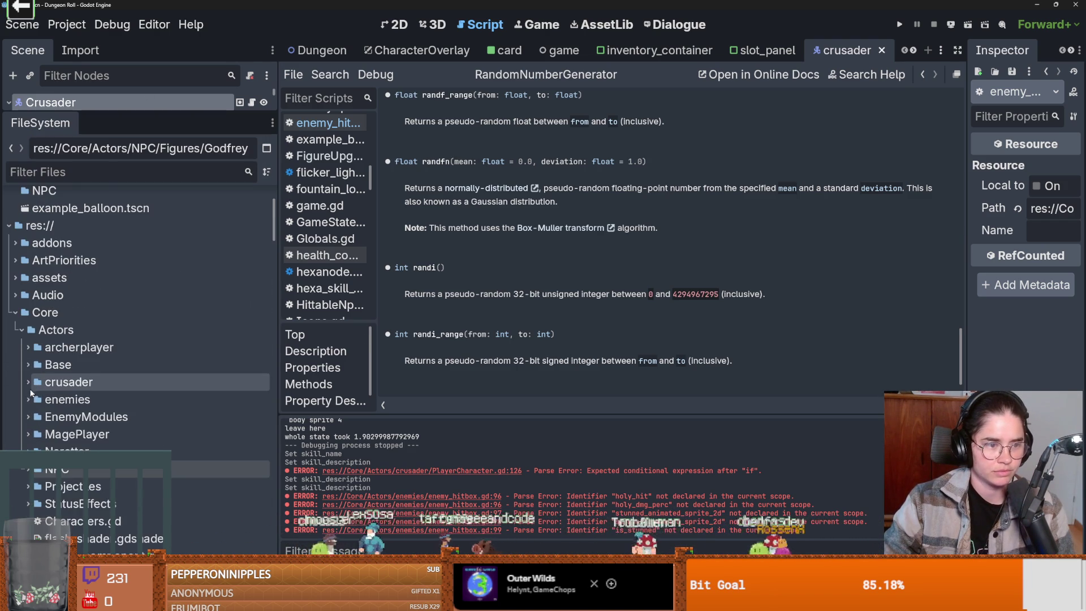
{"action": "left_click", "coordinate": [16, 312]}
Filter files by 'util' and open Utilities/Util.gd, starting a new line at its end.
{"action": "left_click", "coordinate": [130, 172]}
{"action": "type", "text": "util"}
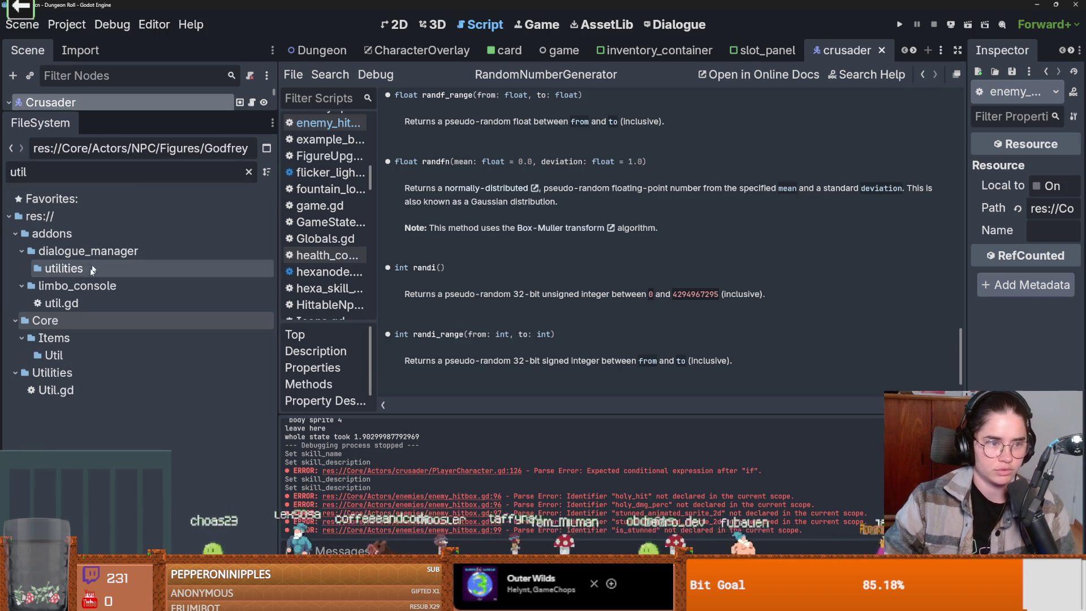
{"action": "left_click", "coordinate": [70, 389]}
{"action": "double_click", "coordinate": [69, 389]}
{"action": "left_click", "coordinate": [513, 256]}
{"action": "key", "text": "Return"}
Add 'func return_random_perc():' with a bare return line at the end of Util.gd.
{"action": "type", "text": "func "}
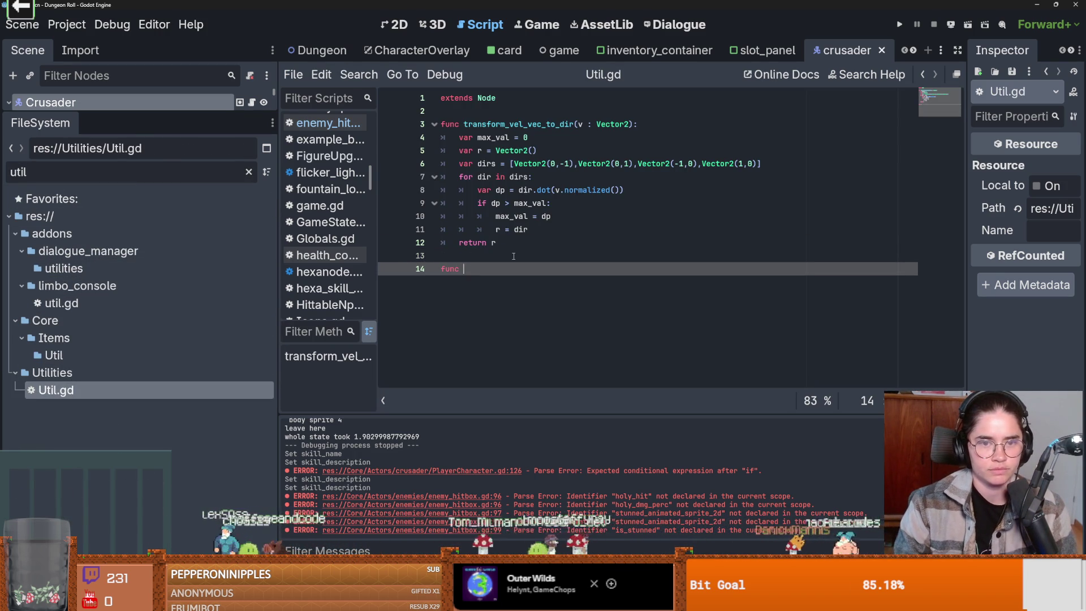
{"action": "type", "text": "return_"}
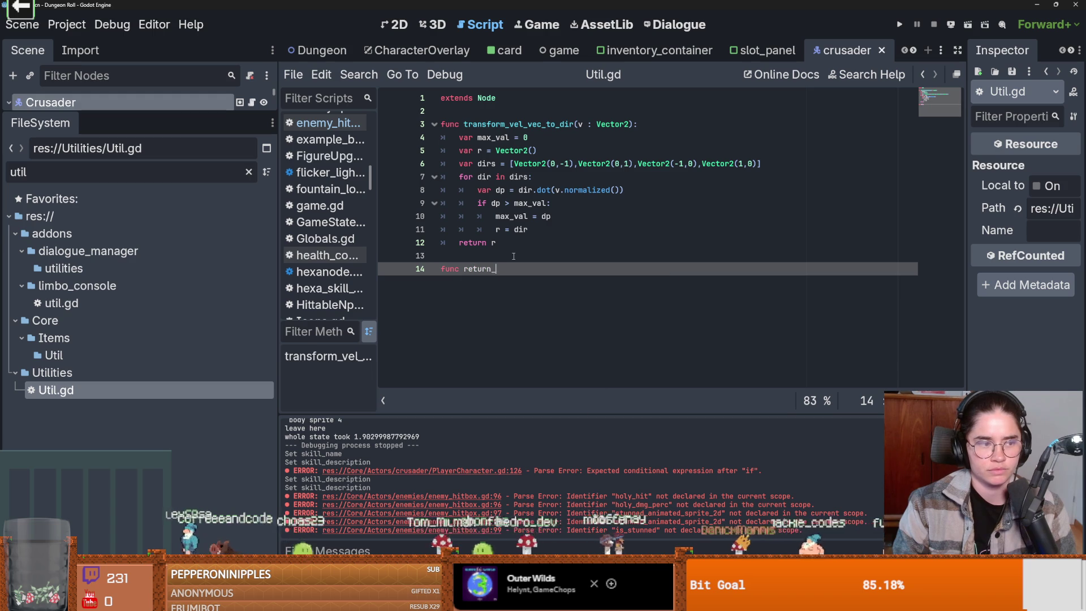
{"action": "type", "text": "random_perc"}
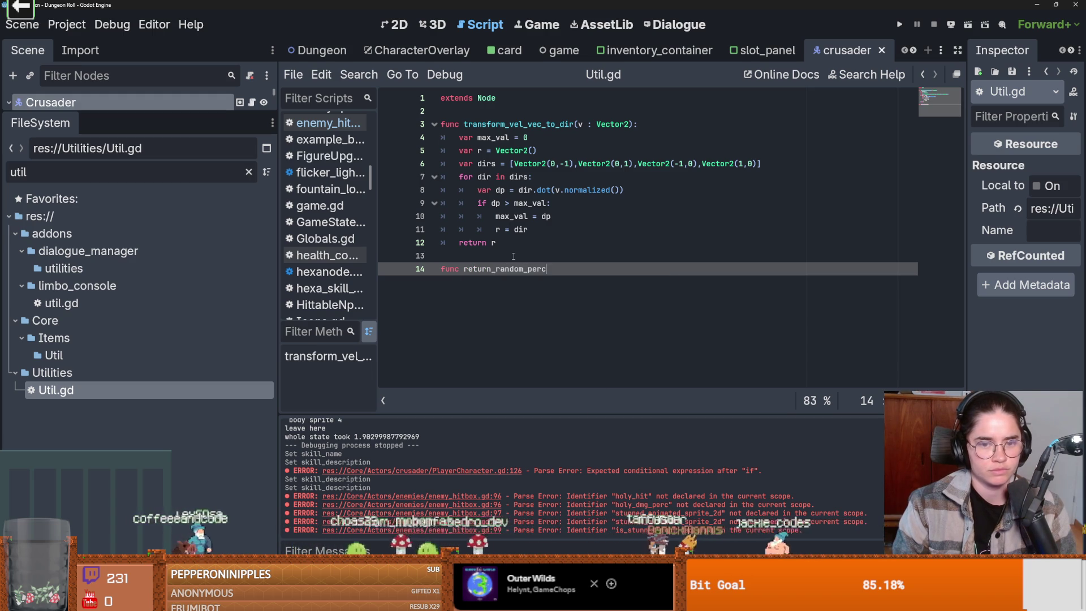
{"action": "type", "text": "():"}
{"action": "key", "text": "Return"}
{"action": "type", "text": "eturn"}
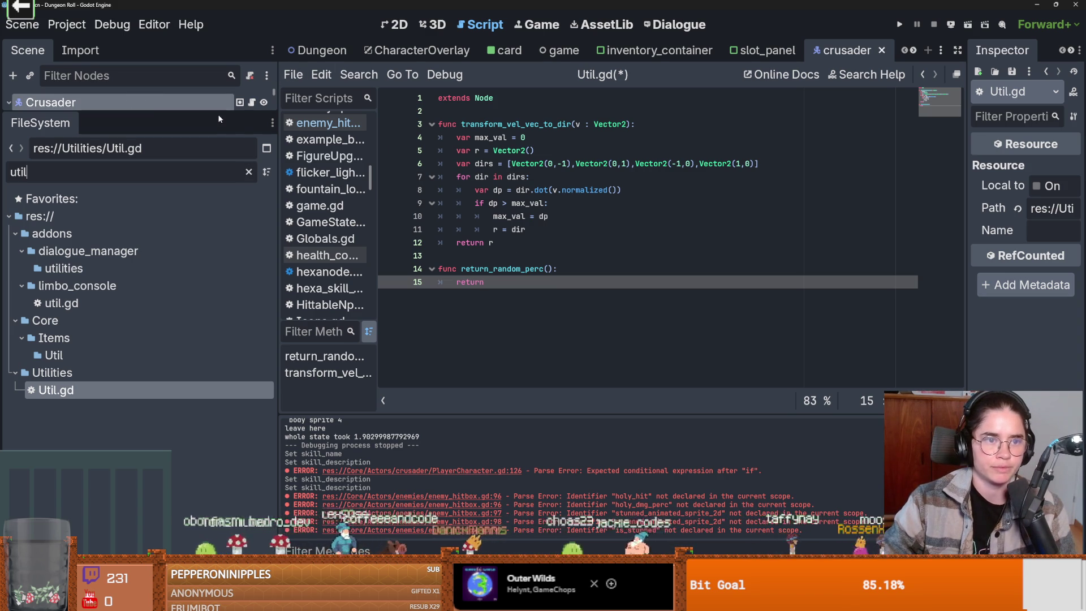
Restore the dock sizes, clear the util filter, and switch back to enemy_hitbox.gd.
{"action": "mouse_move", "coordinate": [221, 116]}
{"action": "left_mouse_down"}
{"action": "mouse_move", "coordinate": [221, 442]}
{"action": "mouse_move", "coordinate": [221, 377]}
{"action": "left_mouse_up"}
{"action": "left_click", "coordinate": [249, 213]}
{"action": "double_click", "coordinate": [481, 281]}
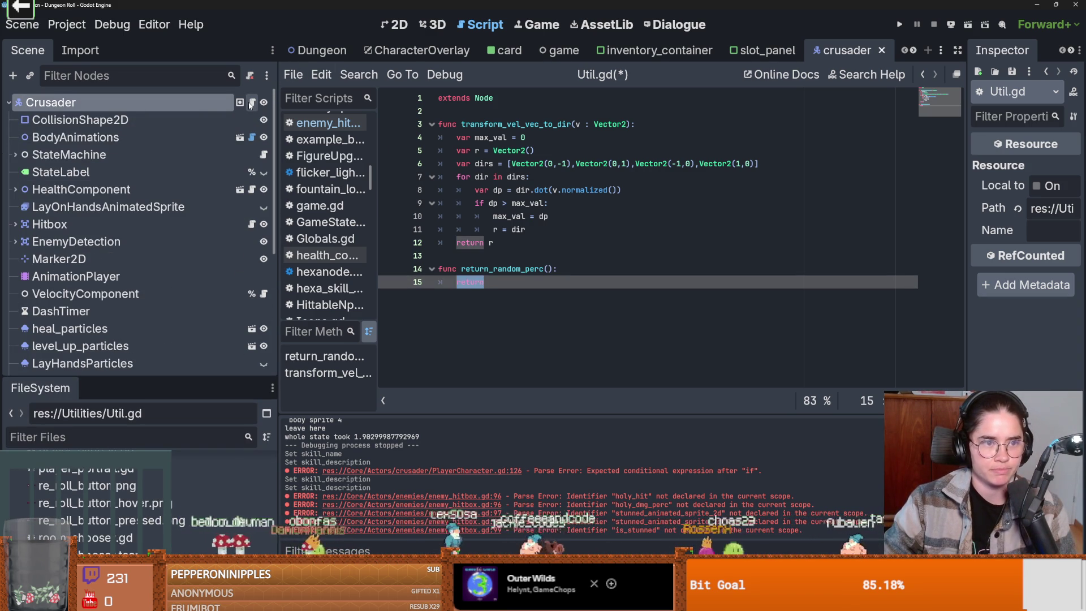
{"action": "left_click", "coordinate": [252, 226]}
Replace the randf_range call on line 96 with 'Util.' and jump to the Util script.
{"action": "scroll", "coordinate": [556, 348], "scroll_direction": "down", "scroll_amount": 1}
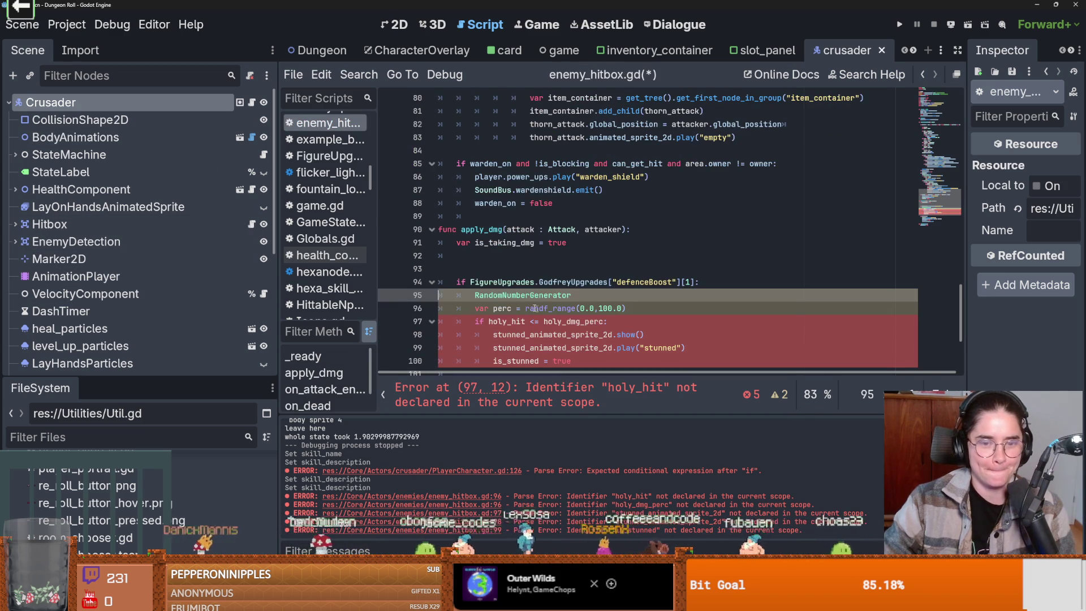
{"action": "scroll", "coordinate": [590, 328], "scroll_direction": "down", "scroll_amount": 1}
{"action": "left_click_drag", "start_coordinate": [625, 269], "coordinate": [479, 269]}
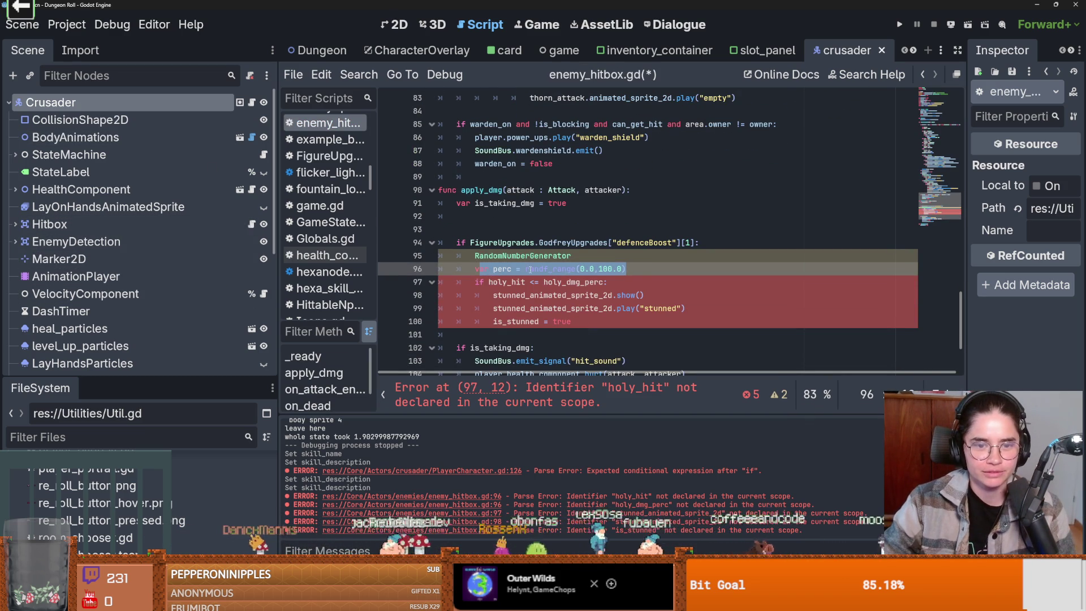
{"action": "left_click_drag", "start_coordinate": [626, 269], "coordinate": [527, 269]}
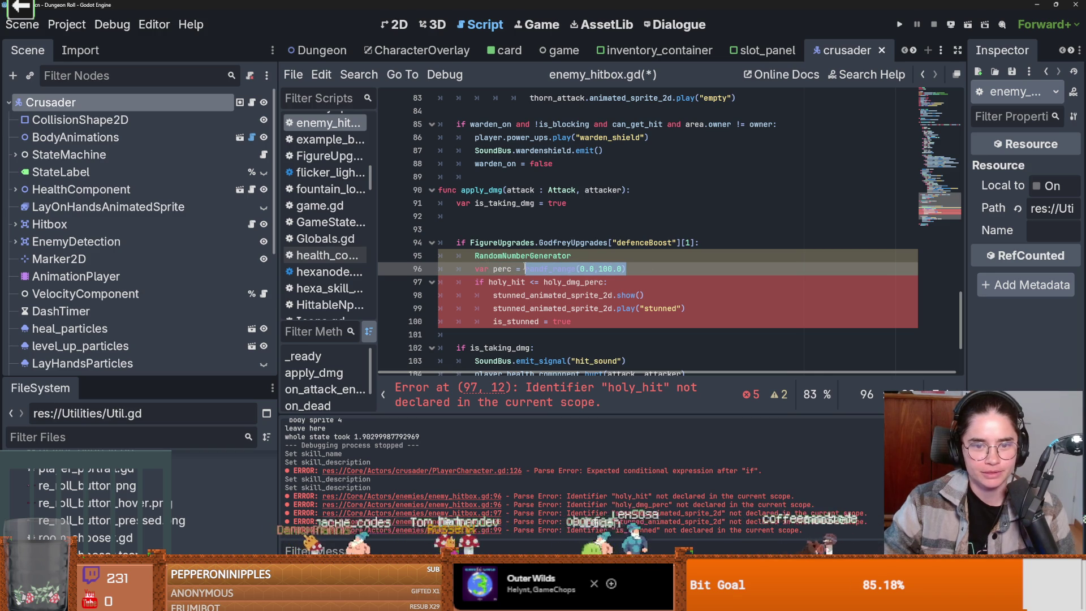
{"action": "key", "text": "BackSpace"}
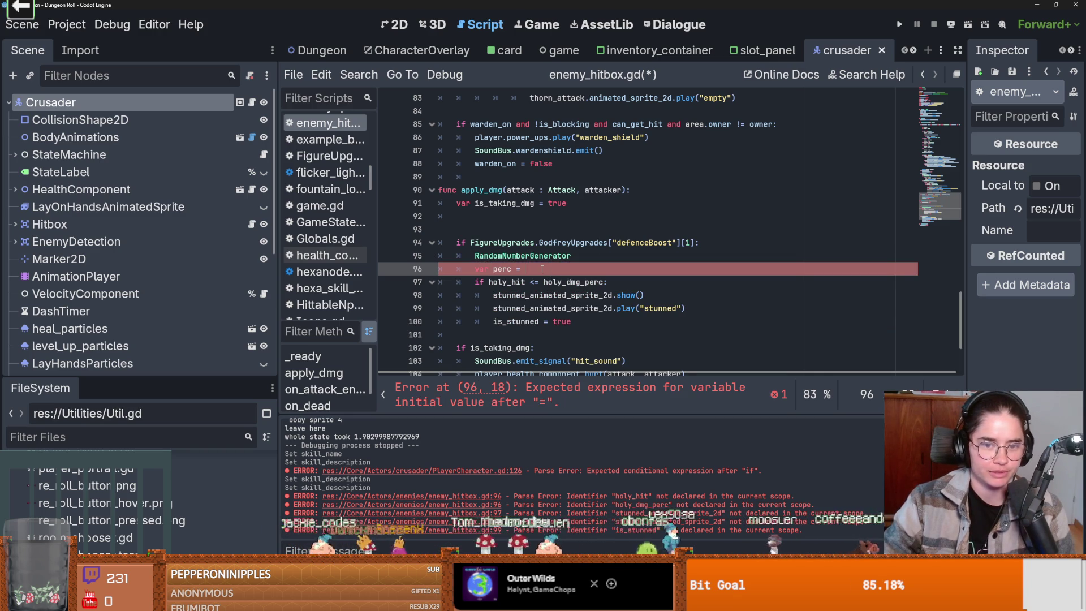
{"action": "type", "text": "Util."}
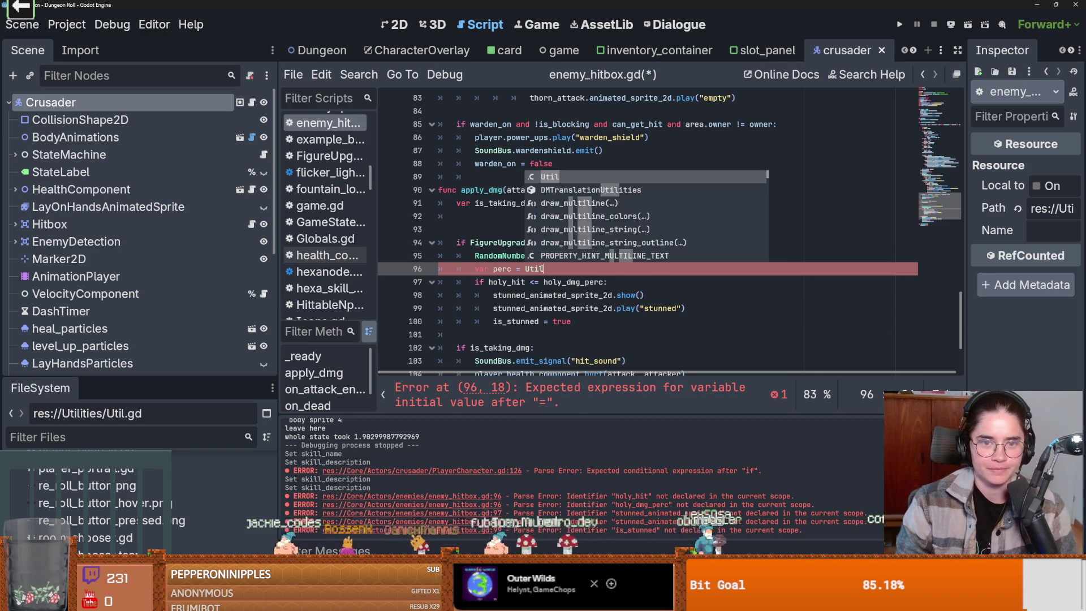
{"action": "left_click", "coordinate": [532, 268], "text": "ctrl"}
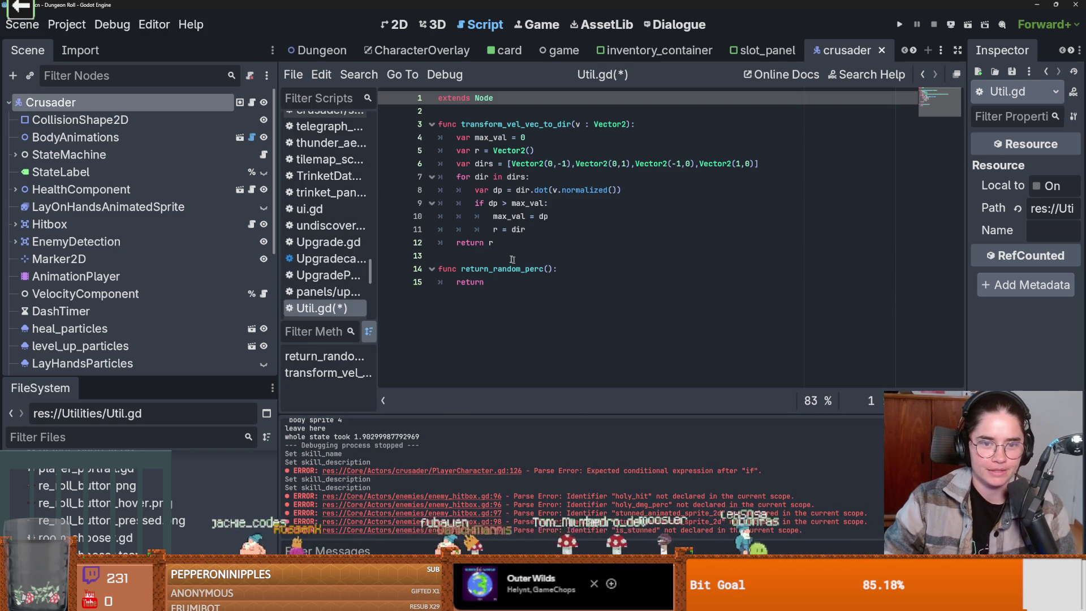
Make return_random_perc return randf_range(0.0,100.0) and save Util.gd.
{"action": "left_click", "coordinate": [482, 284]}
{"action": "type", "text": "randf_range(0.0,100.0)"}
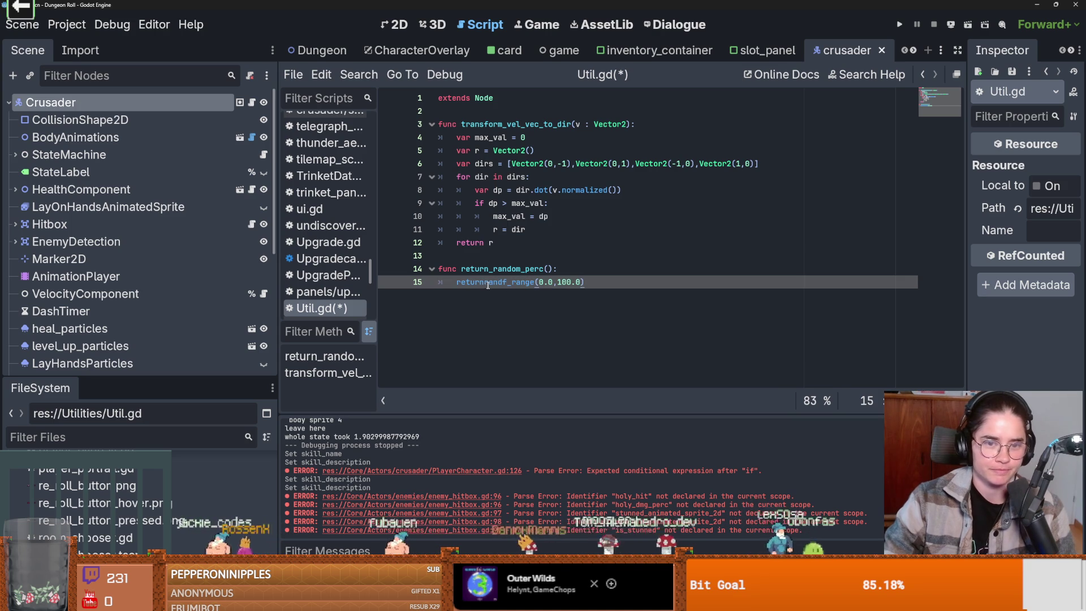
{"action": "left_click", "coordinate": [484, 283]}
{"action": "left_click_drag", "start_coordinate": [554, 270], "coordinate": [462, 270]}
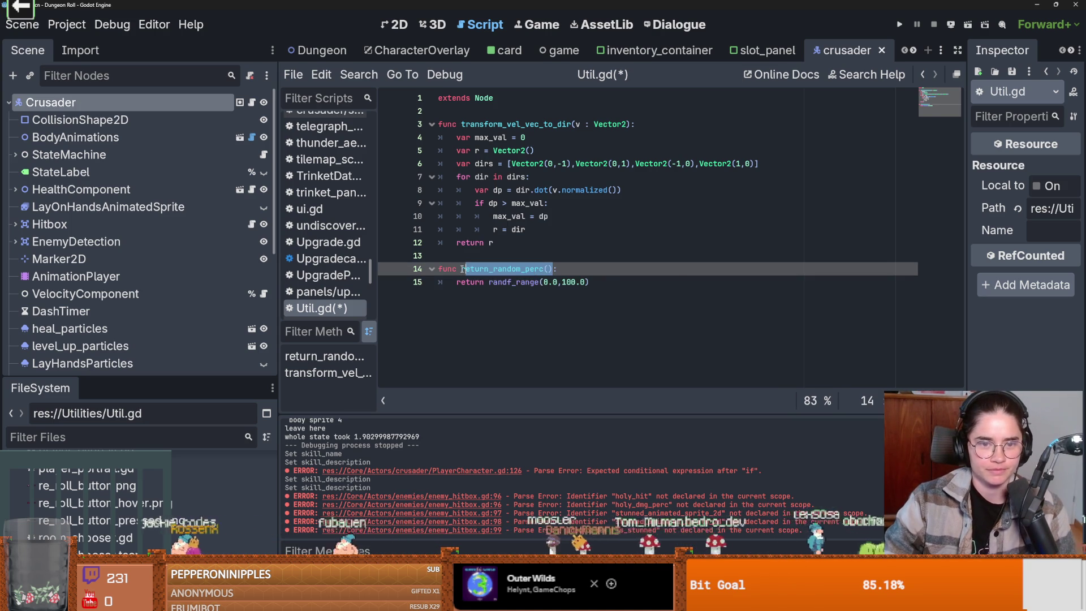
{"action": "key", "text": "ctrl+s"}
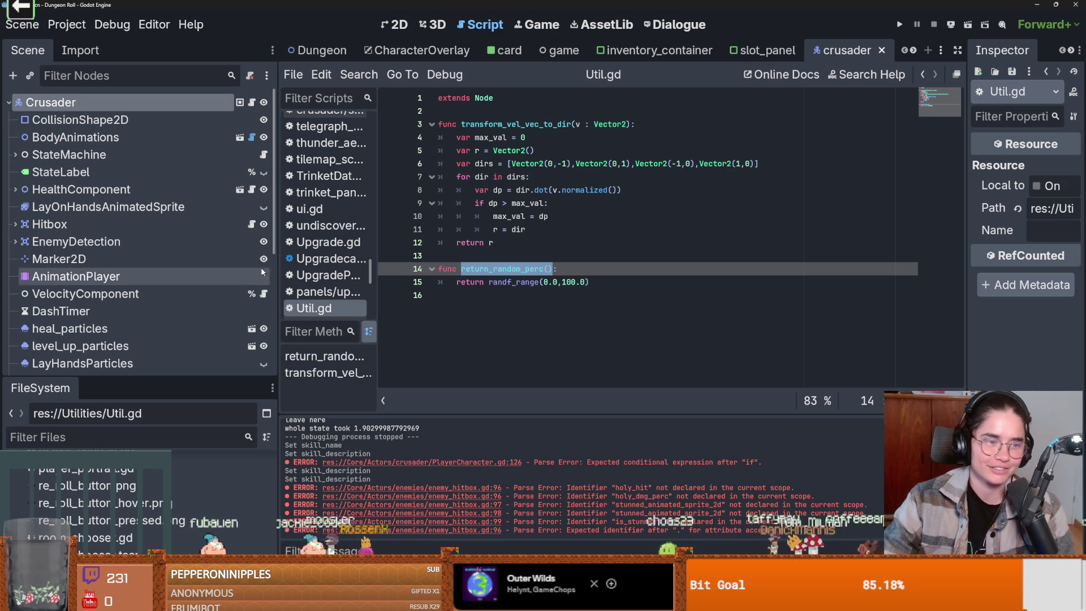
Give return_random_perc a '-> float' return type and save Util.gd again.
{"action": "left_click", "coordinate": [556, 269]}
{"action": "type", "text": "-> float"}
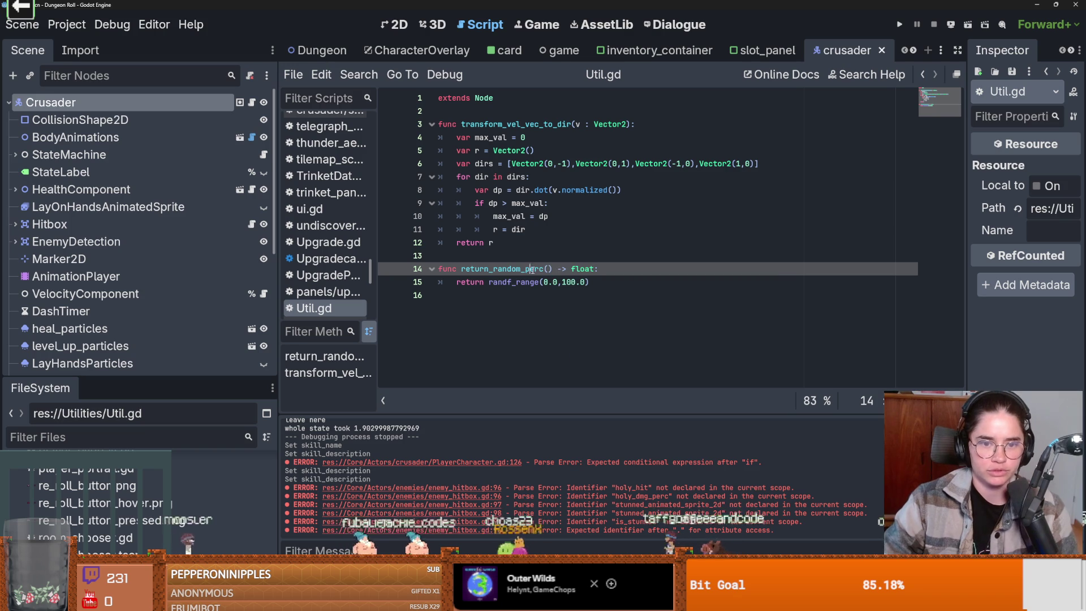
{"action": "left_click_drag", "start_coordinate": [552, 269], "coordinate": [461, 269]}
{"action": "key", "text": "ctrl+s"}
{"action": "scroll", "coordinate": [208, 280], "scroll_direction": "down", "scroll_amount": 3}
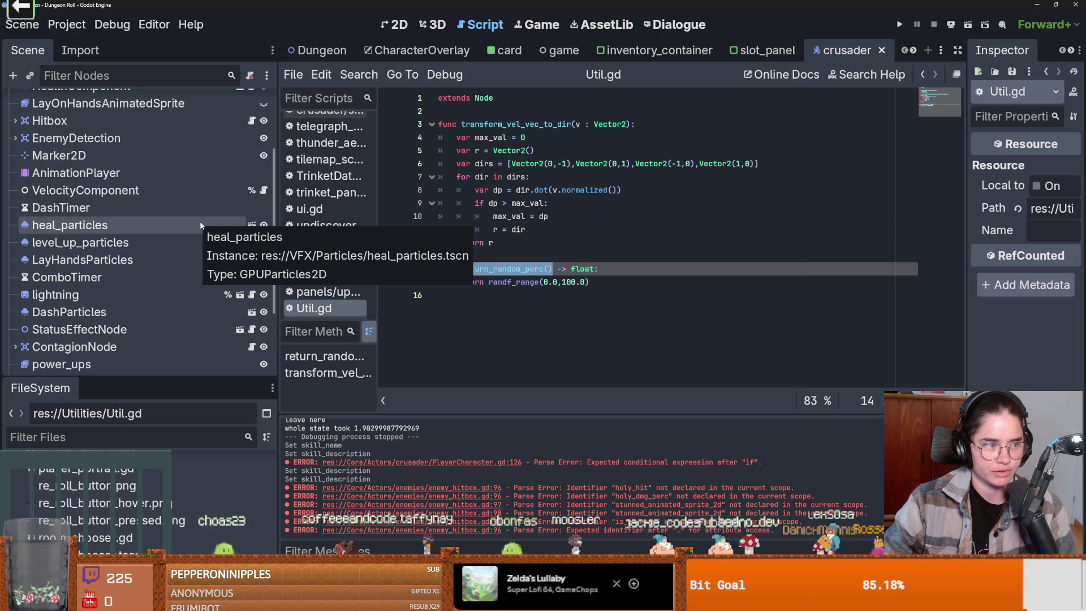
Back in enemy_hitbox.gd, complete line 96 as perc = Util.return_random_perc().
{"action": "left_click", "coordinate": [201, 225]}
{"action": "scroll", "coordinate": [197, 252], "scroll_direction": "up", "scroll_amount": 2}
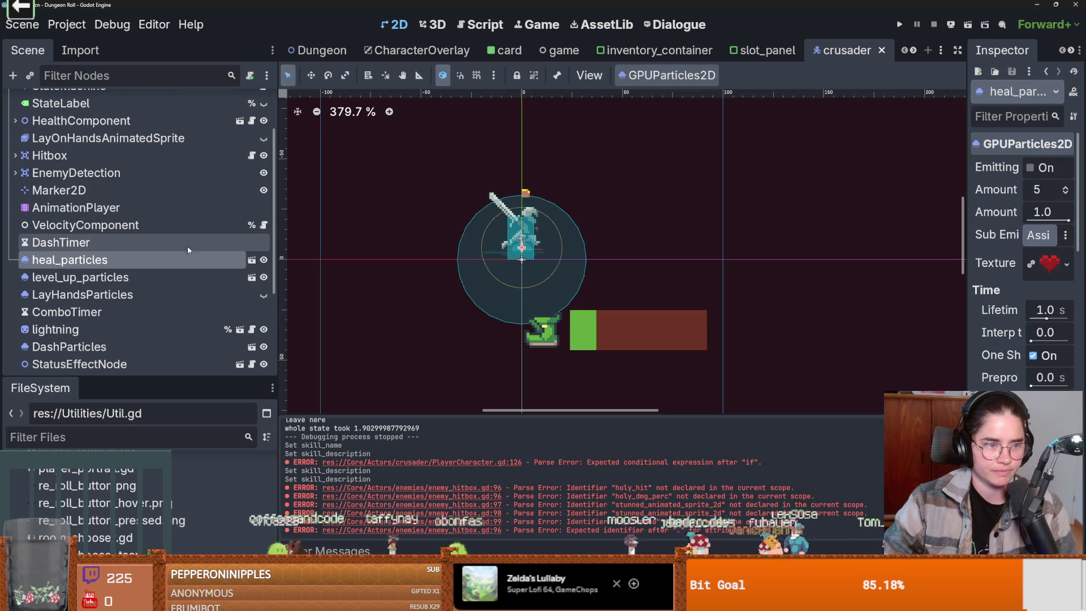
{"action": "left_click", "coordinate": [252, 155]}
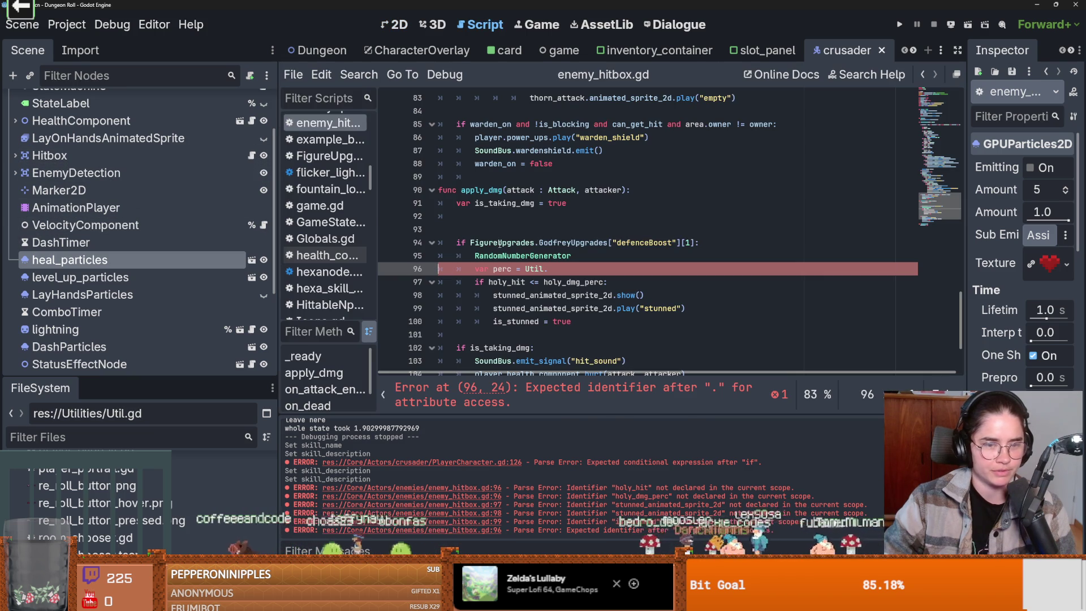
{"action": "left_click", "coordinate": [572, 271]}
{"action": "type", "text": "return_random_perc()"}
Replace holy_hit with perc in the check on line 97.
{"action": "double_click", "coordinate": [520, 269]}
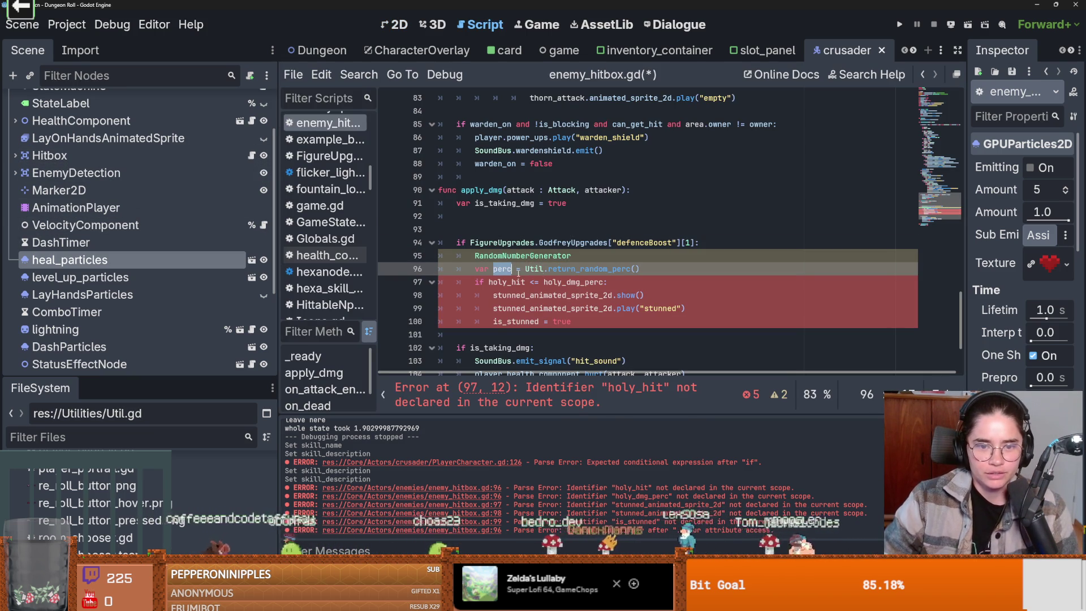
{"action": "double_click", "coordinate": [565, 282]}
{"action": "double_click", "coordinate": [507, 281]}
{"action": "double_click", "coordinate": [571, 282]}
{"action": "double_click", "coordinate": [509, 282]}
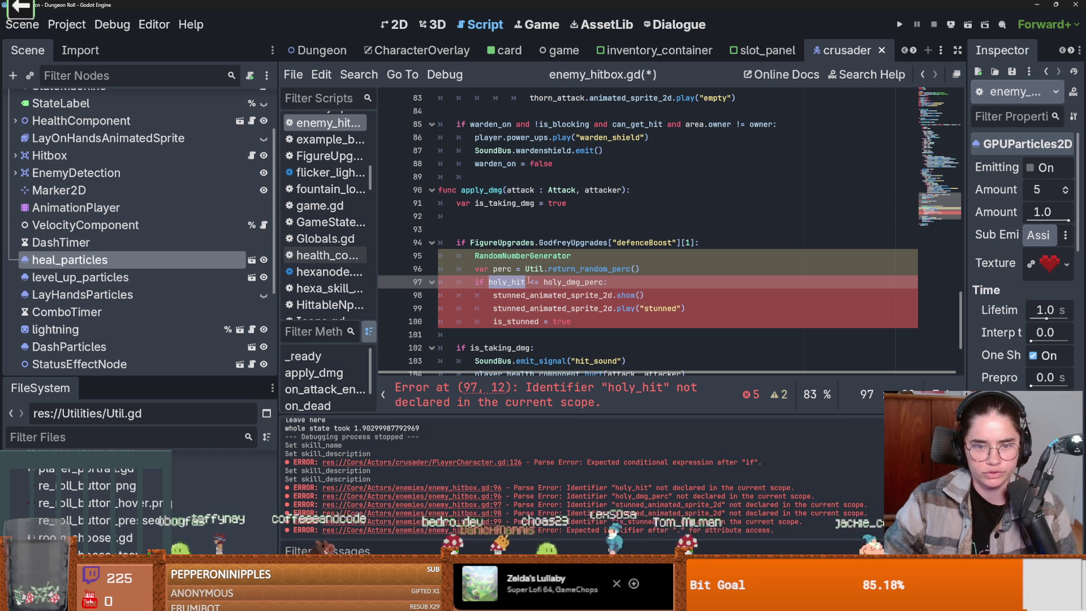
{"action": "double_click", "coordinate": [565, 281]}
{"action": "double_click", "coordinate": [507, 282]}
{"action": "double_click", "coordinate": [502, 269]}
{"action": "key", "text": "ctrl+c"}
{"action": "double_click", "coordinate": [507, 281]}
{"action": "key", "text": "ctrl+v"}
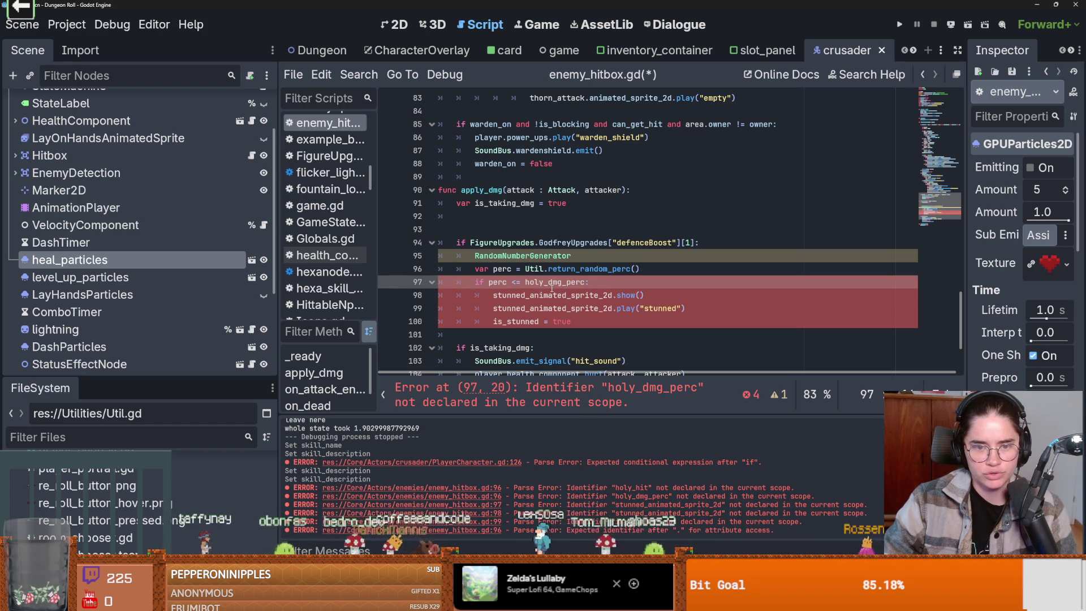
Delete the leftover RandomNumberGenerator line and the extra blank line.
{"action": "left_click", "coordinate": [547, 294]}
{"action": "left_click", "coordinate": [552, 307]}
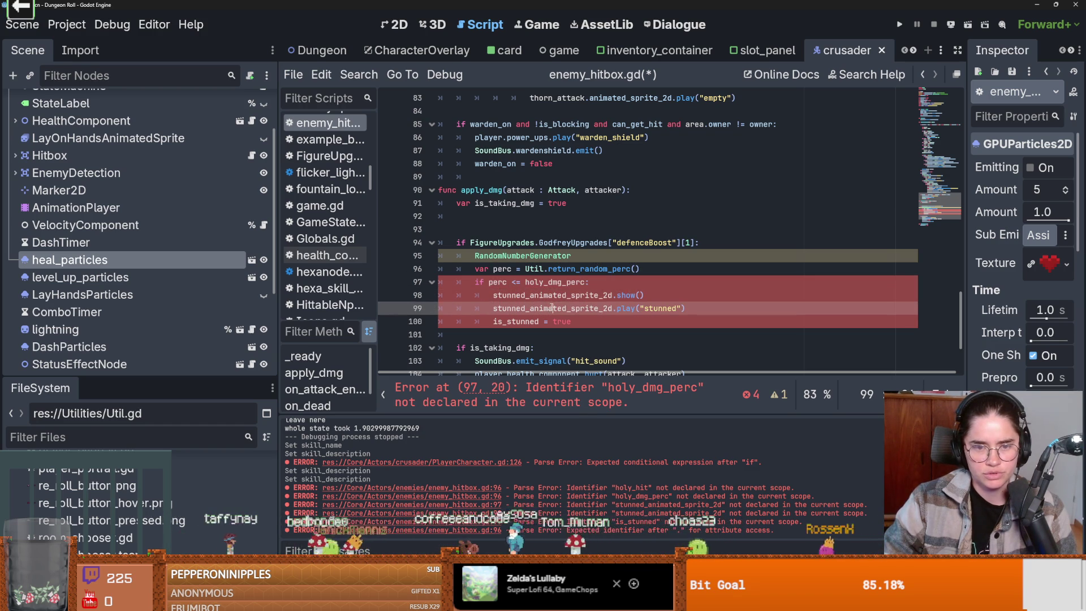
{"action": "left_click", "coordinate": [586, 256]}
{"action": "key", "text": "ctrl+BackSpace"}
{"action": "left_click", "coordinate": [490, 229]}
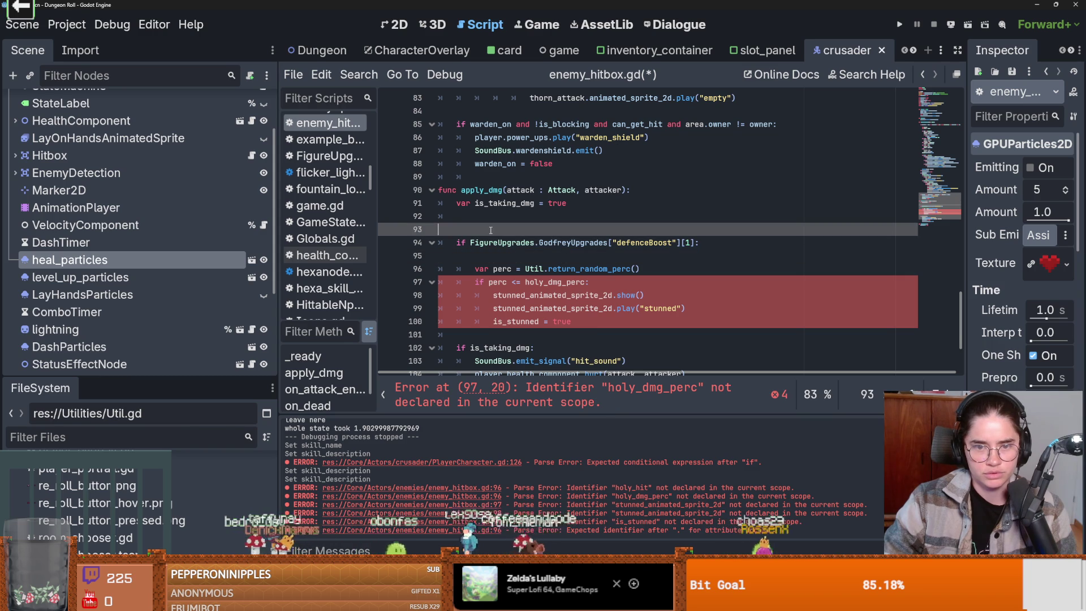
{"action": "key", "text": "BackSpace"}
Replace the three stun lines with is_taking_dmg = false, compare against 30.0, and save.
{"action": "double_click", "coordinate": [500, 204]}
{"action": "left_click_drag", "start_coordinate": [591, 306], "coordinate": [491, 282]}
{"action": "key", "text": "ctrl+v"}
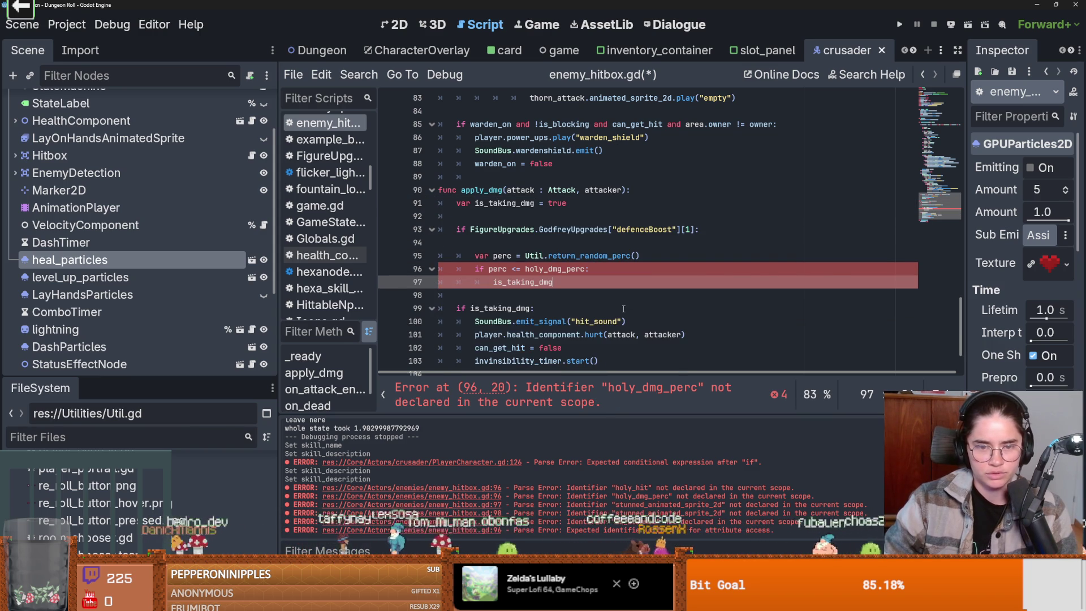
{"action": "type", "text": " = false"}
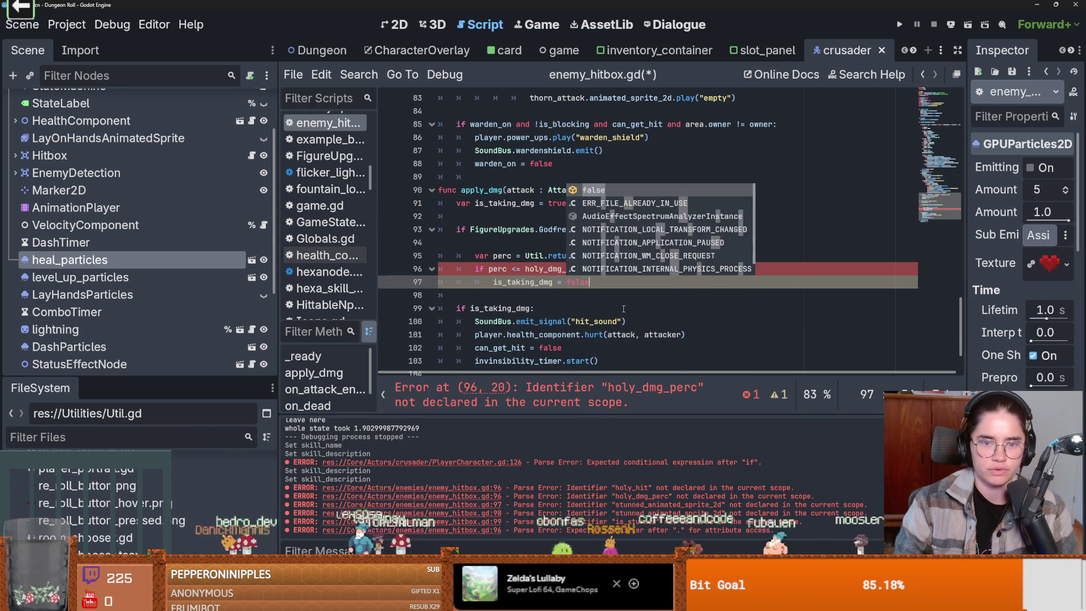
{"action": "double_click", "coordinate": [560, 270]}
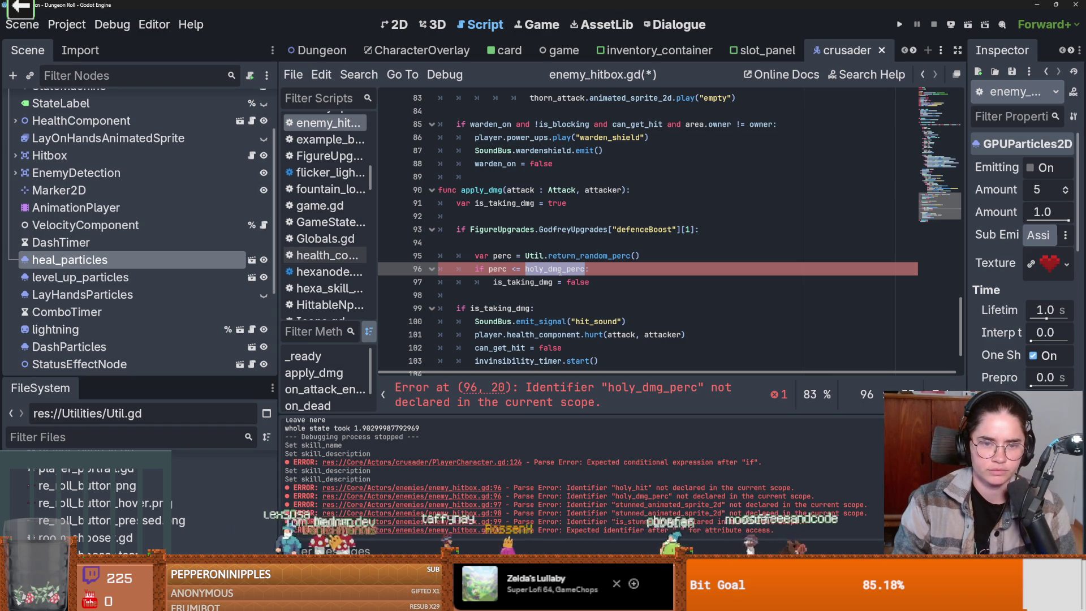
{"action": "type", "text": "30.0"}
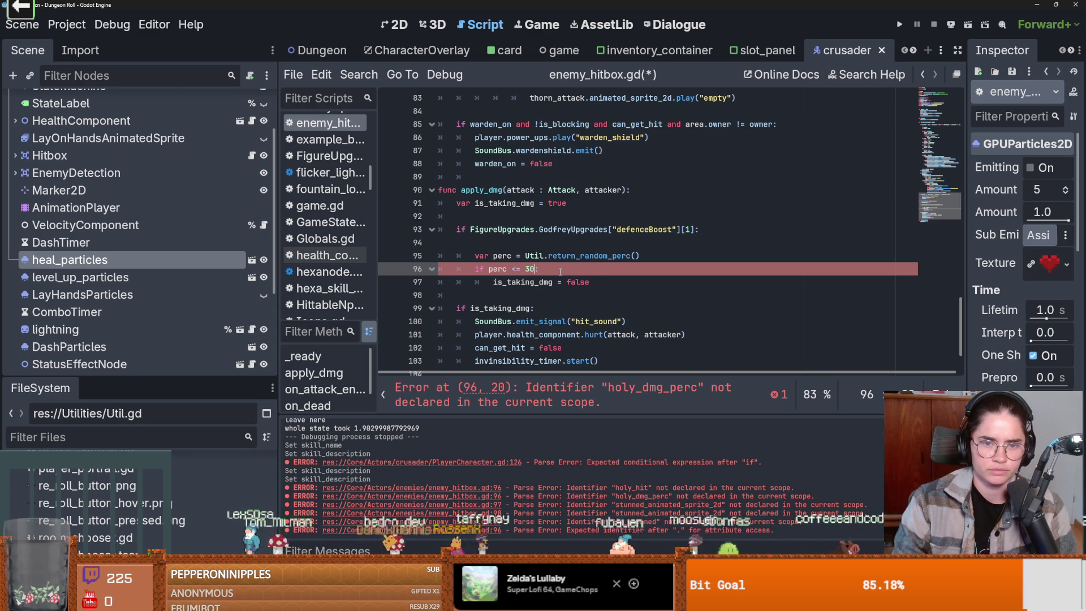
{"action": "key", "text": "ctrl+s"}
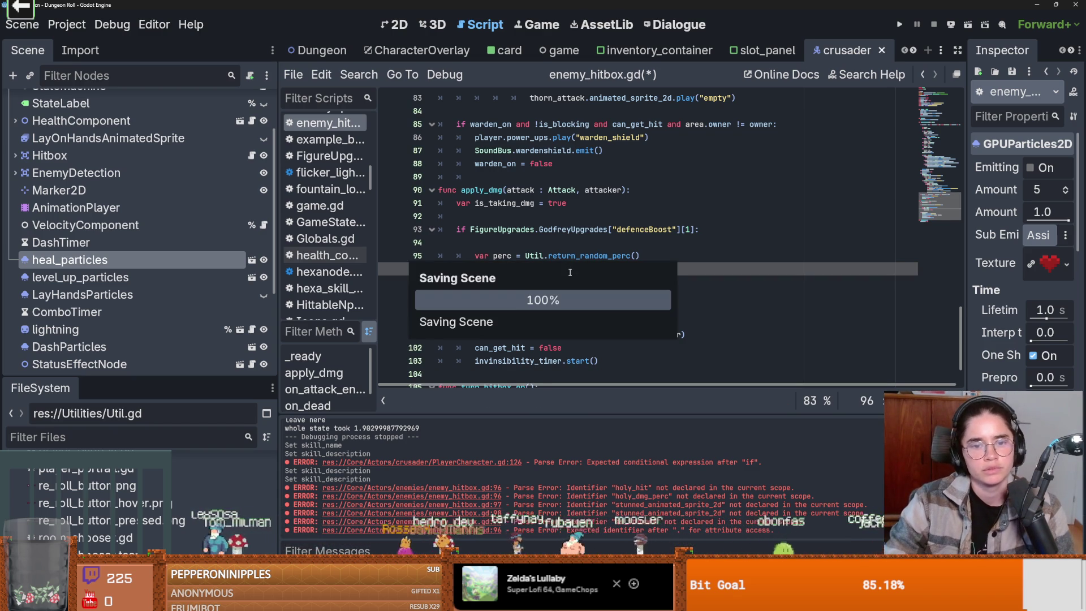
Rewrite the condition as if 30.0 <= perc:.
{"action": "key", "text": "Return"}
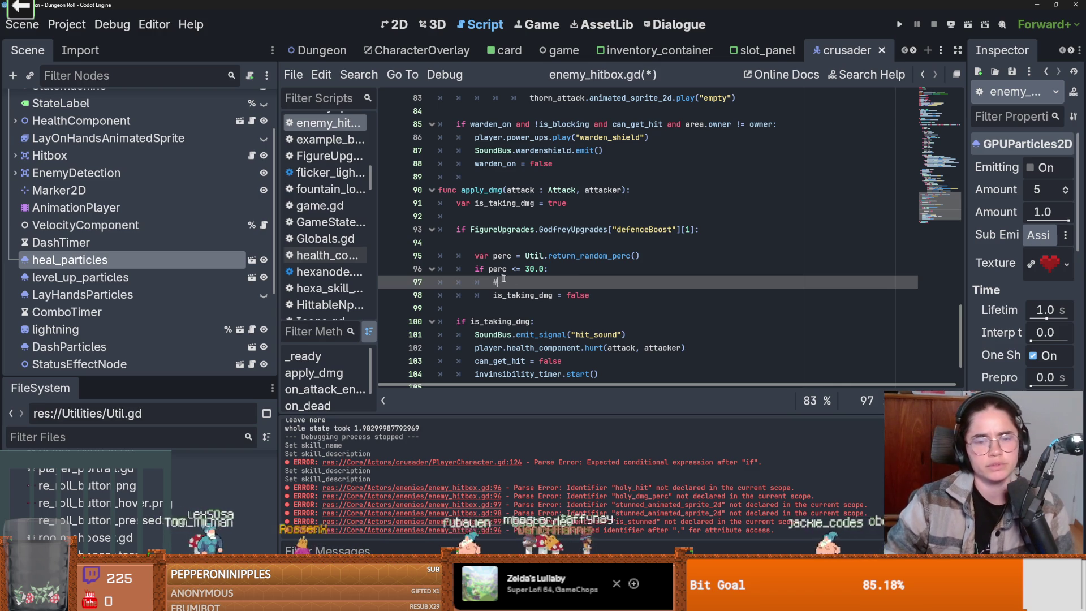
{"action": "double_click", "coordinate": [534, 269]}
{"action": "key", "text": "ctrl+x"}
{"action": "double_click", "coordinate": [500, 269]}
{"action": "key", "text": "ctrl+v"}
{"action": "double_click", "coordinate": [503, 256]}
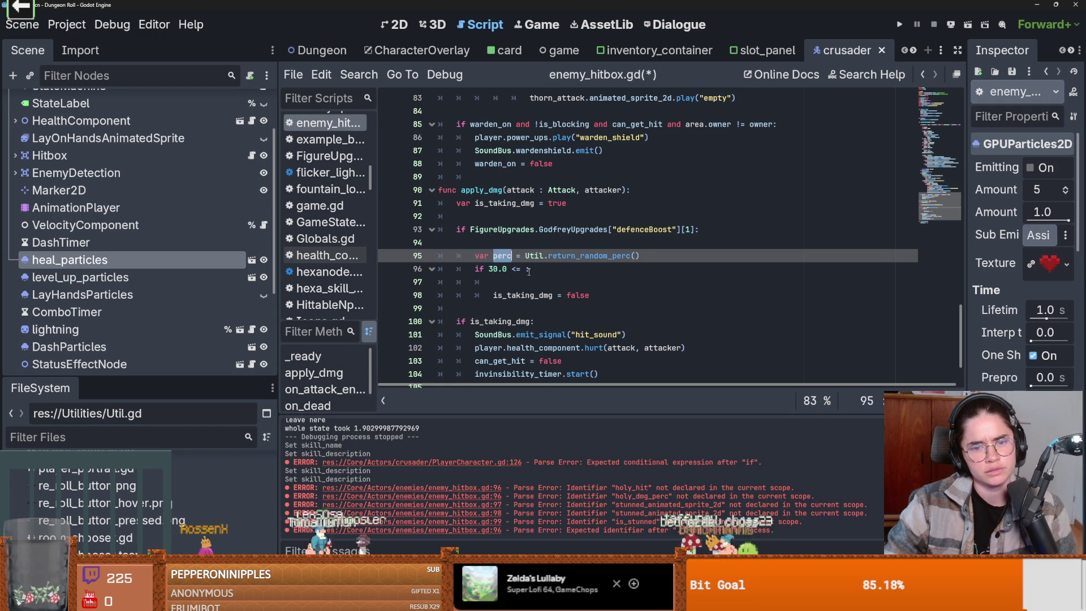
{"action": "key", "text": "ctrl+c"}
{"action": "left_click", "coordinate": [528, 269]}
{"action": "key", "text": "ctrl+v"}
Add the comment '#if its less than we don't take dmg' and save enemy_hitbox.gd.
{"action": "left_click", "coordinate": [494, 270]}
{"action": "left_click", "coordinate": [525, 295]}
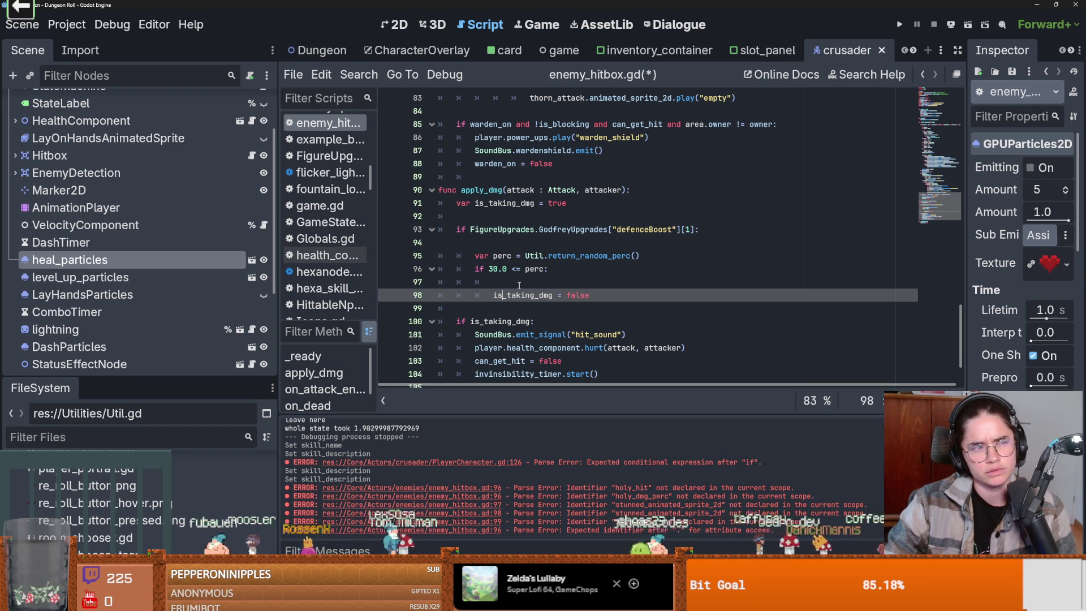
{"action": "left_click", "coordinate": [529, 281]}
{"action": "left_click", "coordinate": [524, 292]}
{"action": "left_click", "coordinate": [521, 283]}
{"action": "type", "text": "#if its less than we don't take"}
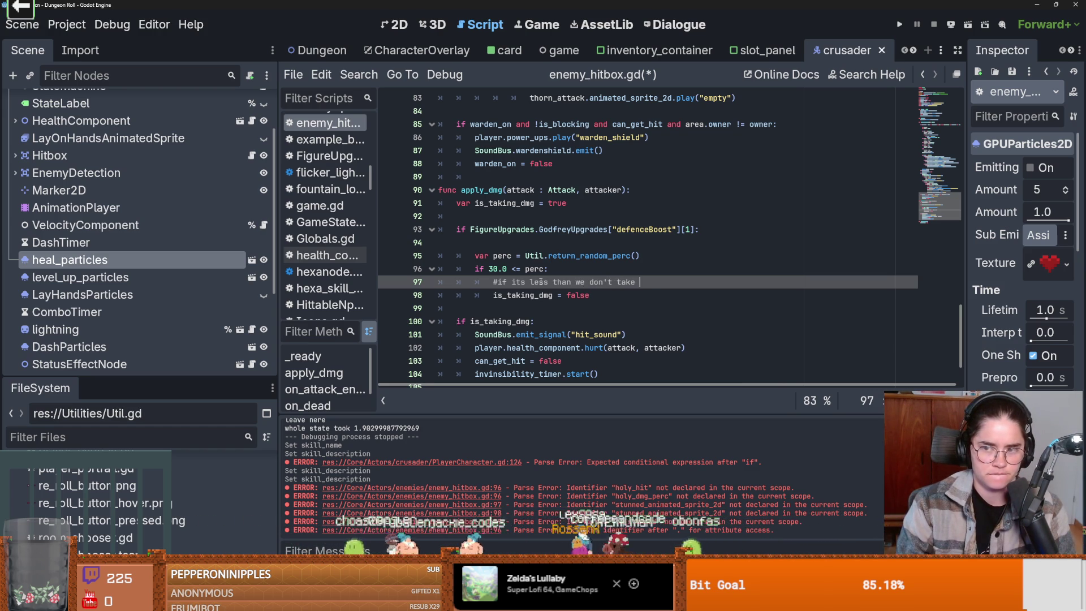
{"action": "type", "text": "dmg"}
{"action": "key", "text": "BackSpace"}
{"action": "key", "text": "BackSpace"}
{"action": "type", "text": "mg"}
{"action": "left_click", "coordinate": [544, 270]}
{"action": "key", "text": "ctrl+s"}
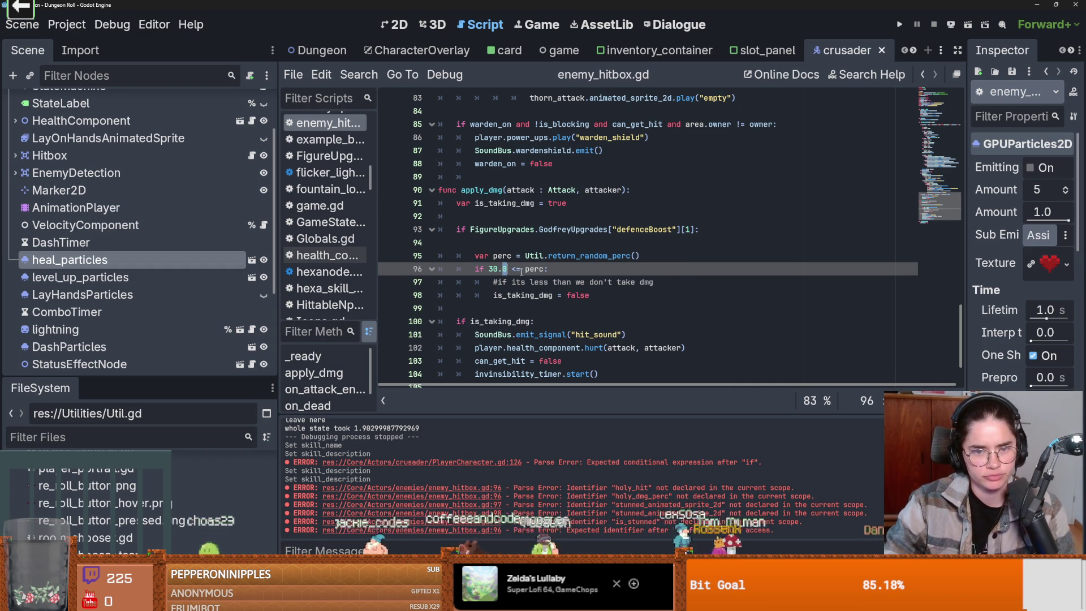
Remove the blank line under the defenceBoost check, then switch to the Dungeon scene.
{"action": "left_click", "coordinate": [570, 281]}
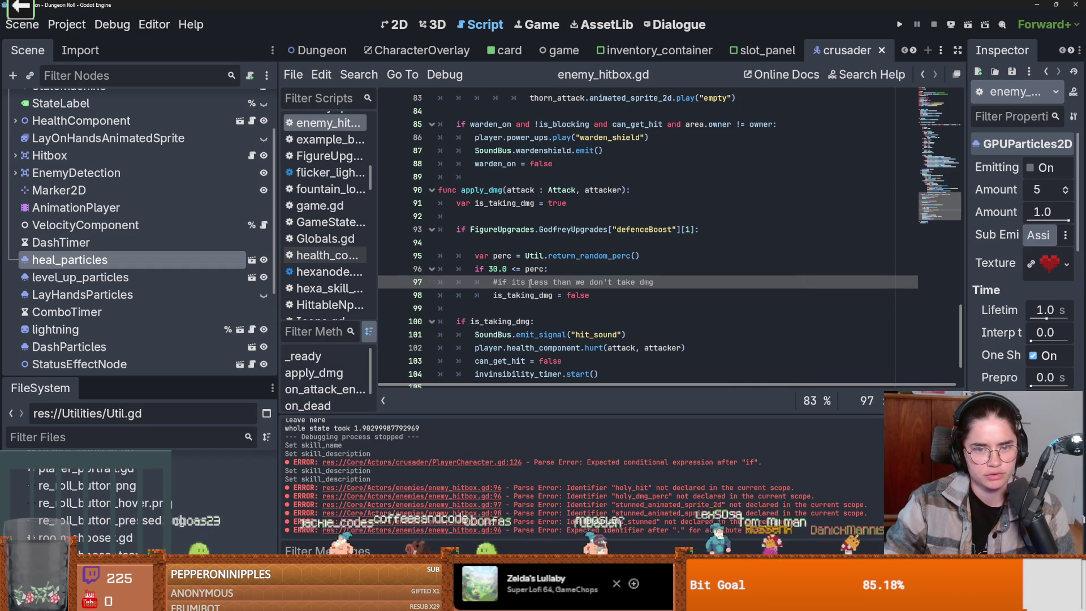
{"action": "left_click", "coordinate": [628, 243]}
{"action": "key", "text": "BackSpace"}
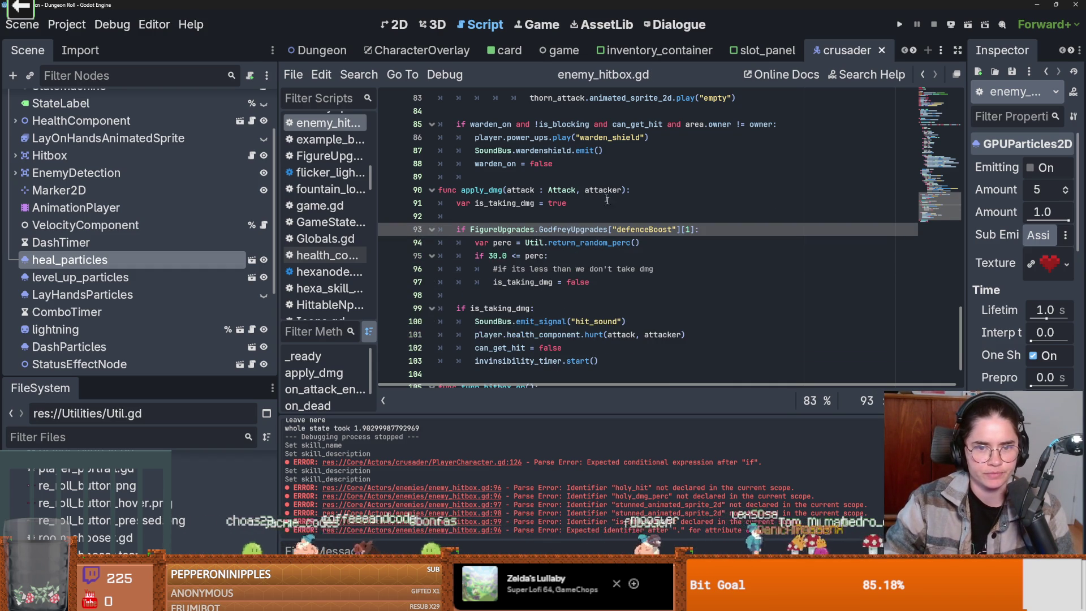
{"action": "scroll", "coordinate": [602, 191], "scroll_direction": "up", "scroll_amount": 2}
{"action": "left_click", "coordinate": [900, 24]}
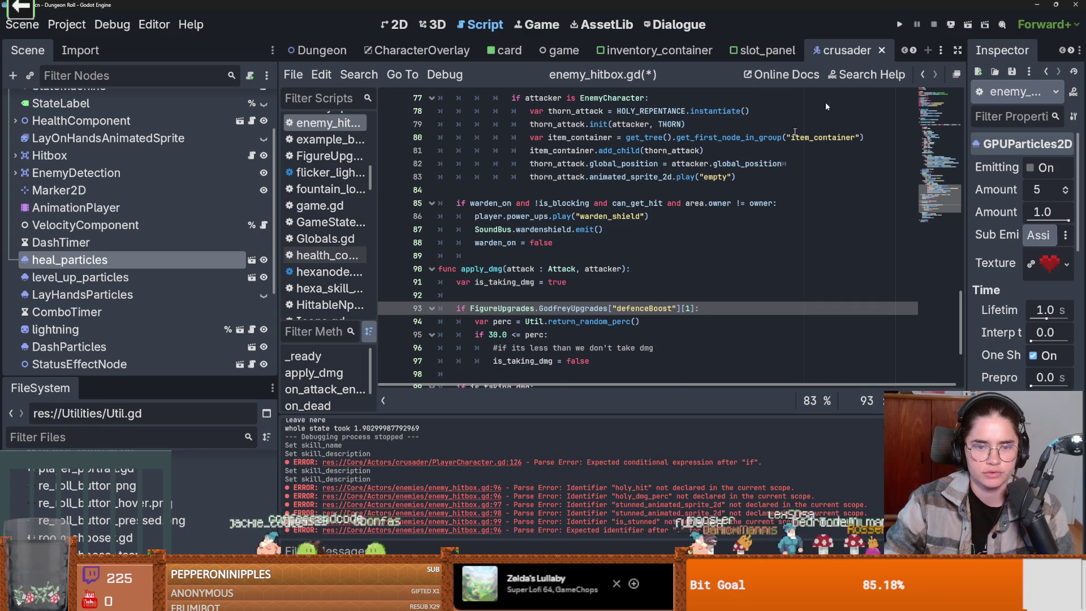
{"action": "scroll", "coordinate": [582, 304], "scroll_direction": "down", "scroll_amount": 1}
{"action": "key", "text": "Down"}
{"action": "key", "text": "Down"}
{"action": "key", "text": "Down"}
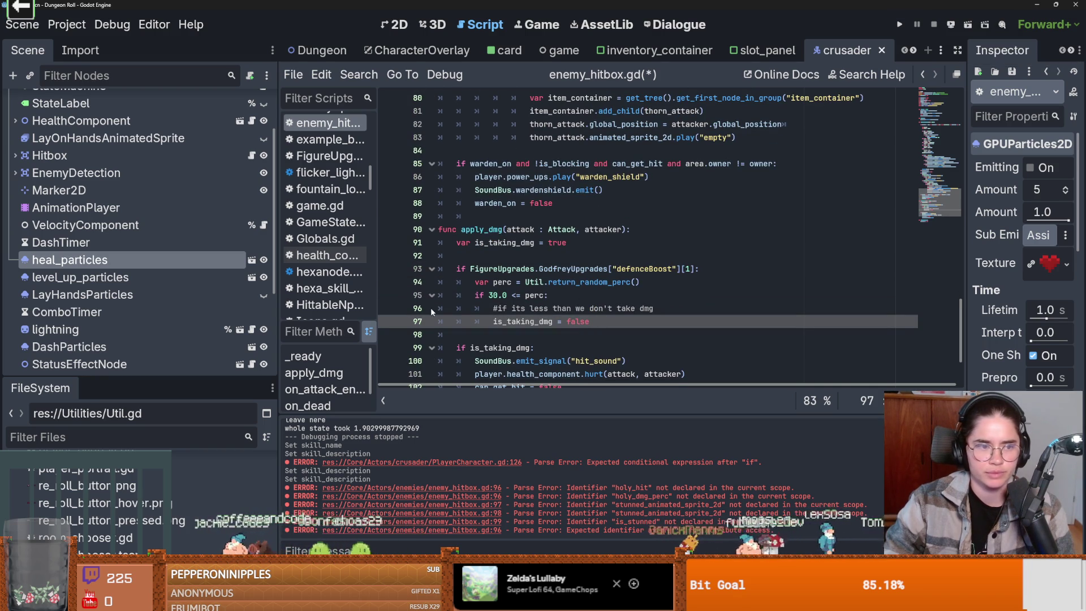
{"action": "left_click", "coordinate": [321, 50]}
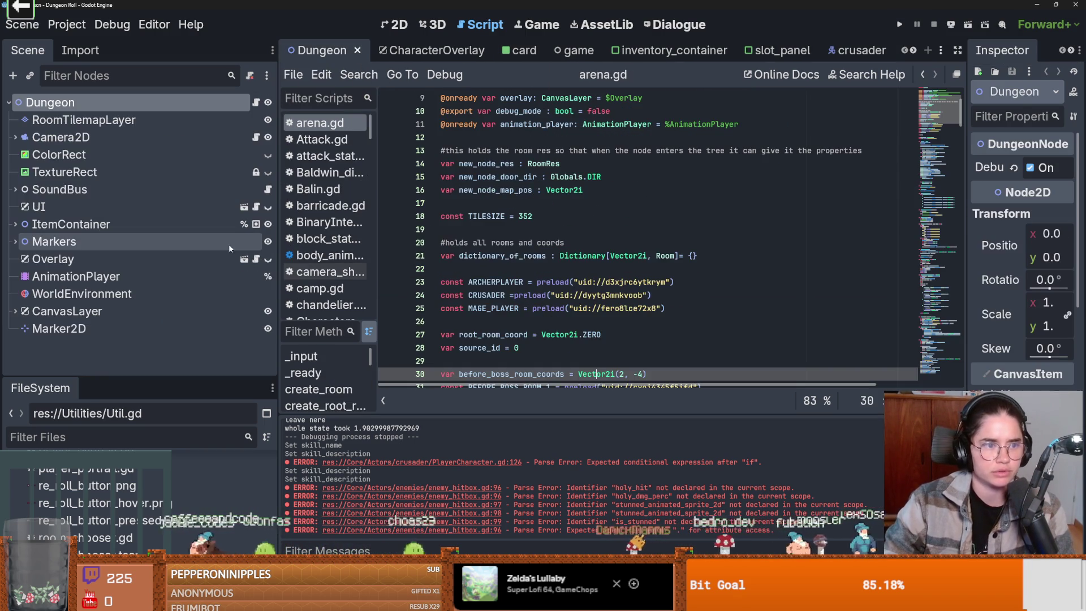
Under SoundBus, toggle Playing to preview arrow_attack_1_sound and coin_sound_1.
{"action": "left_click", "coordinate": [15, 190]}
{"action": "left_click", "coordinate": [124, 258]}
{"action": "scroll", "coordinate": [175, 298], "scroll_direction": "down", "scroll_amount": 3}
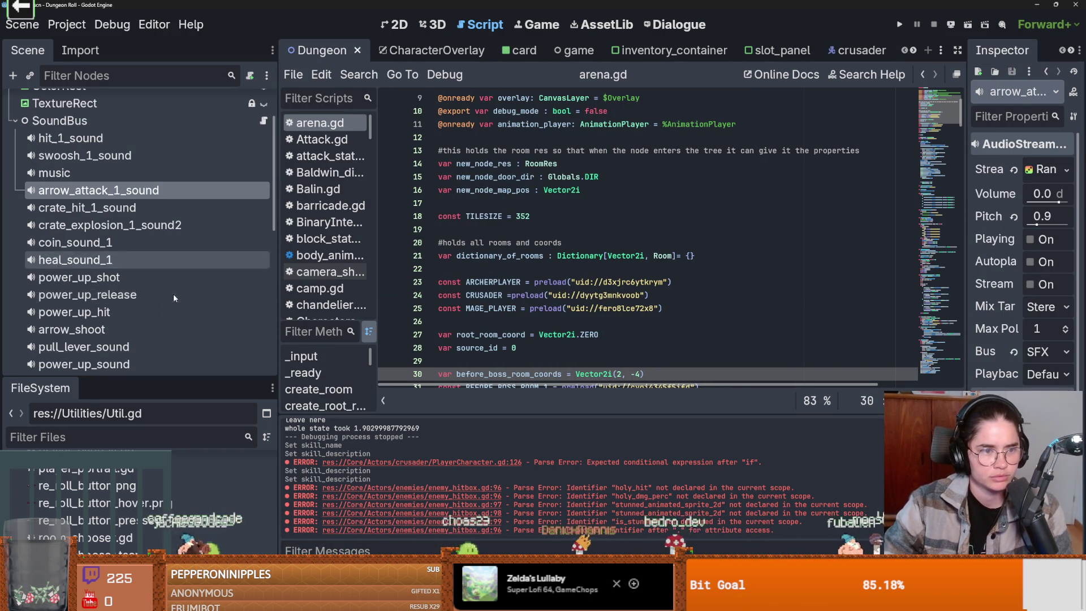
{"action": "left_click", "coordinate": [1029, 239]}
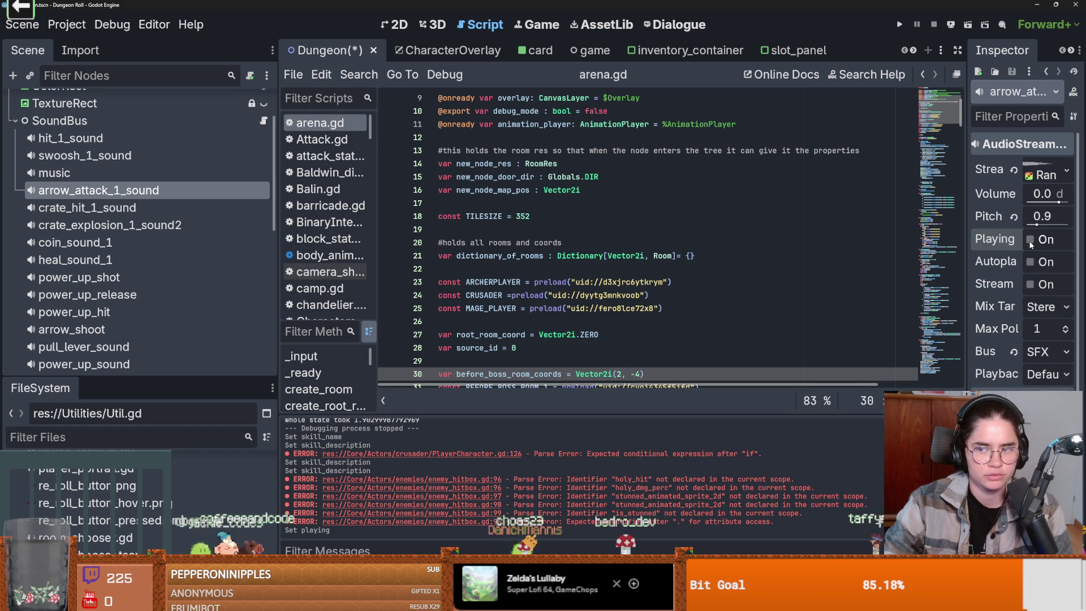
{"action": "left_click", "coordinate": [1030, 240]}
{"action": "left_click", "coordinate": [163, 242]}
{"action": "left_click", "coordinate": [1030, 239]}
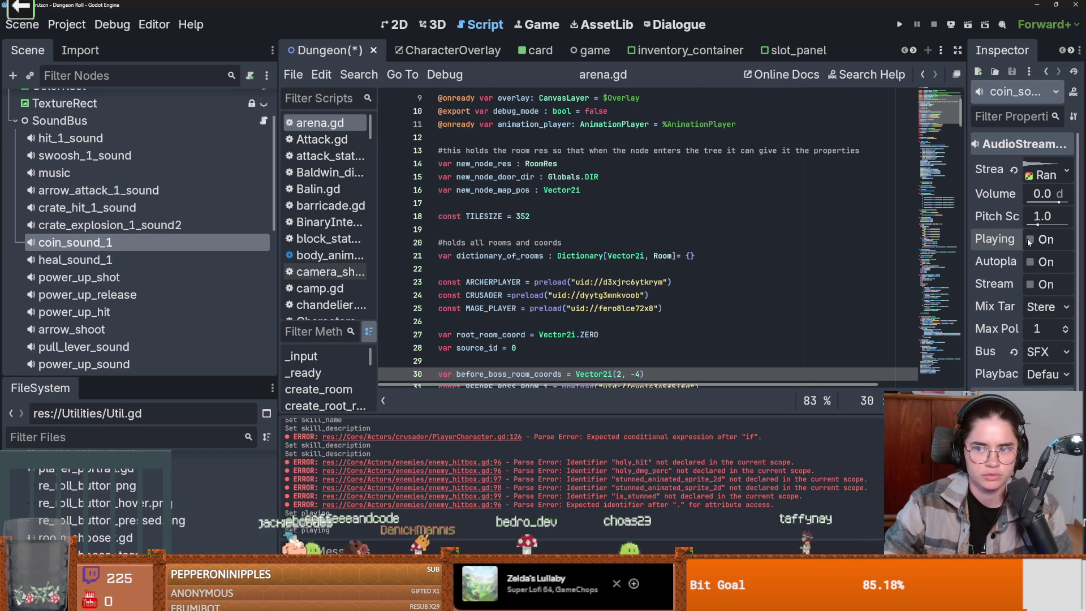
{"action": "scroll", "coordinate": [521, 95], "scroll_direction": "down", "scroll_amount": 7}
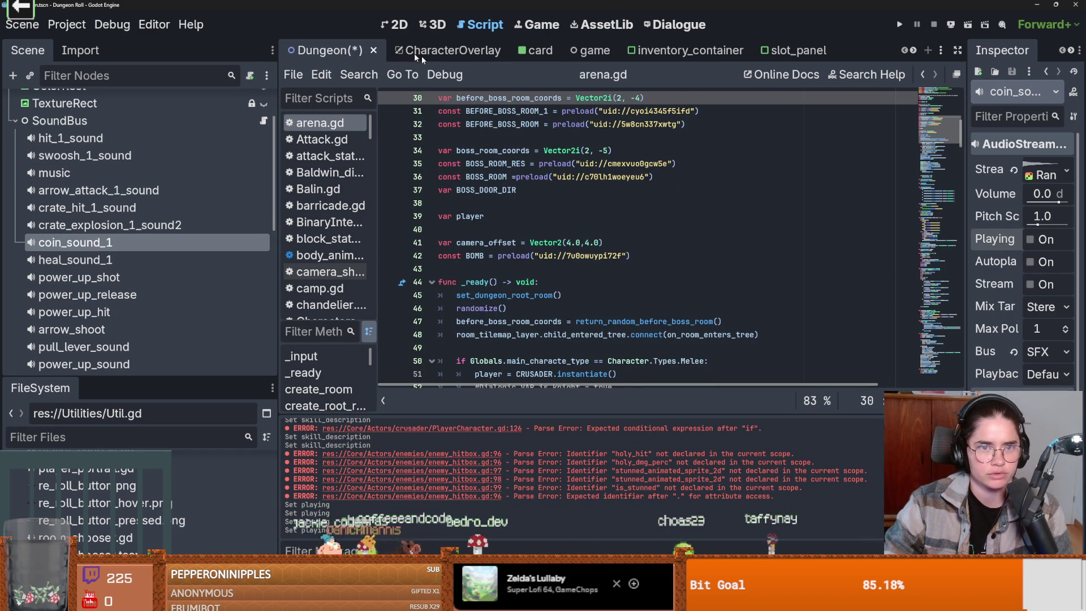
Save the Dungeon scene and return to the crusader scene.
{"action": "key", "text": "ctrl+s"}
{"action": "scroll", "coordinate": [189, 218], "scroll_direction": "up", "scroll_amount": 3}
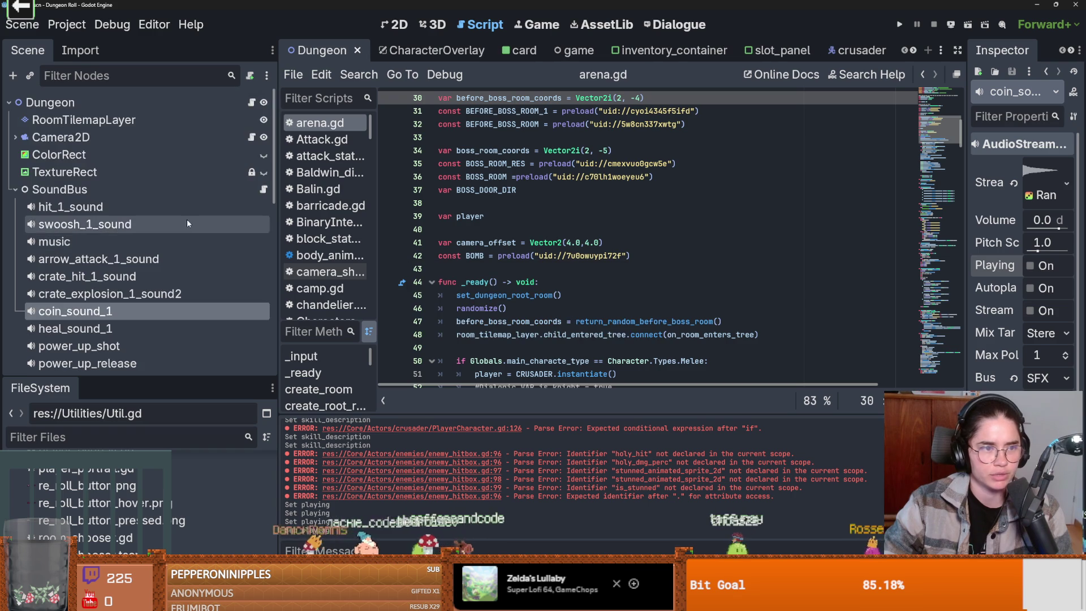
{"action": "left_click", "coordinate": [854, 50]}
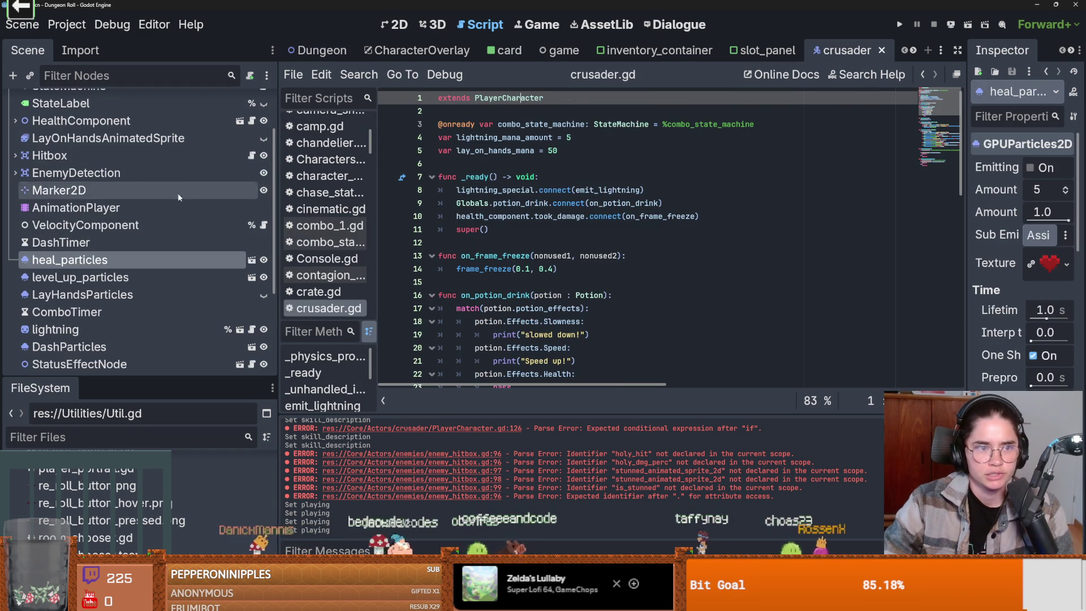
Add SoundBus.emit_signal("coin") on line 98 of the hitbox script, then run the project.
{"action": "scroll", "coordinate": [189, 283], "scroll_direction": "up", "scroll_amount": 3}
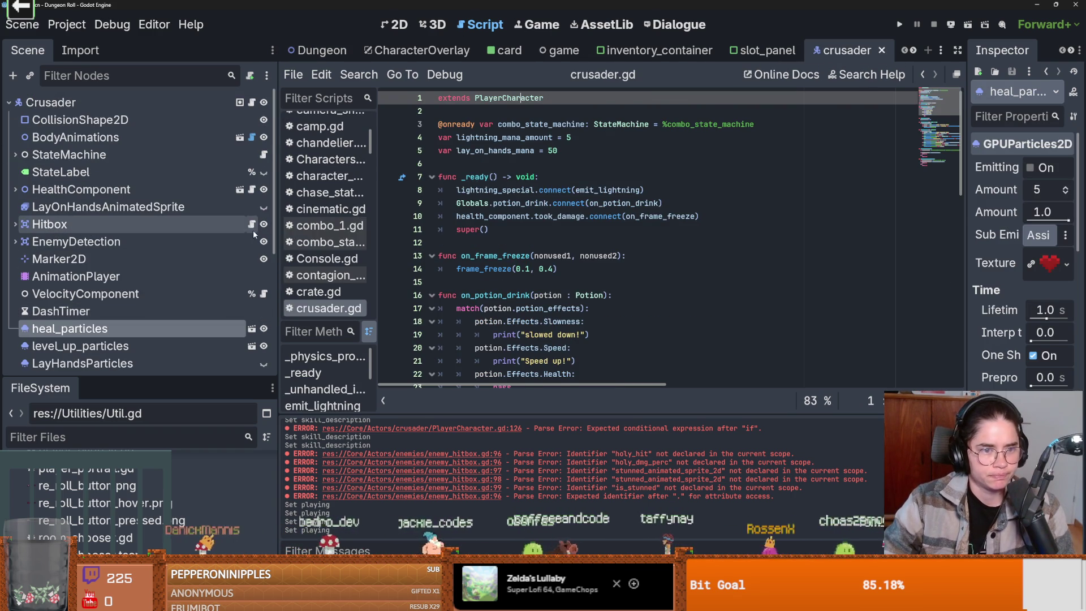
{"action": "left_click", "coordinate": [252, 225]}
{"action": "left_click", "coordinate": [607, 281]}
{"action": "key", "text": "Return"}
{"action": "type", "text": "Soun"}
{"action": "key", "text": "Return"}
{"action": "type", "text": ".emit"}
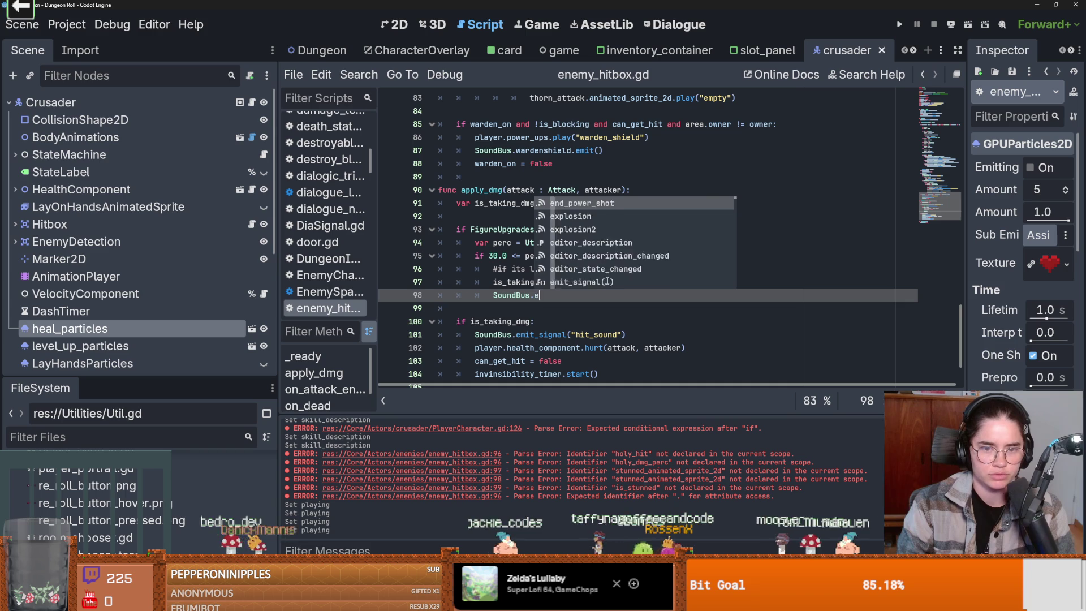
{"action": "key", "text": "Return"}
{"action": "type", "text": "\"coin\")"}
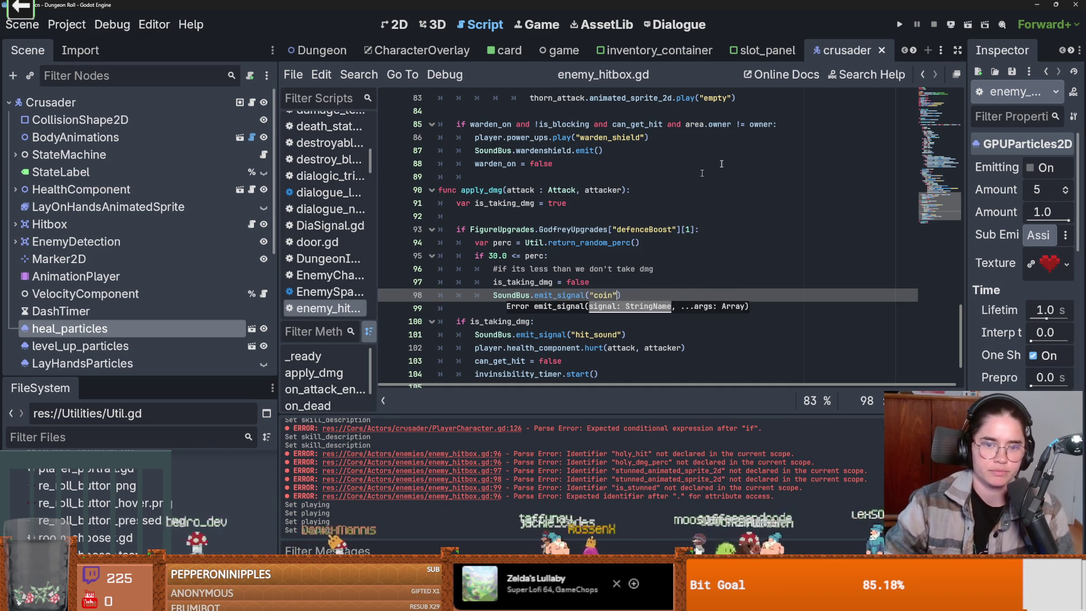
{"action": "left_click", "coordinate": [901, 24]}
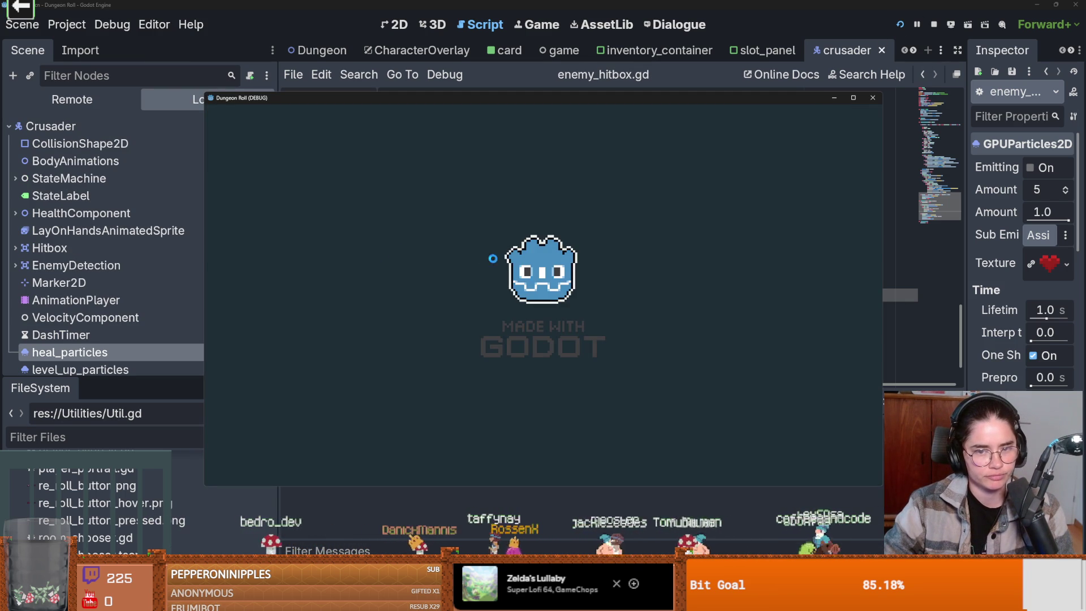
Walk to the forest NPC, take the Ricochet upgrade, enter the next room, then close the game.
{"action": "key", "text": "w"}
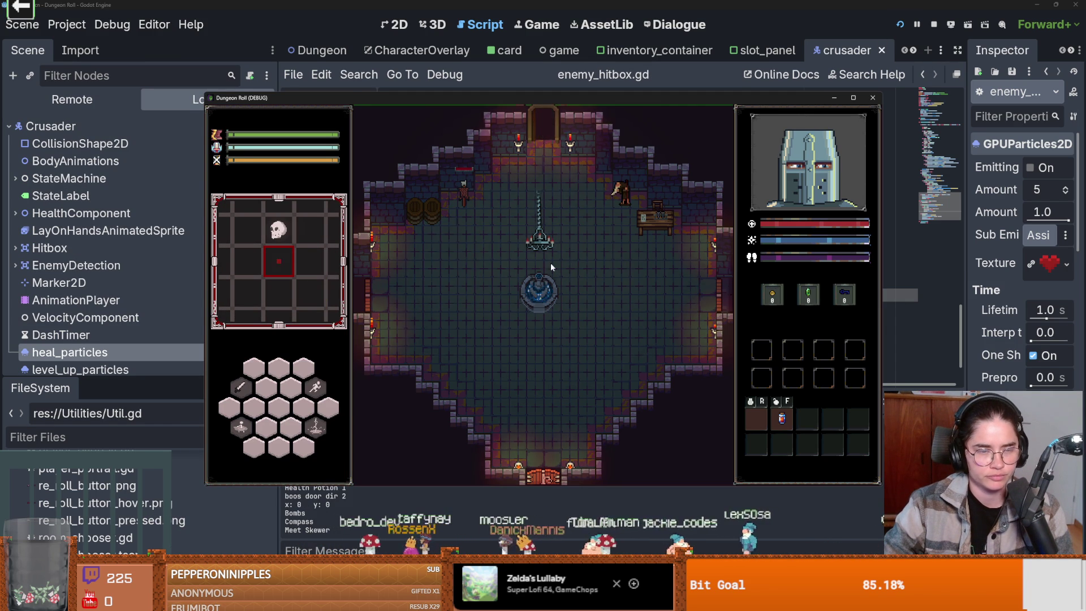
{"action": "key", "text": "w"}
{"action": "key", "text": "d"}
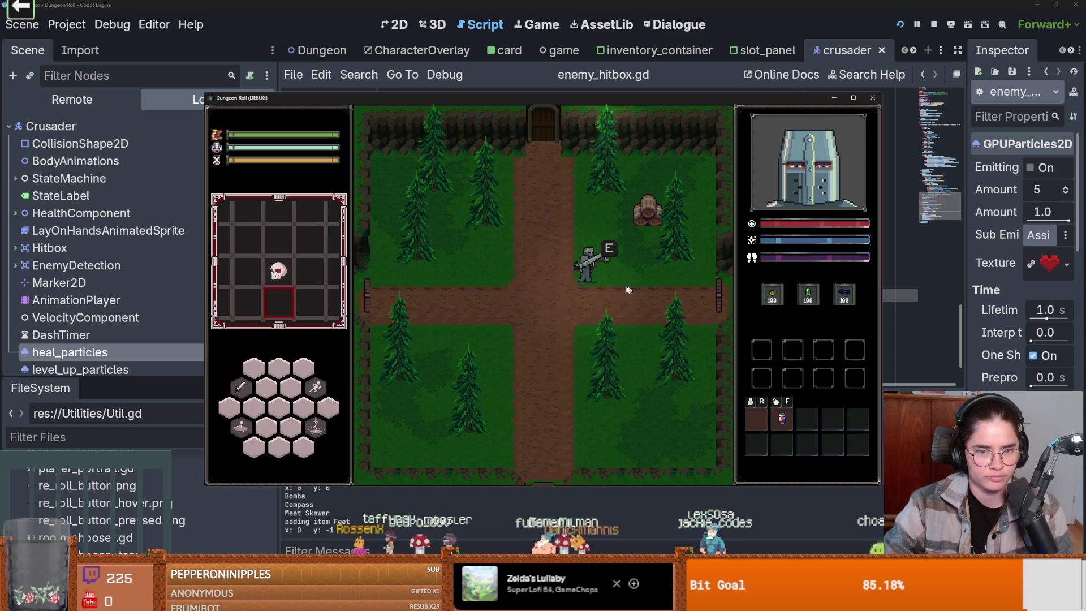
{"action": "key", "text": "e"}
{"action": "left_click", "coordinate": [539, 280]}
{"action": "left_click", "coordinate": [535, 283]}
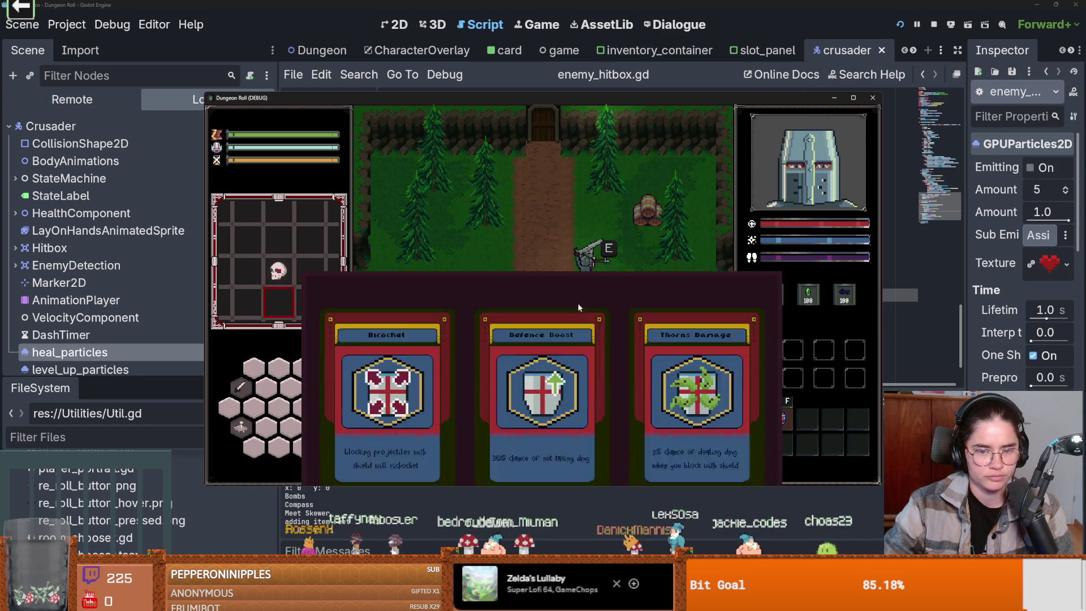
{"action": "left_click", "coordinate": [433, 282]}
{"action": "key", "text": "e"}
{"action": "left_click", "coordinate": [547, 280]}
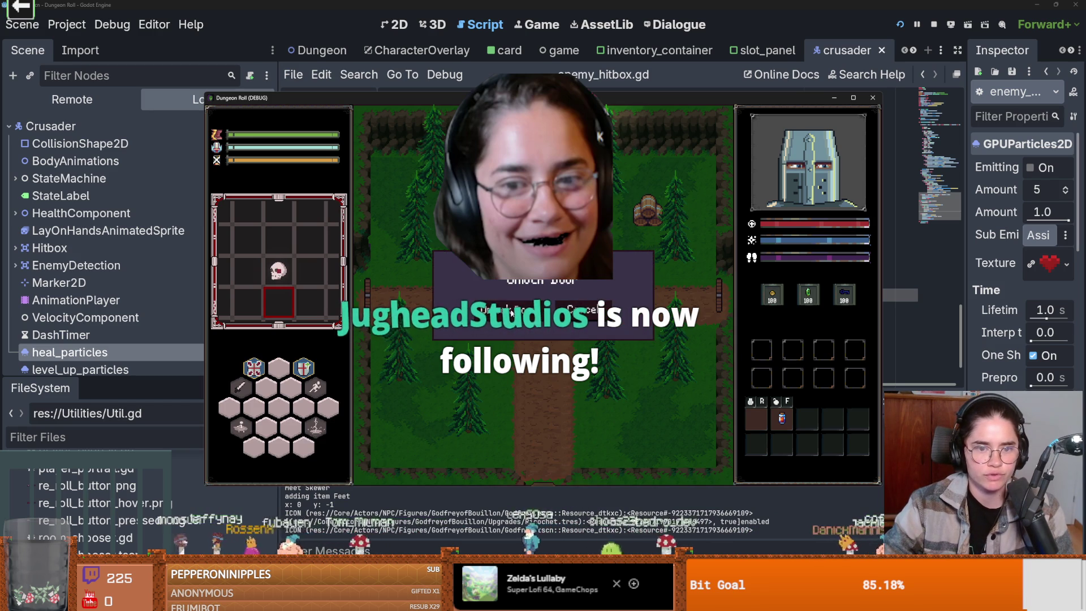
{"action": "left_click", "coordinate": [572, 310]}
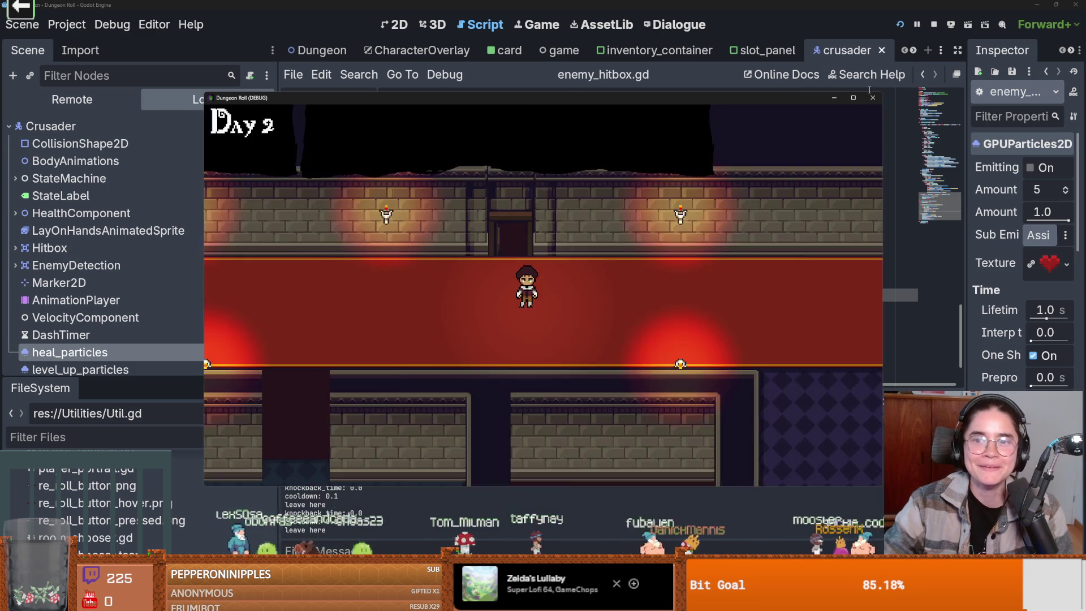
{"action": "left_click", "coordinate": [873, 97]}
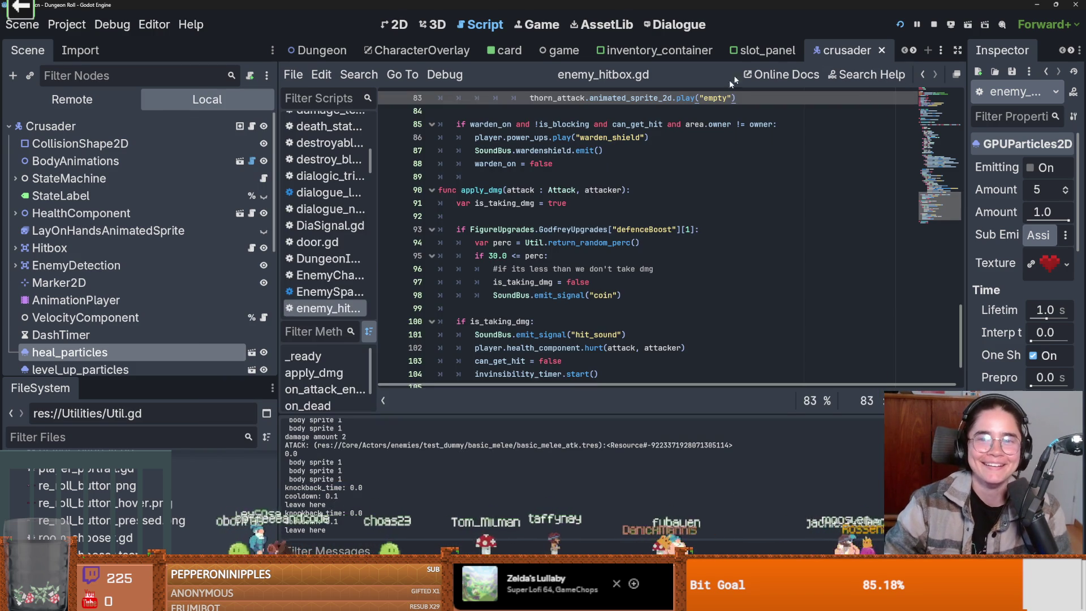
Highlight is_taking_dmg and the defenceBoost upgrade lookup on line 93, saving enemy_hitbox.gd.
{"action": "left_click", "coordinate": [548, 255]}
{"action": "key", "text": "ctrl+s"}
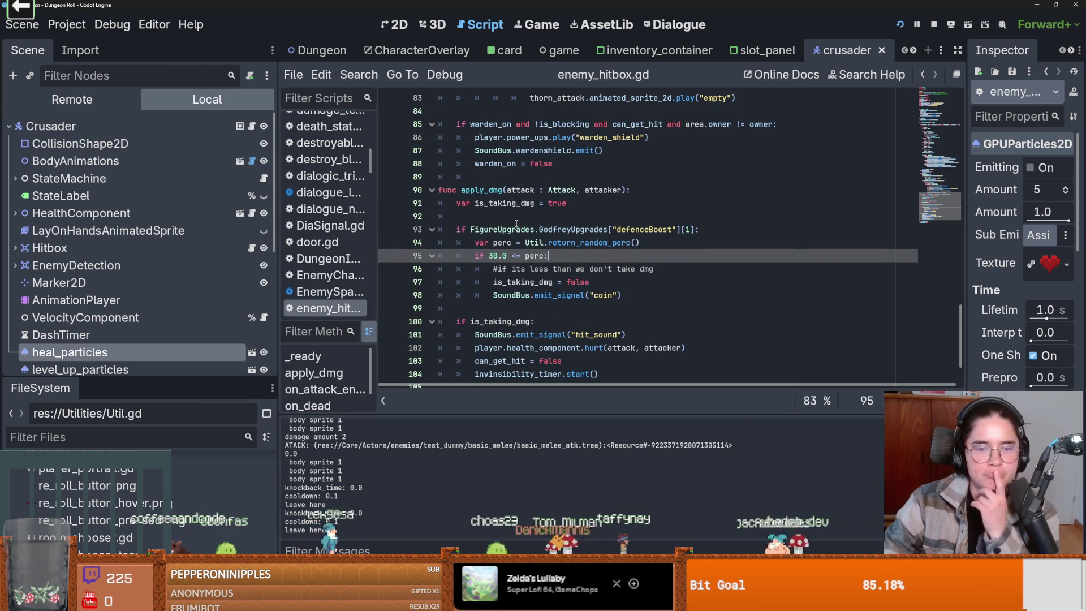
{"action": "double_click", "coordinate": [515, 204]}
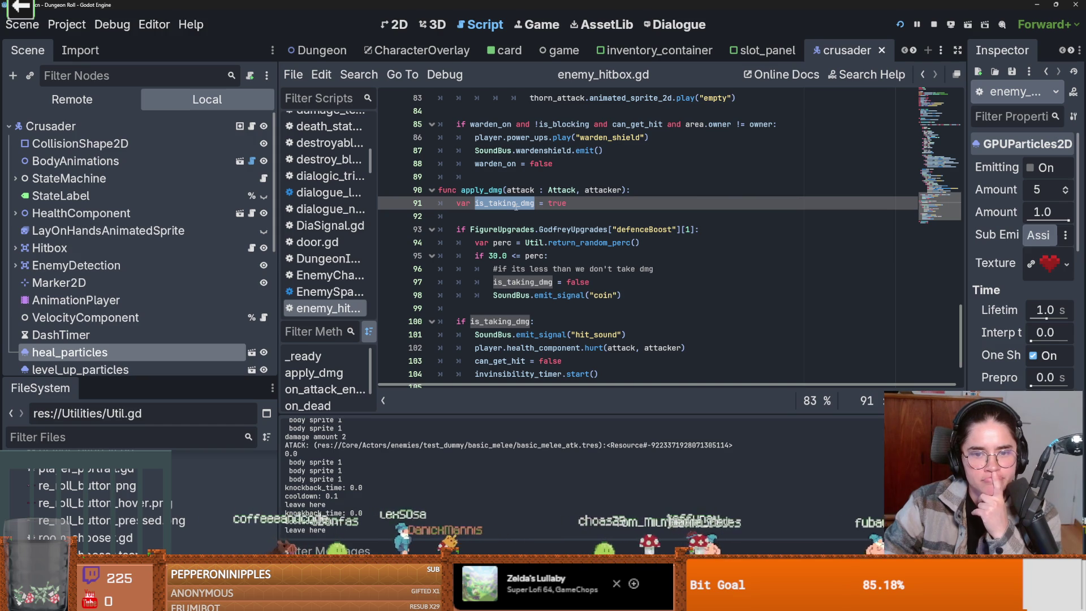
{"action": "double_click", "coordinate": [643, 233]}
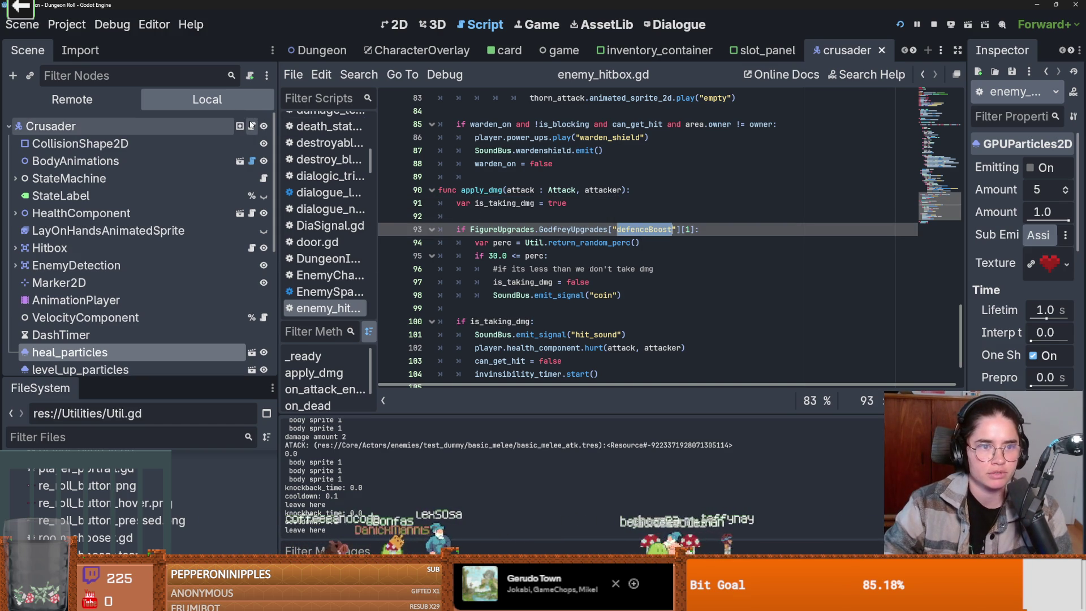
{"action": "left_click", "coordinate": [667, 238]}
{"action": "left_click_drag", "start_coordinate": [698, 232], "coordinate": [472, 229]}
{"action": "key", "text": "ctrl+s"}
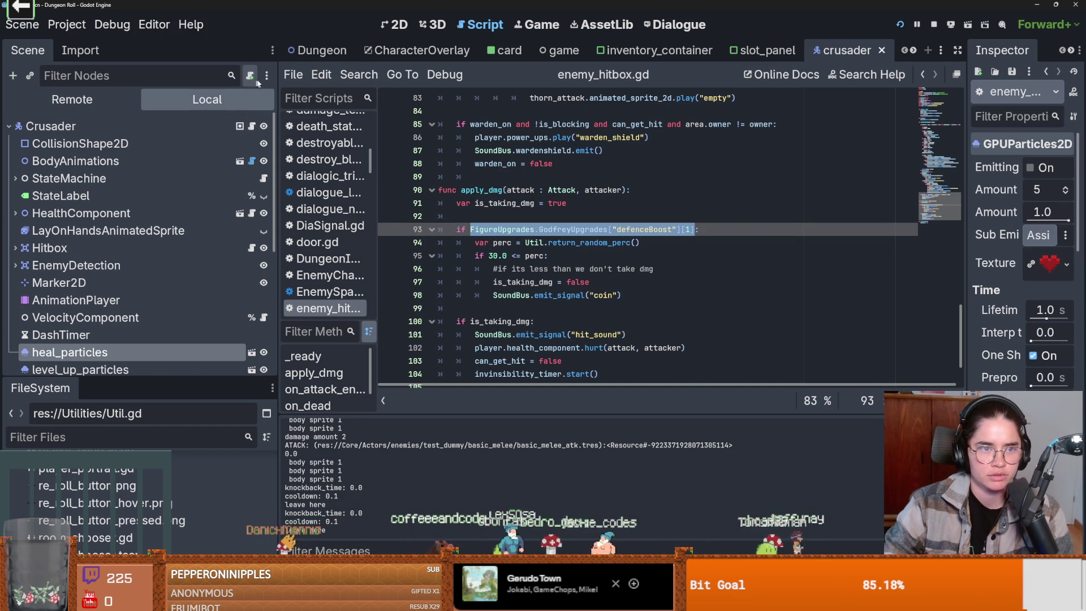
Follow crusader.gd into PlayerCharacter.gd and highlight the upgrade variable in the Block branch.
{"action": "left_click", "coordinate": [251, 125]}
{"action": "left_click", "coordinate": [516, 99], "text": "ctrl"}
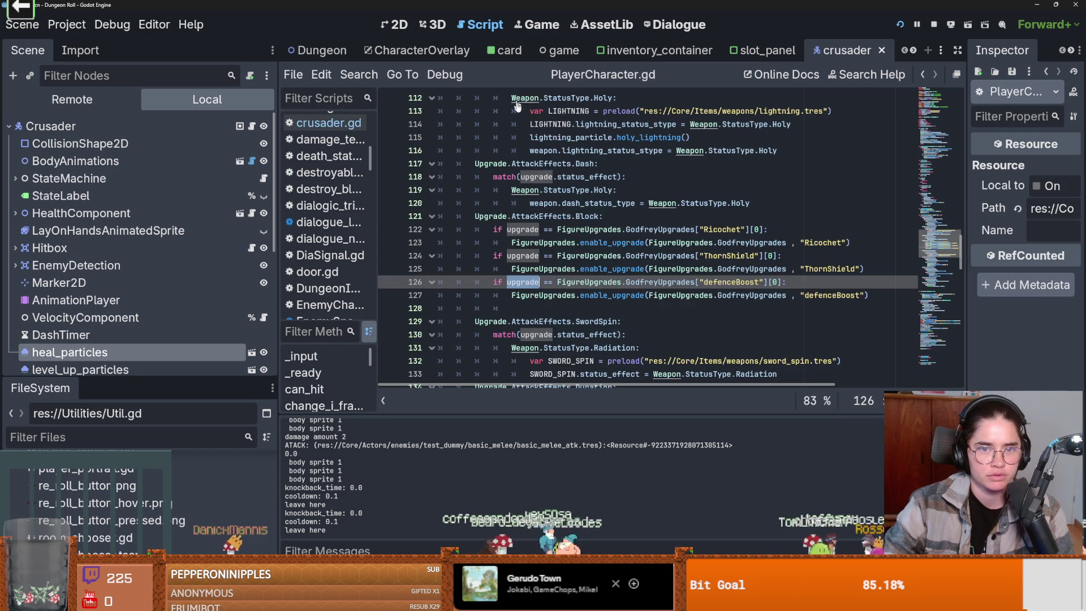
{"action": "left_click", "coordinate": [701, 281]}
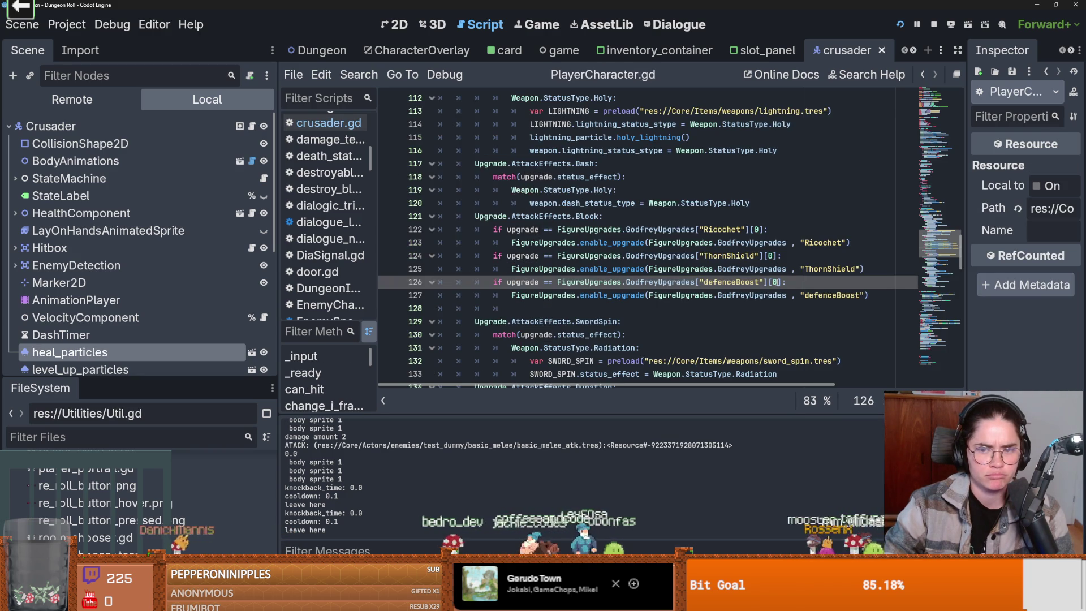
{"action": "left_click", "coordinate": [838, 296]}
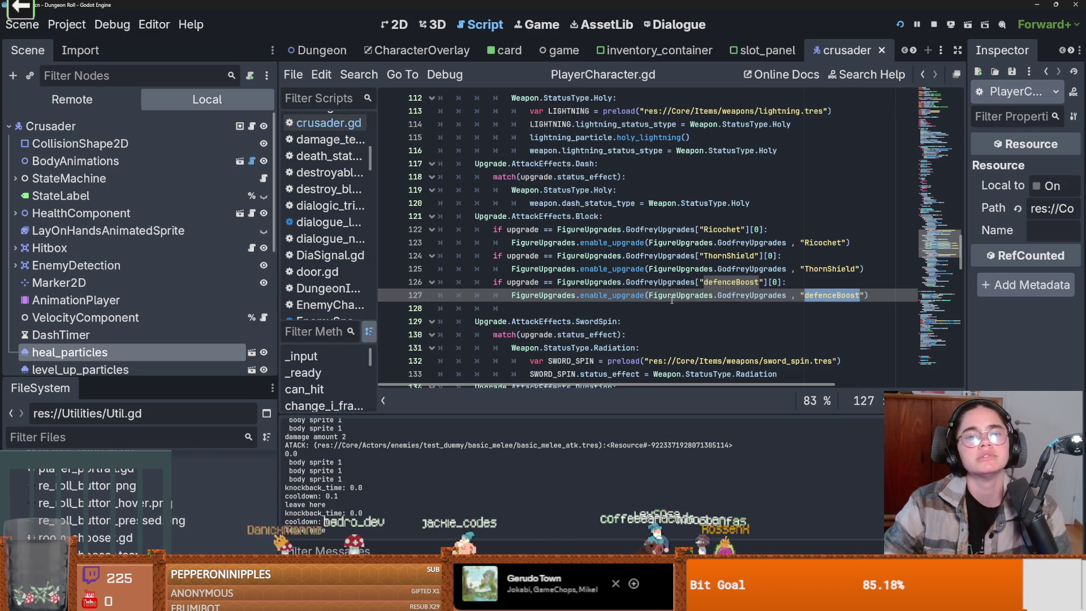
{"action": "double_click", "coordinate": [527, 281]}
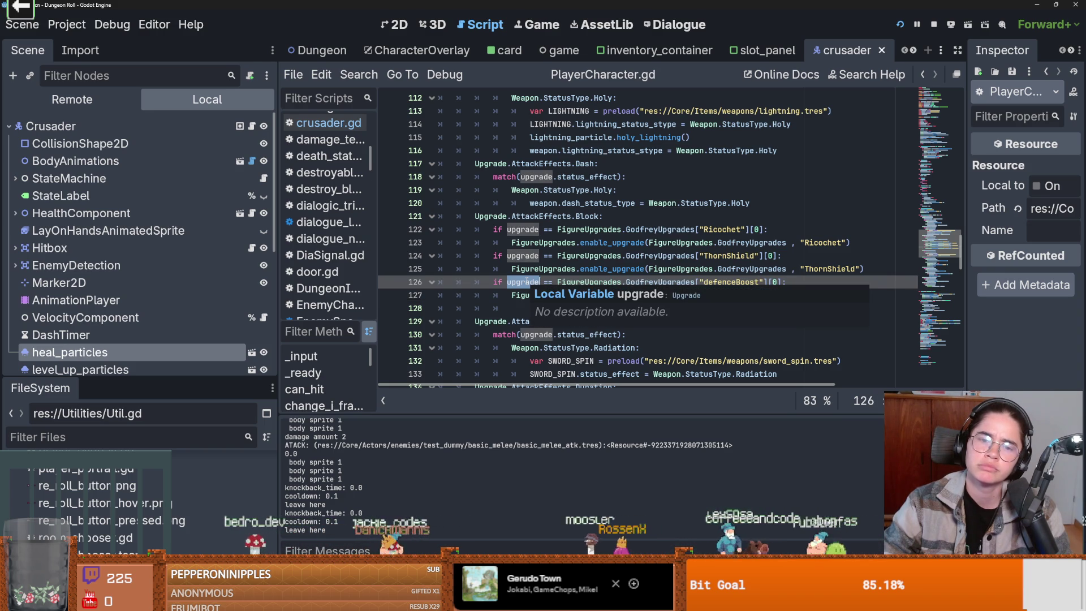
Enlarge the FileSystem dock and scroll through it to locate the project folders.
{"action": "left_click_drag", "start_coordinate": [194, 383], "coordinate": [195, 213]}
{"action": "scroll", "coordinate": [672, 313], "scroll_direction": "up", "scroll_amount": 7}
{"action": "scroll", "coordinate": [672, 313], "scroll_direction": "down", "scroll_amount": 3}
{"action": "scroll", "coordinate": [112, 433], "scroll_direction": "up", "scroll_amount": 6}
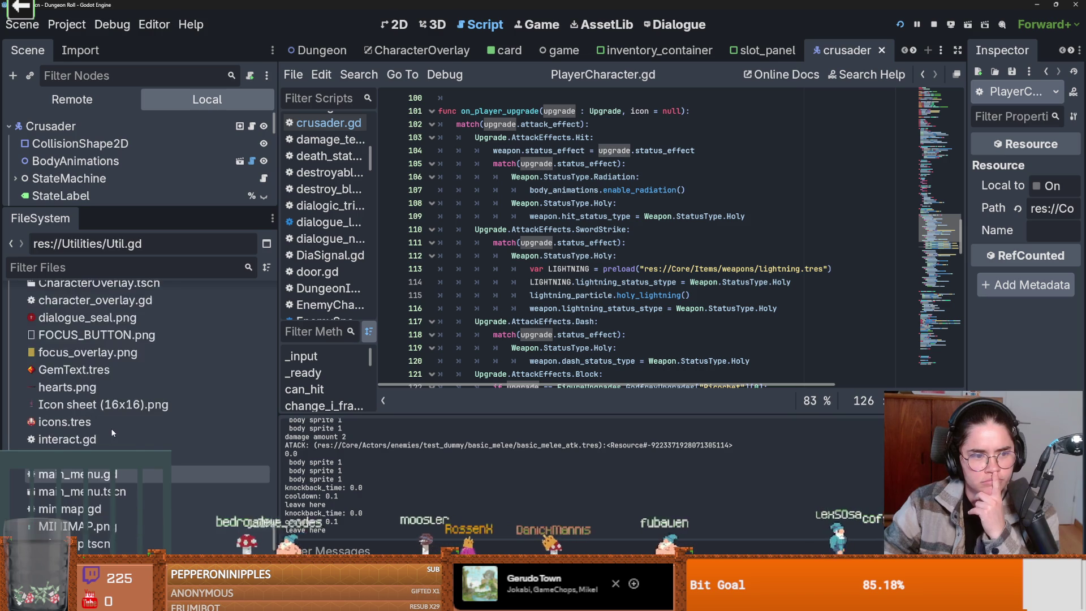
{"action": "scroll", "coordinate": [112, 433], "scroll_direction": "up", "scroll_amount": 5}
{"action": "scroll", "coordinate": [115, 431], "scroll_direction": "up", "scroll_amount": 10}
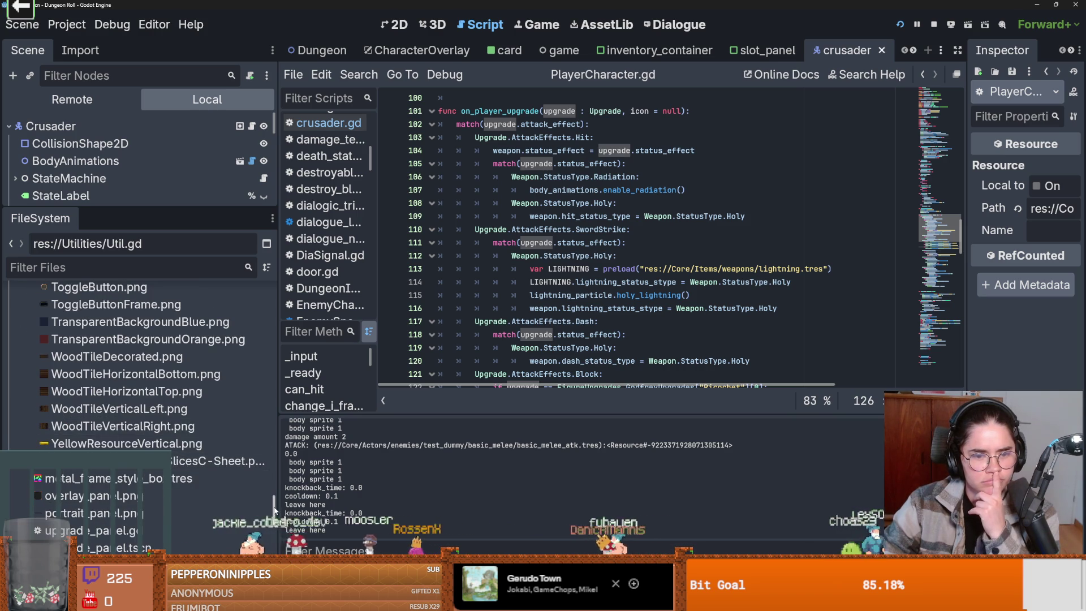
{"action": "scroll", "coordinate": [573, 324], "scroll_direction": "down", "scroll_amount": 1}
{"action": "scroll", "coordinate": [572, 324], "scroll_direction": "down", "scroll_amount": 4}
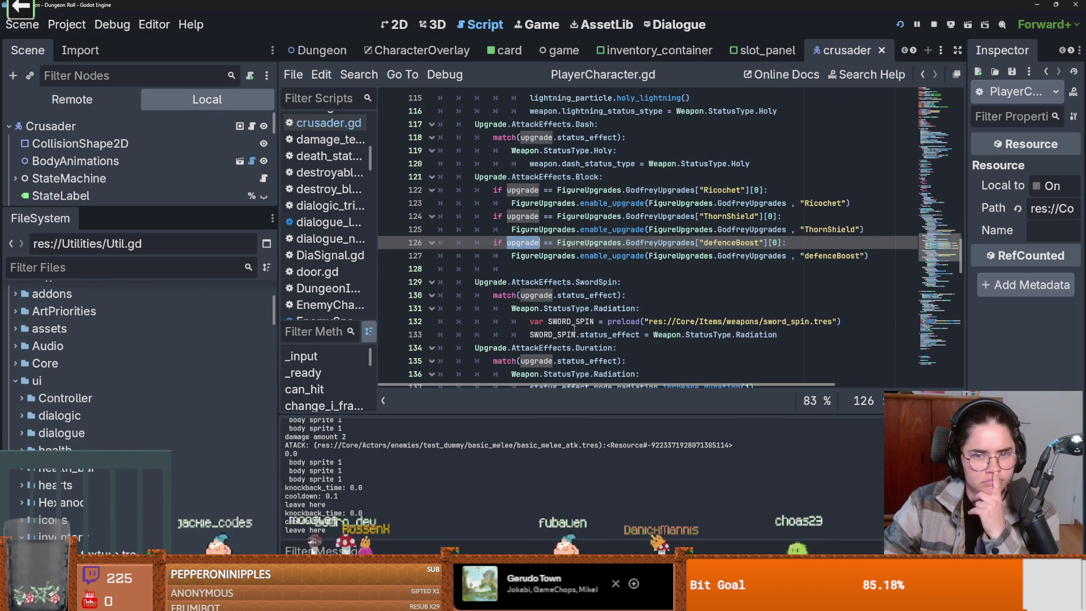
{"action": "mouse_move", "coordinate": [575, 329]}
{"action": "scroll", "coordinate": [67, 397], "scroll_direction": "down", "scroll_amount": 4}
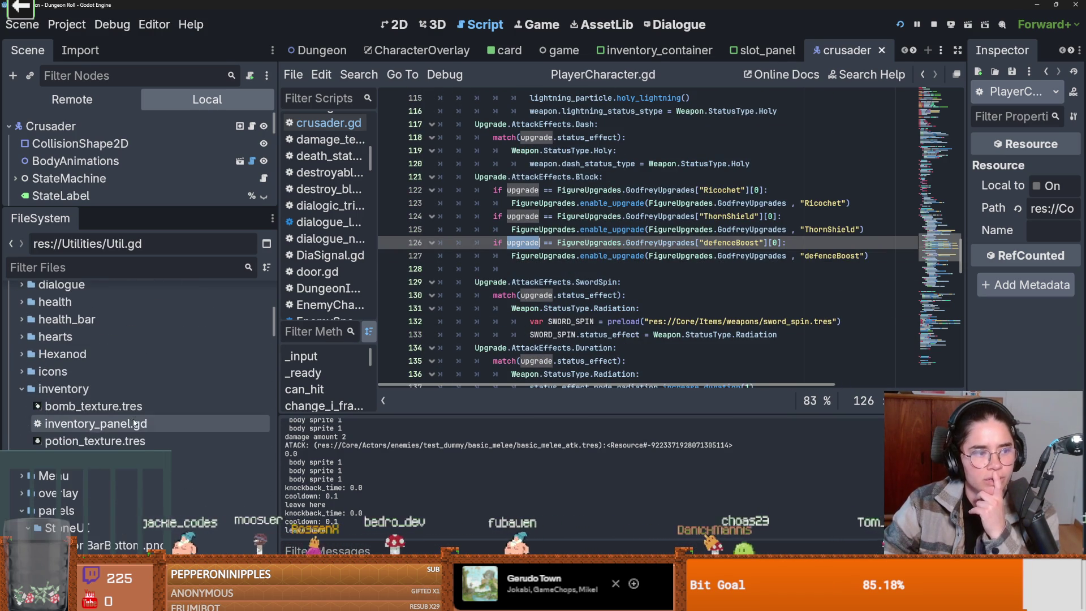
{"action": "scroll", "coordinate": [51, 414], "scroll_direction": "up", "scroll_amount": 3}
{"action": "scroll", "coordinate": [18, 419], "scroll_direction": "up", "scroll_amount": 3}
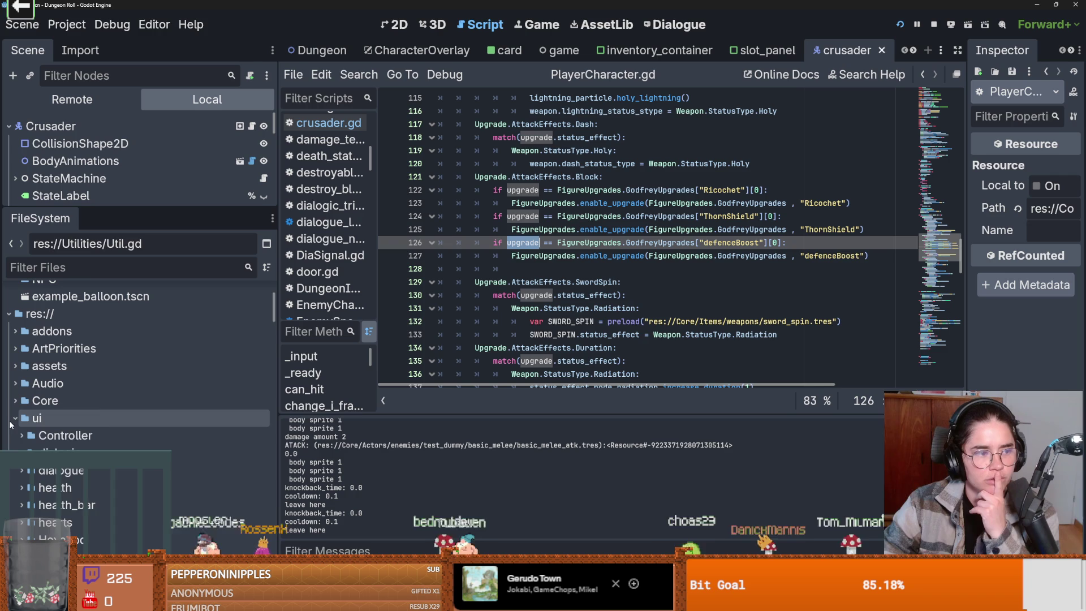
Expand Core > Actors > NPC > Figures > GodfreyofBouillon, open DefenceBoost.tres, and widen the Inspector.
{"action": "left_click", "coordinate": [15, 419]}
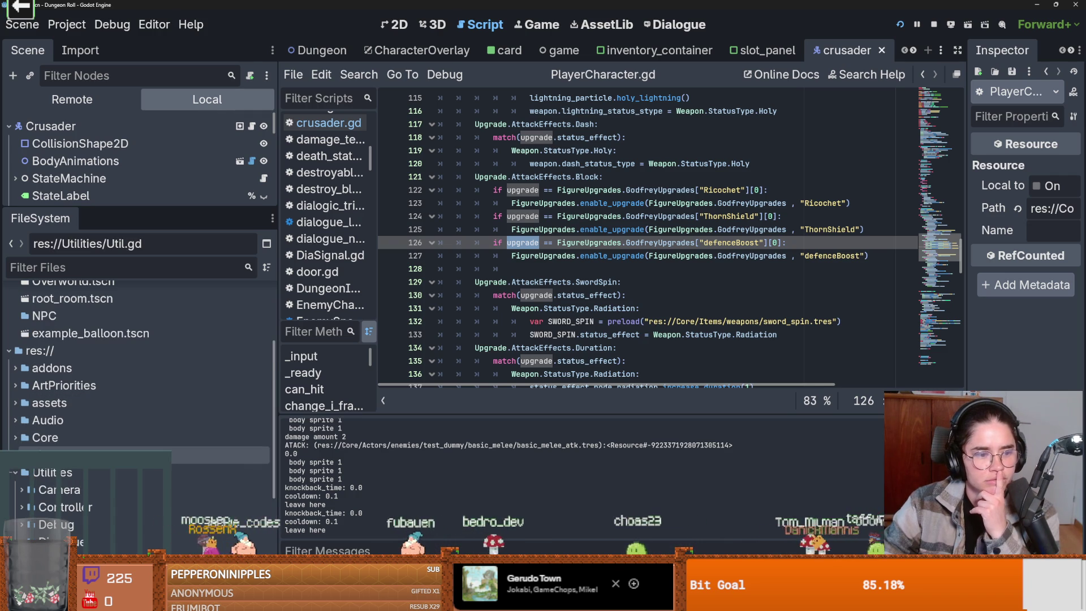
{"action": "double_click", "coordinate": [85, 438]}
{"action": "scroll", "coordinate": [85, 444], "scroll_direction": "down", "scroll_amount": 5}
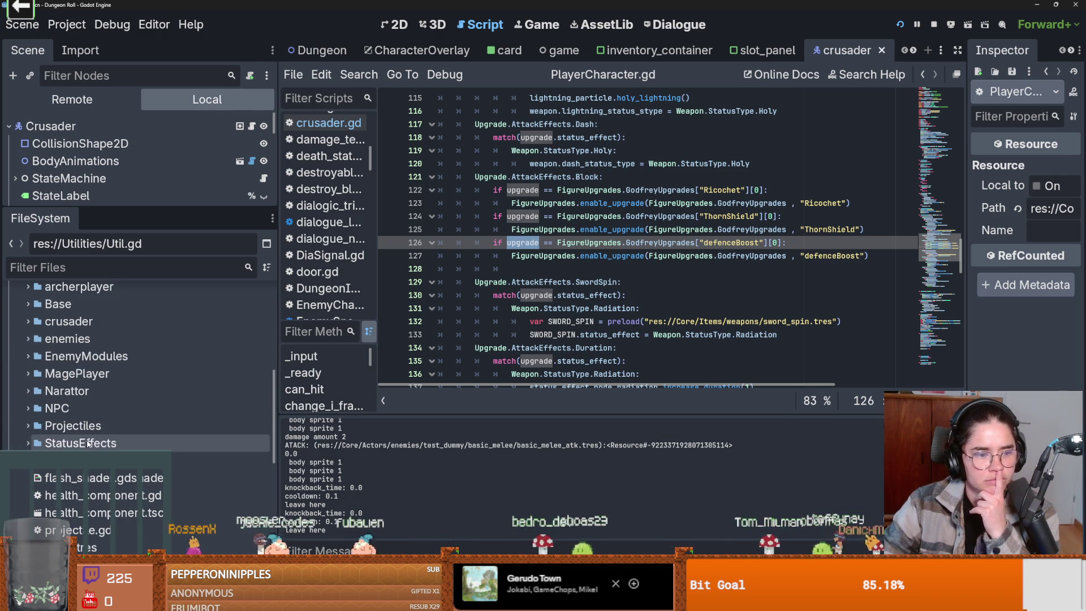
{"action": "scroll", "coordinate": [85, 444], "scroll_direction": "down", "scroll_amount": 2}
{"action": "double_click", "coordinate": [37, 410]}
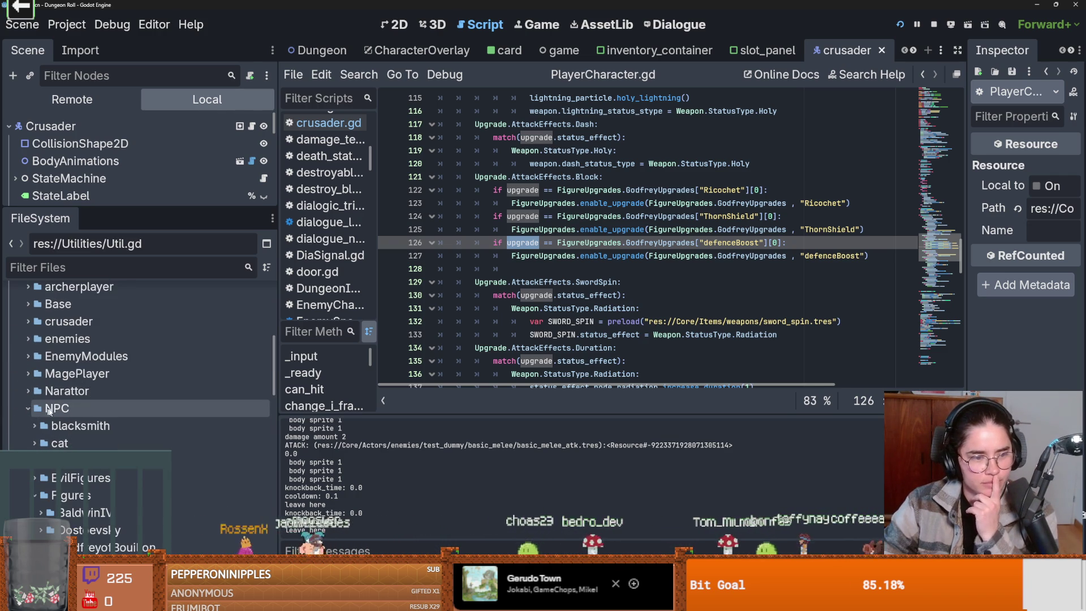
{"action": "scroll", "coordinate": [62, 441], "scroll_direction": "down", "scroll_amount": 2}
{"action": "scroll", "coordinate": [94, 470], "scroll_direction": "down", "scroll_amount": 5}
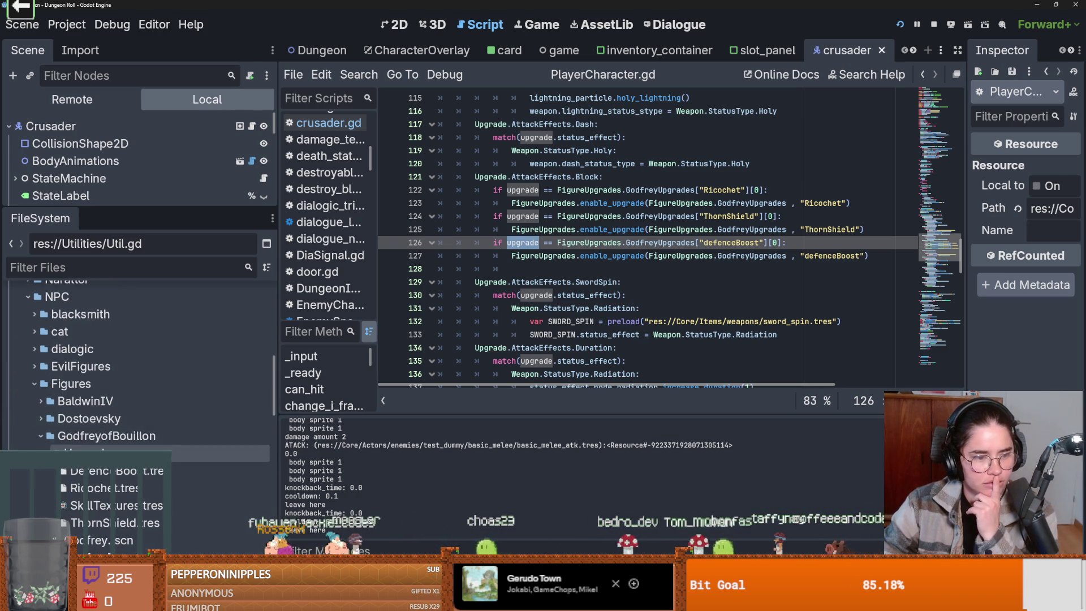
{"action": "double_click", "coordinate": [96, 471]}
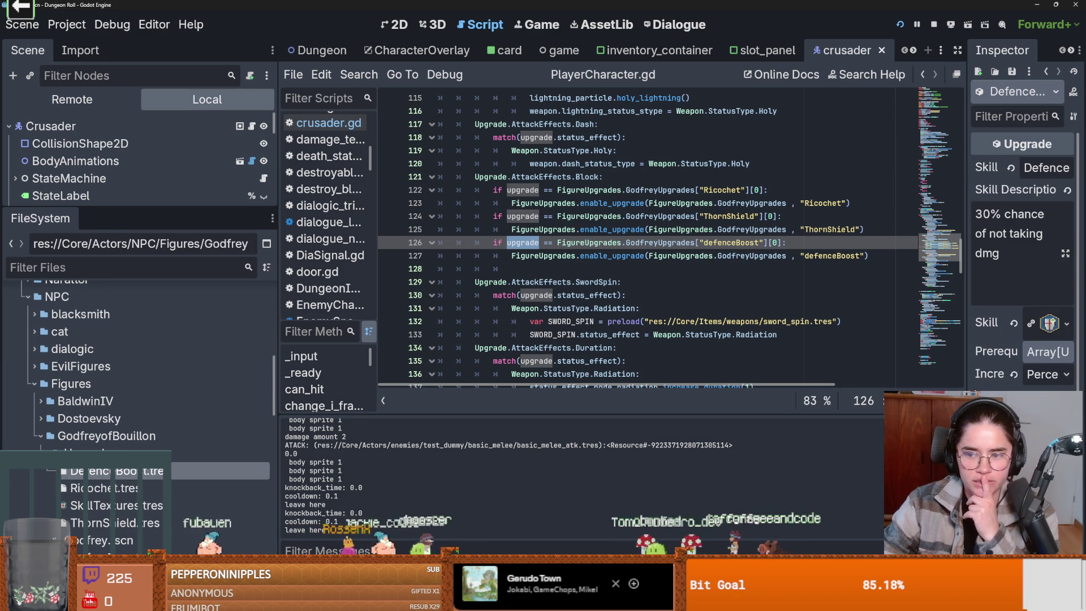
{"action": "left_click_drag", "start_coordinate": [969, 390], "coordinate": [747, 375]}
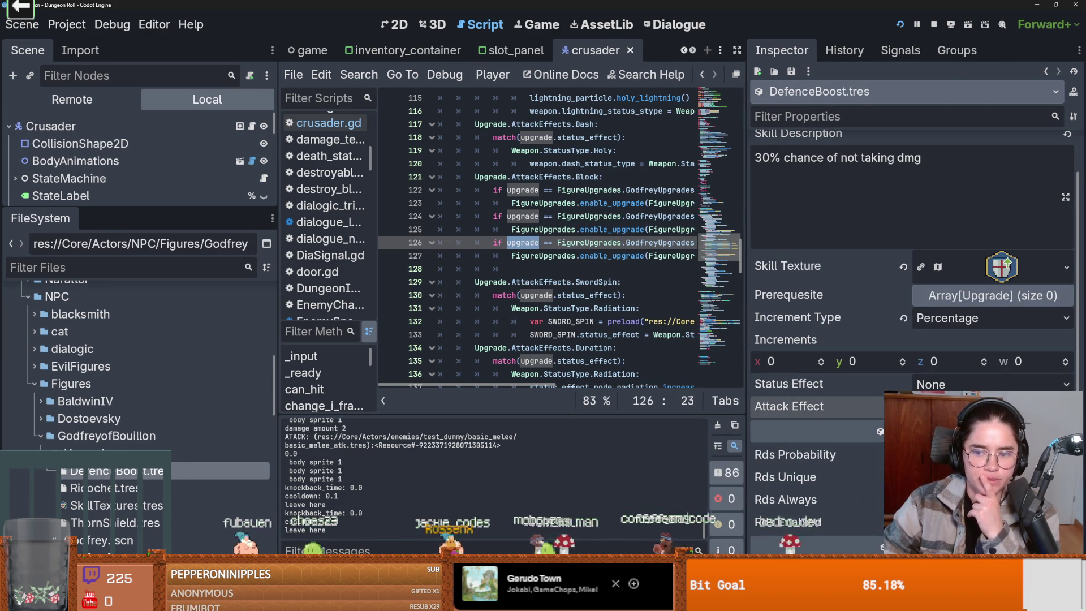
Launch the game and pick a room from the debug room-card list.
{"action": "left_click", "coordinate": [899, 25]}
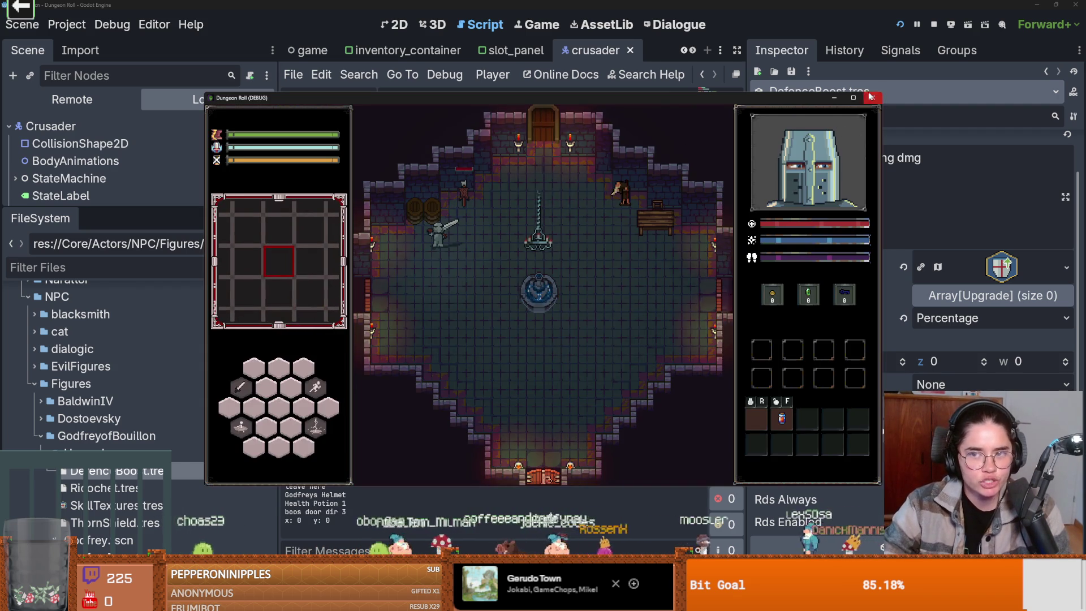
{"action": "key", "text": "d"}
{"action": "key", "text": "w"}
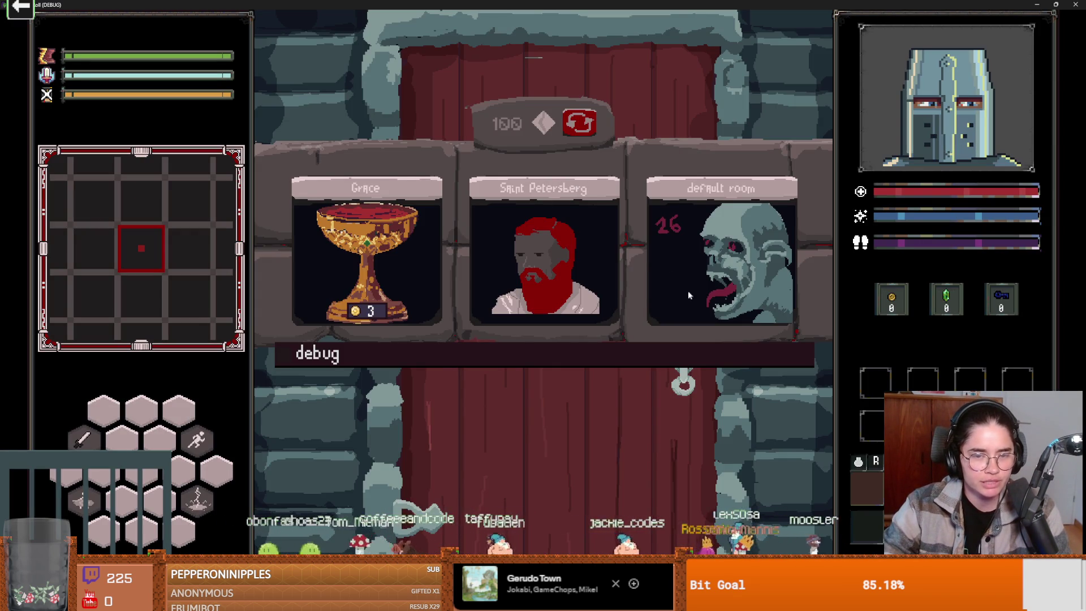
{"action": "left_click", "coordinate": [606, 354]}
{"action": "scroll", "coordinate": [624, 427], "scroll_direction": "down", "scroll_amount": 3}
{"action": "left_click", "coordinate": [711, 460]}
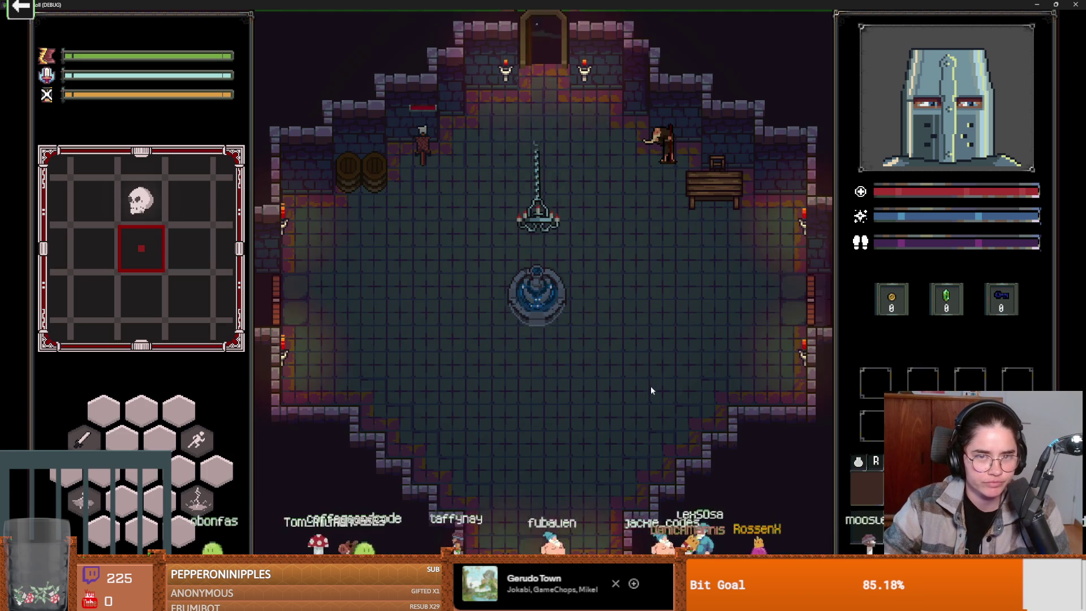
Talk to Baldwin and choose the Defence Boost upgrade.
{"action": "key", "text": "w"}
{"action": "key", "text": "d"}
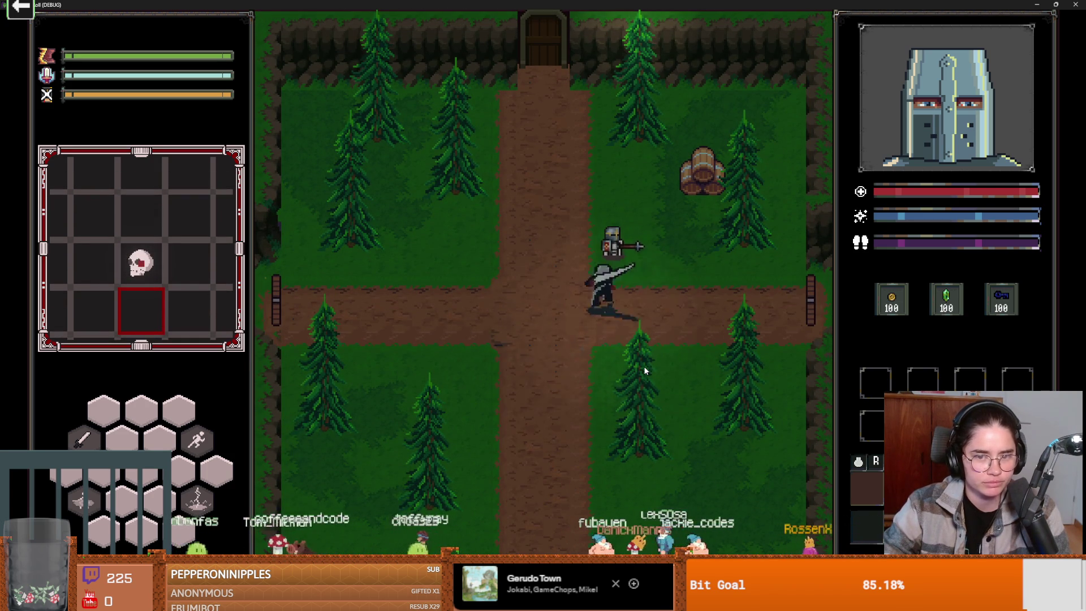
{"action": "key", "text": "e"}
{"action": "left_click", "coordinate": [617, 334]}
{"action": "left_click", "coordinate": [498, 307]}
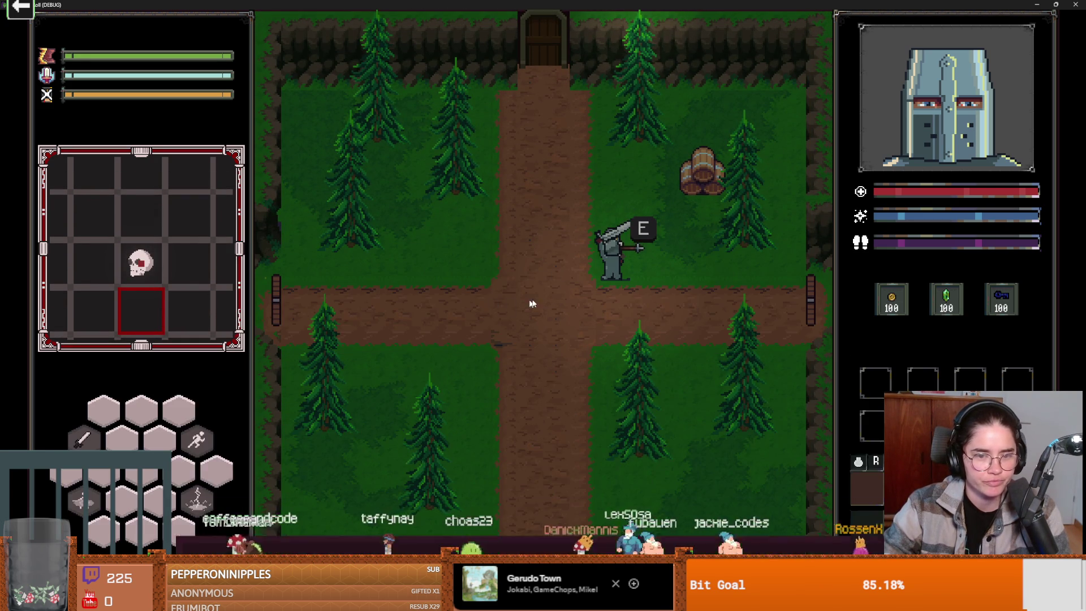
{"action": "left_click", "coordinate": [738, 290]}
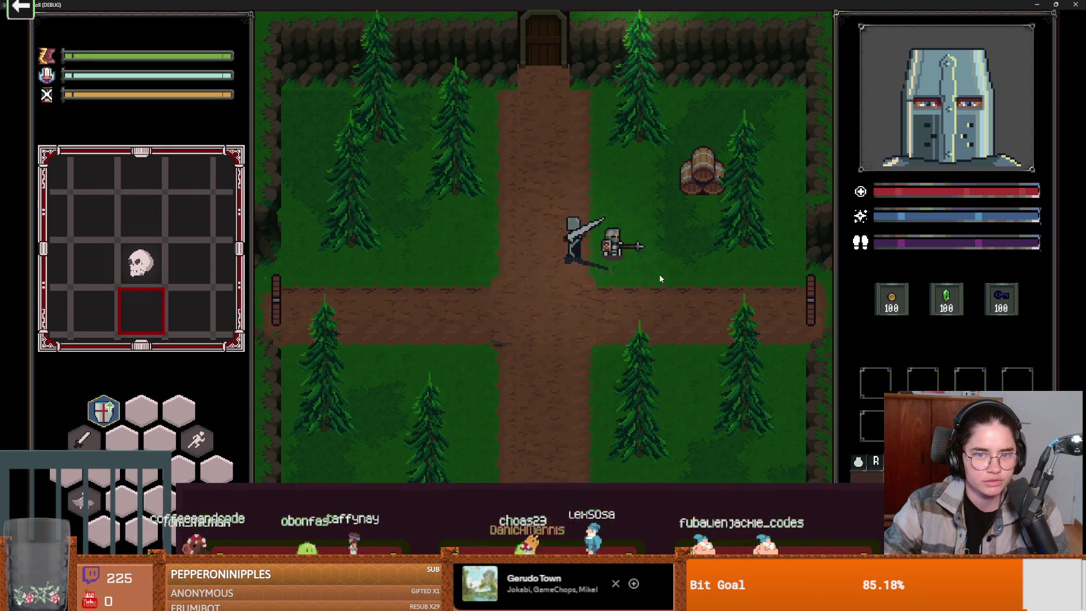
Unlock the door with a key and pick the next room.
{"action": "key", "text": "e"}
{"action": "left_click", "coordinate": [520, 321]}
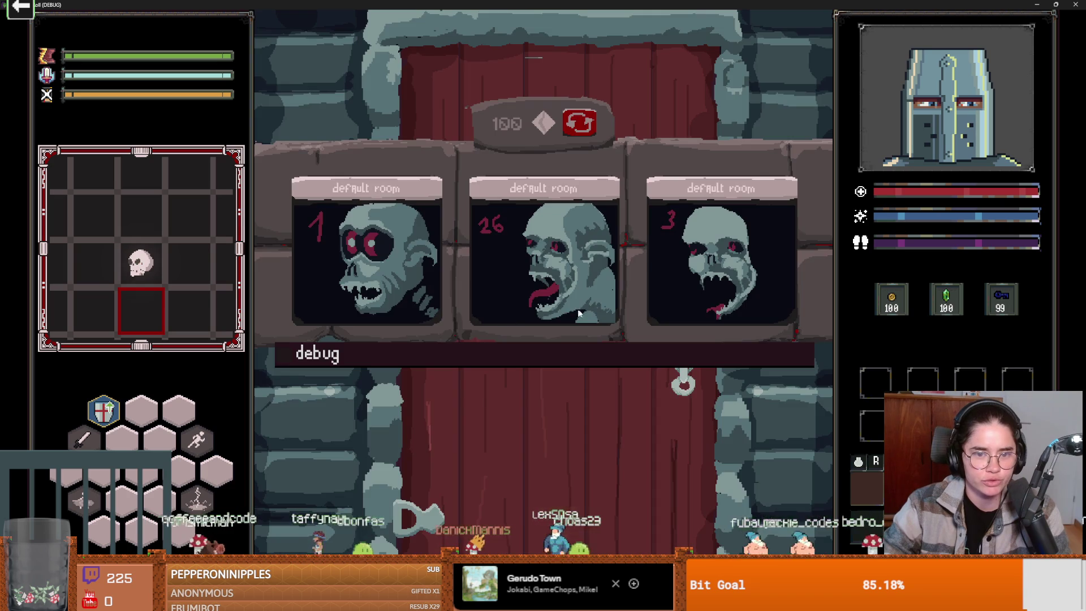
{"action": "left_click", "coordinate": [568, 283]}
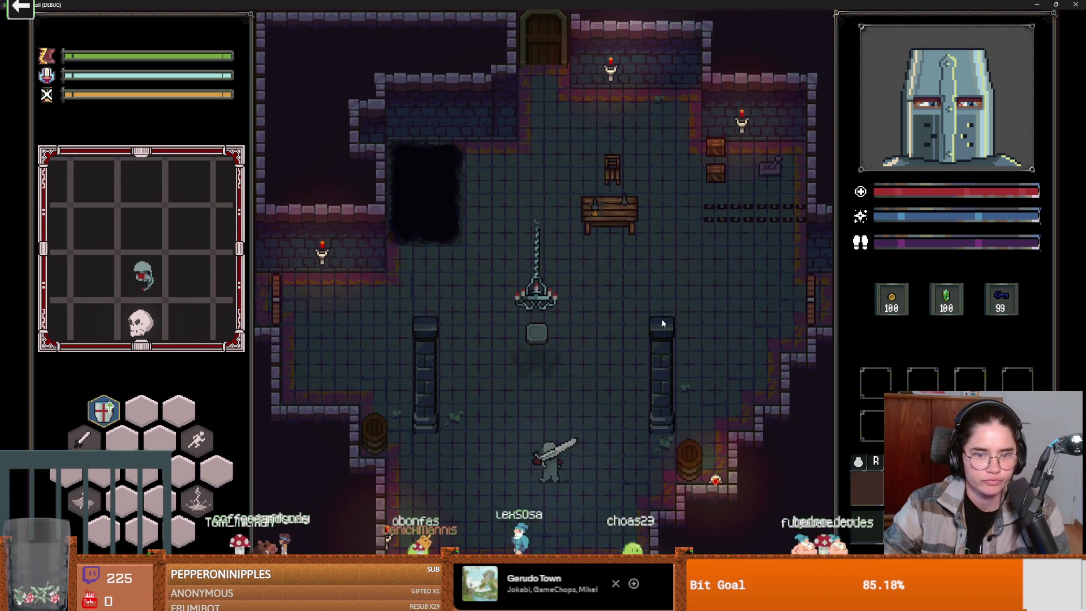
Fight the goblin by the table with sword attacks.
{"action": "key", "text": "d"}
{"action": "left_click", "coordinate": [667, 306]}
{"action": "key", "text": "w"}
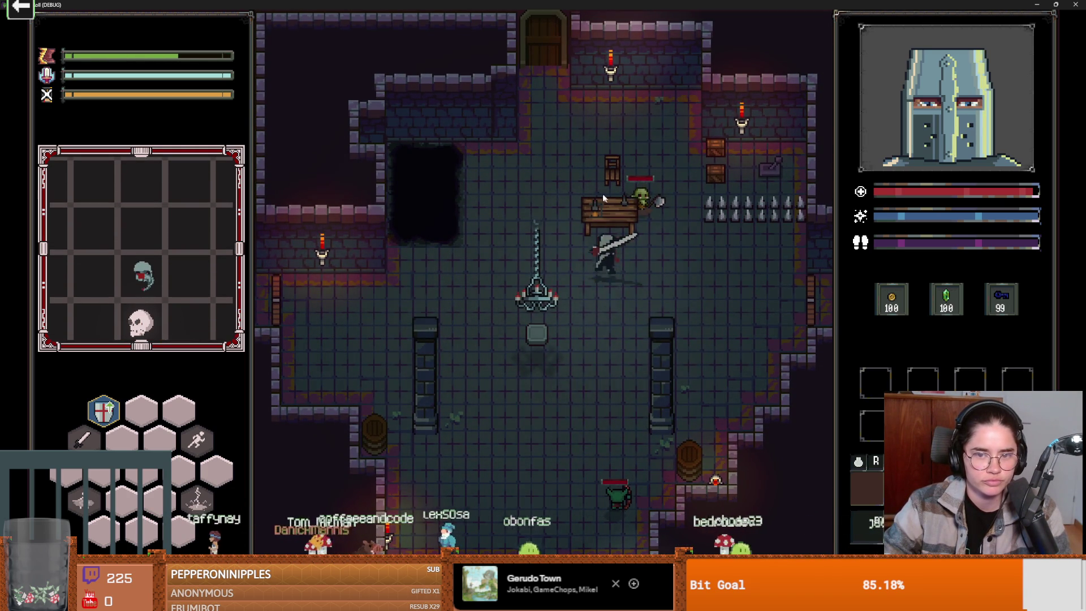
{"action": "left_click", "coordinate": [602, 191]}
{"action": "key", "text": "s"}
{"action": "key", "text": "w"}
{"action": "key", "text": "d"}
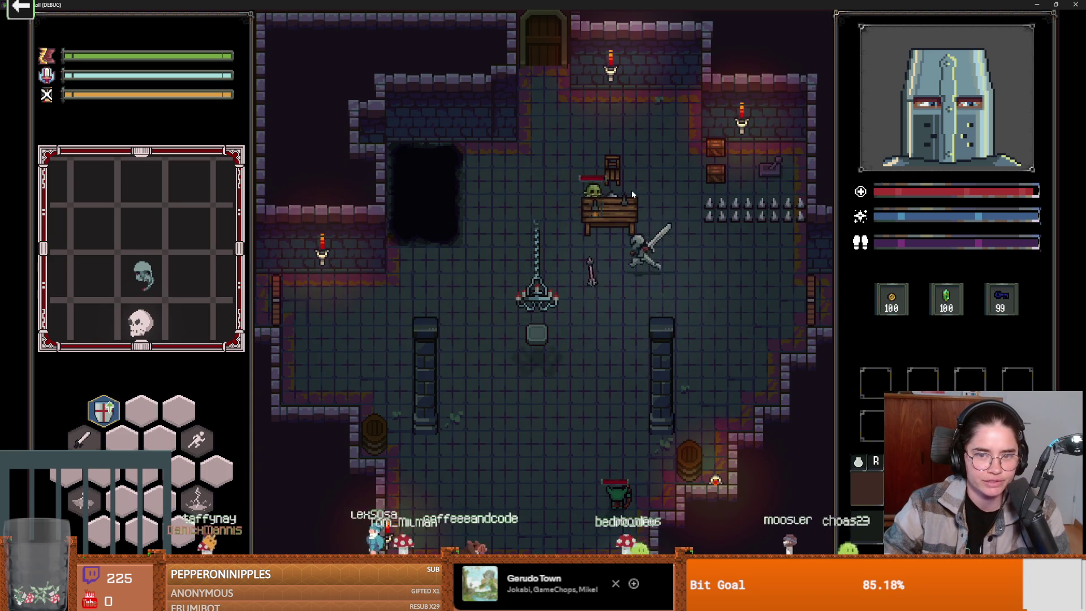
{"action": "left_click", "coordinate": [632, 189]}
{"action": "left_click", "coordinate": [631, 189]}
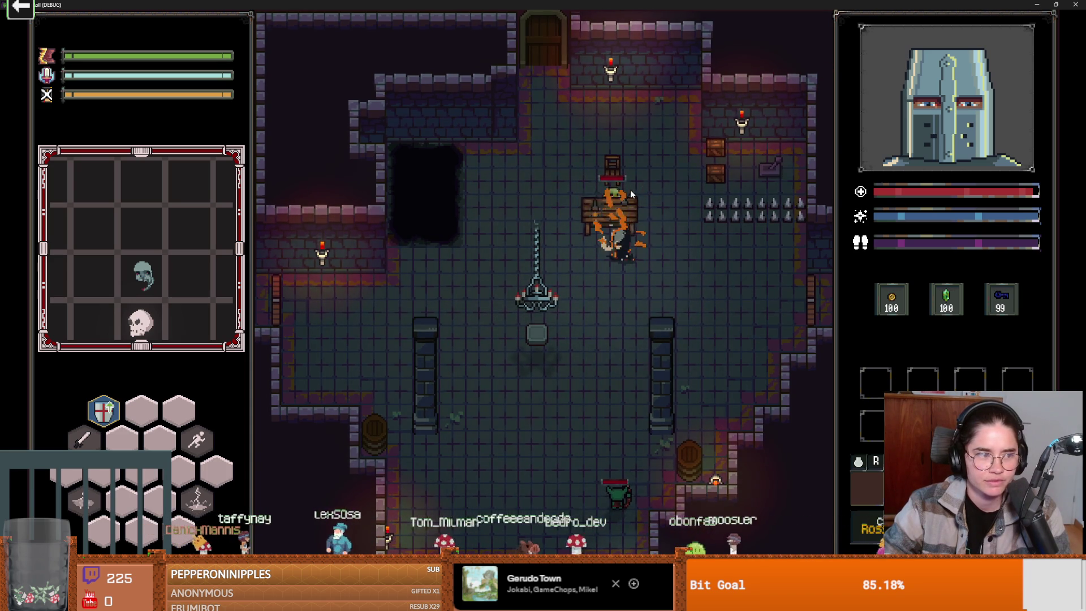
Keep slashing at nearby goblins, then close the game with F8.
{"action": "left_click", "coordinate": [640, 207]}
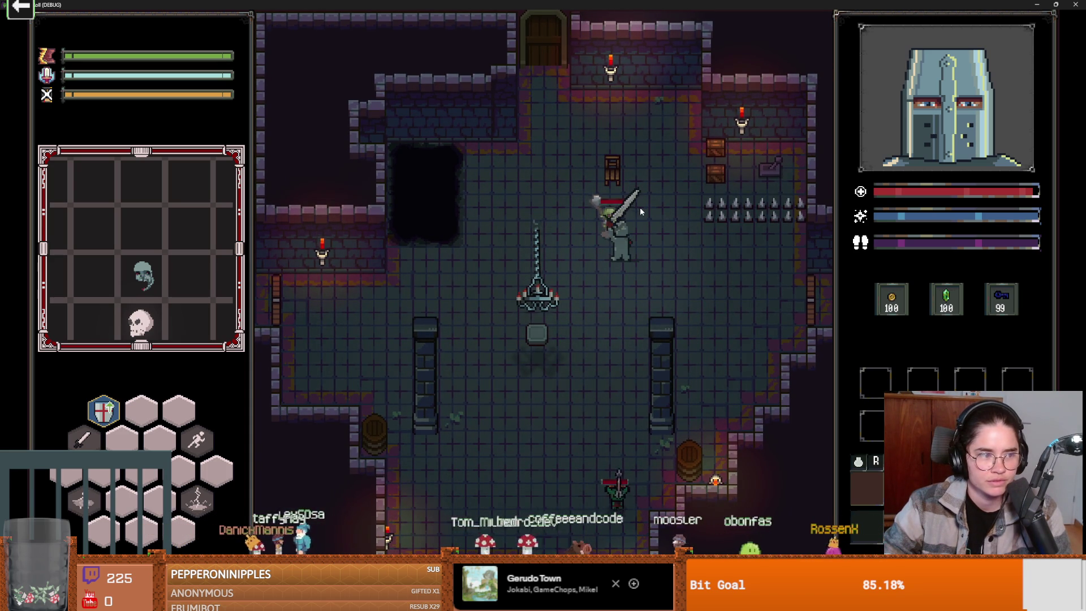
{"action": "left_click", "coordinate": [643, 225]}
{"action": "left_click", "coordinate": [643, 225]}
{"action": "left_click", "coordinate": [643, 225]}
{"action": "left_click", "coordinate": [643, 225]}
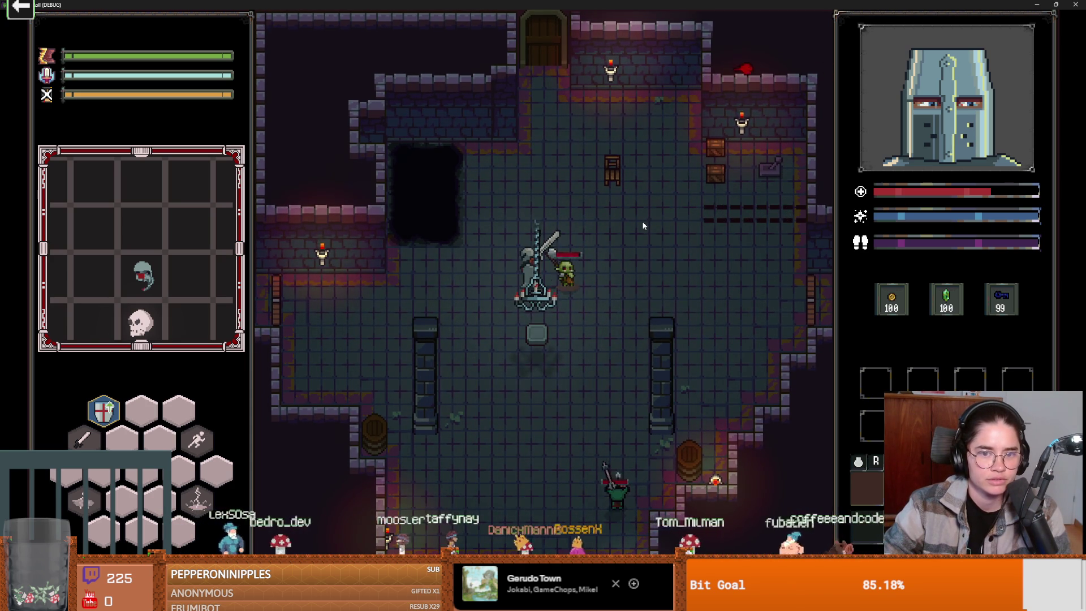
{"action": "key", "text": "a"}
{"action": "key", "text": "d"}
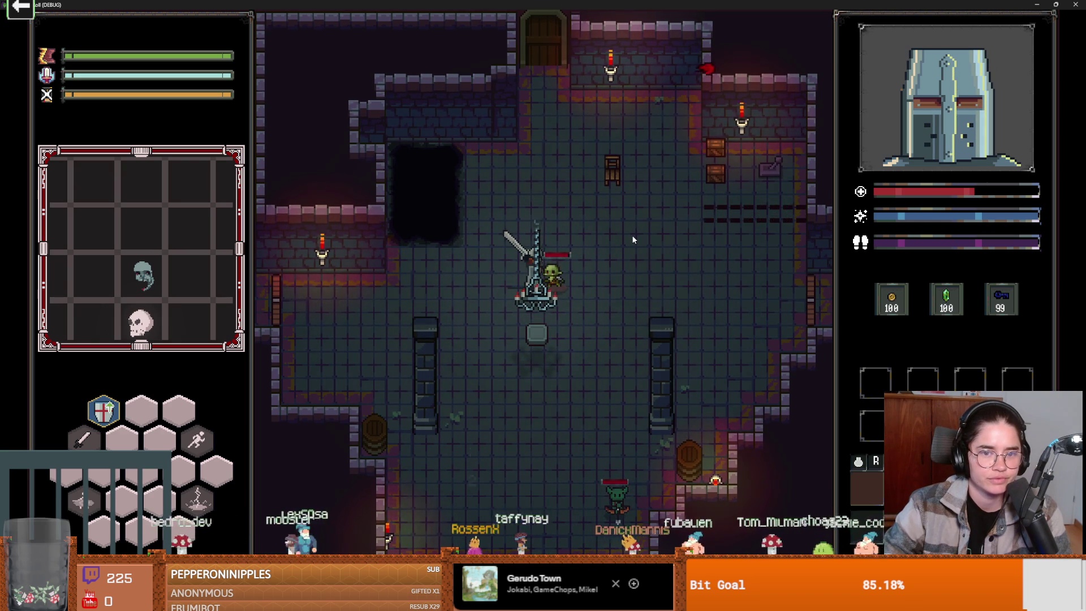
{"action": "key", "text": "a"}
{"action": "key", "text": "F8"}
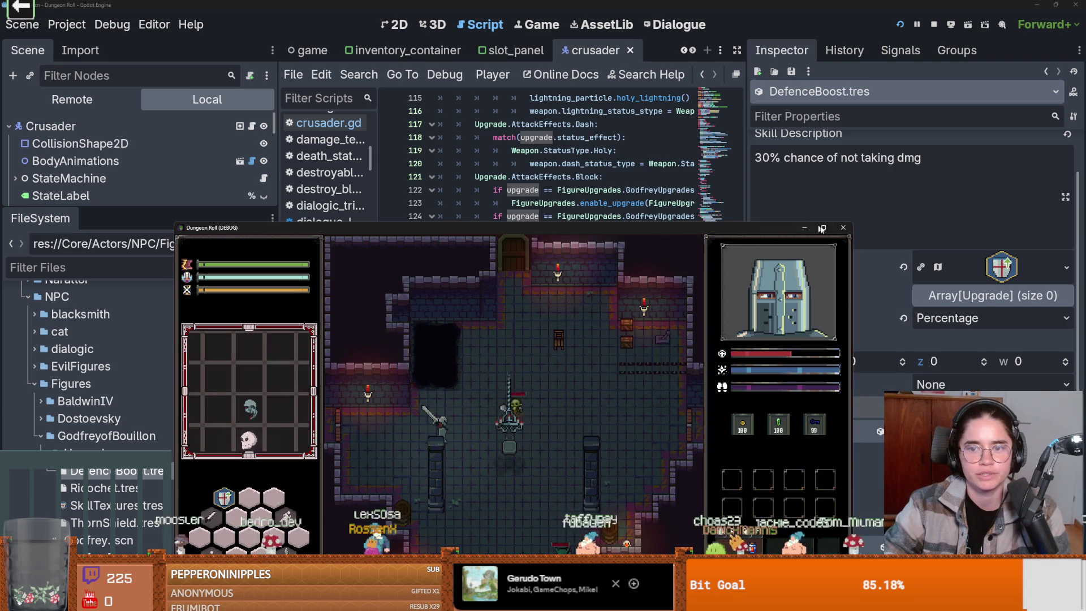
Narrow the script and method lists so PlayerCharacter.gd gets more code width.
{"action": "key", "text": "ctrl+s"}
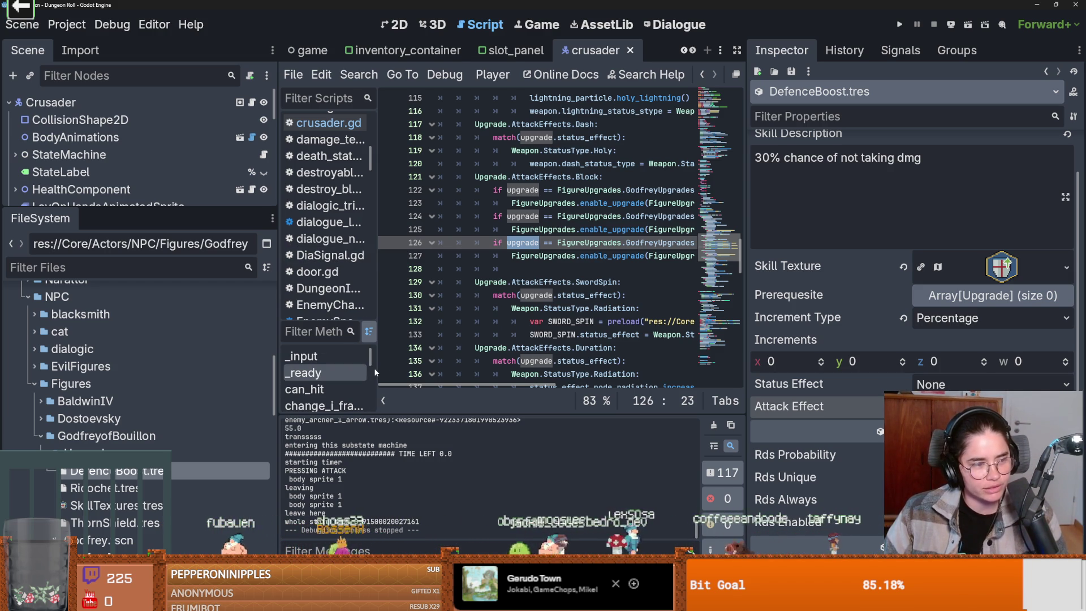
{"action": "left_click_drag", "start_coordinate": [375, 371], "coordinate": [163, 372]}
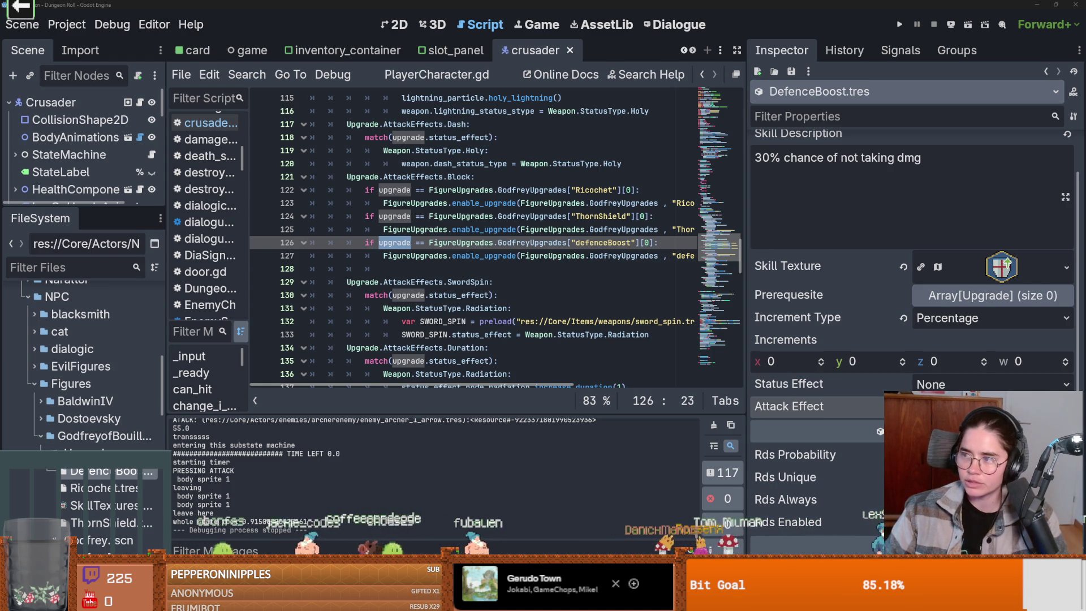
{"action": "key", "text": "alt+Tab"}
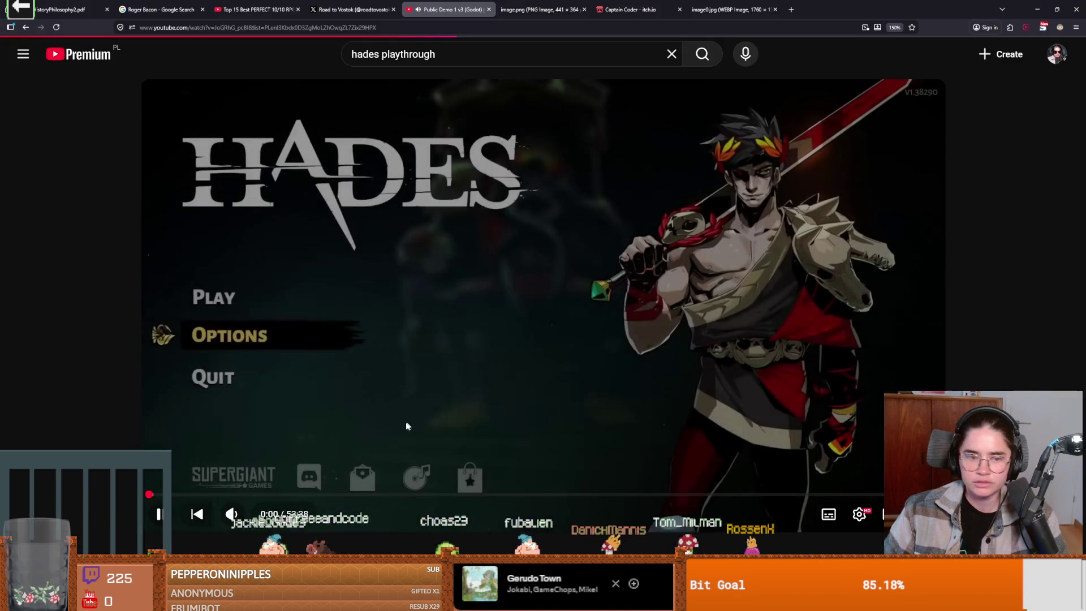
Seek the Hades playthrough forward to about 12:16 and make it fullscreen.
{"action": "left_click", "coordinate": [297, 496]}
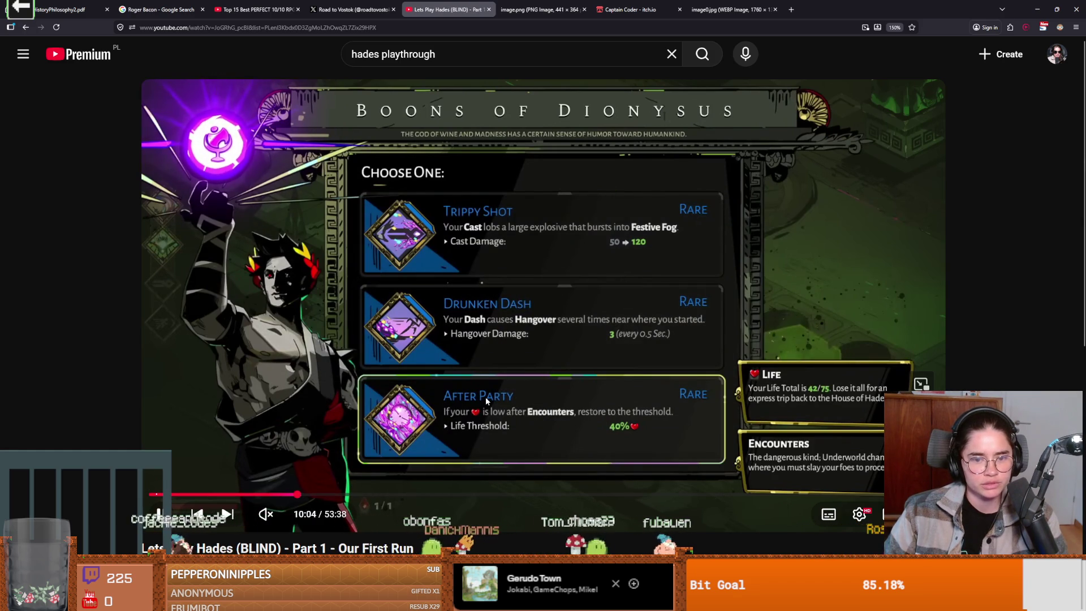
{"action": "key", "text": "Right"}
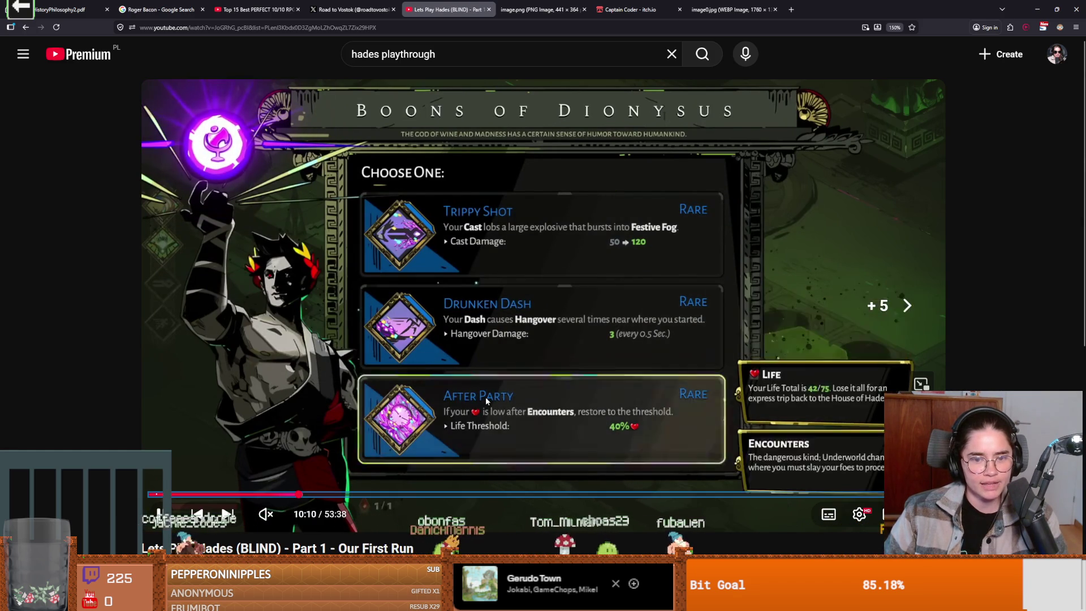
{"action": "key", "text": "Right"}
{"action": "key", "text": "Right"}
{"action": "key", "text": "Right"}
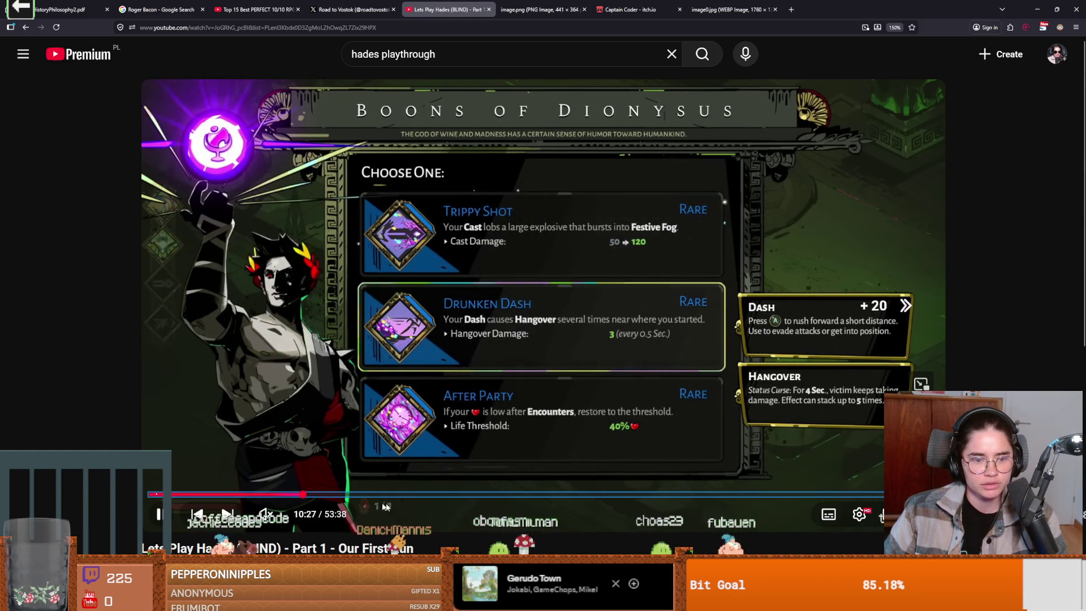
{"action": "key", "text": "Right"}
{"action": "key", "text": "Right"}
{"action": "key", "text": "Right"}
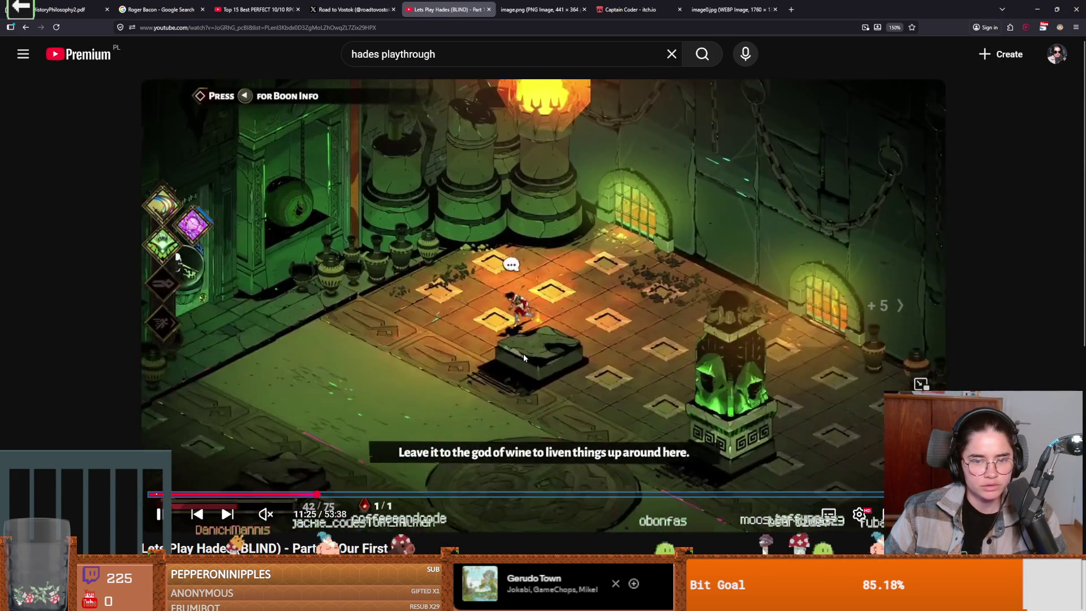
{"action": "key", "text": "Right"}
{"action": "key", "text": "Right"}
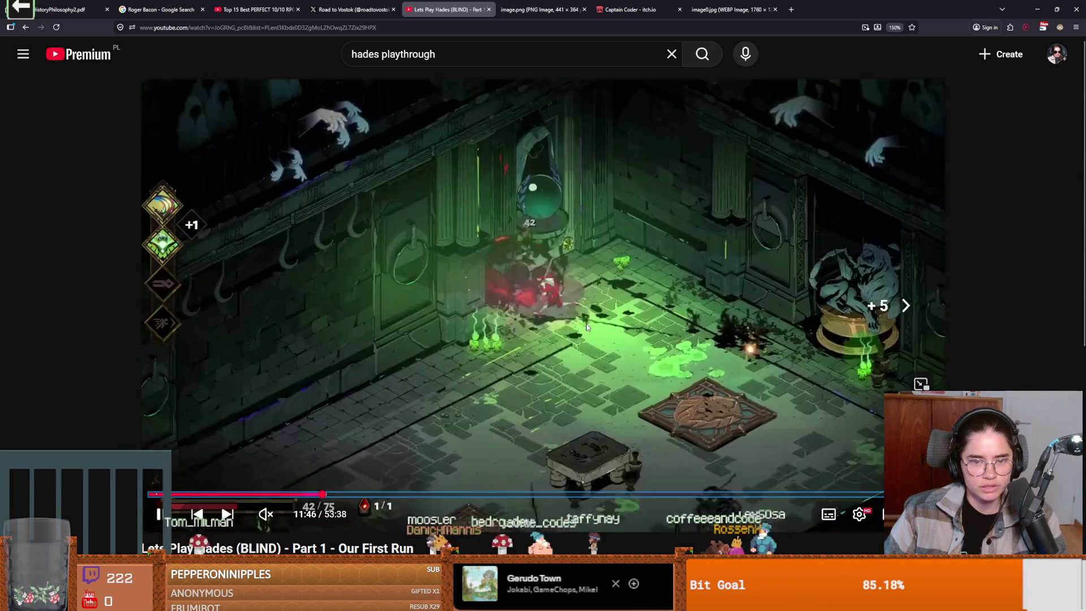
{"action": "key", "text": "l"}
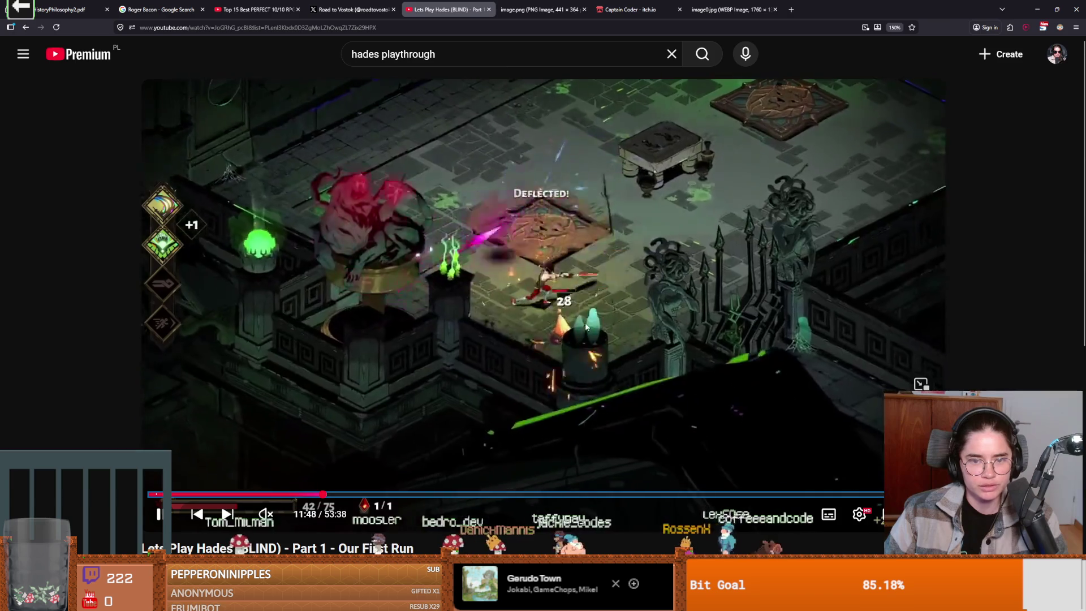
{"action": "key", "text": "Right"}
{"action": "key", "text": "Right"}
{"action": "key", "text": "Right"}
{"action": "key", "text": "Right"}
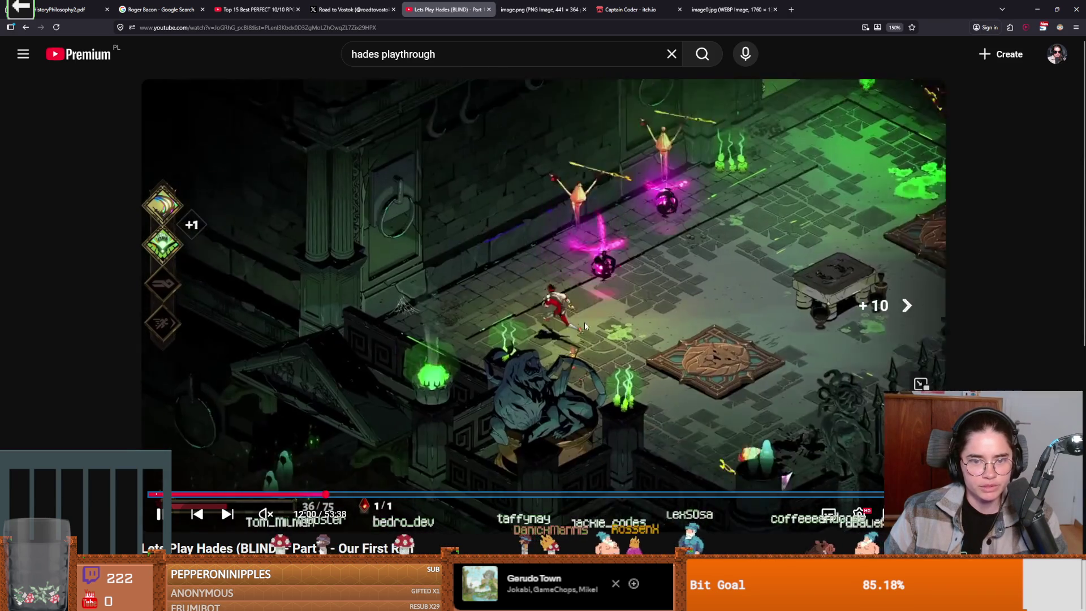
{"action": "key", "text": "Right"}
{"action": "key", "text": "Right"}
{"action": "key", "text": "Right"}
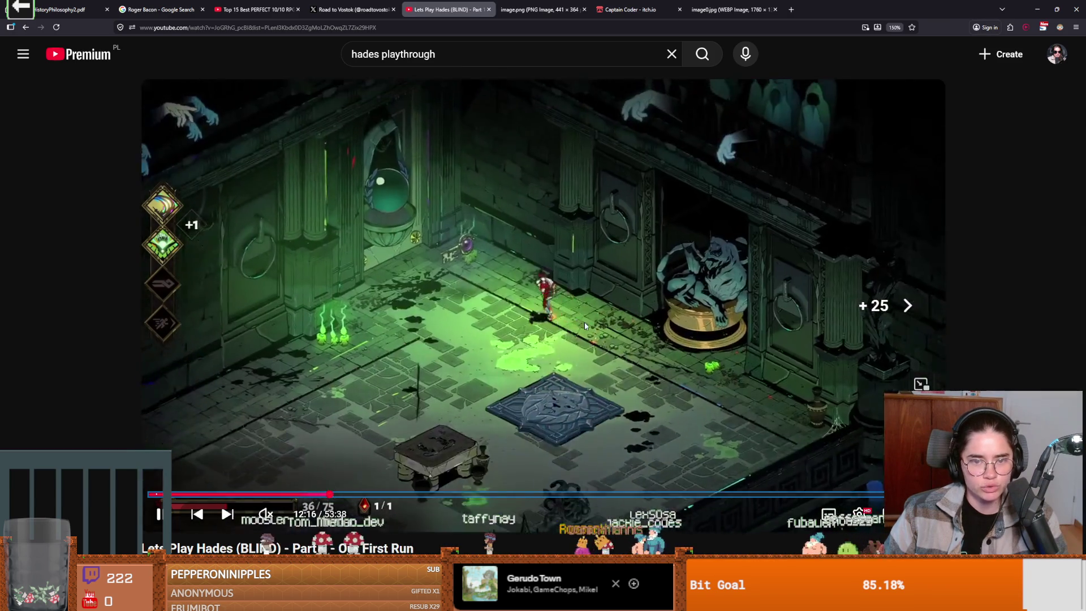
{"action": "key", "text": "f"}
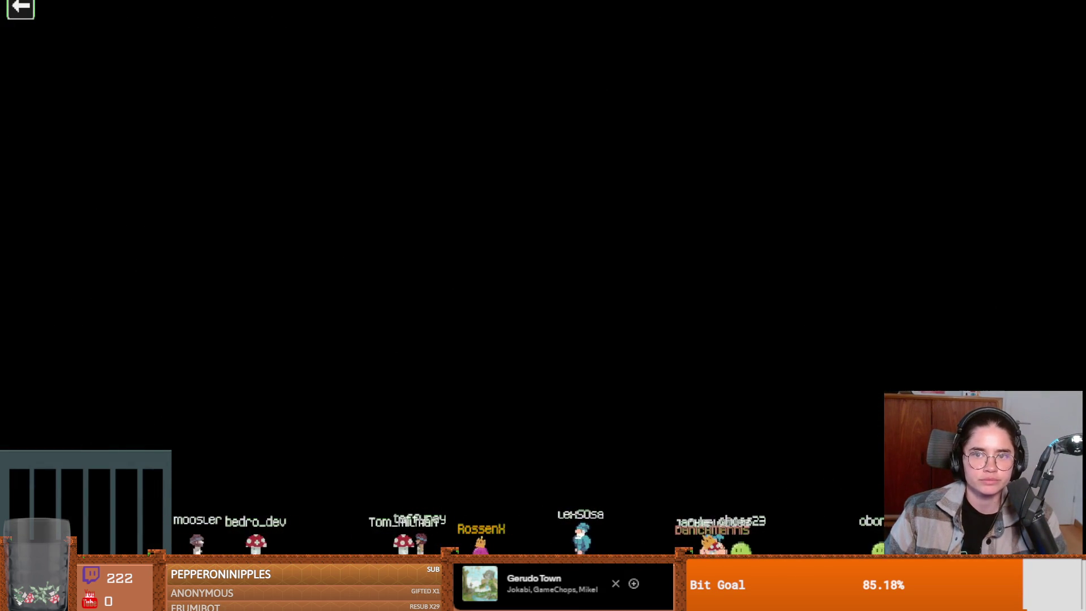
Back in PlayerCharacter.gd, review lines 128–132 and briefly enlarge then shrink the output log.
{"action": "key", "text": "Escape"}
{"action": "key", "text": "alt+Tab"}
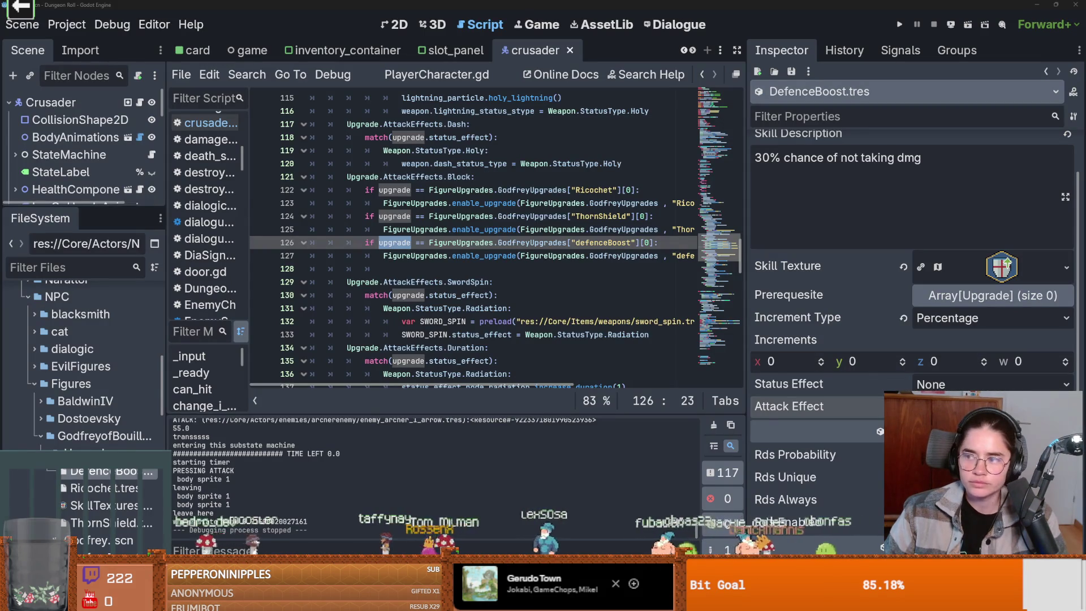
{"action": "left_click", "coordinate": [333, 272]}
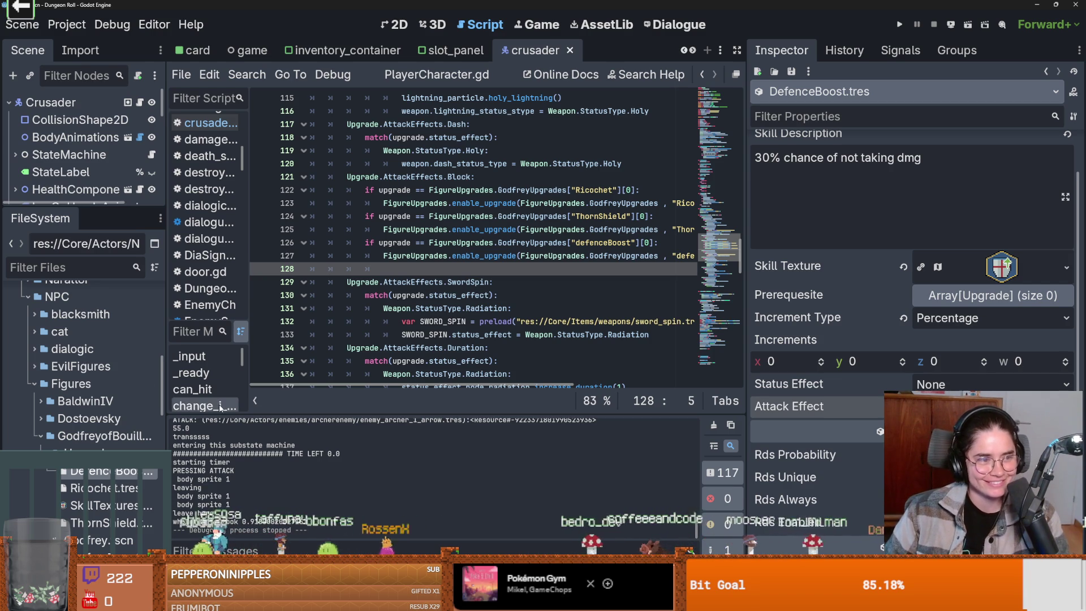
{"action": "left_click", "coordinate": [411, 321]}
{"action": "key", "text": "ctrl+s"}
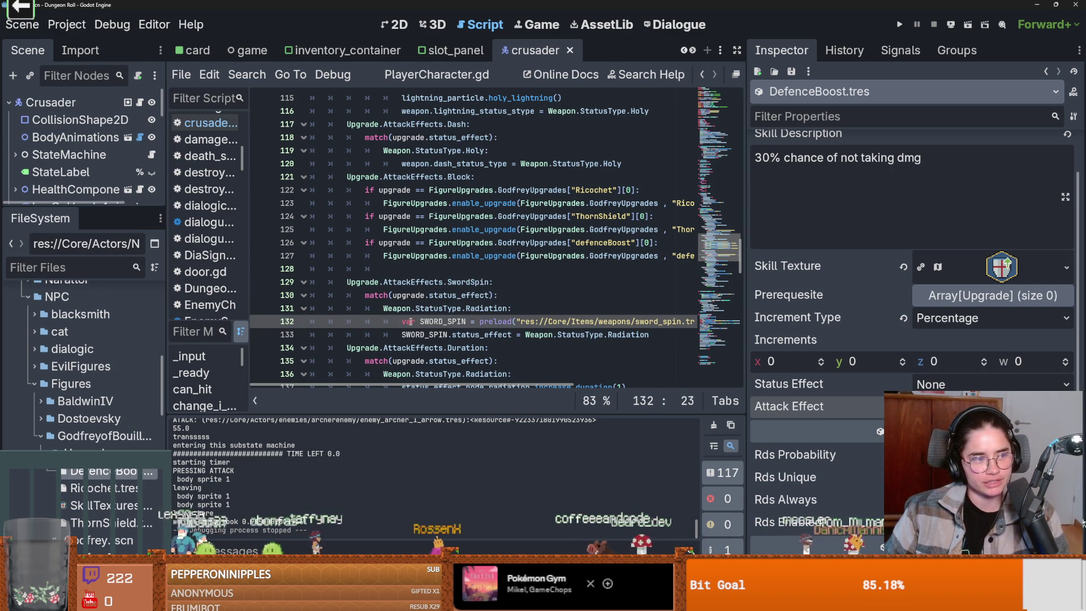
{"action": "scroll", "coordinate": [419, 325], "scroll_direction": "down", "scroll_amount": 5}
{"action": "scroll", "coordinate": [435, 334], "scroll_direction": "up", "scroll_amount": 4}
{"action": "scroll", "coordinate": [437, 335], "scroll_direction": "up", "scroll_amount": 2}
{"action": "key", "text": "ctrl+s"}
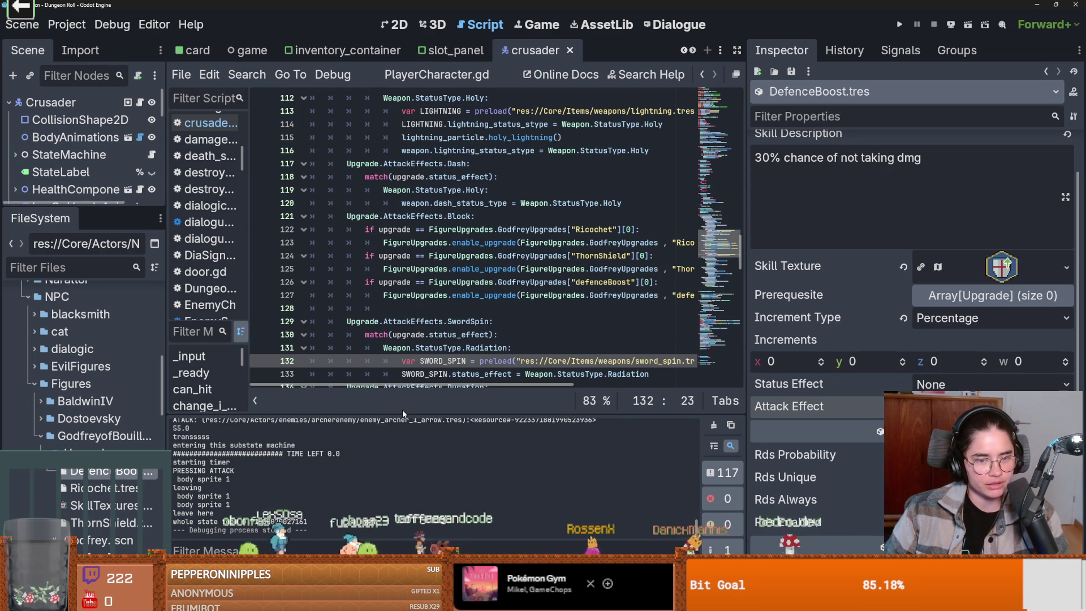
{"action": "left_click_drag", "start_coordinate": [404, 415], "coordinate": [405, 339]}
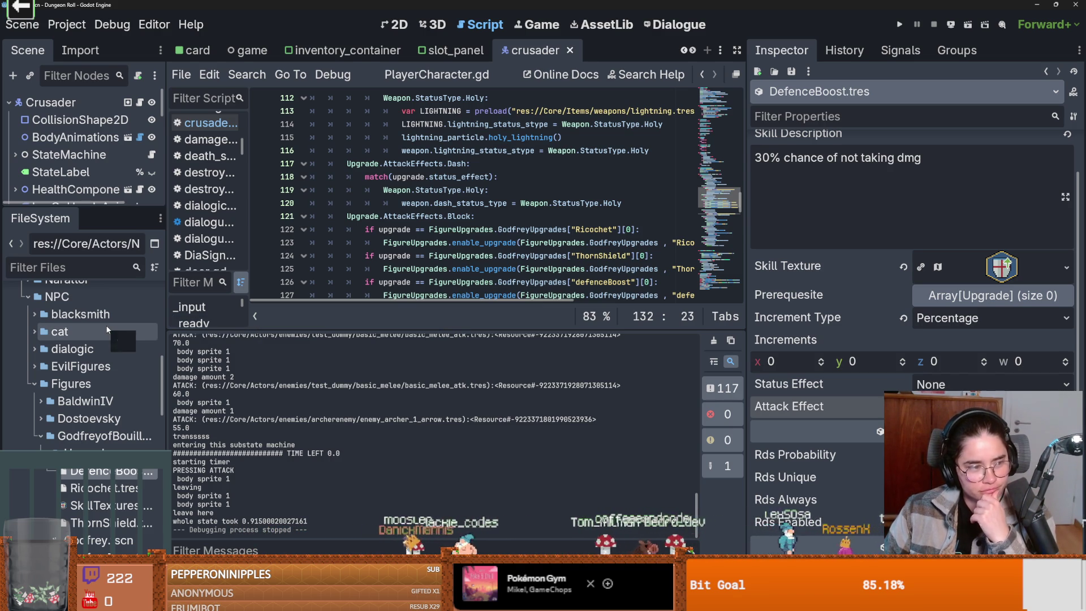
{"action": "left_click_drag", "start_coordinate": [339, 330], "coordinate": [317, 414]}
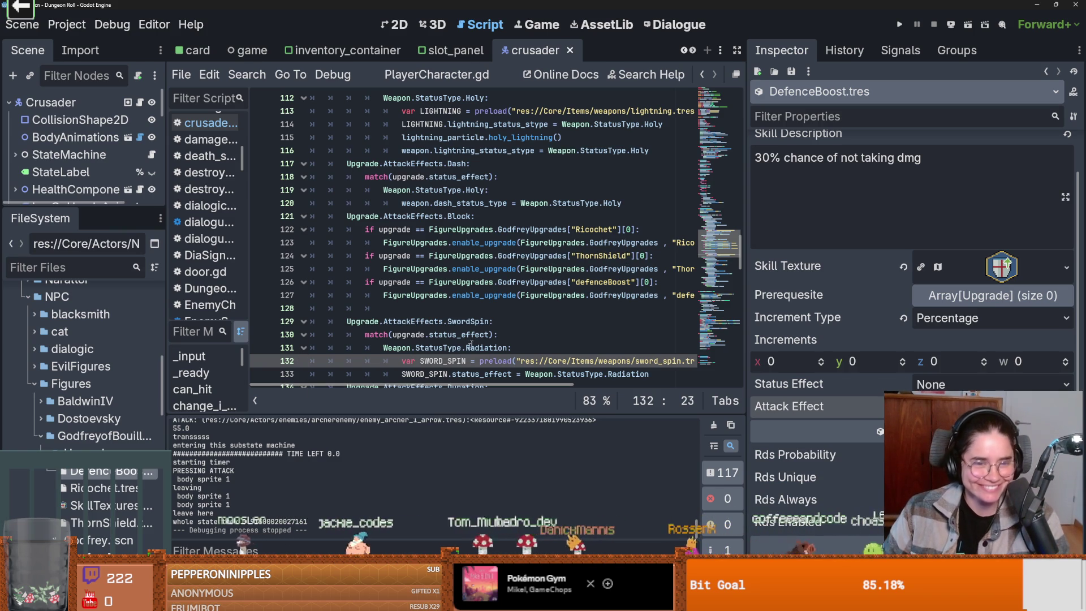
Remove one indent level from blank line 128, save, and widen the code area.
{"action": "left_click", "coordinate": [623, 309]}
{"action": "key", "text": "ctrl+s"}
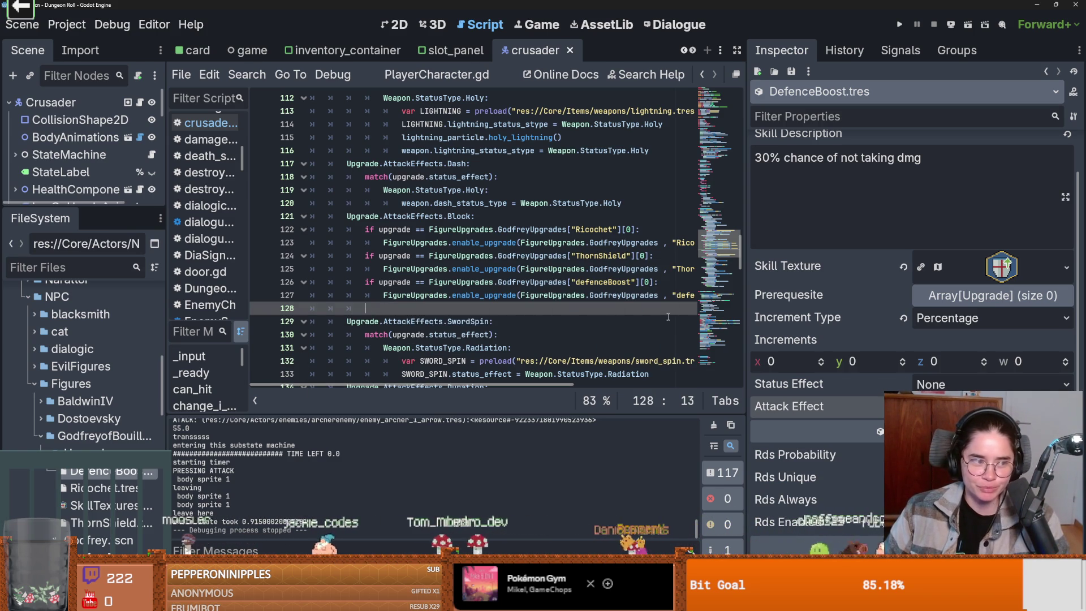
{"action": "key", "text": "BackSpace"}
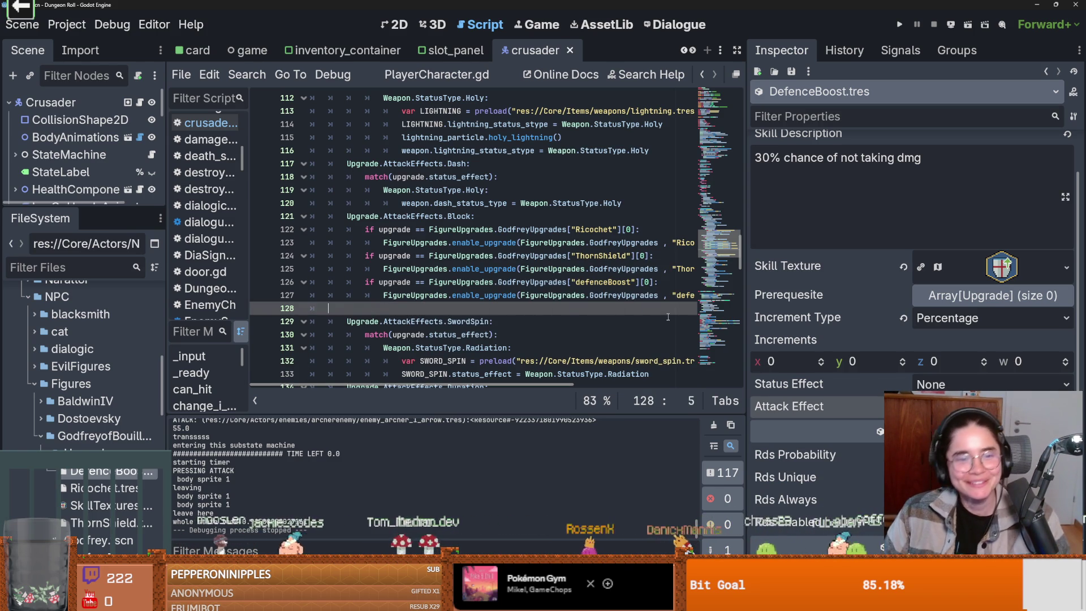
{"action": "key", "text": "ctrl+s"}
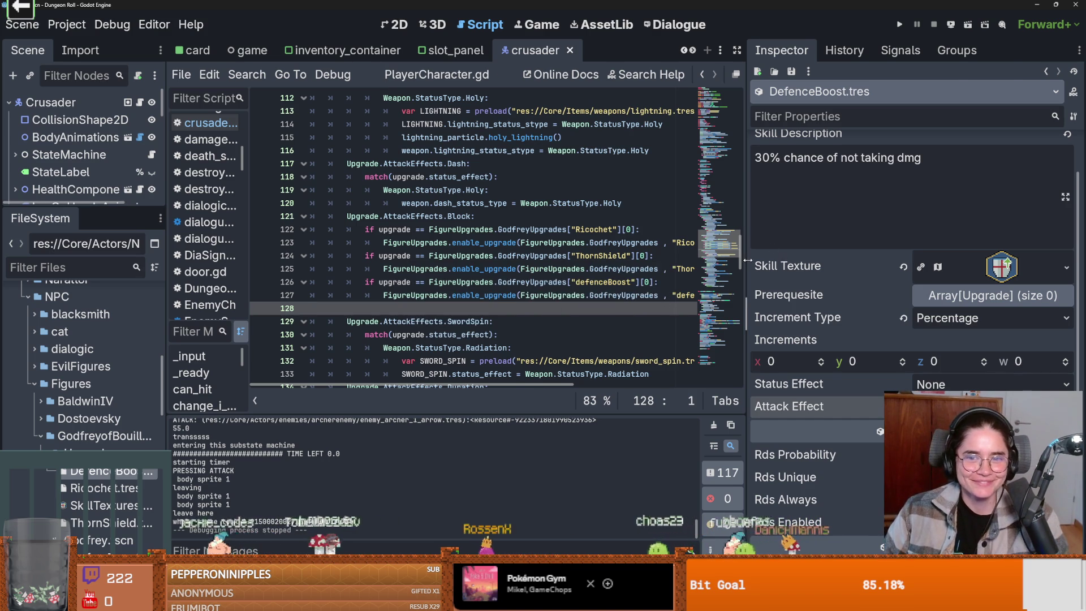
{"action": "left_click_drag", "start_coordinate": [747, 260], "coordinate": [966, 259]}
{"action": "key", "text": "ctrl+s"}
{"action": "scroll", "coordinate": [661, 351], "scroll_direction": "up", "scroll_amount": 3}
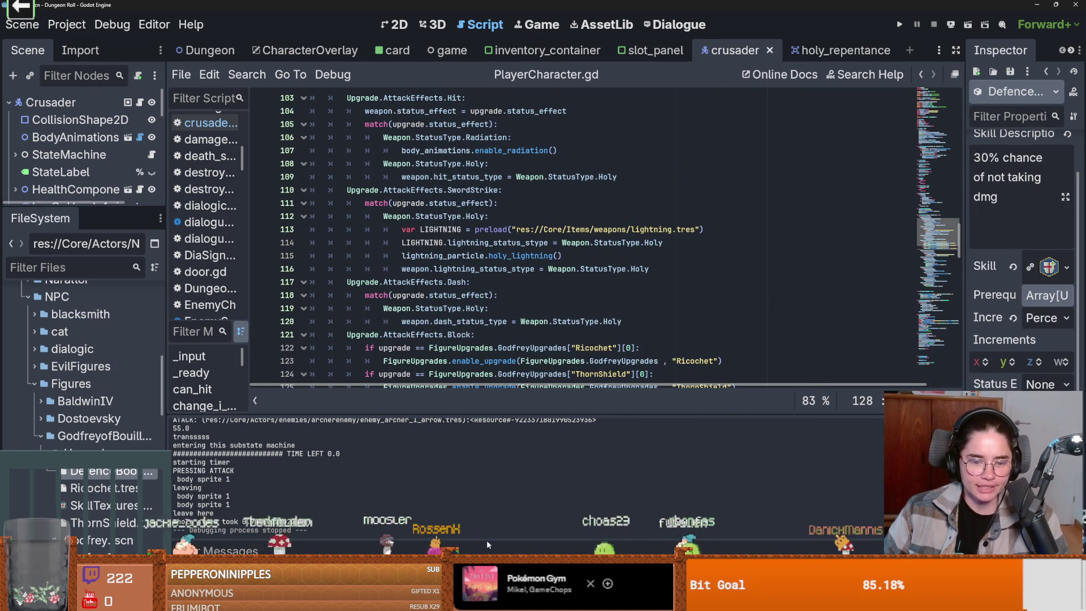
Commit the 11 changed files to dev as 'godfrey defence boon' and push to origin.
{"action": "key", "text": "alt+Tab"}
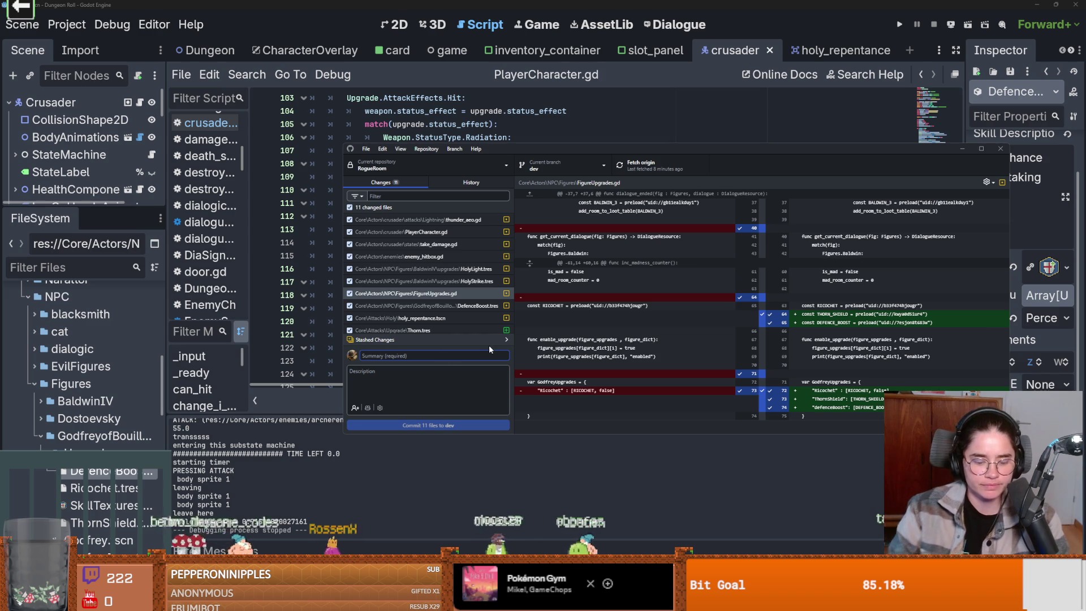
{"action": "type", "text": "godfrey"}
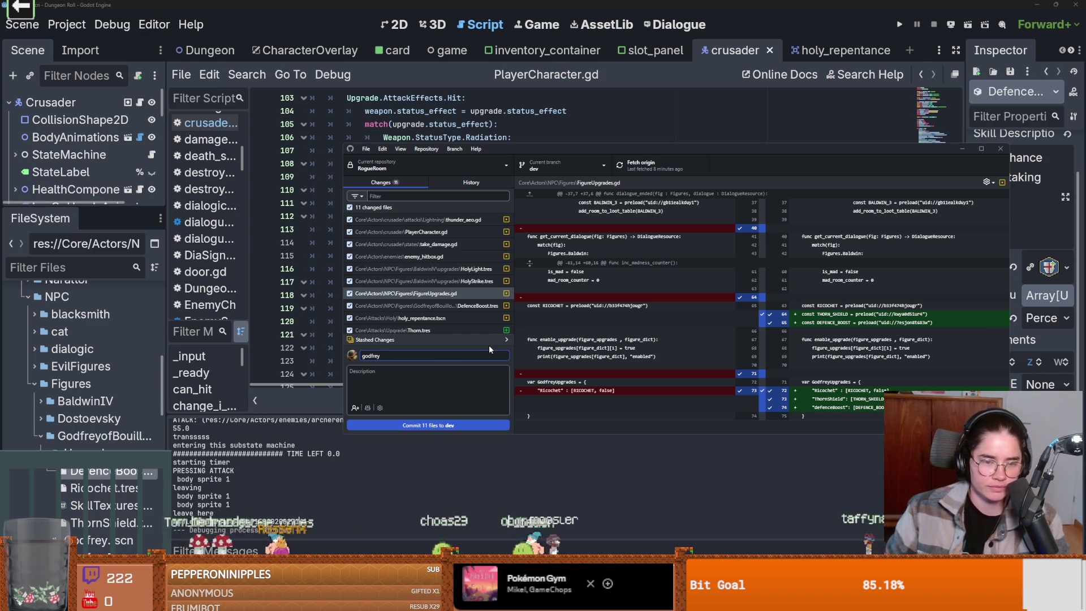
{"action": "type", "text": " bo"}
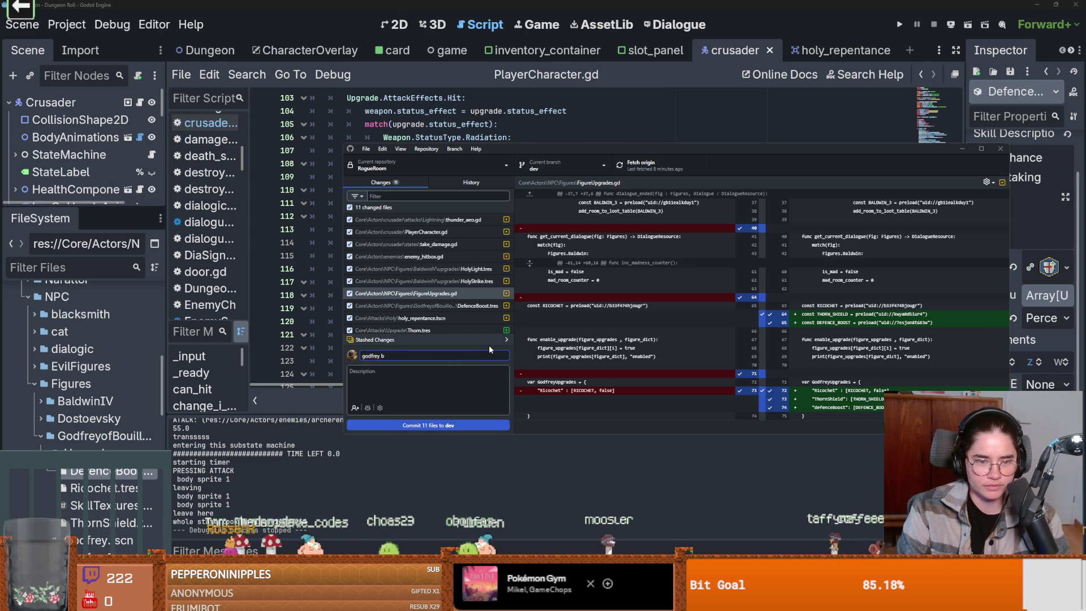
{"action": "key", "text": "BackSpace"}
{"action": "type", "text": "defence boon"}
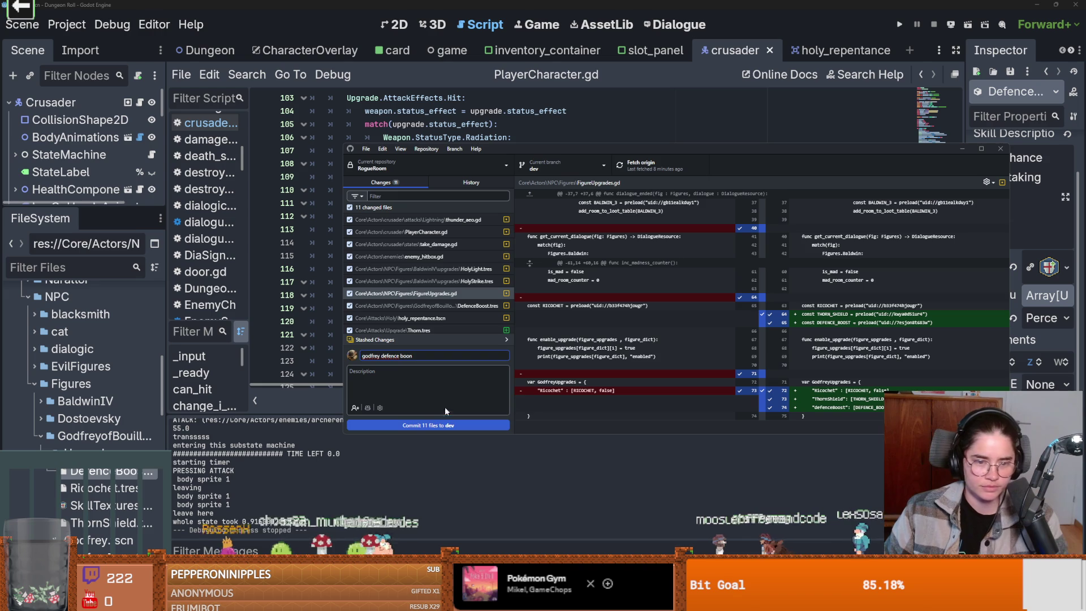
{"action": "left_click", "coordinate": [437, 426]}
{"action": "left_click", "coordinate": [645, 165]}
{"action": "key", "text": "alt+Tab"}
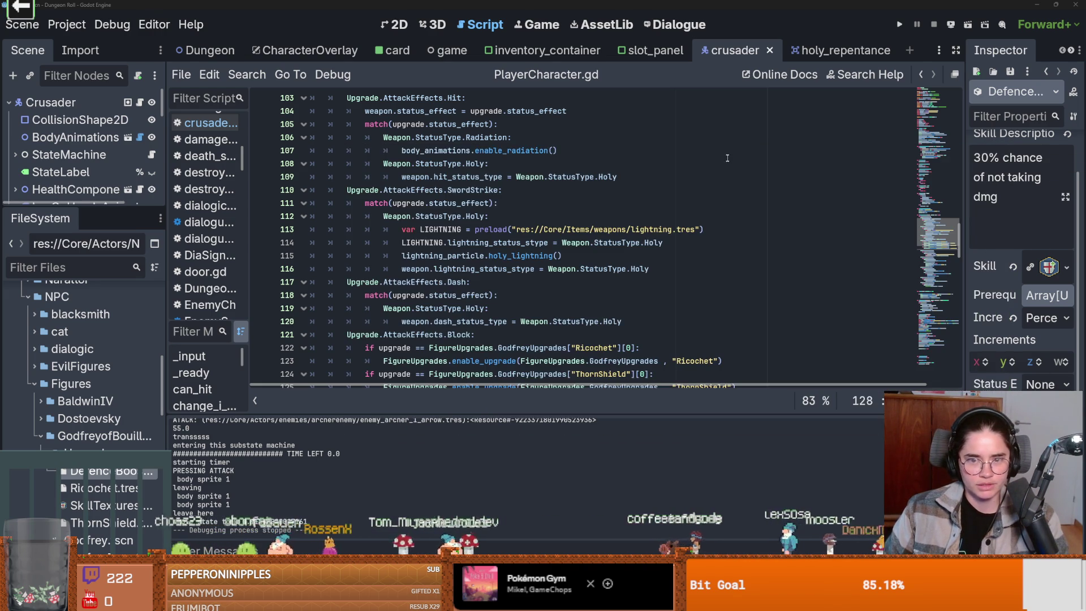
Close all scene tabs except Dungeon and enlarge the scene tree panel.
{"action": "key", "text": "ctrl+s"}
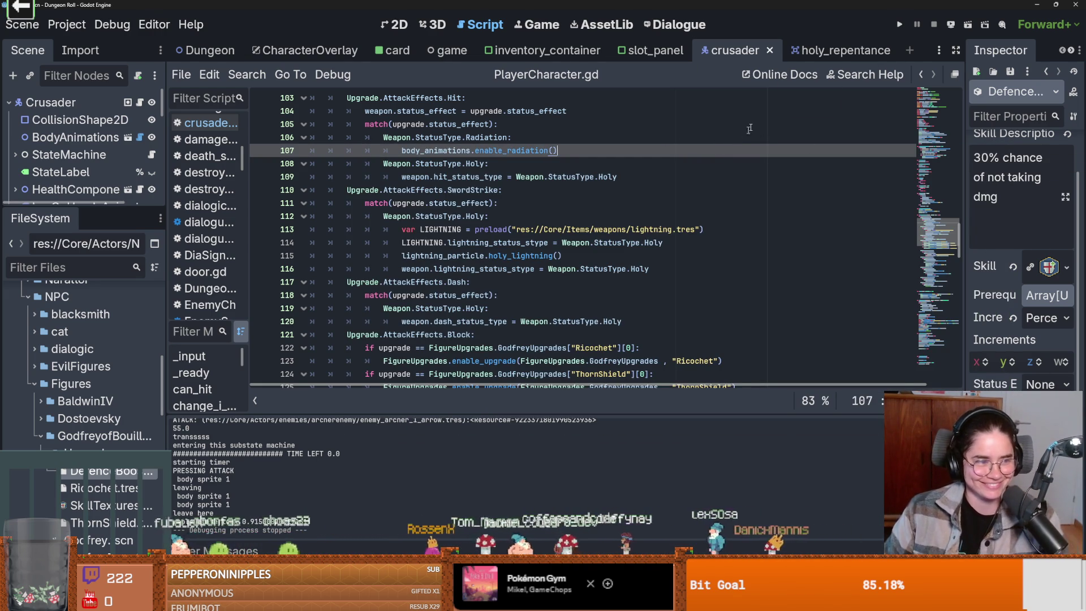
{"action": "left_click", "coordinate": [316, 176]}
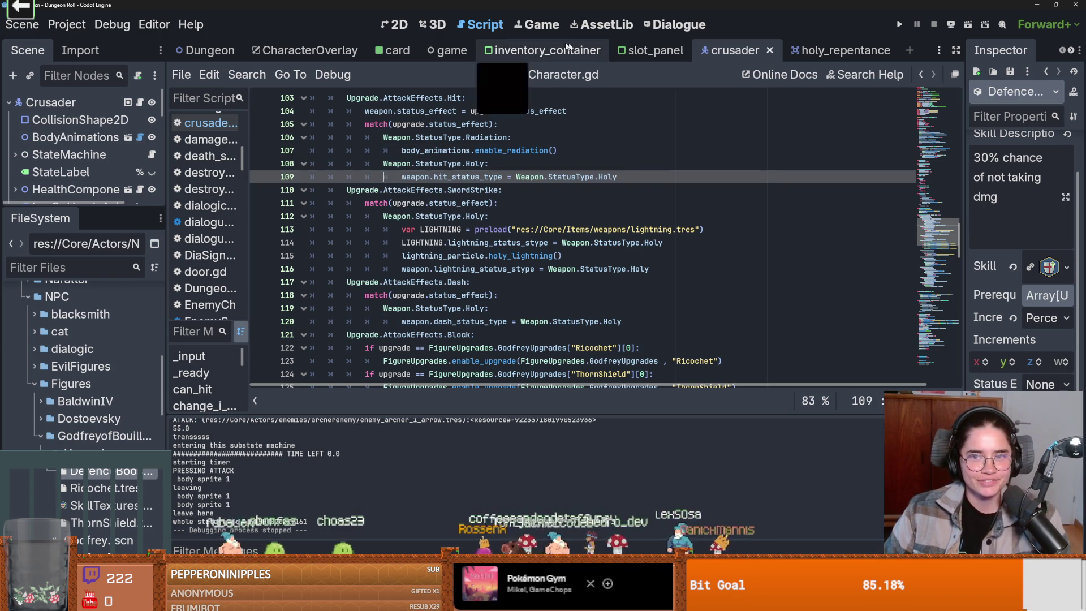
{"action": "right_click", "coordinate": [219, 45]}
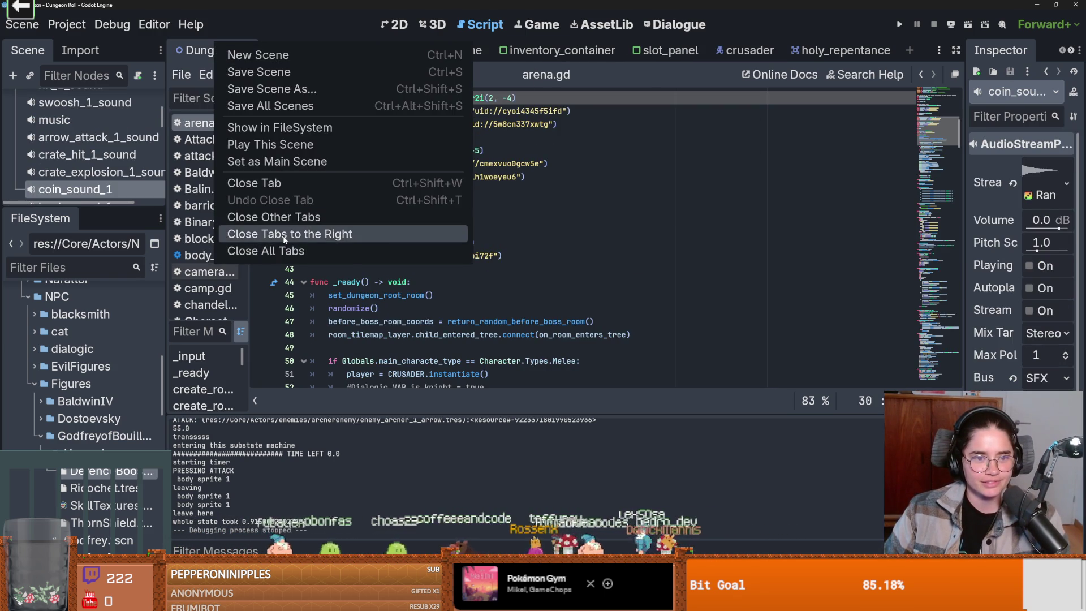
{"action": "left_click", "coordinate": [283, 235]}
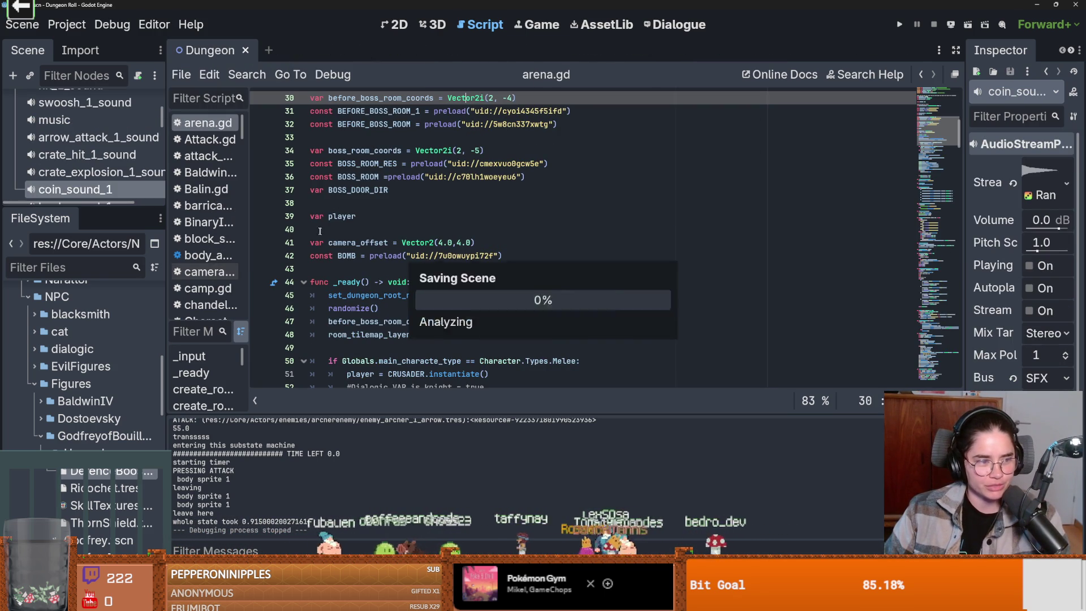
{"action": "left_click_drag", "start_coordinate": [67, 203], "coordinate": [67, 387]}
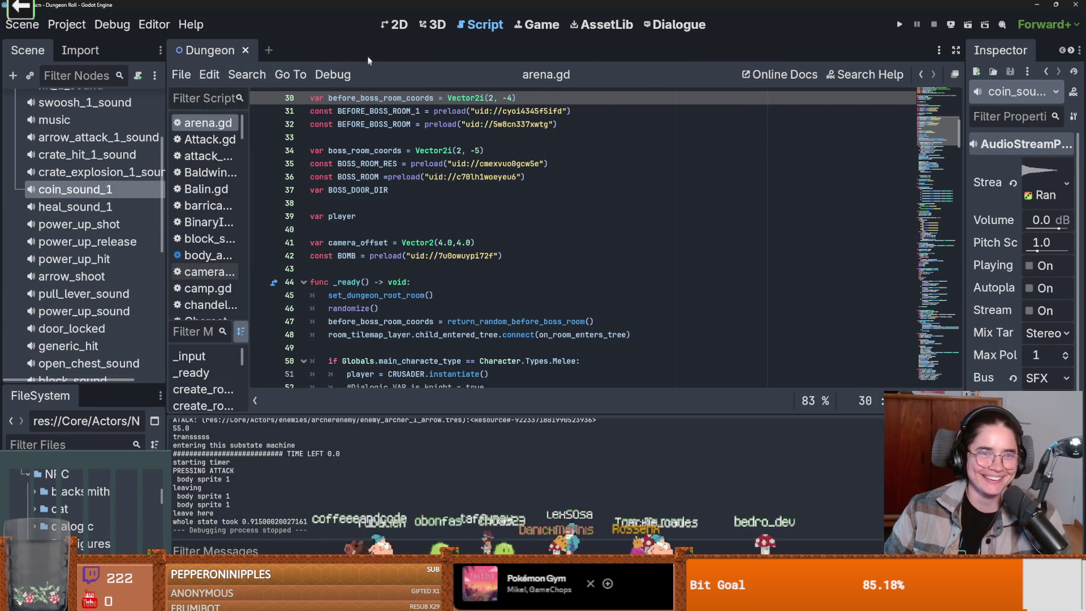
Look over the Dungeon room in the 2D view, then run the game with F5.
{"action": "left_click", "coordinate": [399, 24]}
{"action": "scroll", "coordinate": [85, 242], "scroll_direction": "up", "scroll_amount": 5}
{"action": "left_click", "coordinate": [14, 189]}
{"action": "key", "text": "ctrl+s"}
{"action": "scroll", "coordinate": [383, 266], "scroll_direction": "up", "scroll_amount": 6}
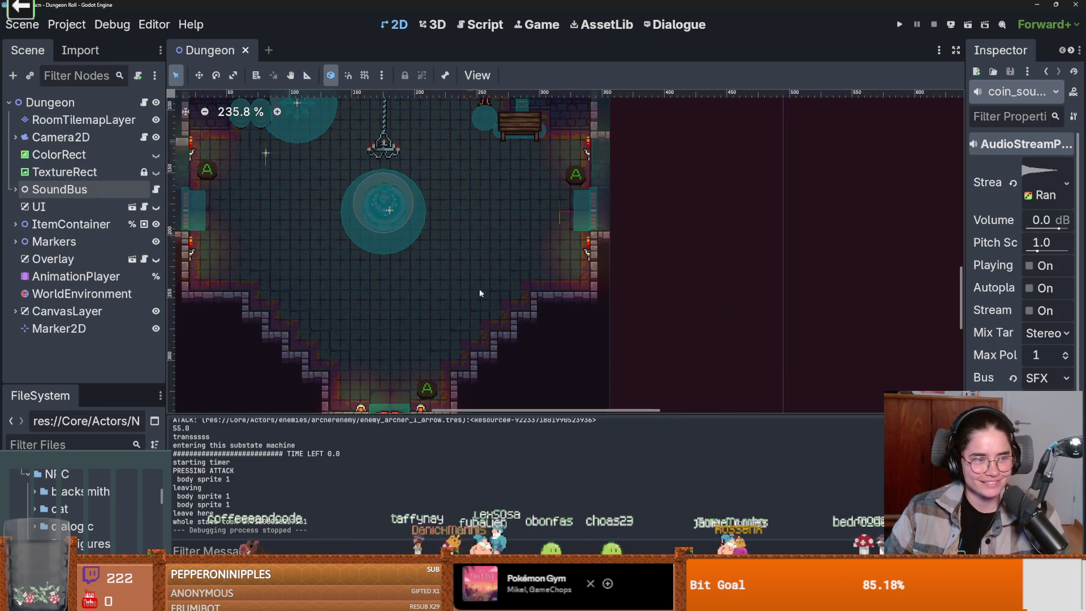
{"action": "scroll", "coordinate": [485, 294], "scroll_direction": "left", "scroll_amount": 5}
{"action": "scroll", "coordinate": [521, 317], "scroll_direction": "up", "scroll_amount": 1}
{"action": "scroll", "coordinate": [524, 337], "scroll_direction": "down", "scroll_amount": 2}
{"action": "scroll", "coordinate": [525, 336], "scroll_direction": "down", "scroll_amount": 5}
{"action": "key", "text": "ctrl+s"}
{"action": "scroll", "coordinate": [486, 303], "scroll_direction": "up", "scroll_amount": 1}
{"action": "scroll", "coordinate": [462, 283], "scroll_direction": "down", "scroll_amount": 2}
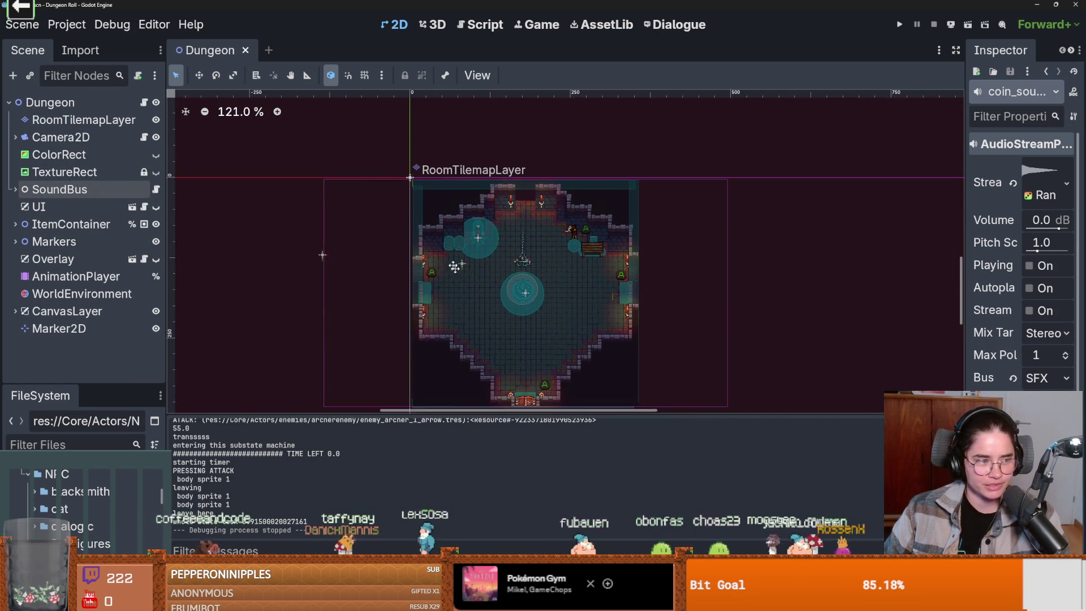
{"action": "scroll", "coordinate": [462, 283], "scroll_direction": "down", "scroll_amount": 2}
{"action": "scroll", "coordinate": [462, 283], "scroll_direction": "right", "scroll_amount": 1}
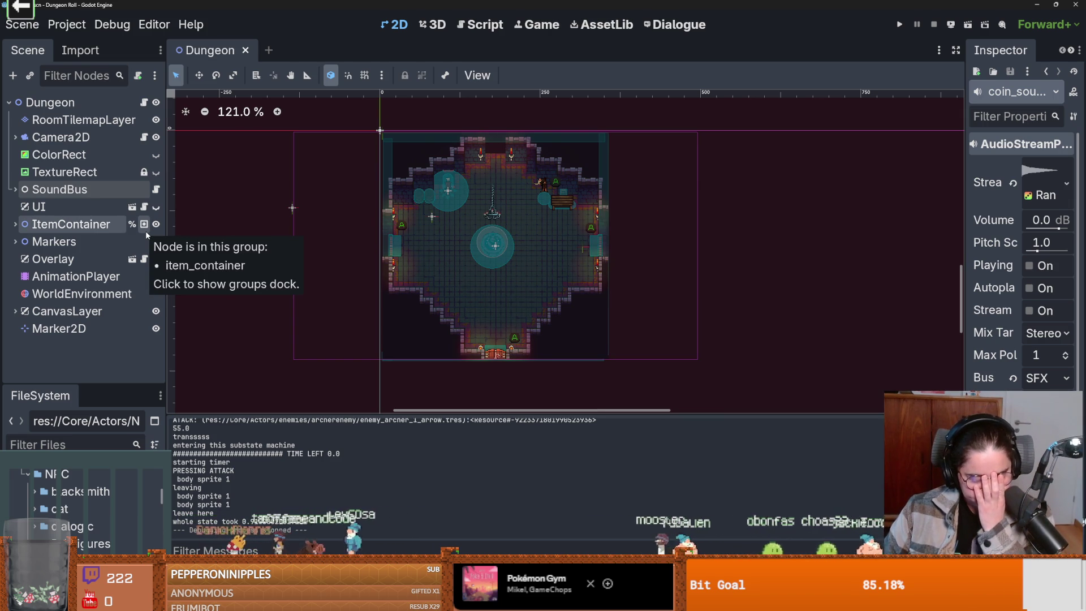
{"action": "key", "text": "F5"}
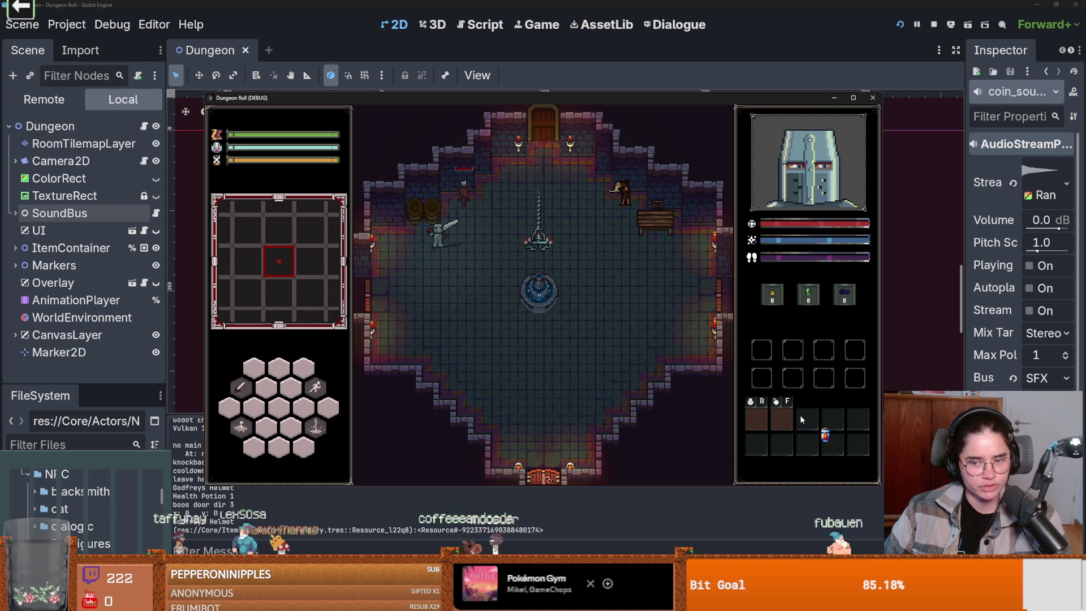
Move the potion into the first quick-access slot, then stop the game with F8.
{"action": "mouse_move", "coordinate": [803, 419]}
{"action": "left_mouse_down"}
{"action": "mouse_move", "coordinate": [756, 418]}
{"action": "mouse_move", "coordinate": [799, 429]}
{"action": "mouse_move", "coordinate": [785, 426]}
{"action": "left_mouse_up"}
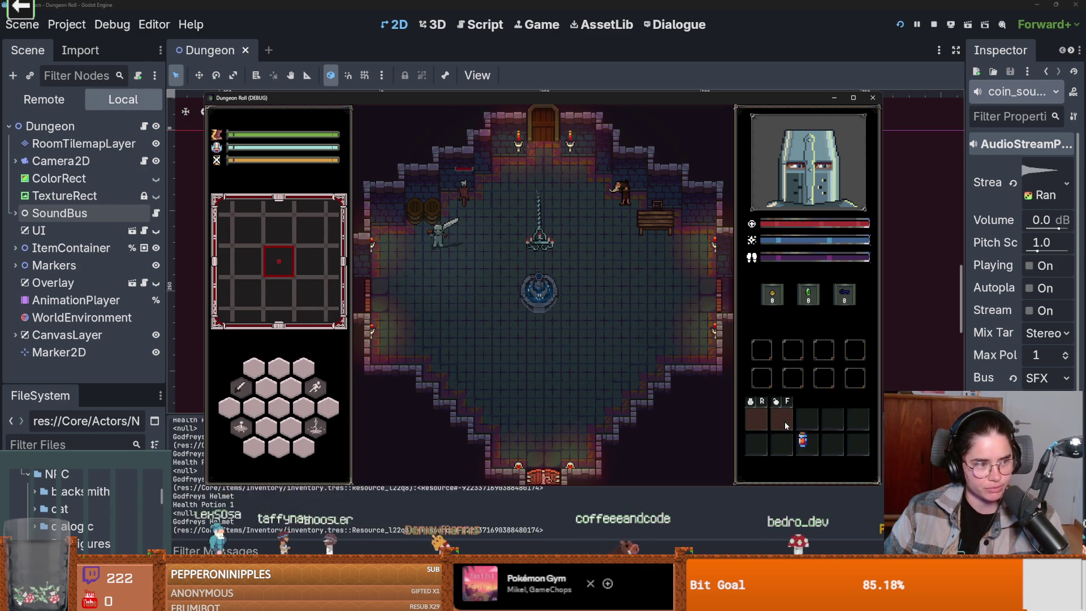
{"action": "key", "text": "F8"}
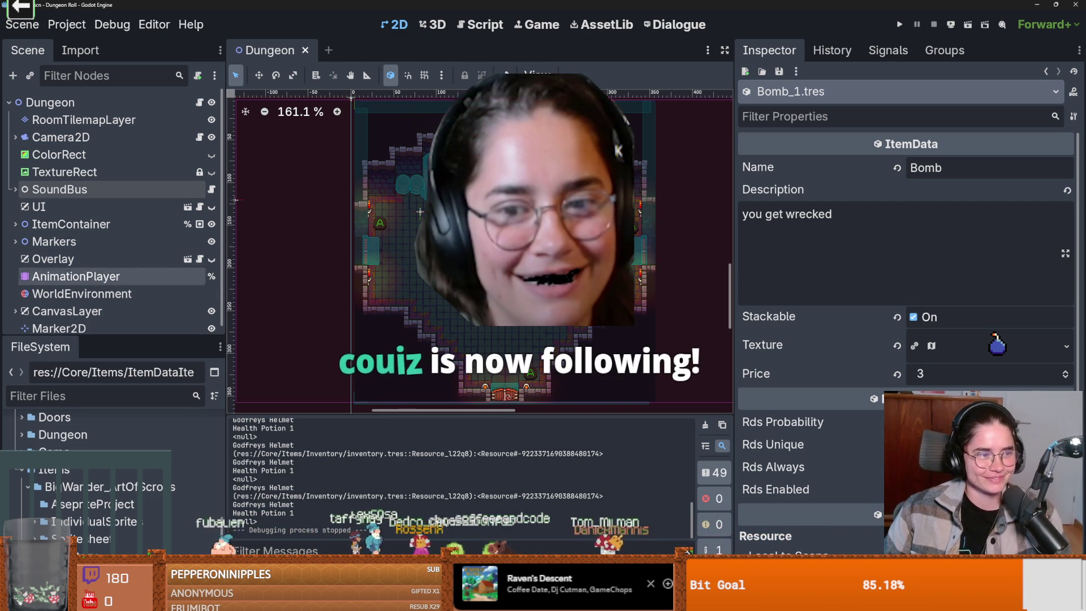
{"action": "scroll", "coordinate": [420, 278], "scroll_direction": "down", "scroll_amount": 1}
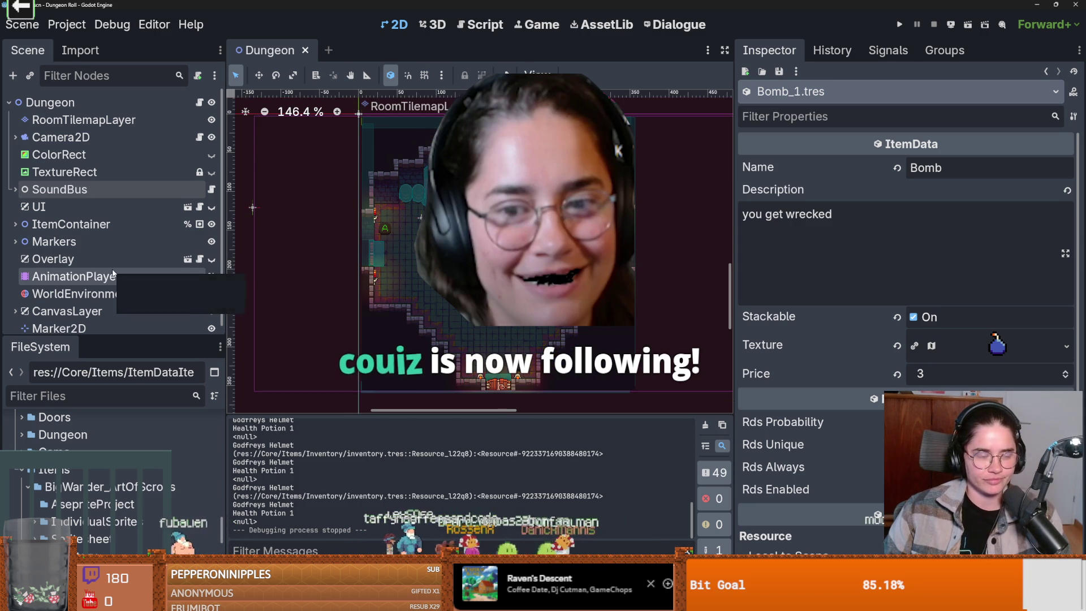
Browse the Dungeon scene tree, expanding and collapsing CanvasLayer and ItemContainer.
{"action": "scroll", "coordinate": [111, 274], "scroll_direction": "down", "scroll_amount": 1}
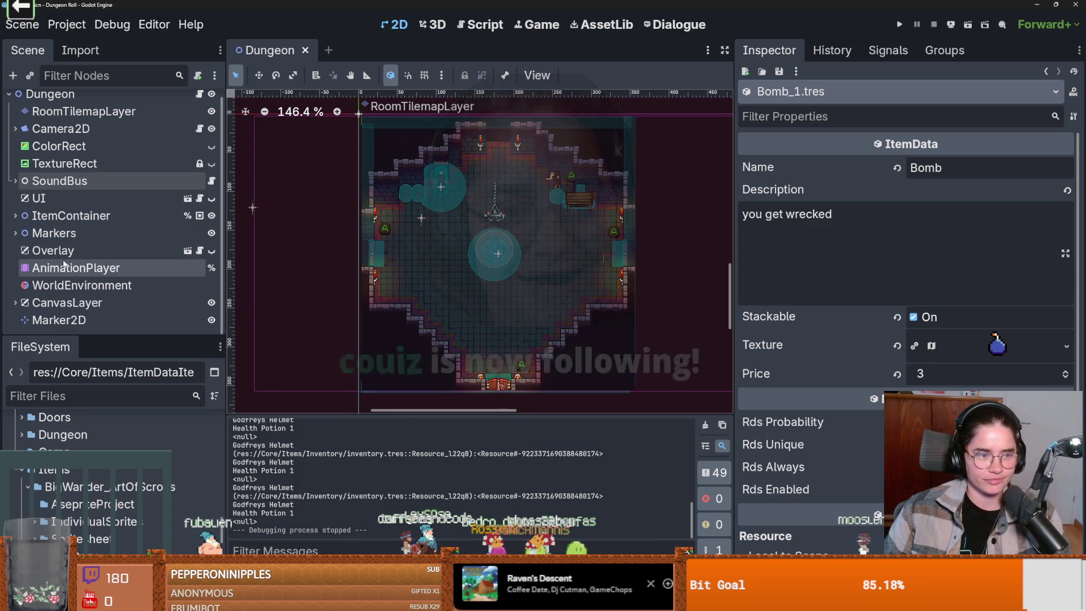
{"action": "left_click", "coordinate": [15, 302]}
{"action": "left_click", "coordinate": [15, 303]}
{"action": "key", "text": "ctrl+s"}
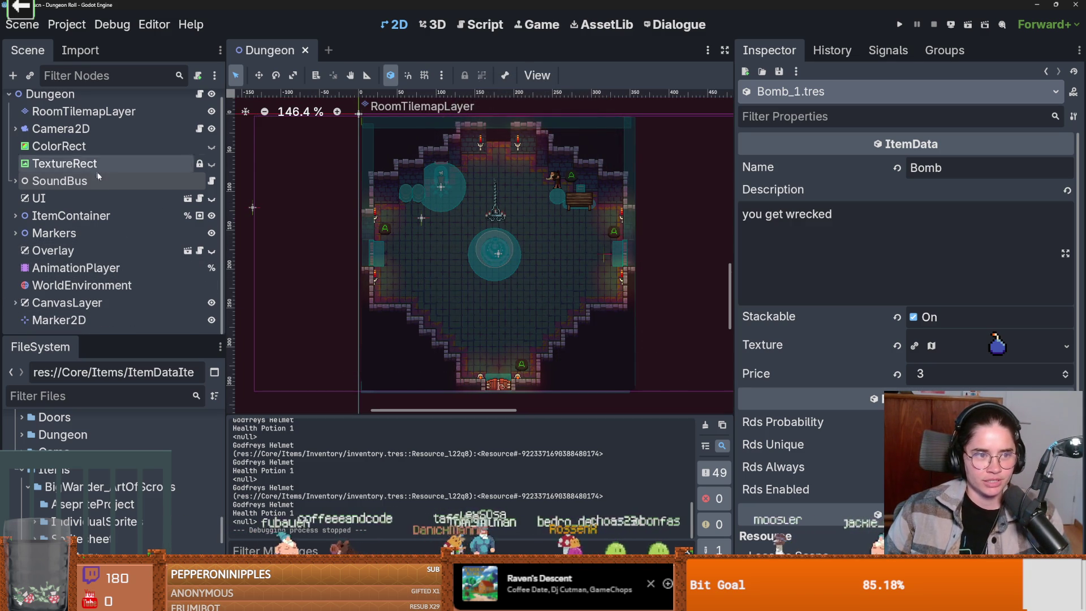
{"action": "left_click", "coordinate": [15, 216]}
{"action": "left_click", "coordinate": [15, 215]}
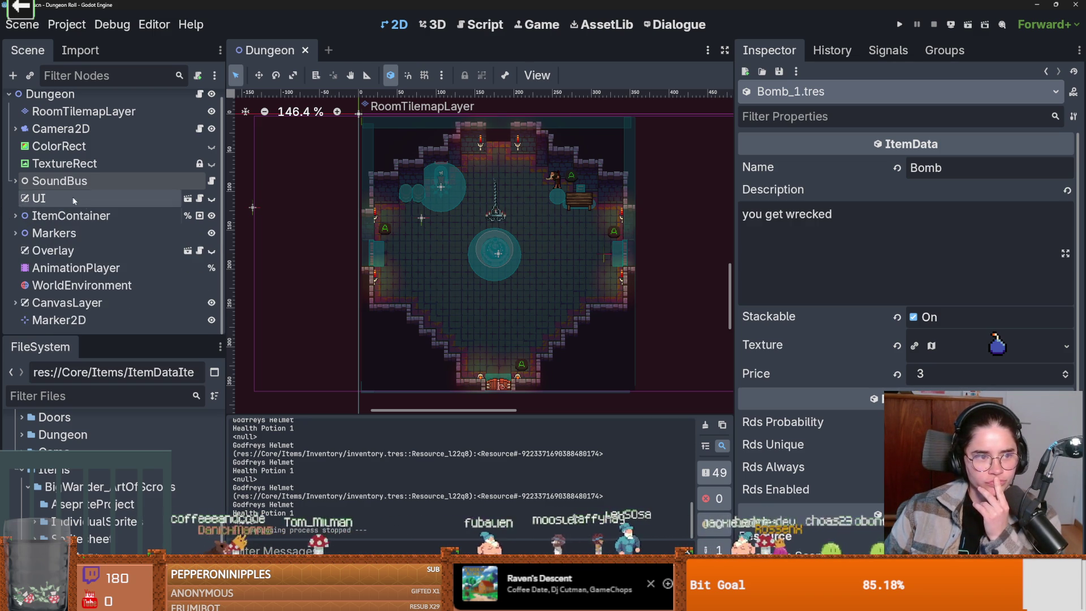
Open the CharacterOverlay scene and the inventory_ui.gd script on InventoryInterface.
{"action": "left_click", "coordinate": [187, 251]}
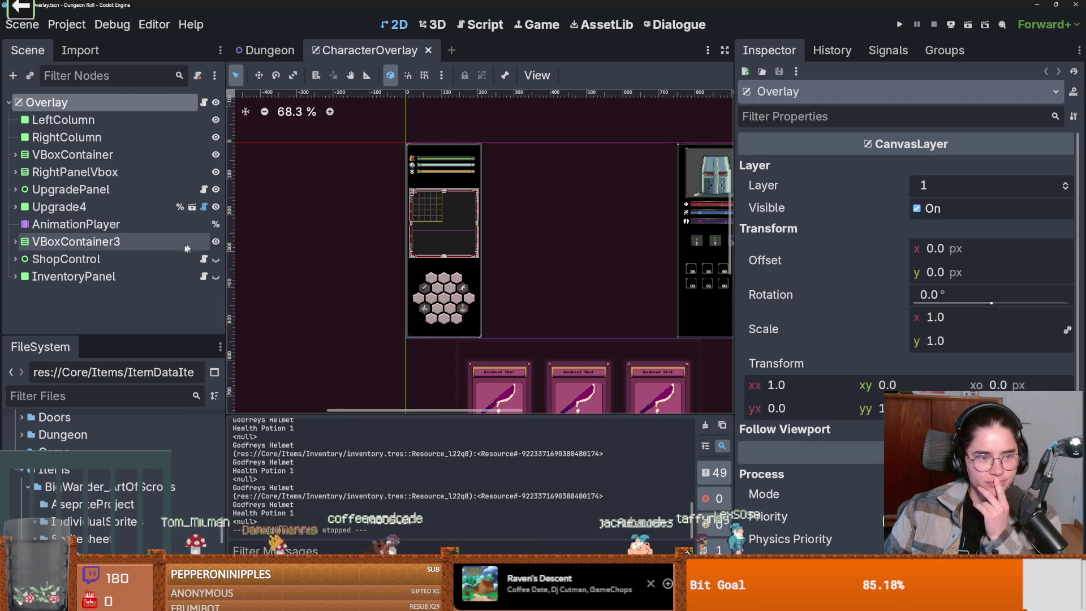
{"action": "left_click_drag", "start_coordinate": [115, 335], "coordinate": [122, 370]}
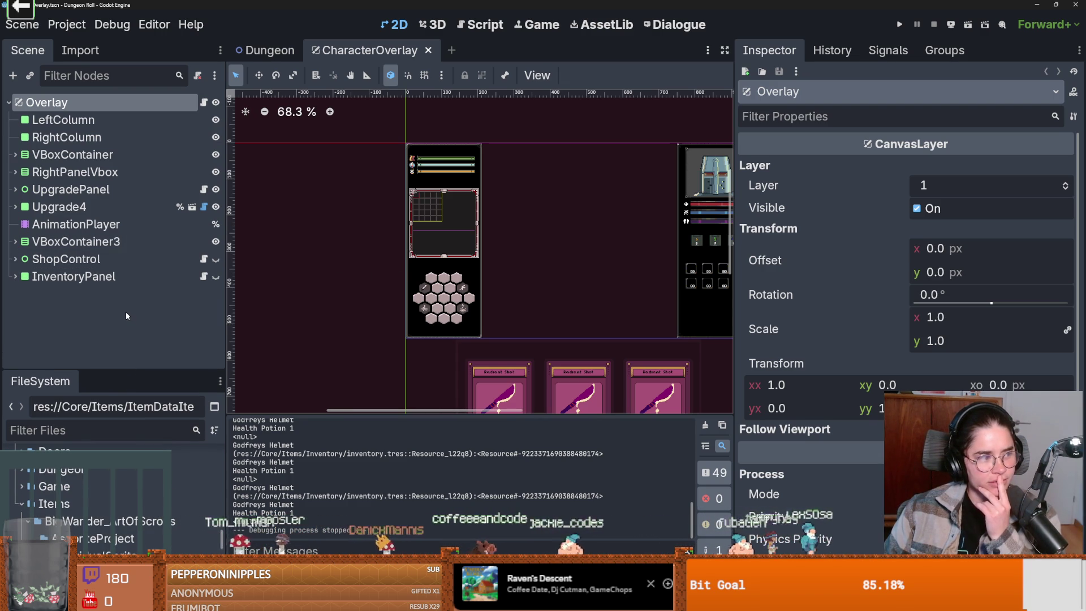
{"action": "left_click", "coordinate": [16, 172]}
{"action": "left_click", "coordinate": [15, 172]}
{"action": "scroll", "coordinate": [614, 287], "scroll_direction": "up", "scroll_amount": 2}
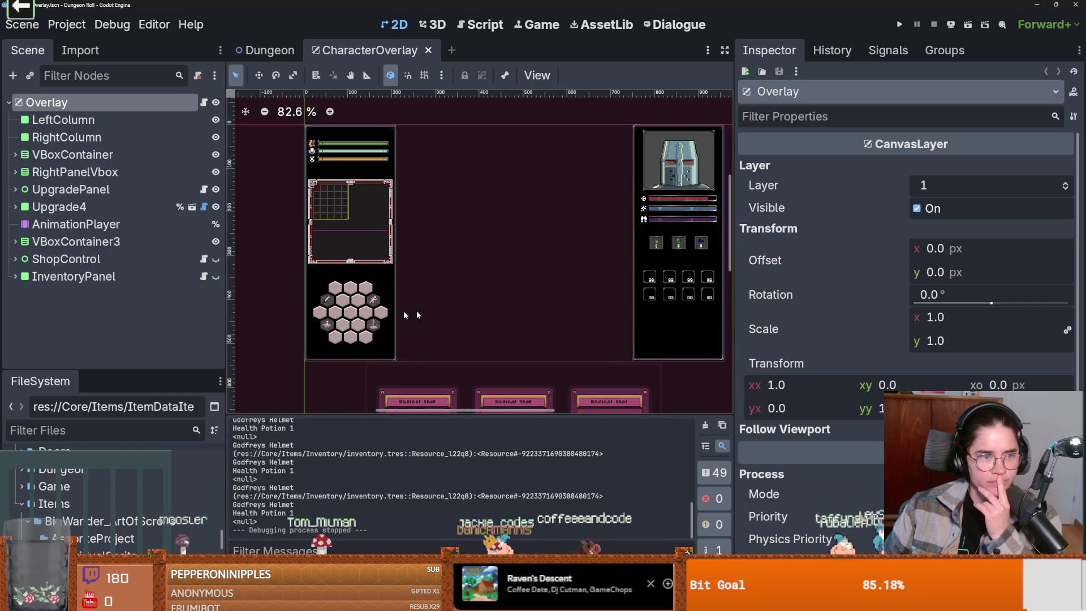
{"action": "left_click", "coordinate": [704, 338]}
{"action": "scroll", "coordinate": [170, 283], "scroll_direction": "down", "scroll_amount": 3}
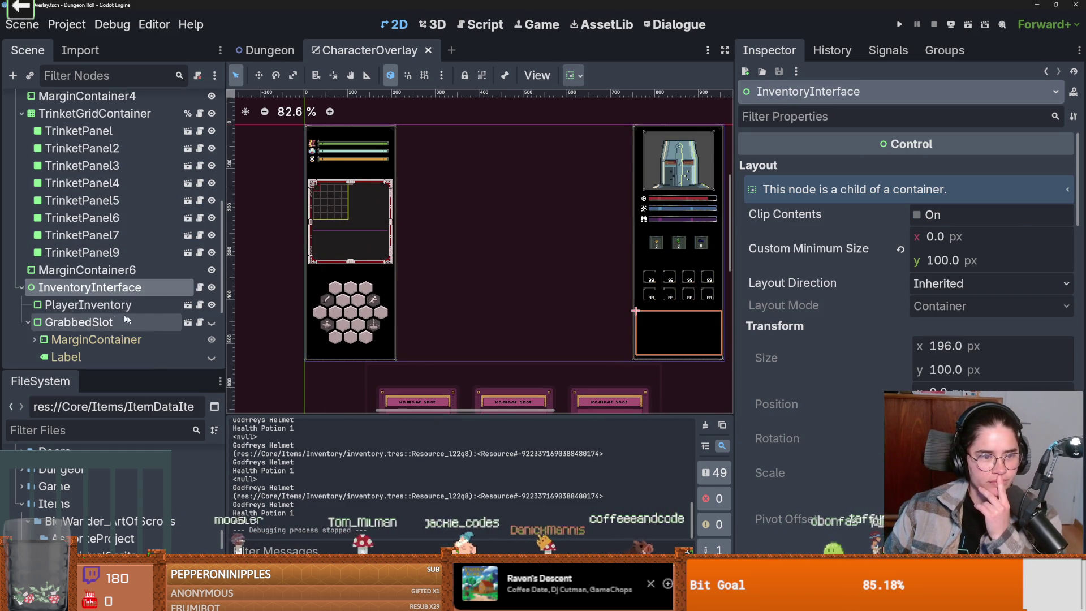
{"action": "left_click", "coordinate": [201, 288]}
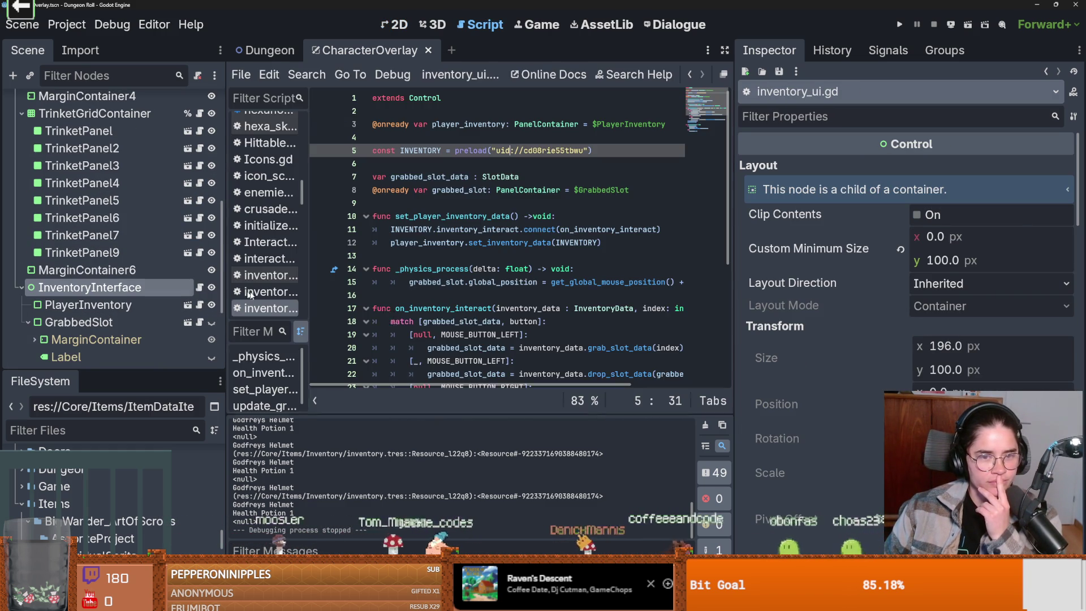
{"action": "scroll", "coordinate": [458, 317], "scroll_direction": "down", "scroll_amount": 1}
{"action": "double_click", "coordinate": [469, 308]}
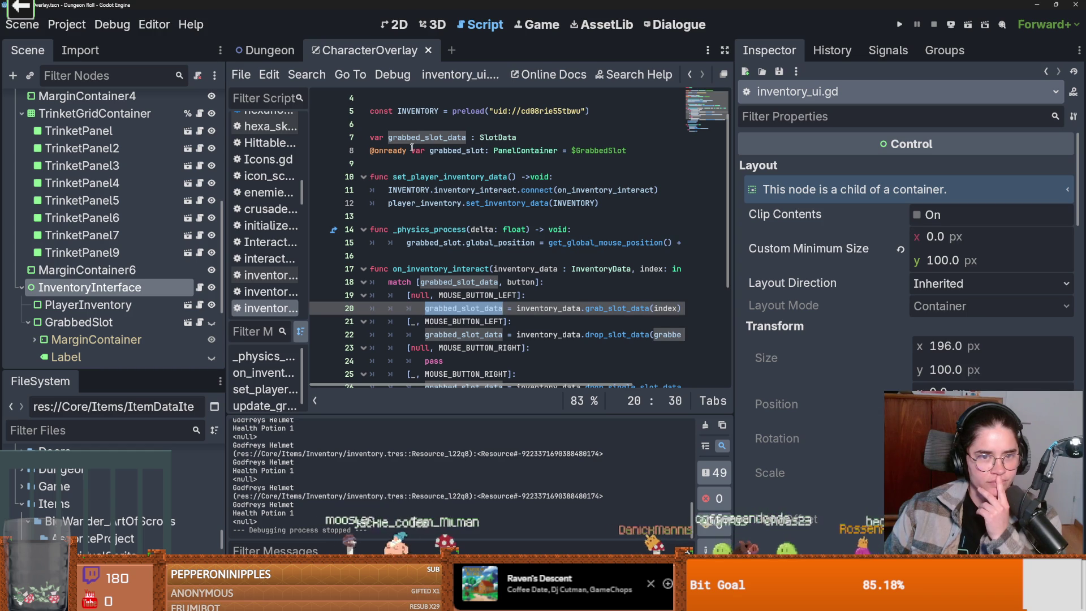
{"action": "left_click", "coordinate": [416, 124]}
{"action": "key", "text": "Return"}
{"action": "key", "text": "Return"}
{"action": "left_click", "coordinate": [375, 137]}
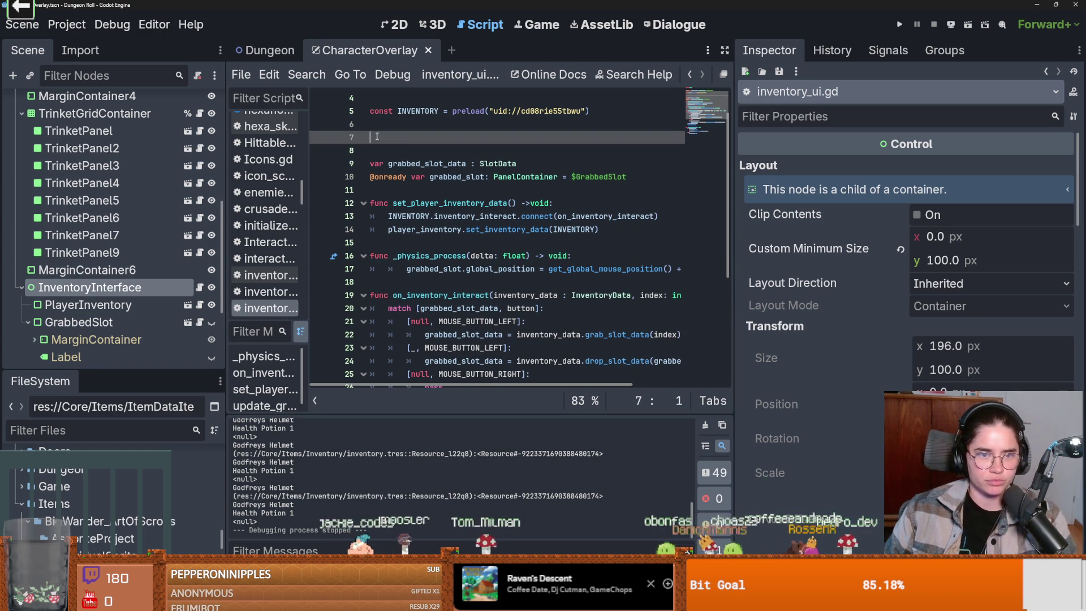
{"action": "type", "text": "@exoirt"}
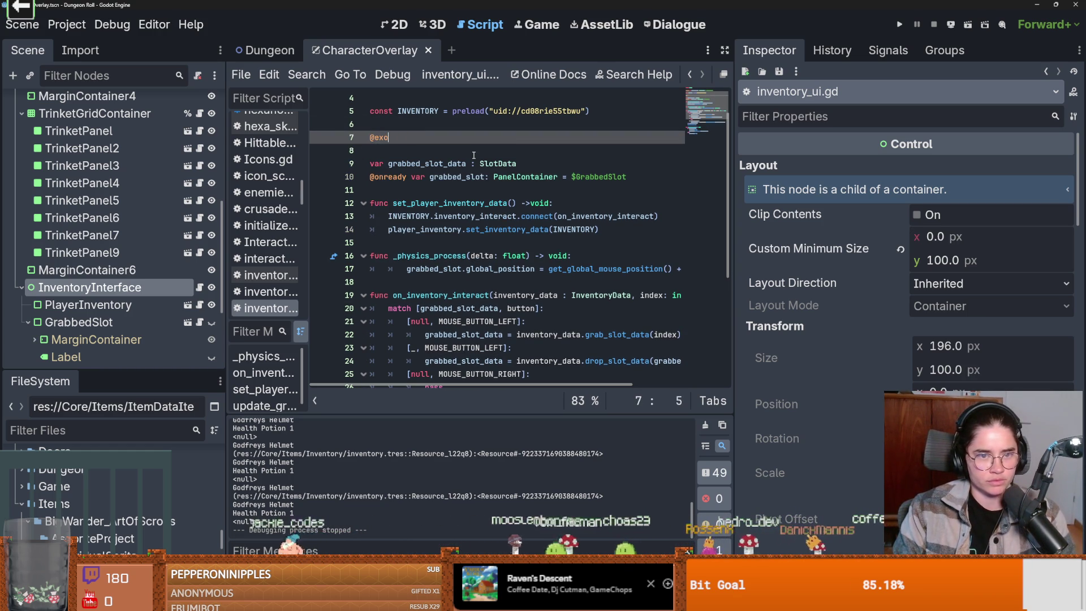
{"action": "type", "text": "var potions : "}
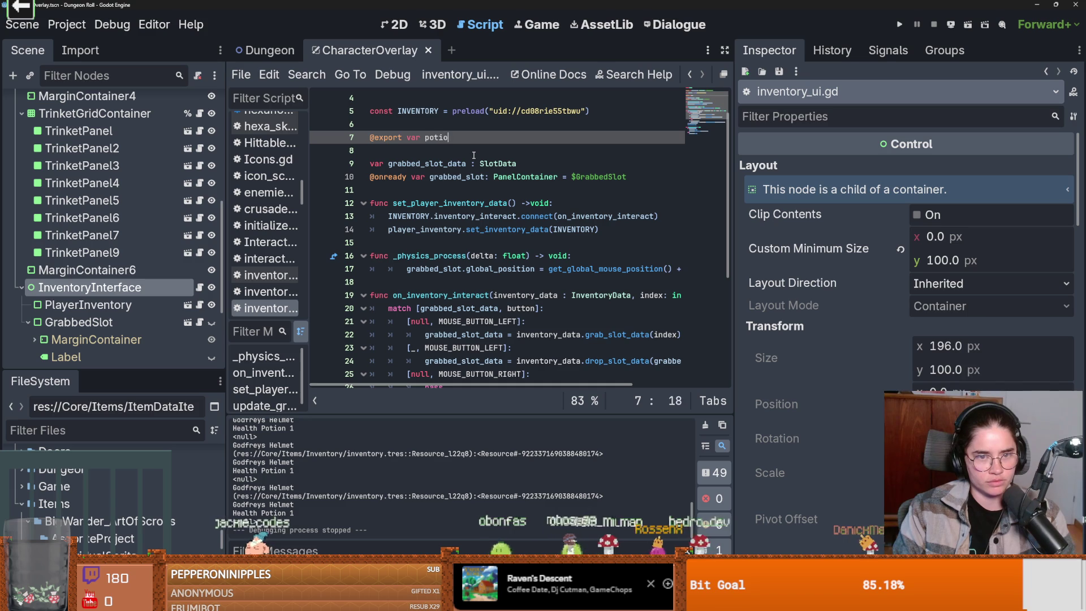
{"action": "type", "text": "Arra"}
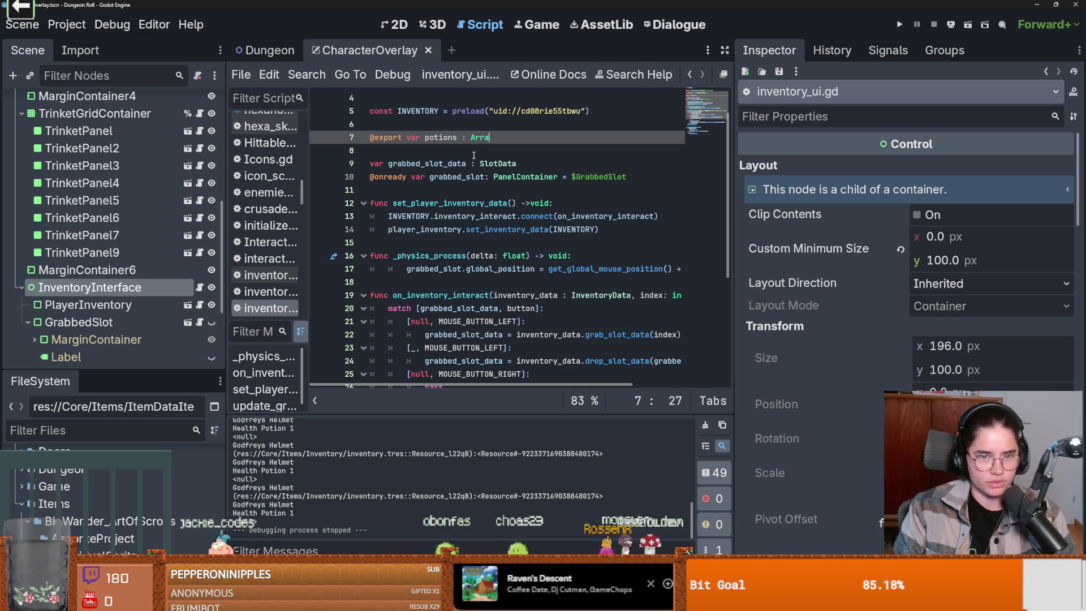
{"action": "type", "text": "y[Item"}
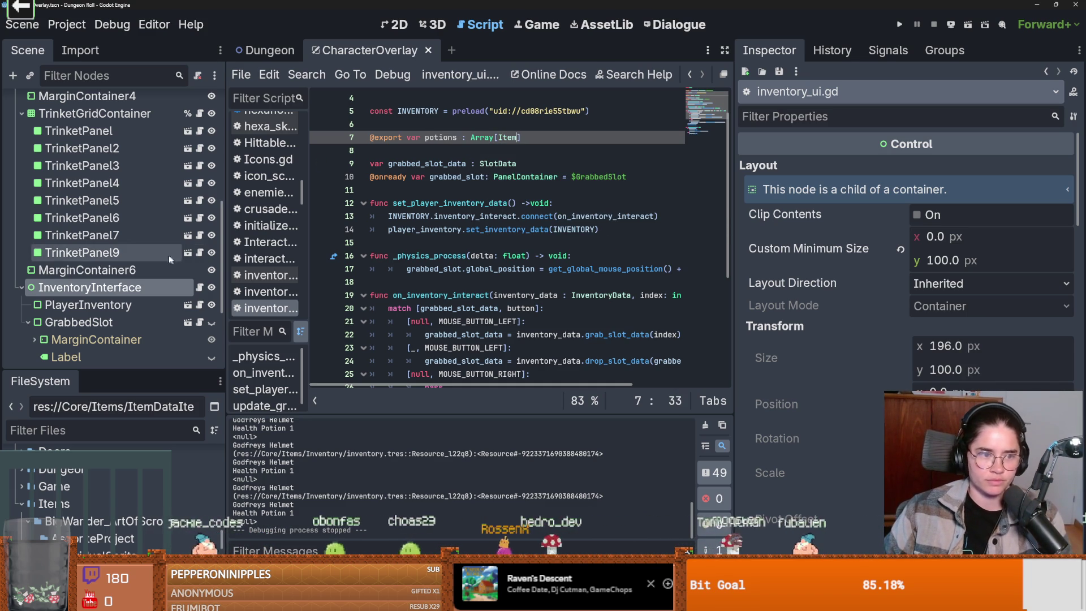
{"action": "key", "text": "ctrl+s"}
Duplicate the declaration as a bombs array, save, and expand Potions in the Inspector.
{"action": "key", "text": "shift+Home"}
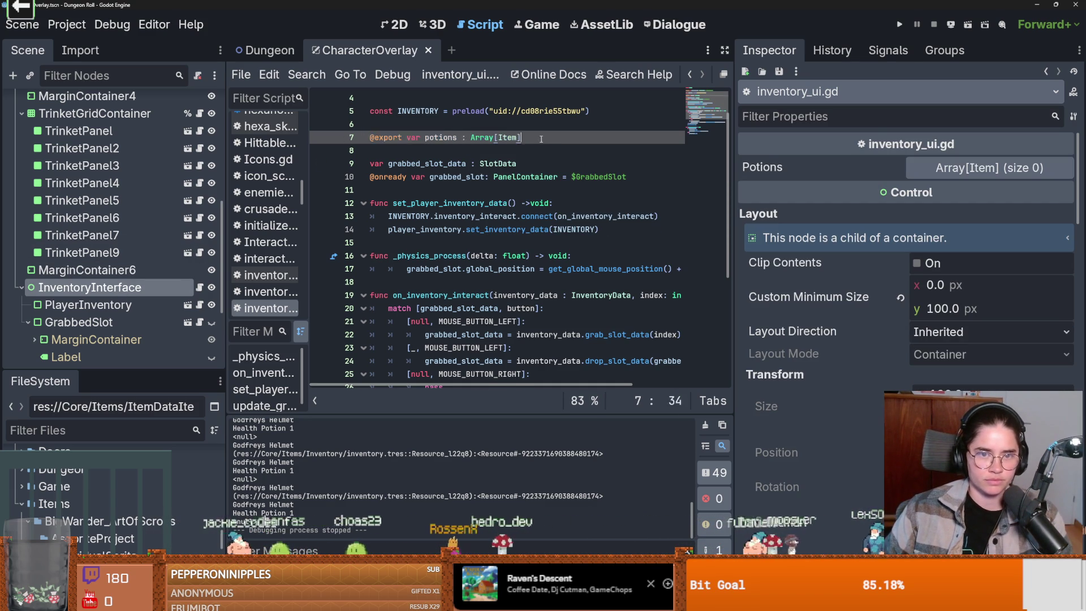
{"action": "key", "text": "ctrl+shift+d"}
{"action": "double_click", "coordinate": [440, 150]}
{"action": "type", "text": "bombs"}
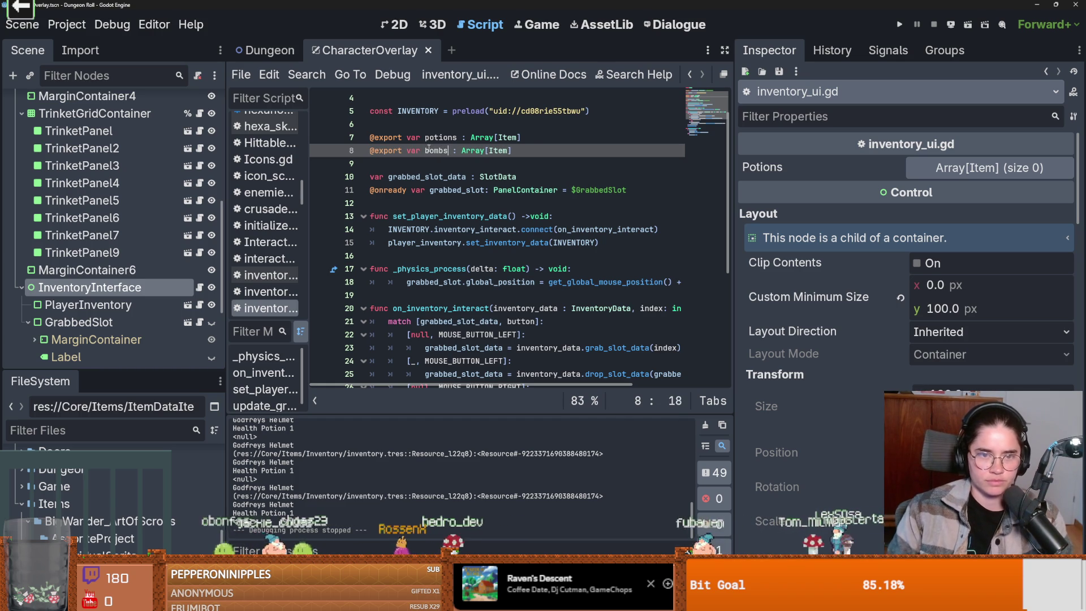
{"action": "key", "text": "ctrl+s"}
{"action": "left_click", "coordinate": [990, 167]}
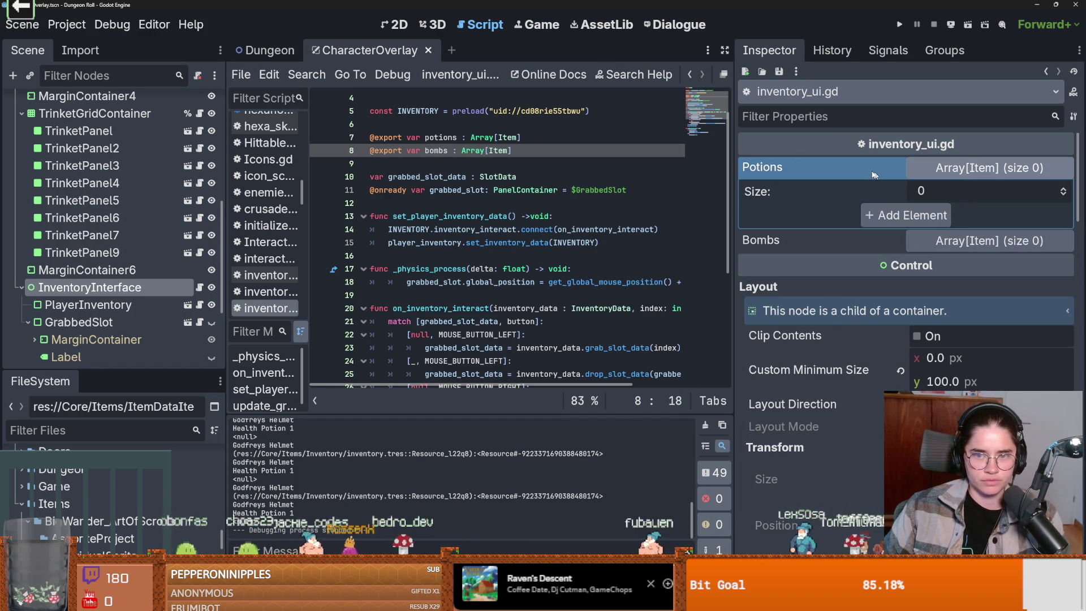
{"action": "key", "text": "ctrl+s"}
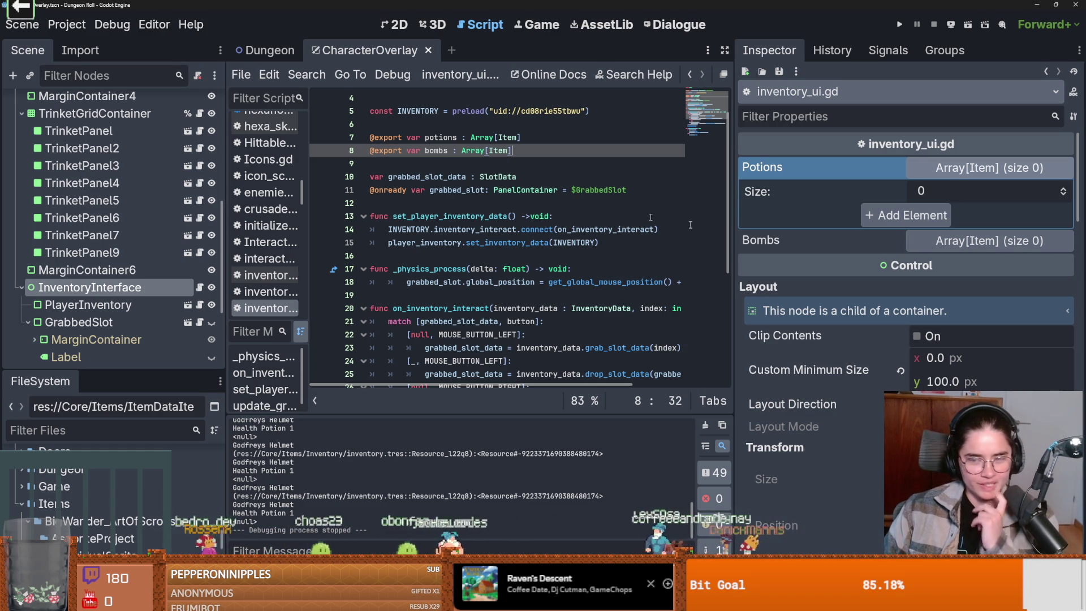
{"action": "key", "text": "alt+Left"}
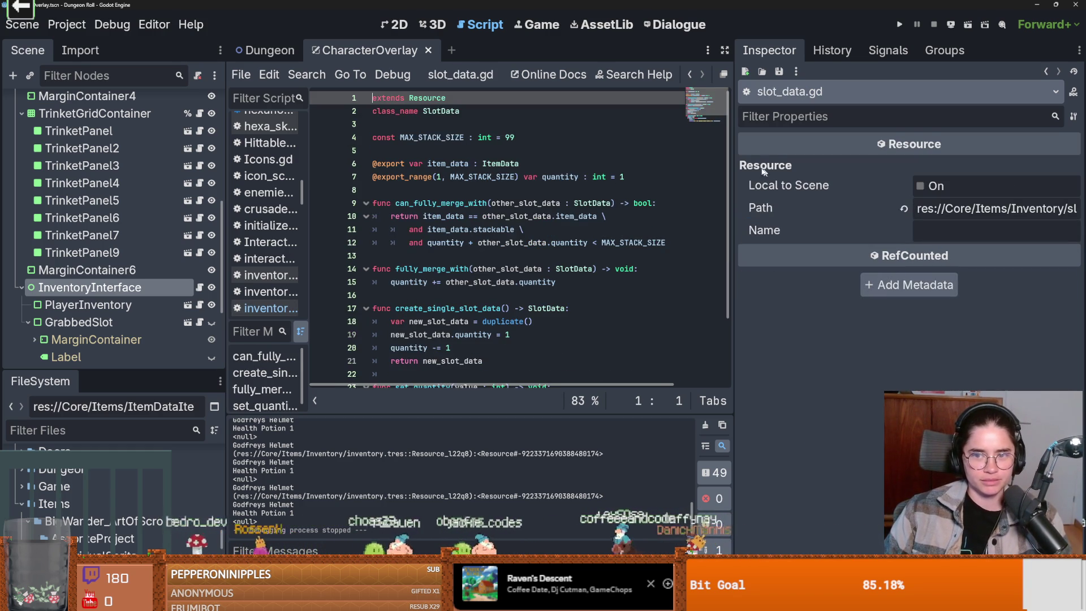
Add one element to the Potions array and set the Bombs array size to 1.
{"action": "left_click", "coordinate": [89, 305]}
{"action": "left_click", "coordinate": [98, 288]}
{"action": "key", "text": "ctrl+s"}
{"action": "left_click", "coordinate": [942, 170]}
{"action": "left_click", "coordinate": [943, 170]}
{"action": "left_click", "coordinate": [1064, 188]}
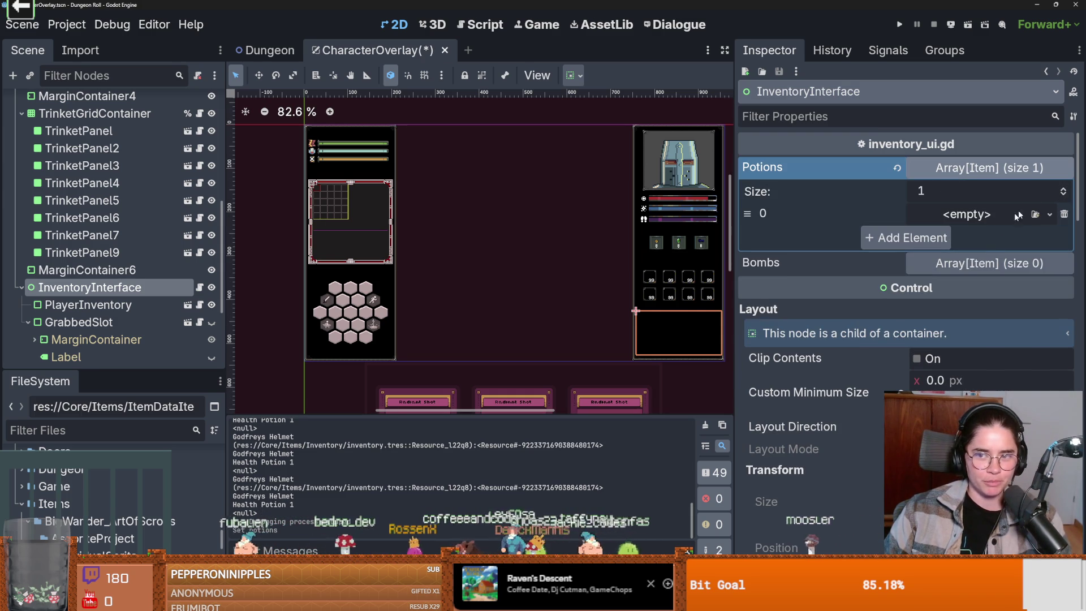
{"action": "left_click", "coordinate": [959, 263]}
{"action": "left_click", "coordinate": [956, 286]}
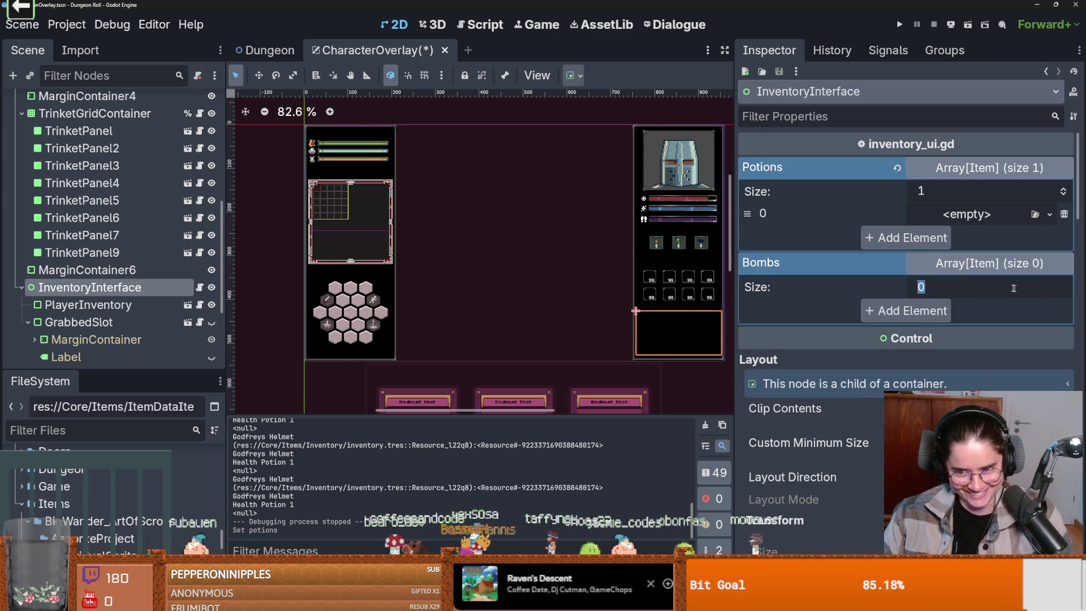
{"action": "type", "text": "1"}
{"action": "key", "text": "Return"}
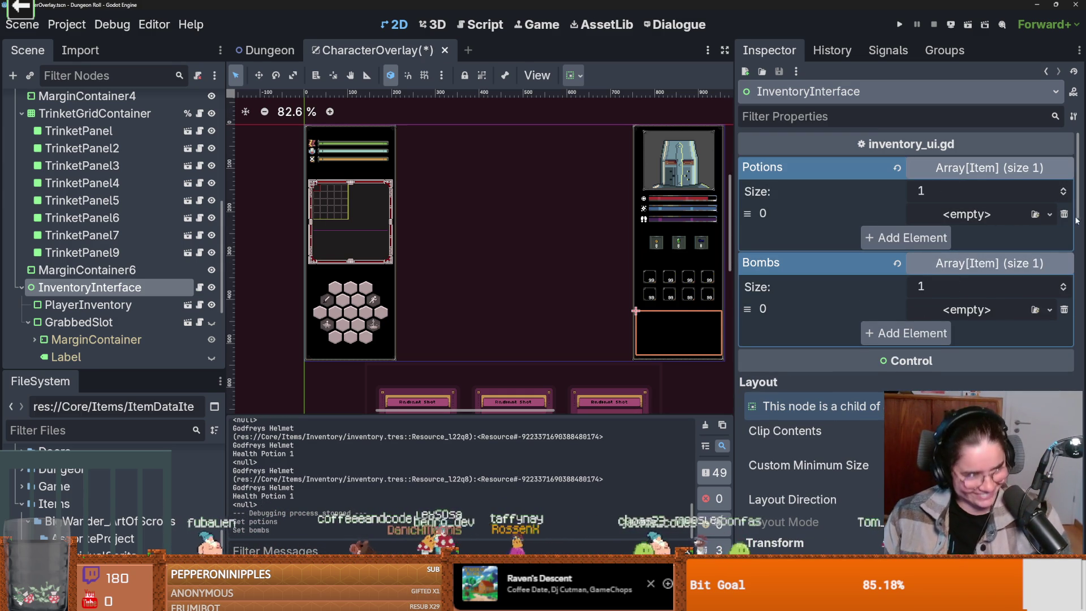
Change the potions declaration on line 7 to Array[ItemData].
{"action": "left_click", "coordinate": [1050, 215]}
{"action": "left_click", "coordinate": [970, 312]}
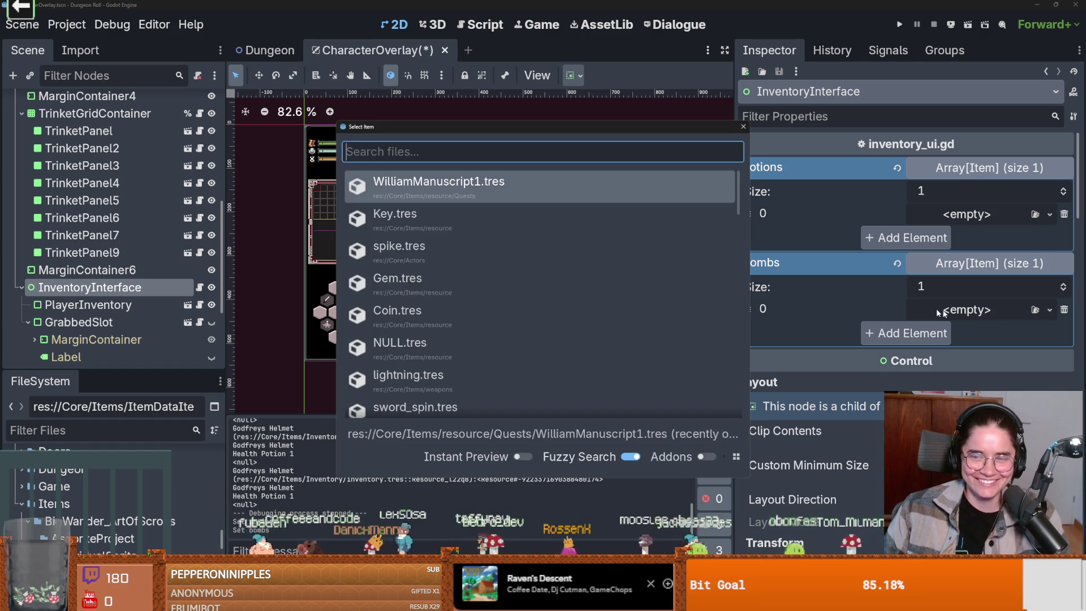
{"action": "left_click", "coordinate": [743, 126]}
{"action": "left_click", "coordinate": [199, 287]}
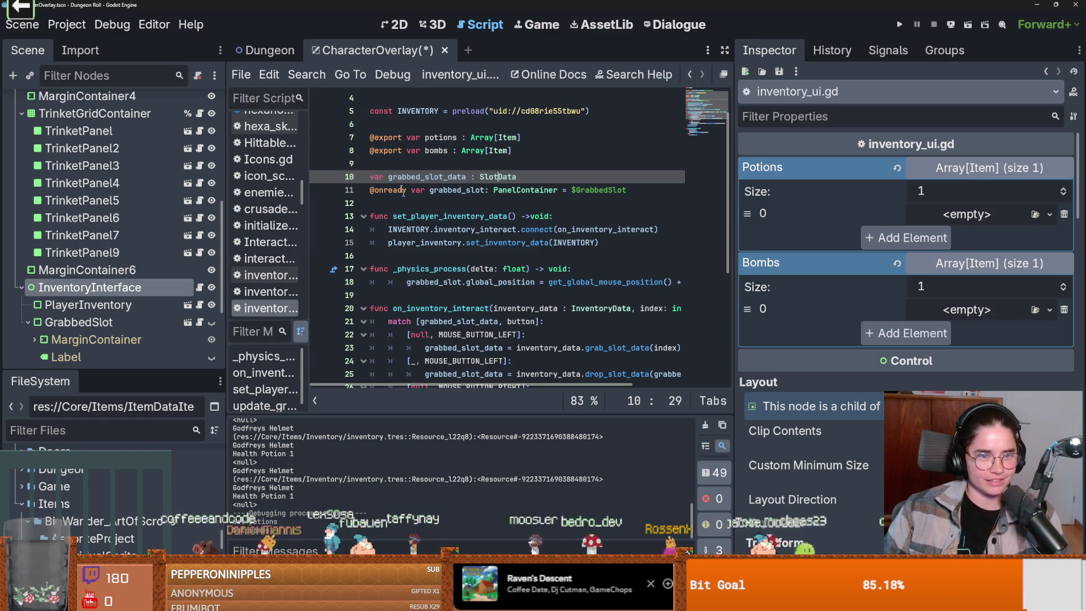
{"action": "double_click", "coordinate": [501, 138]}
{"action": "type", "text": "ItemData"}
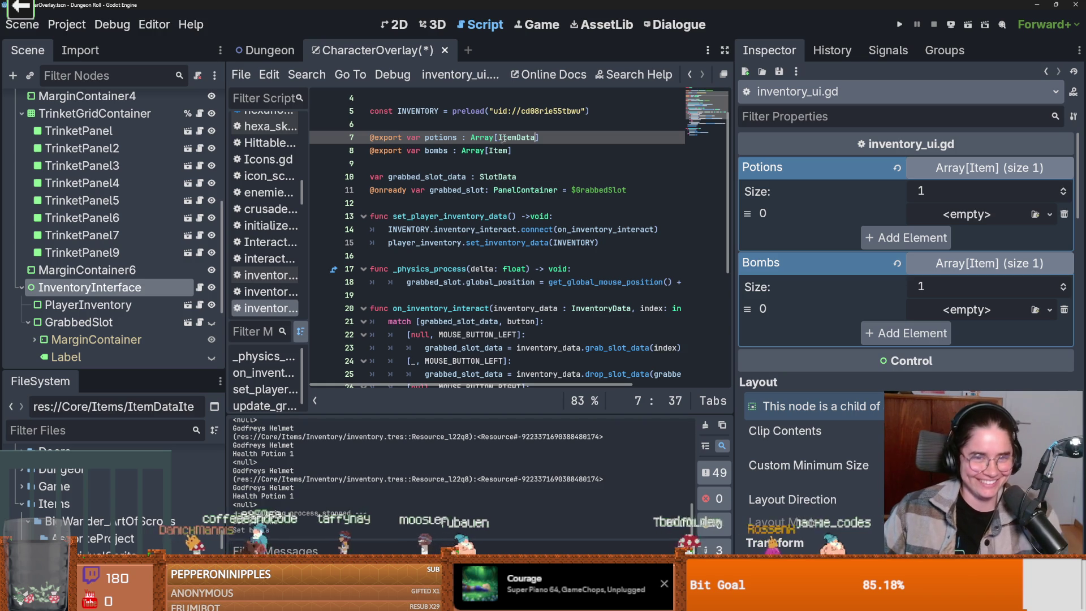
Retype the array element type as ItemData on line 8, then reset the Potions and Bombs arrays to empty and save.
{"action": "double_click", "coordinate": [500, 152]}
{"action": "type", "text": "ItemData"}
{"action": "key", "text": "ctrl+s"}
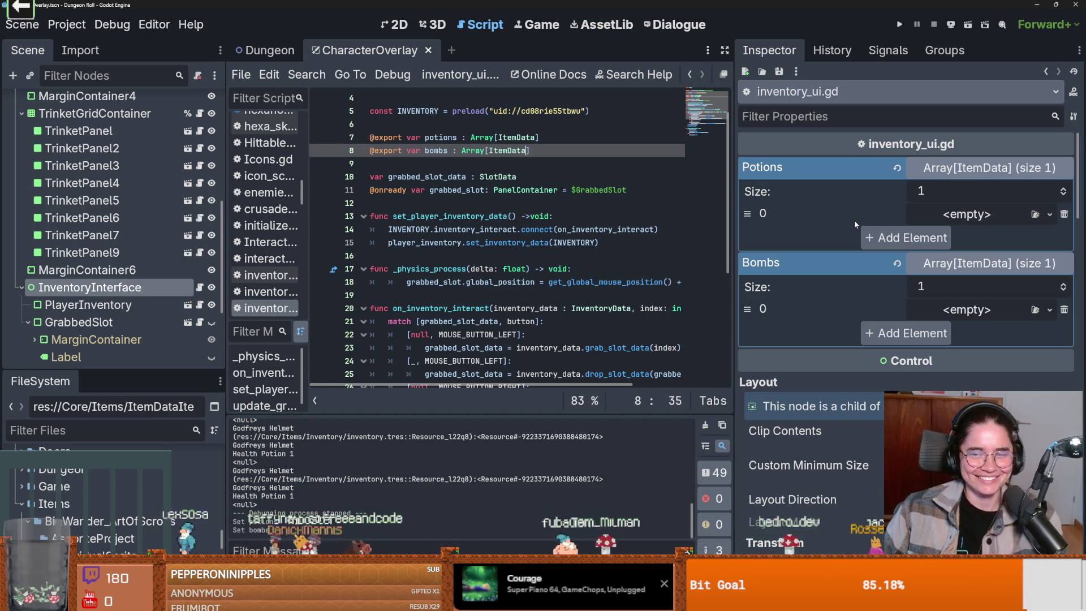
{"action": "left_click", "coordinate": [956, 168]}
{"action": "key", "text": "ctrl+s"}
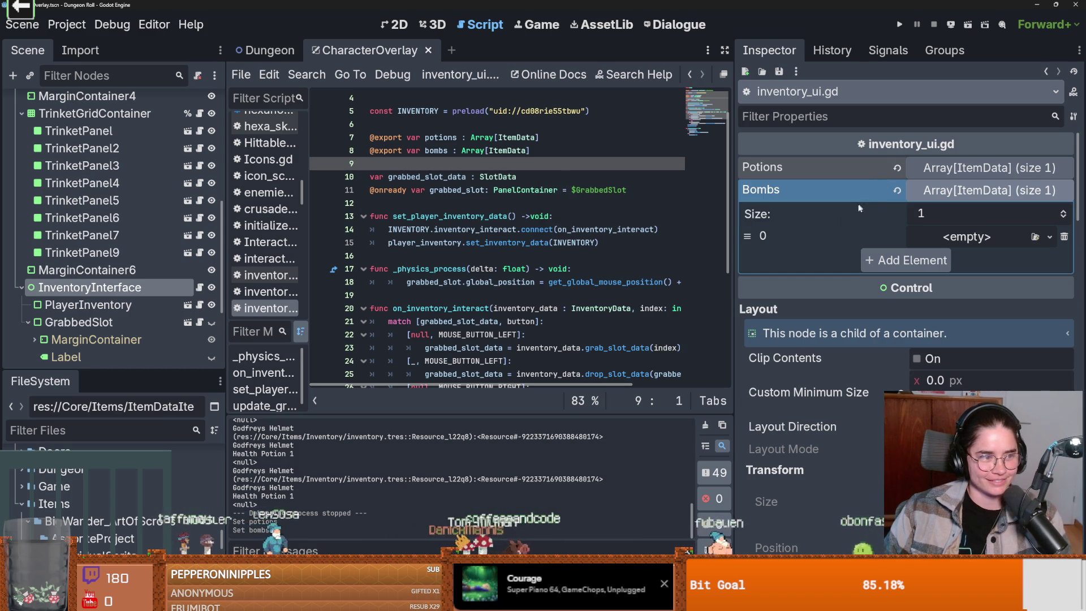
{"action": "left_click", "coordinate": [899, 191]}
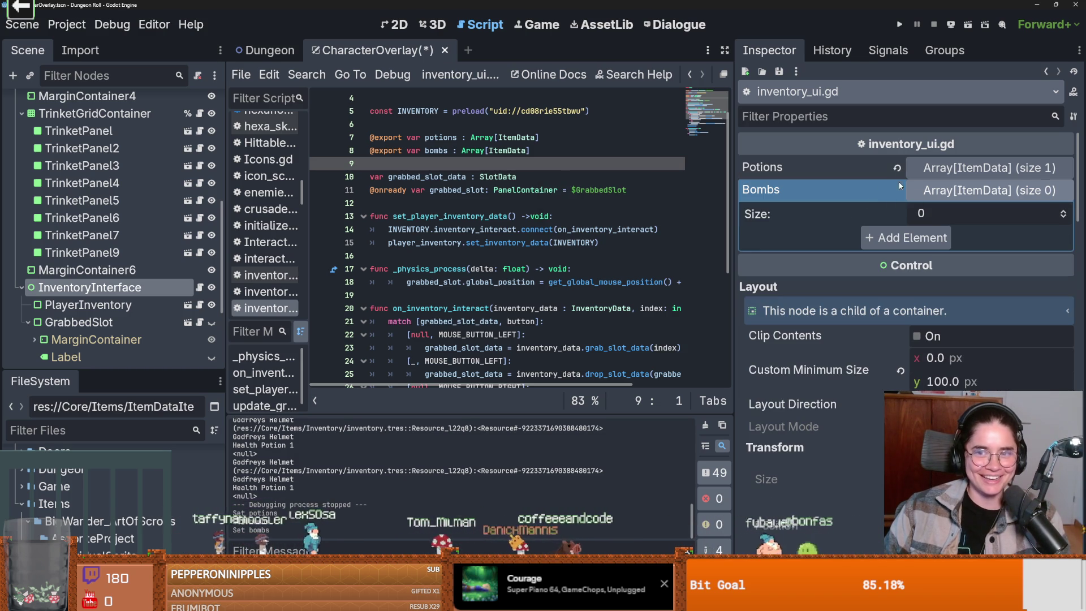
{"action": "left_click", "coordinate": [897, 168]}
{"action": "key", "text": "ctrl+s"}
Set both the Potions and Bombs array sizes to 1.
{"action": "left_click", "coordinate": [941, 170]}
{"action": "left_click", "coordinate": [943, 187]}
{"action": "type", "text": "1"}
{"action": "key", "text": "Return"}
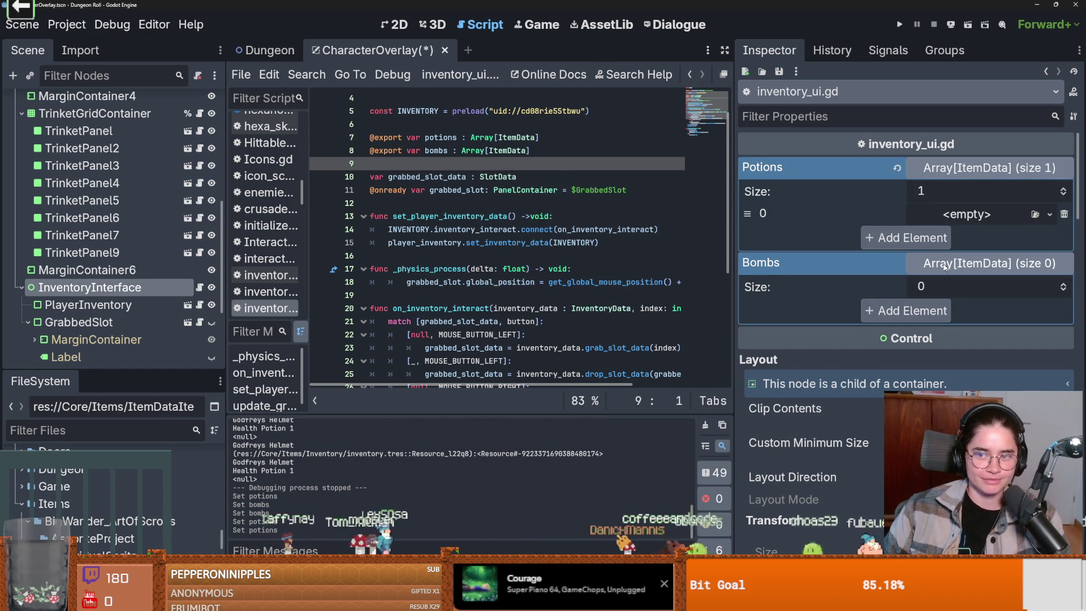
{"action": "left_click", "coordinate": [939, 287]}
{"action": "type", "text": "1"}
{"action": "key", "text": "Return"}
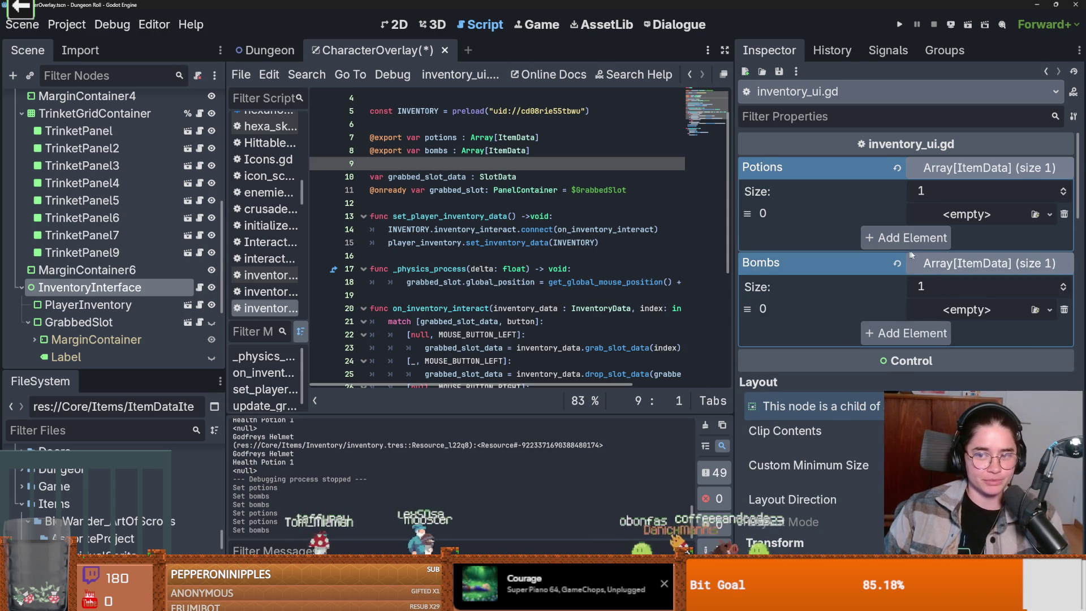
Quick Load Health_Potion_1.tres into the Potions element and Bomb_1.tres into the Bombs element.
{"action": "left_click", "coordinate": [1052, 215]}
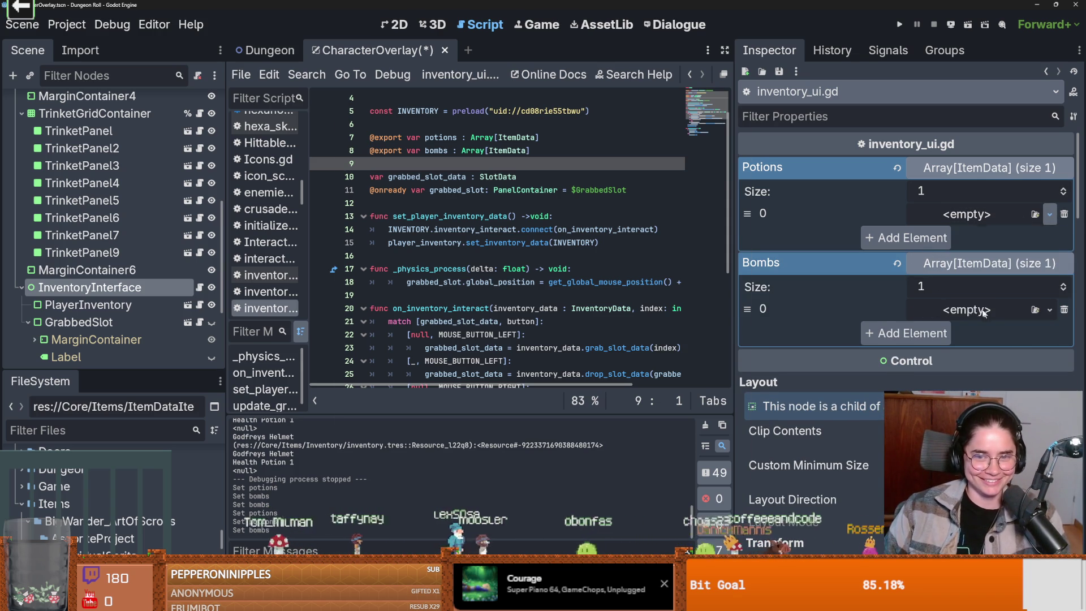
{"action": "left_click", "coordinate": [996, 313]}
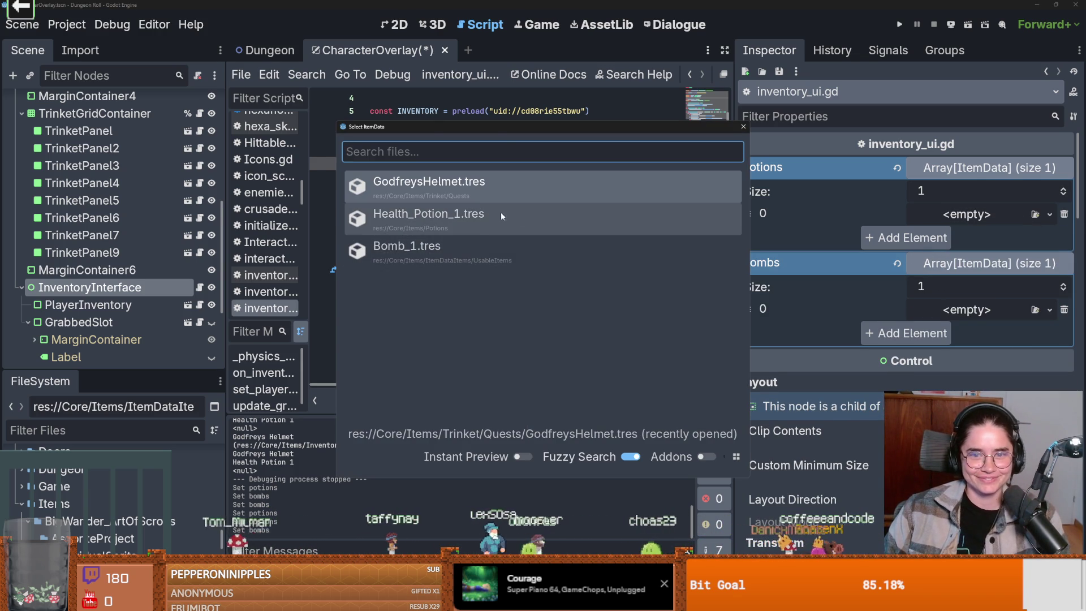
{"action": "left_click", "coordinate": [501, 214]}
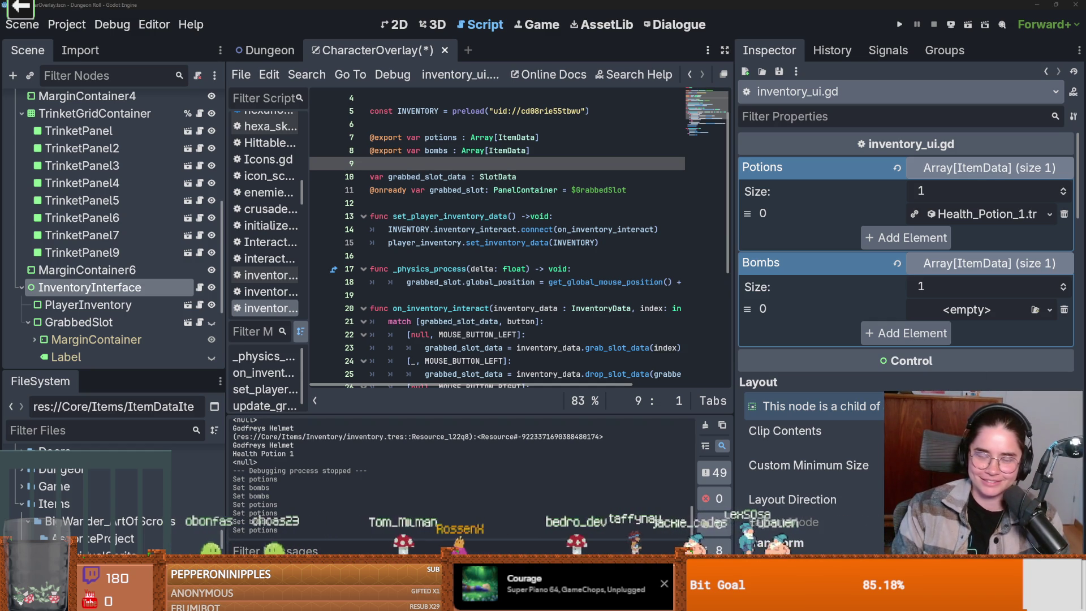
{"action": "left_click", "coordinate": [1051, 309]}
{"action": "left_click", "coordinate": [998, 402]}
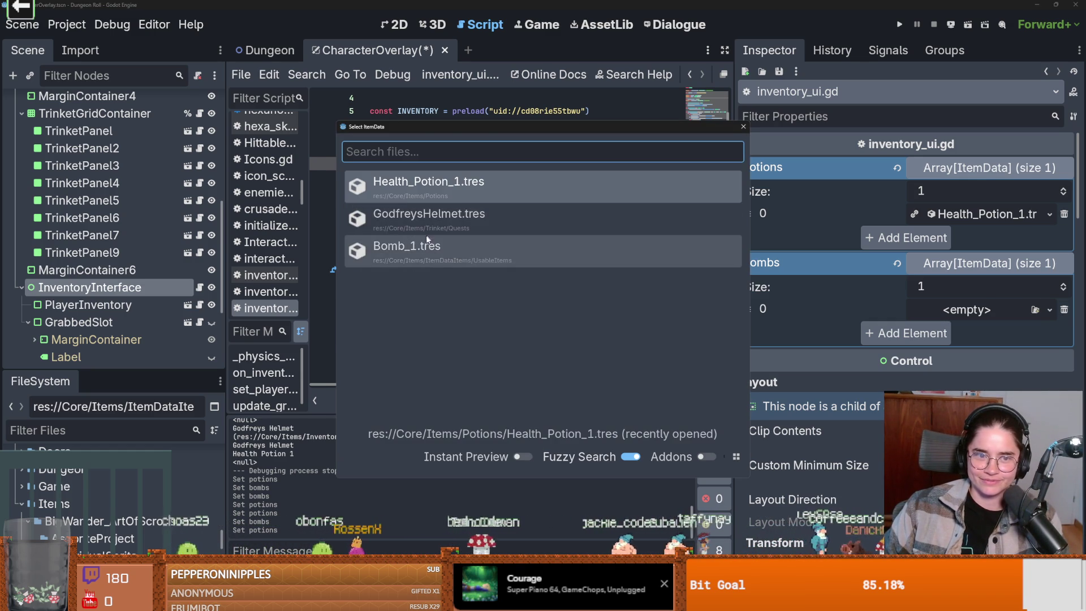
{"action": "double_click", "coordinate": [441, 249]}
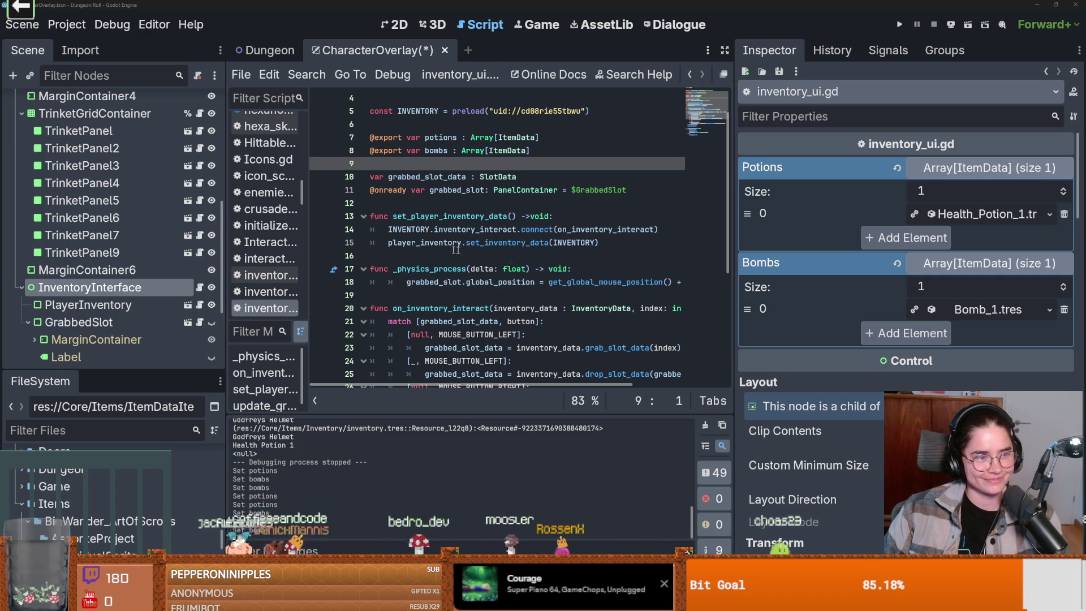
Save the scene, widen the code editor, and collapse the Potions and Bombs arrays.
{"action": "left_click", "coordinate": [438, 256]}
{"action": "key", "text": "ctrl+s"}
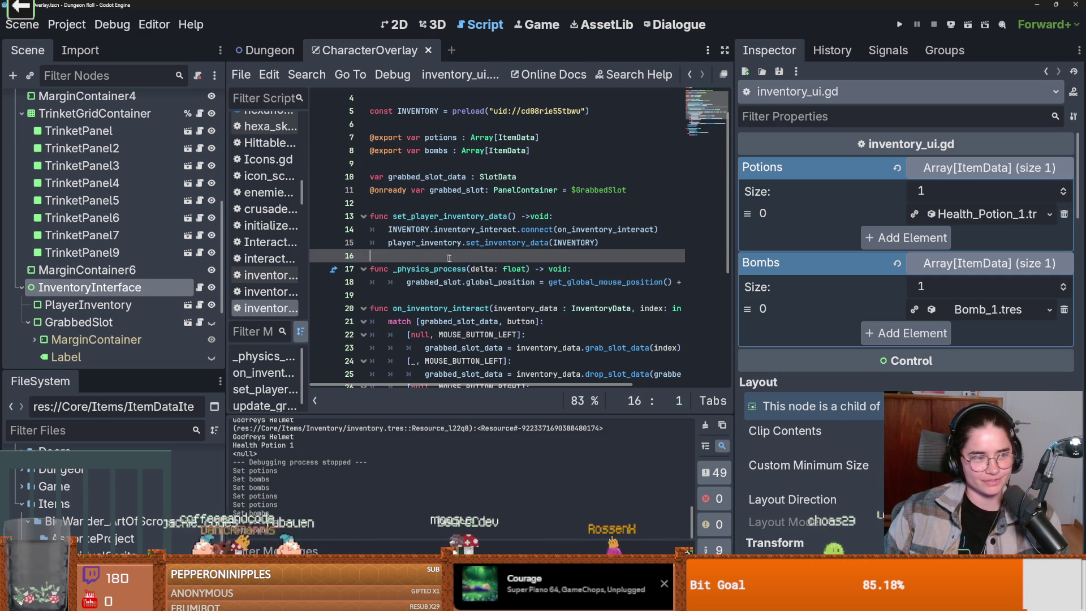
{"action": "key", "text": "ctrl+s"}
{"action": "scroll", "coordinate": [416, 239], "scroll_direction": "up", "scroll_amount": 1}
{"action": "left_click", "coordinate": [434, 244]}
{"action": "key", "text": "ctrl+s"}
{"action": "left_click_drag", "start_coordinate": [735, 298], "coordinate": [769, 298]}
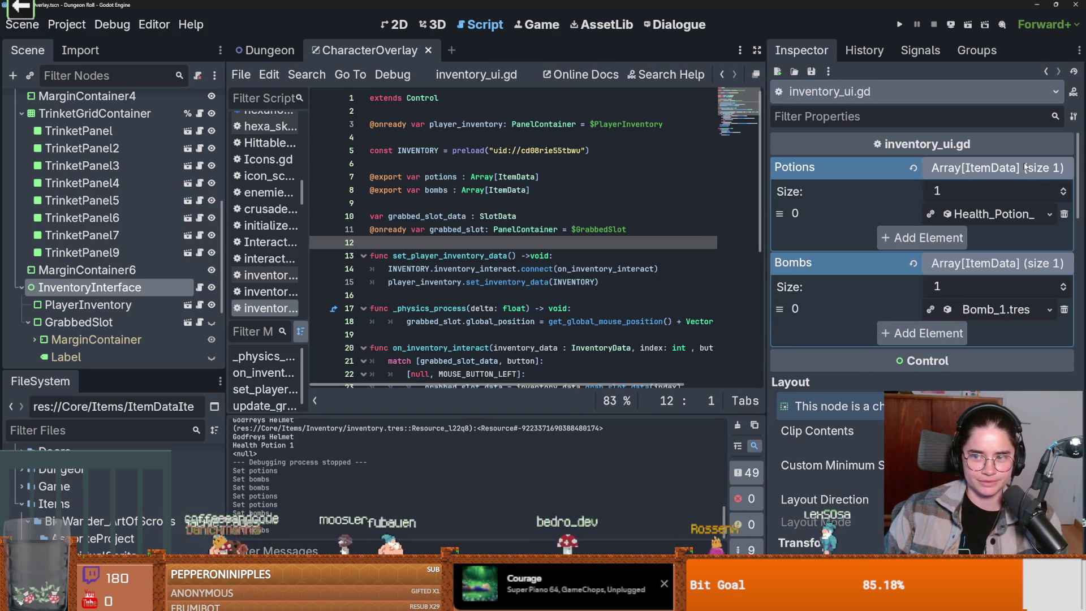
{"action": "left_click", "coordinate": [996, 168]}
{"action": "left_click", "coordinate": [991, 191]}
{"action": "key", "text": "ctrl+s"}
Widen the script editor further and start an 'if' line below line 24 in on_inventory_interact.
{"action": "scroll", "coordinate": [512, 243], "scroll_direction": "down", "scroll_amount": 6}
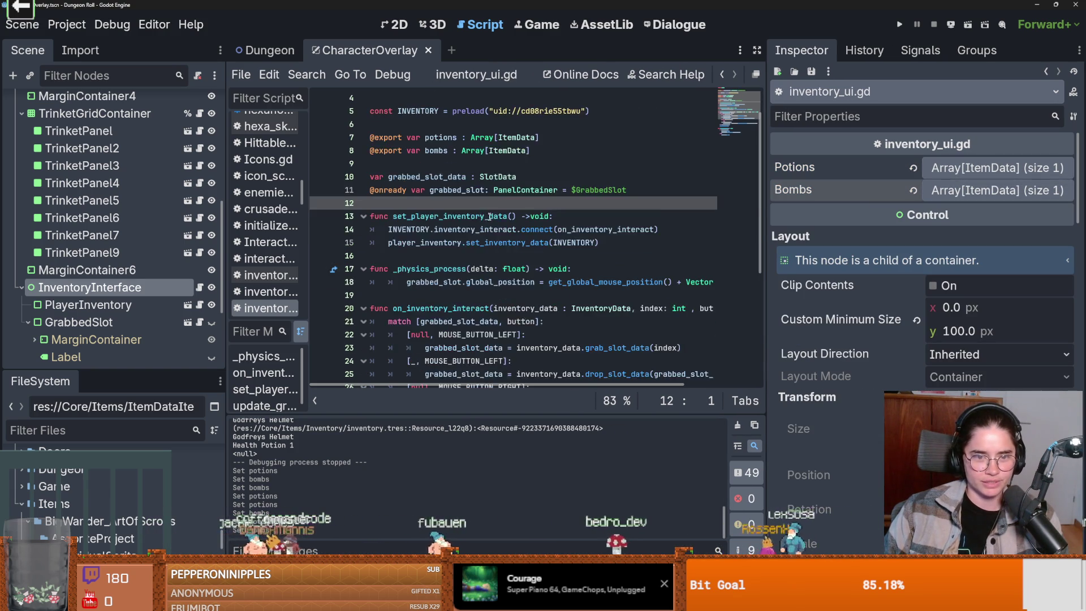
{"action": "scroll", "coordinate": [512, 244], "scroll_direction": "up", "scroll_amount": 1}
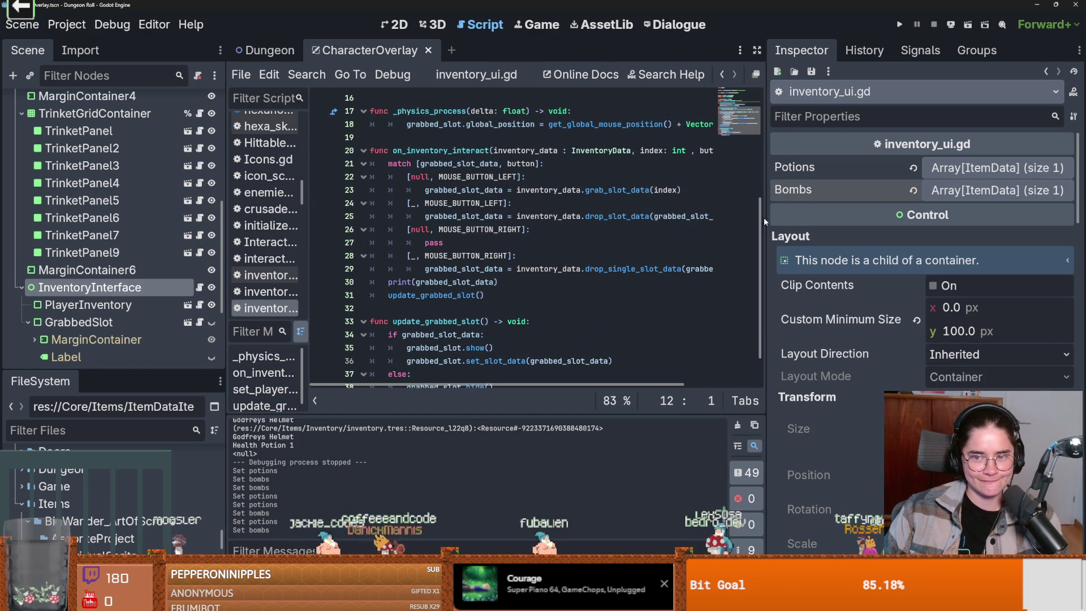
{"action": "left_click_drag", "start_coordinate": [766, 217], "coordinate": [966, 217]}
{"action": "scroll", "coordinate": [477, 226], "scroll_direction": "up", "scroll_amount": 1}
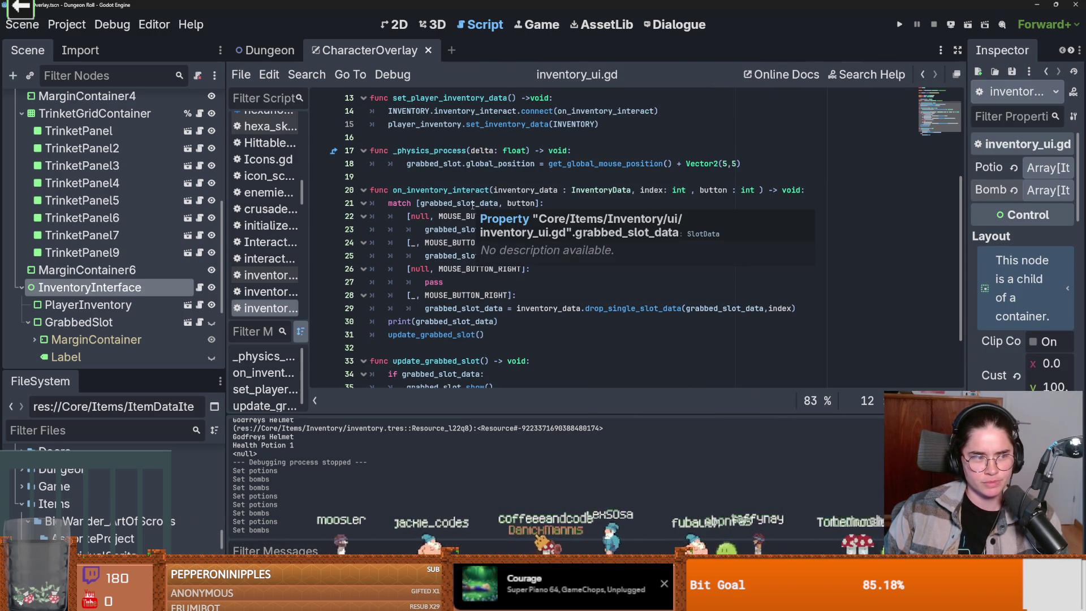
{"action": "left_click", "coordinate": [447, 242]}
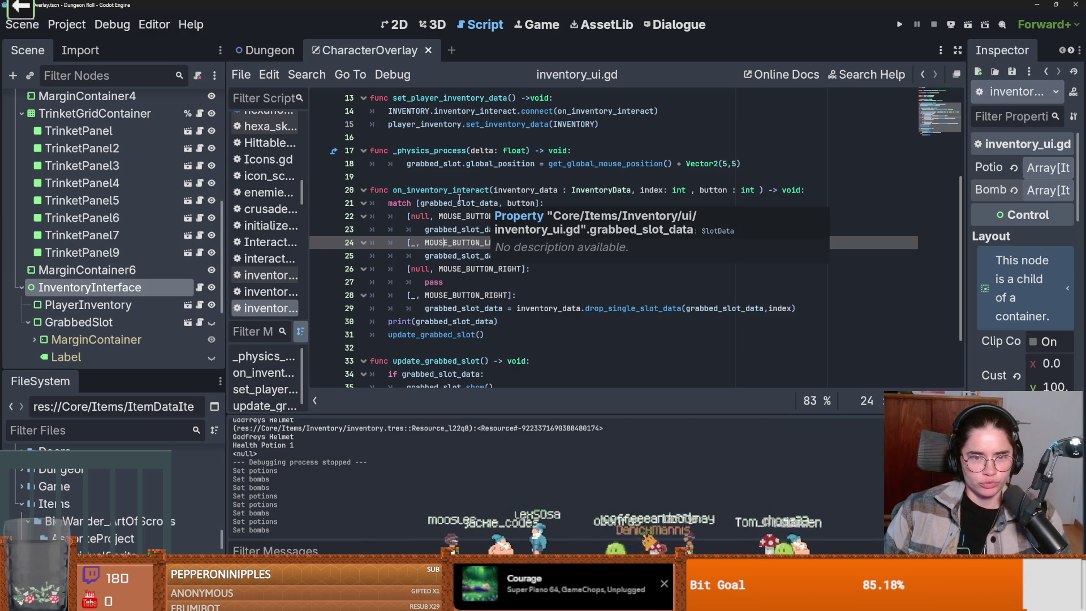
{"action": "double_click", "coordinate": [459, 194]}
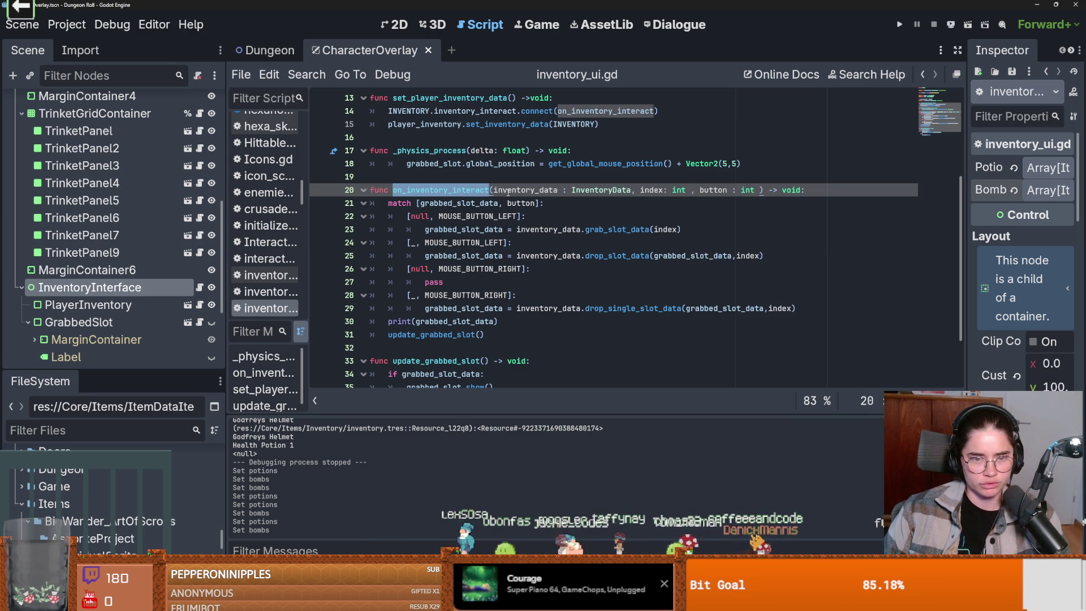
{"action": "left_click", "coordinate": [415, 243]}
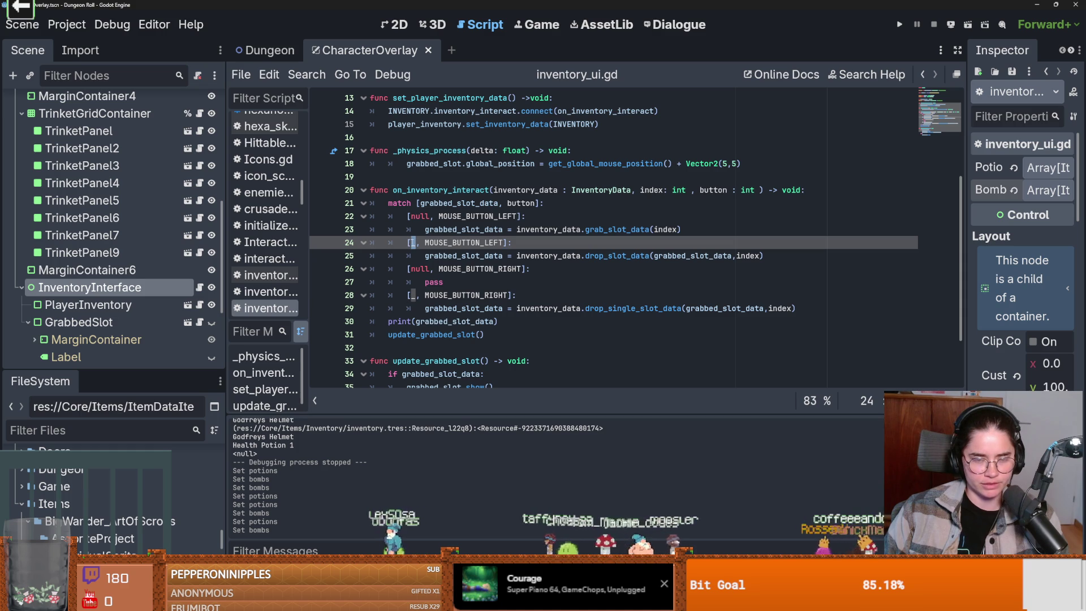
{"action": "left_click", "coordinate": [516, 243]}
{"action": "key", "text": "Return"}
{"action": "type", "text": "if"}
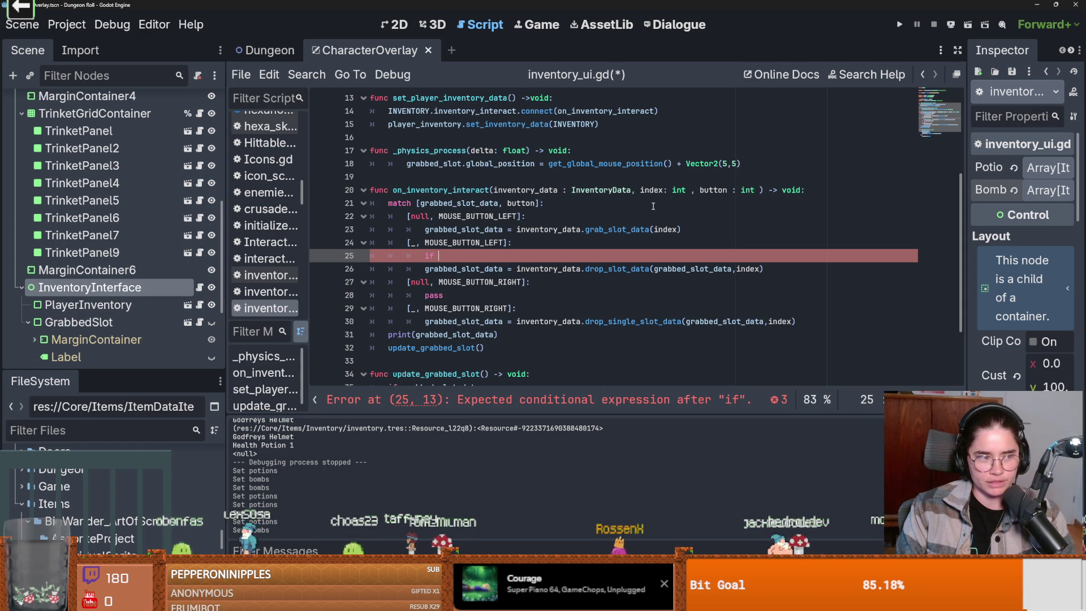
Type 'index == 0 and' into the condition, then review Slot.gd's quick-access index 0 checks.
{"action": "type", "text": "i"}
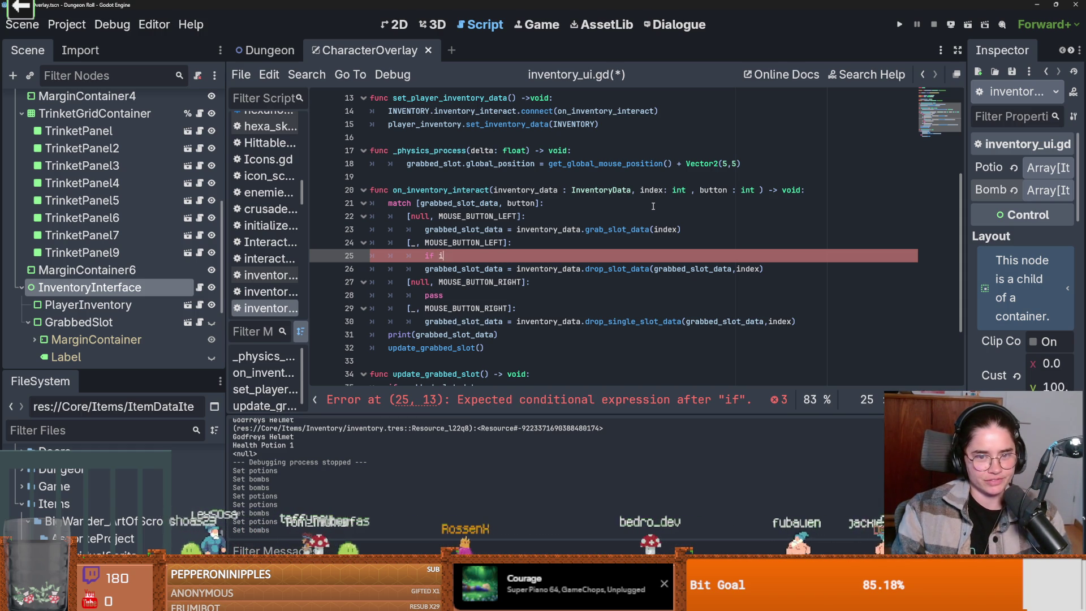
{"action": "type", "text": "ndex == "}
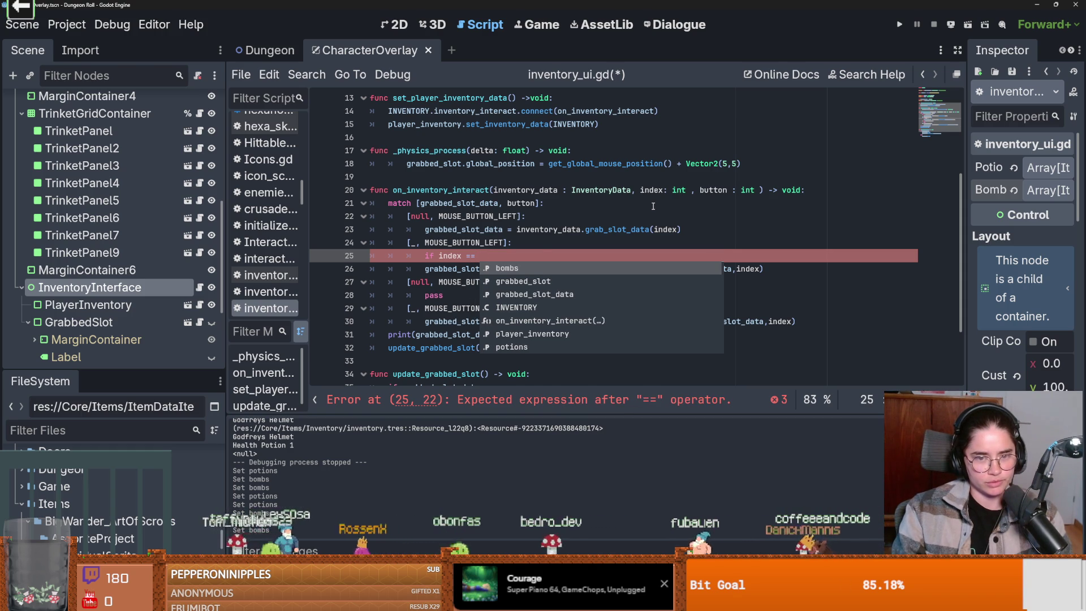
{"action": "type", "text": "0 "}
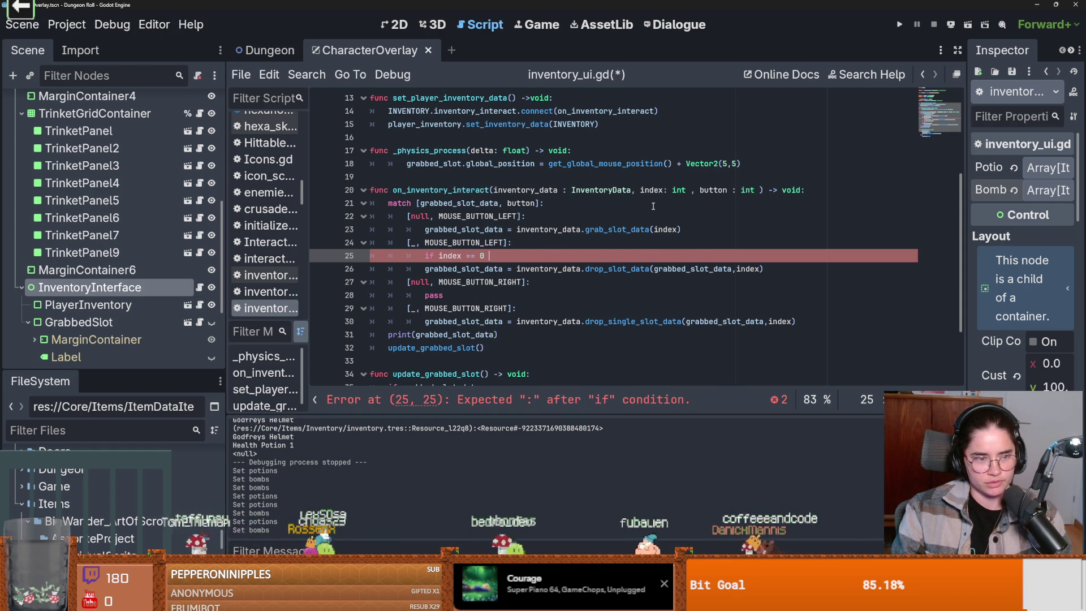
{"action": "type", "text": "and"}
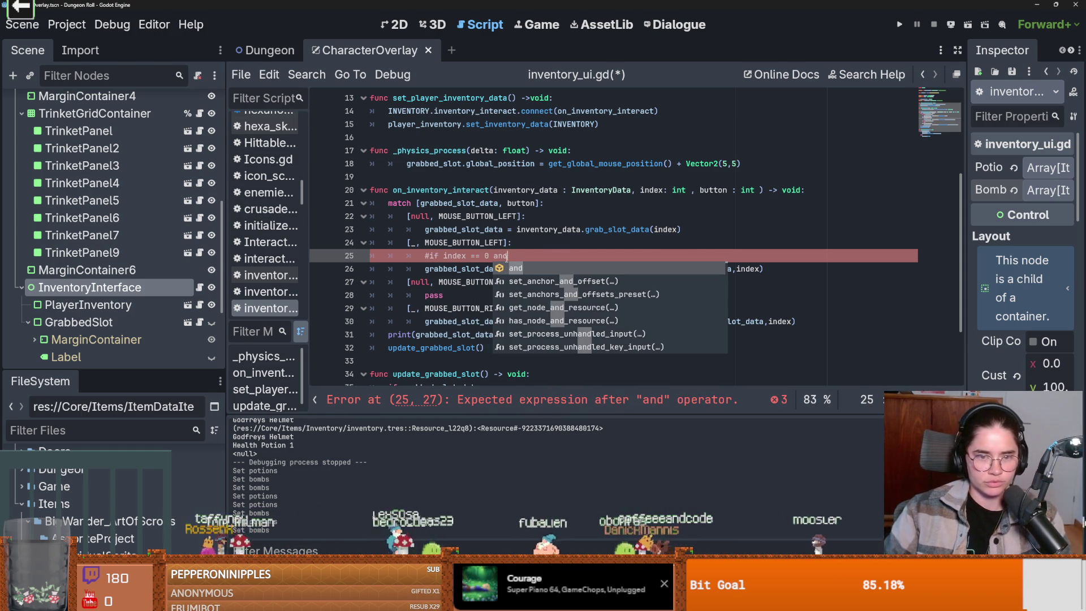
{"action": "left_click", "coordinate": [199, 322]}
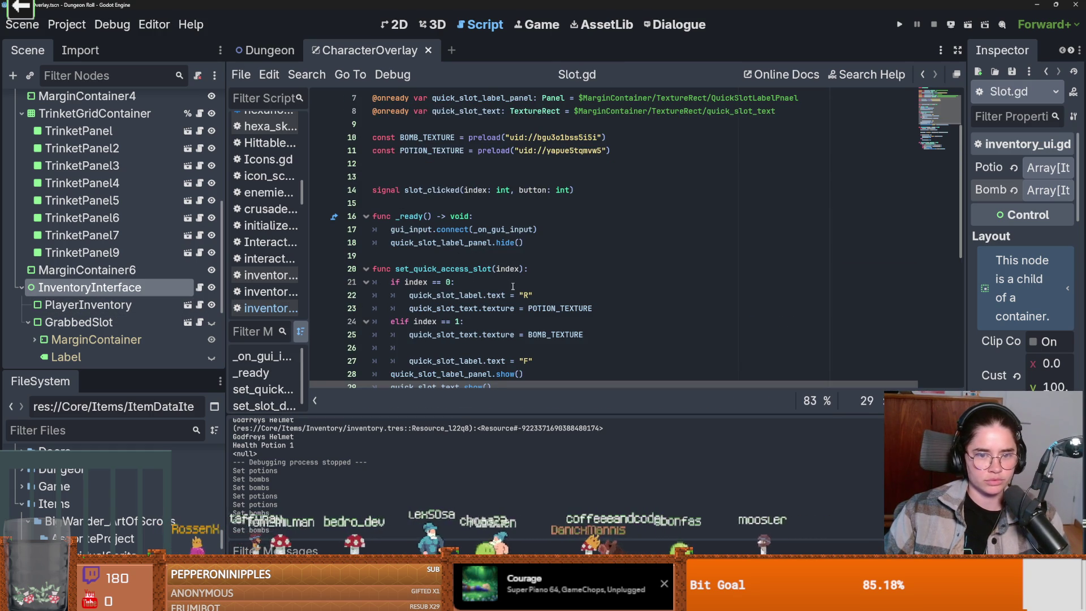
{"action": "left_click", "coordinate": [429, 287]}
{"action": "left_click", "coordinate": [534, 309]}
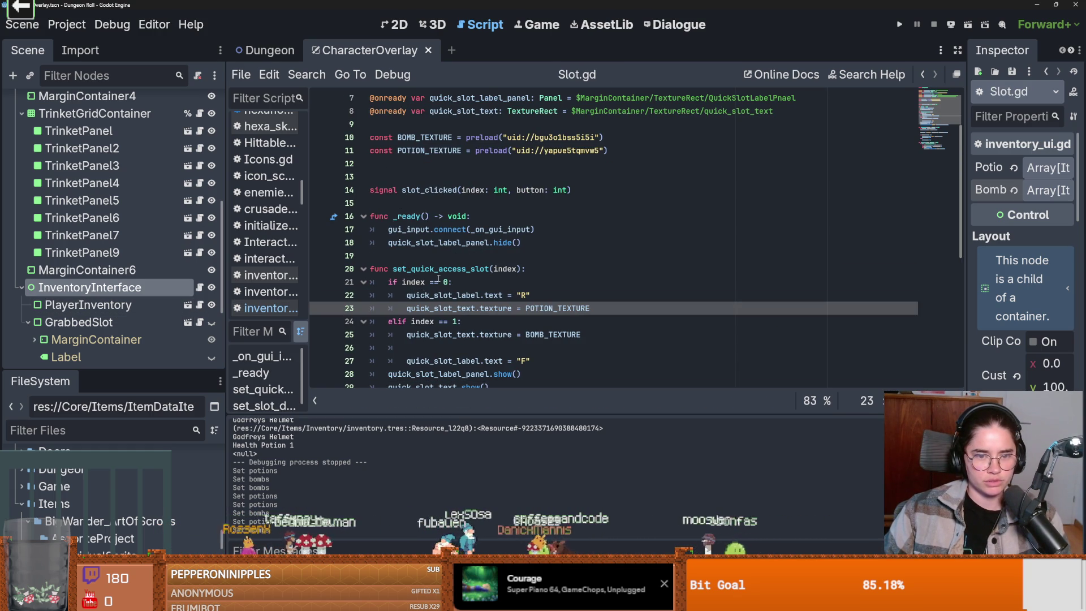
{"action": "left_click", "coordinate": [437, 282]}
{"action": "scroll", "coordinate": [168, 228], "scroll_direction": "up", "scroll_amount": 5}
{"action": "scroll", "coordinate": [169, 229], "scroll_direction": "down", "scroll_amount": 5}
Back in inventory_ui.gd, uncomment line 25 and append grabbed_slot_data using autocomplete.
{"action": "left_click", "coordinate": [199, 288]}
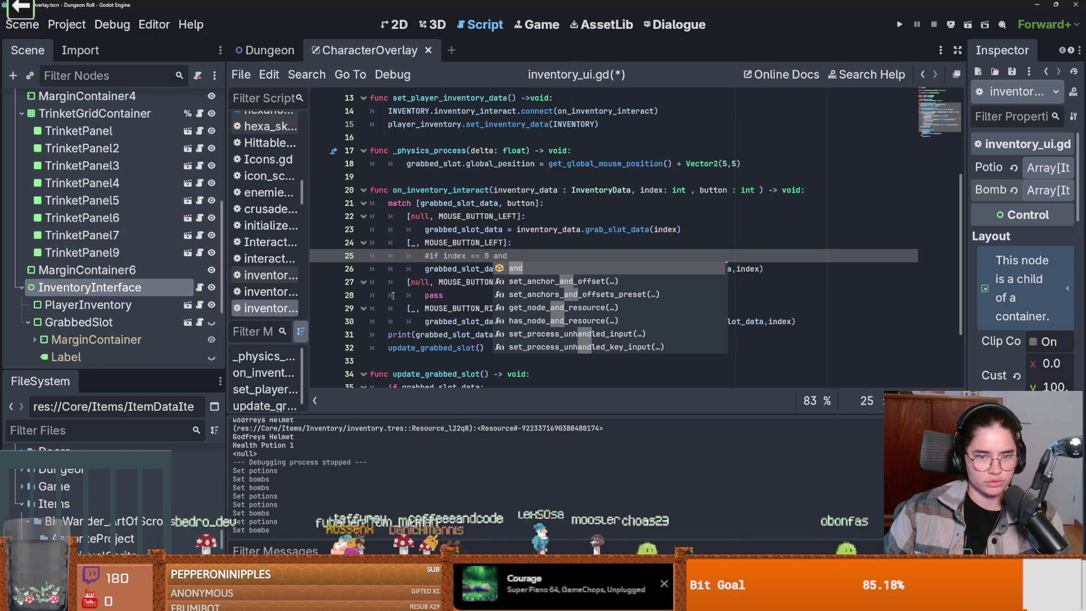
{"action": "left_click", "coordinate": [430, 259]}
{"action": "key", "text": "BackSpace"}
{"action": "left_click", "coordinate": [519, 259]}
{"action": "scroll", "coordinate": [520, 259], "scroll_direction": "up", "scroll_amount": 4}
{"action": "scroll", "coordinate": [520, 259], "scroll_direction": "down", "scroll_amount": 4}
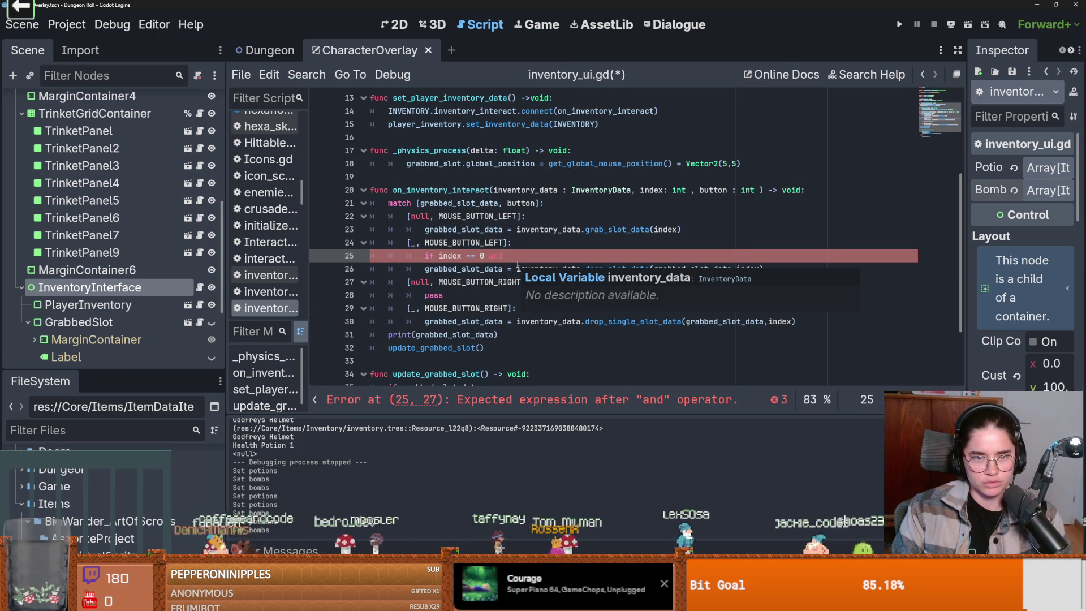
{"action": "type", "text": "gr"}
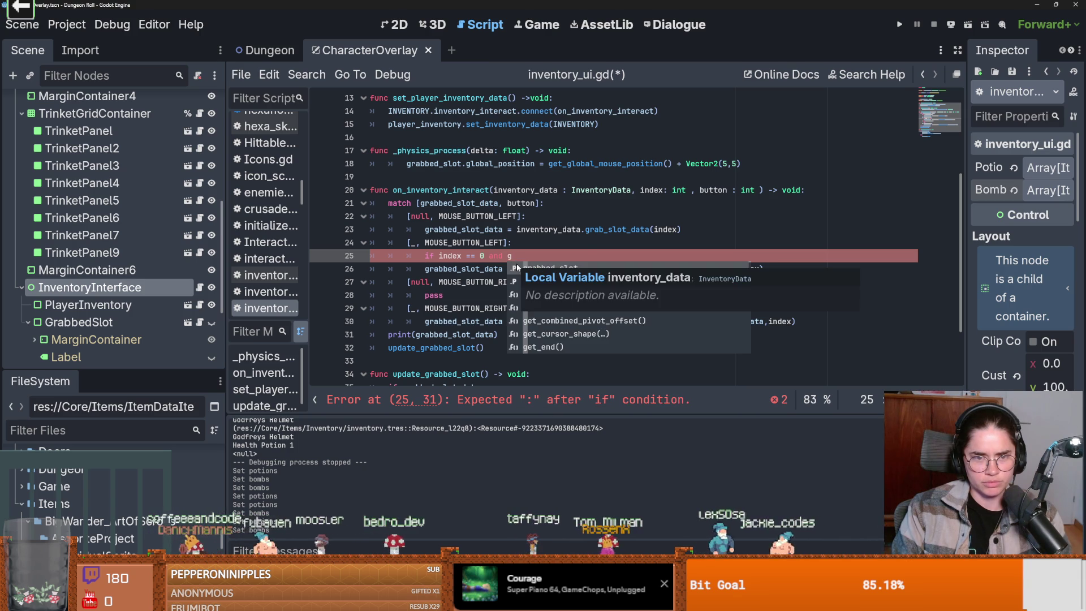
{"action": "key", "text": "Return"}
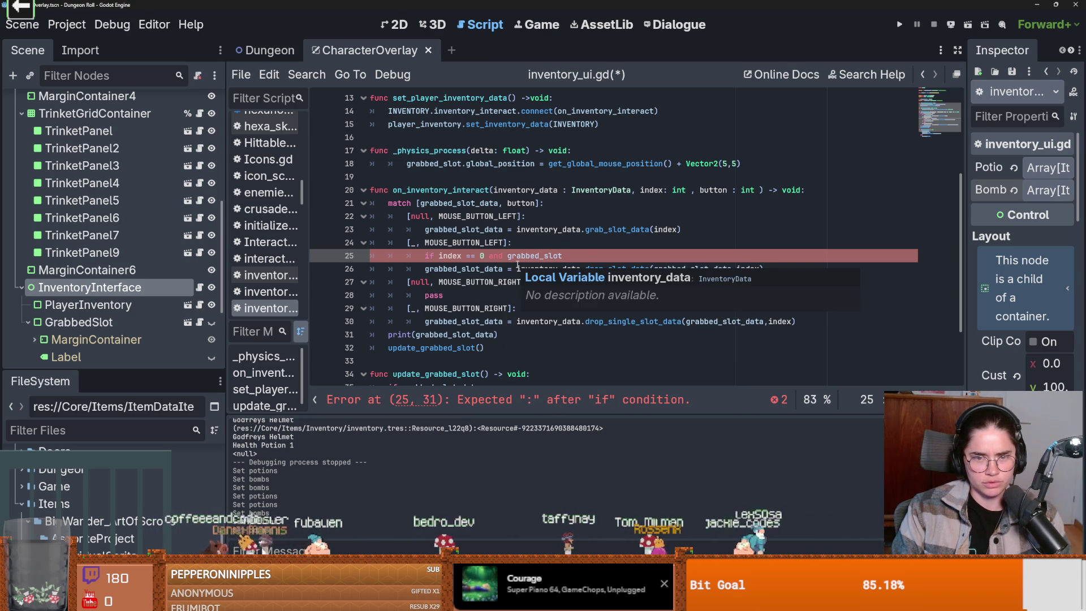
{"action": "type", "text": "_data"}
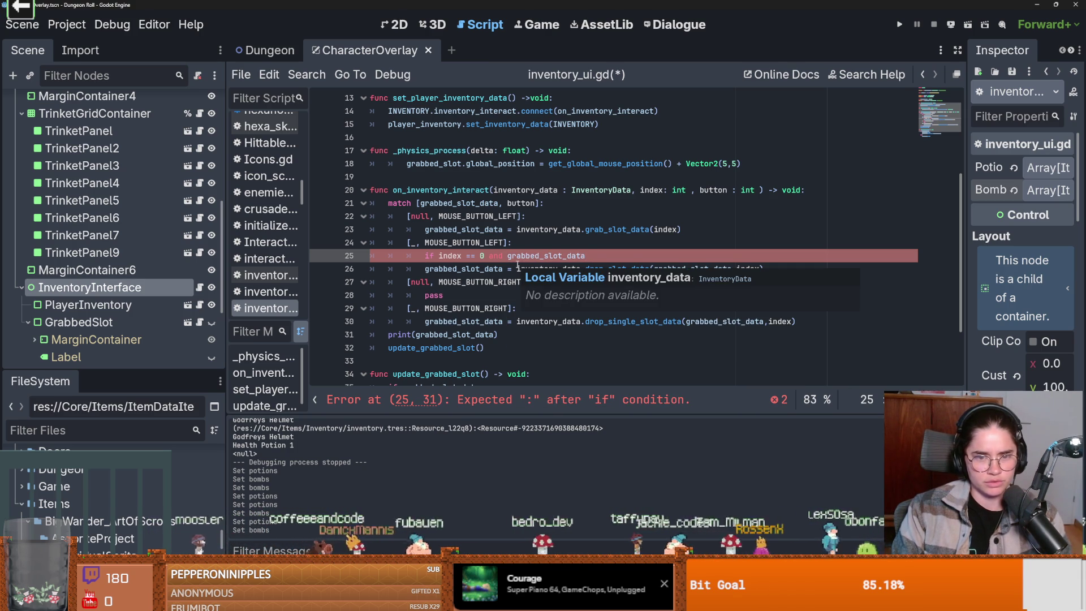
{"action": "double_click", "coordinate": [464, 229]}
{"action": "scroll", "coordinate": [541, 249], "scroll_direction": "up", "scroll_amount": 4}
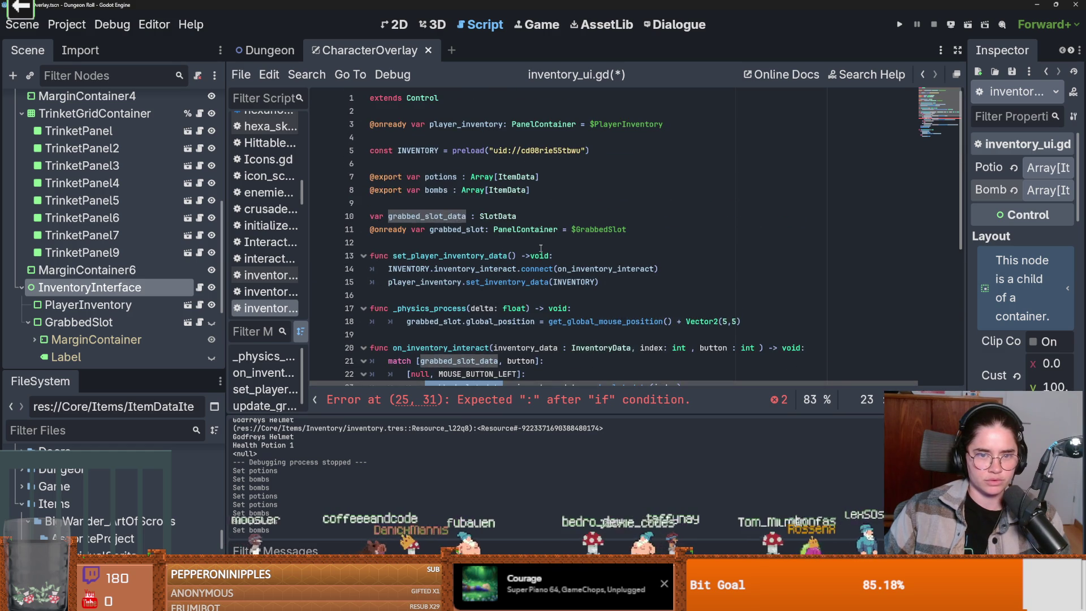
Check SlotData's fields, then append .item_data to grabbed_slot_data on line 25.
{"action": "scroll", "coordinate": [558, 235], "scroll_direction": "down", "scroll_amount": 2}
{"action": "left_click", "coordinate": [498, 143], "text": "ctrl"}
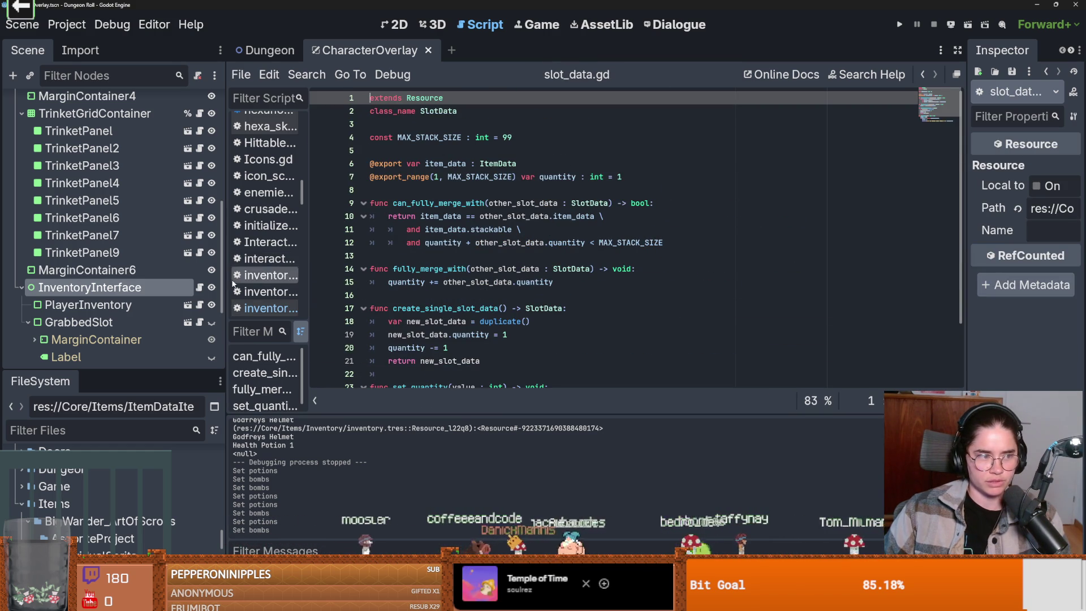
{"action": "left_click", "coordinate": [201, 288]}
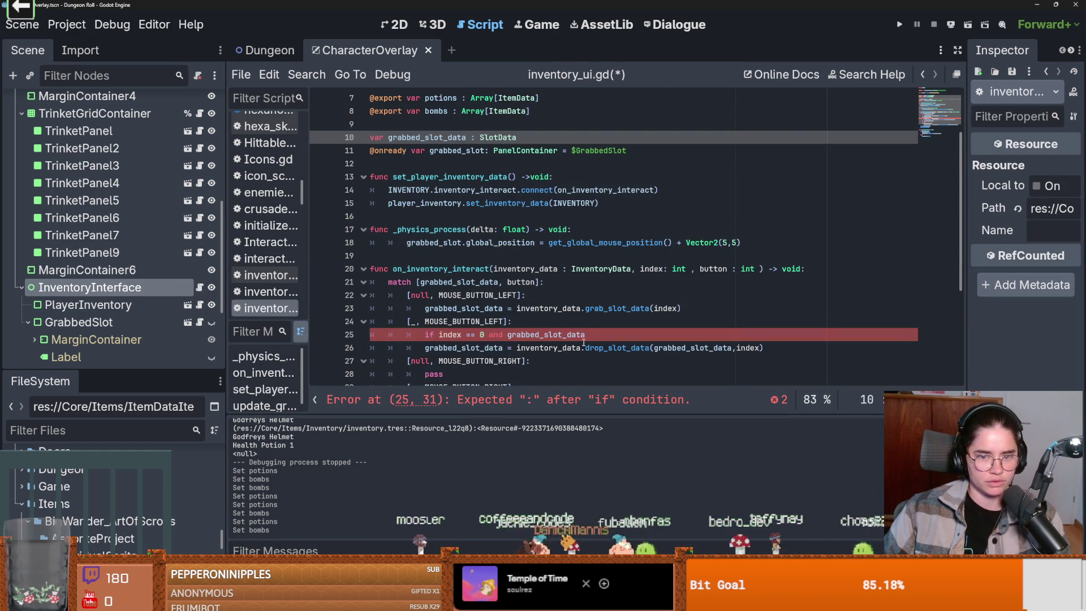
{"action": "left_click", "coordinate": [590, 335]}
{"action": "type", "text": "ite"}
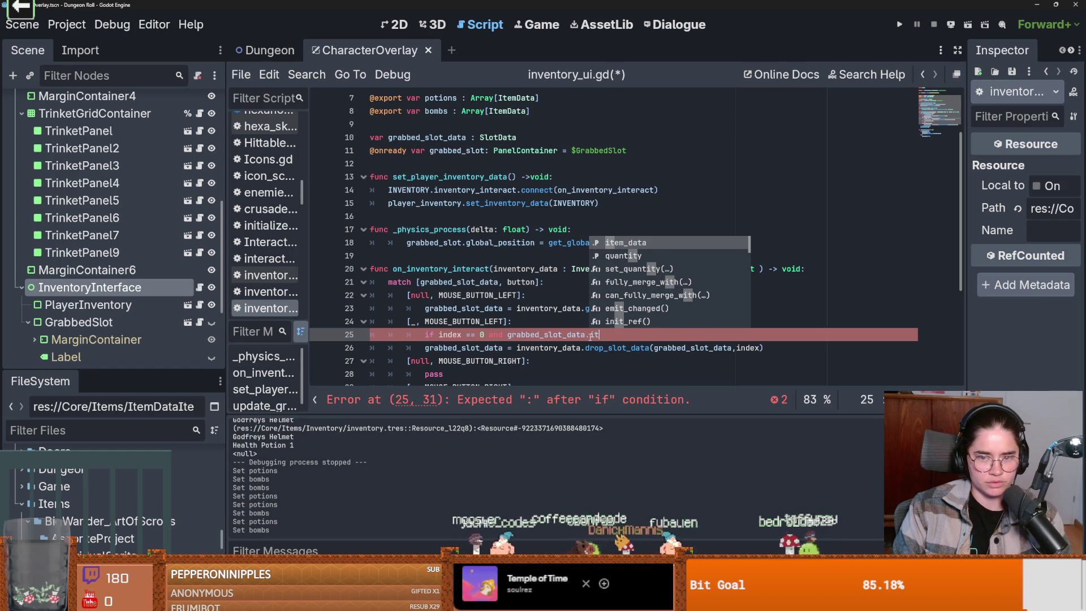
{"action": "key", "text": "Return"}
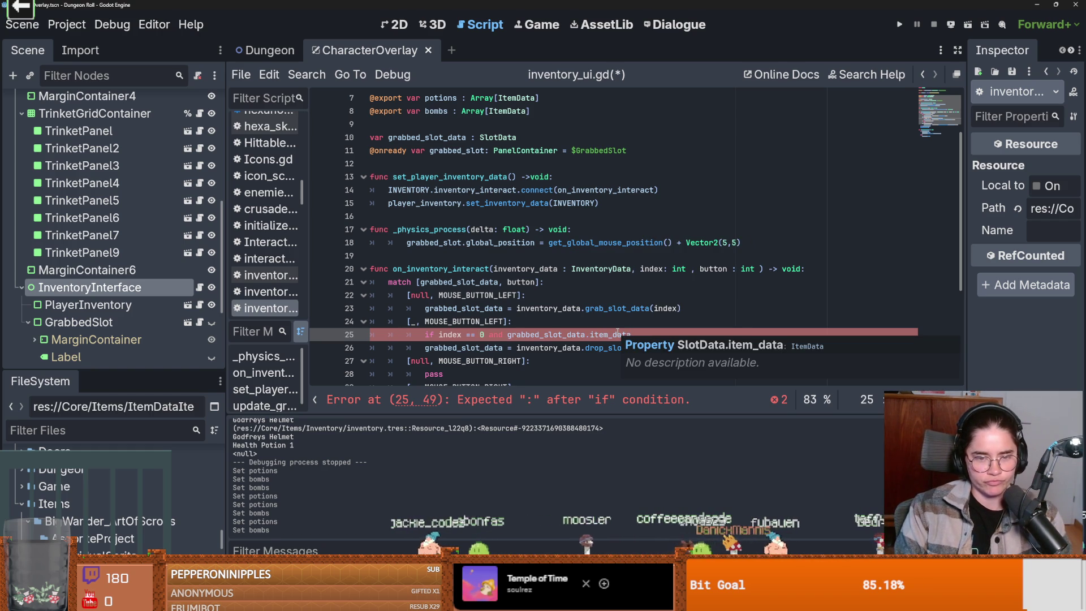
Rename the potions export on line 7 to potions_arr.
{"action": "scroll", "coordinate": [618, 333], "scroll_direction": "up", "scroll_amount": 2}
{"action": "double_click", "coordinate": [441, 176]}
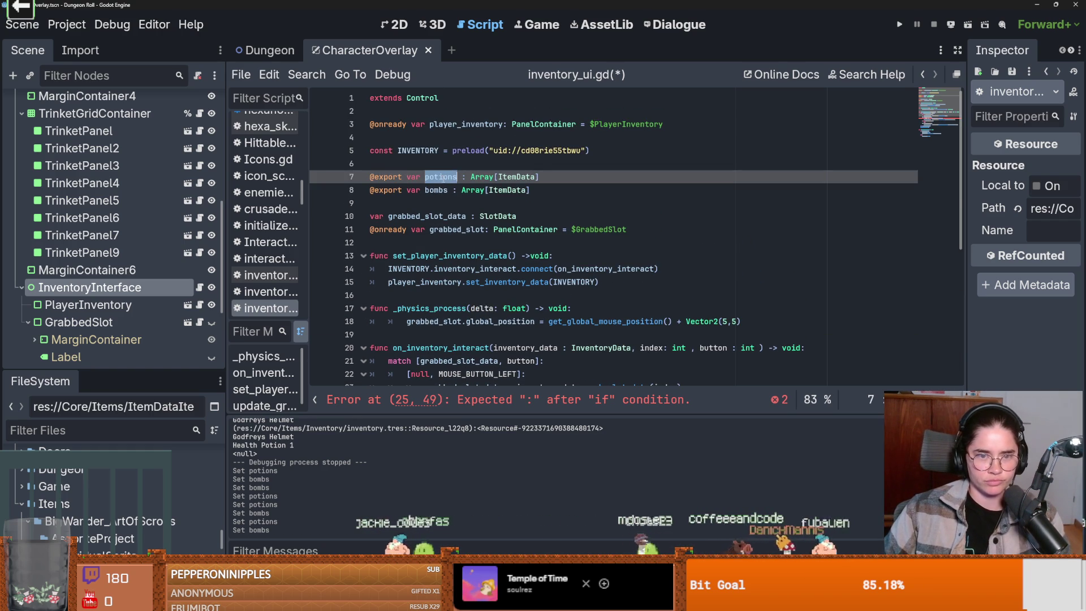
{"action": "scroll", "coordinate": [572, 277], "scroll_direction": "down", "scroll_amount": 1}
{"action": "scroll", "coordinate": [572, 277], "scroll_direction": "down", "scroll_amount": 3}
{"action": "scroll", "coordinate": [496, 232], "scroll_direction": "up", "scroll_amount": 4}
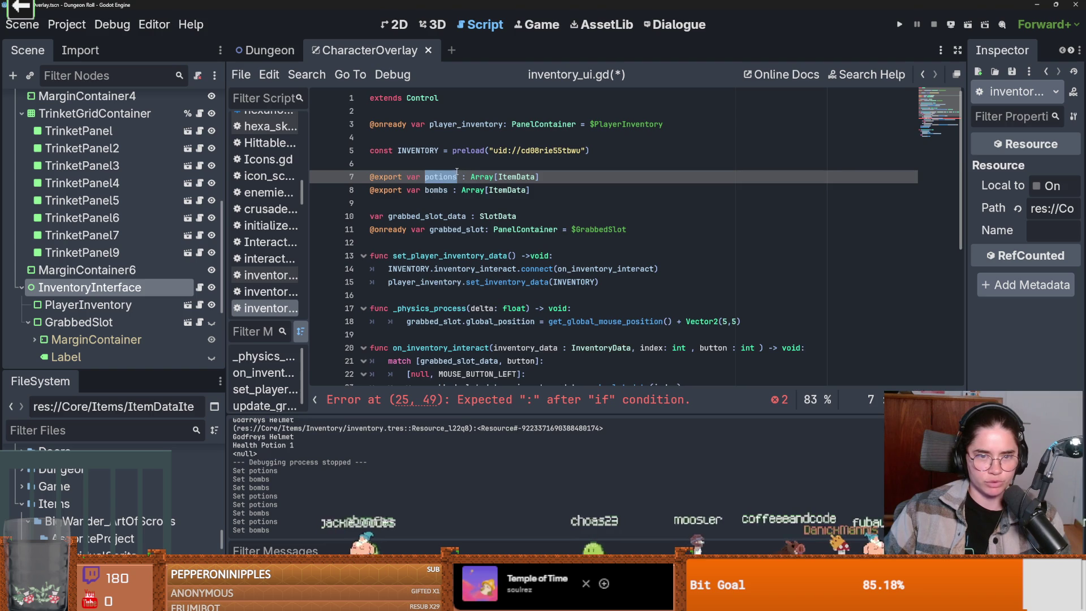
{"action": "key", "text": "Right"}
{"action": "type", "text": "_arr"}
Wrap the condition as potions_arr.has(grabbed_slot_data.item_data): and indent the drop line beneath it.
{"action": "scroll", "coordinate": [506, 218], "scroll_direction": "down", "scroll_amount": 3}
{"action": "left_click", "coordinate": [505, 217]}
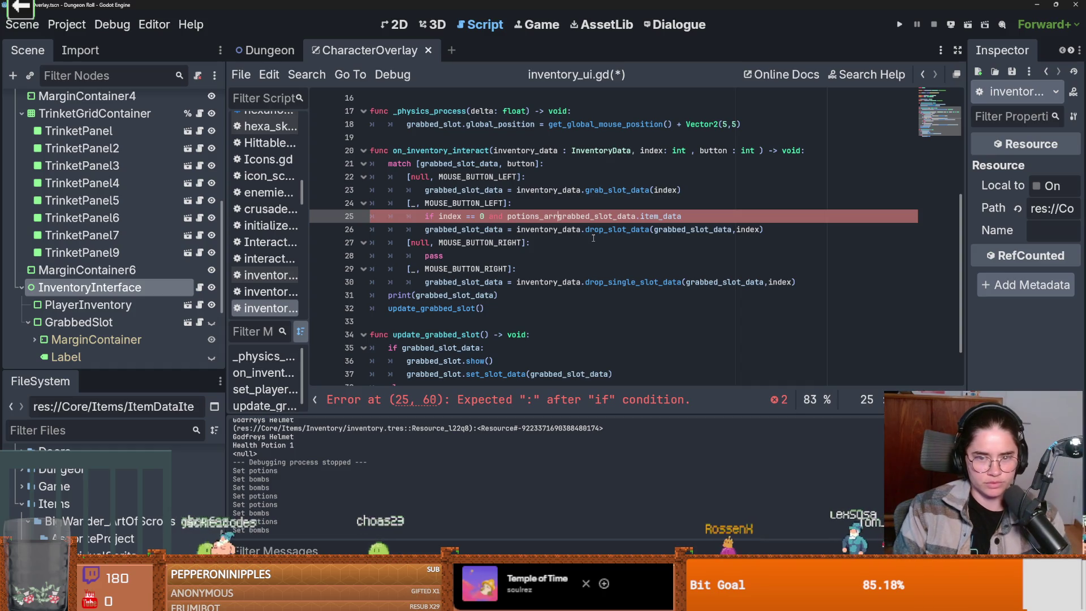
{"action": "type", "text": "potions_arr.has("}
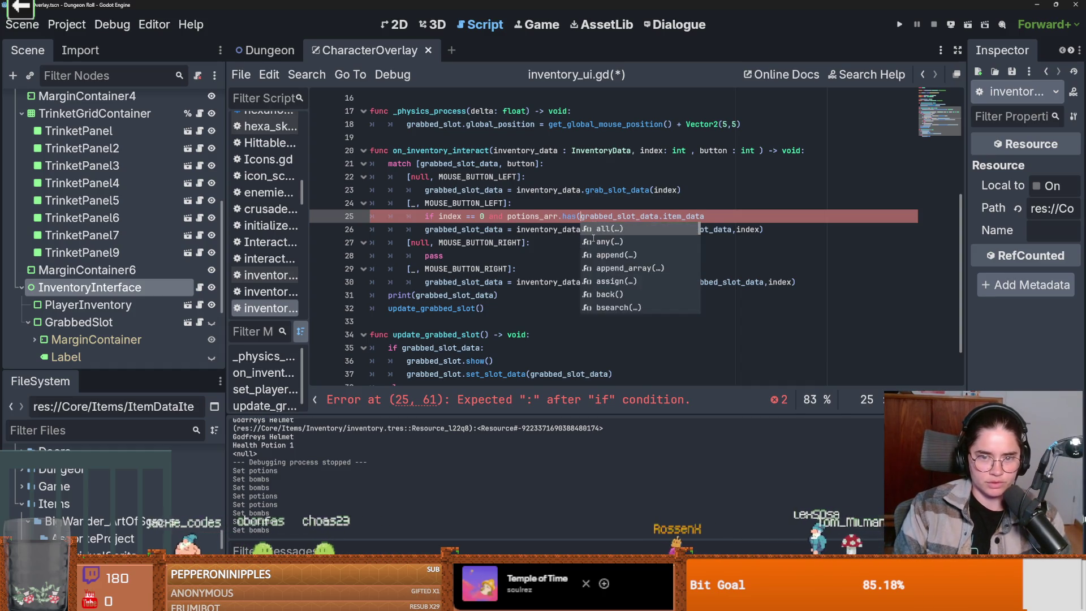
{"action": "left_click", "coordinate": [710, 216]}
{"action": "type", "text": "):"}
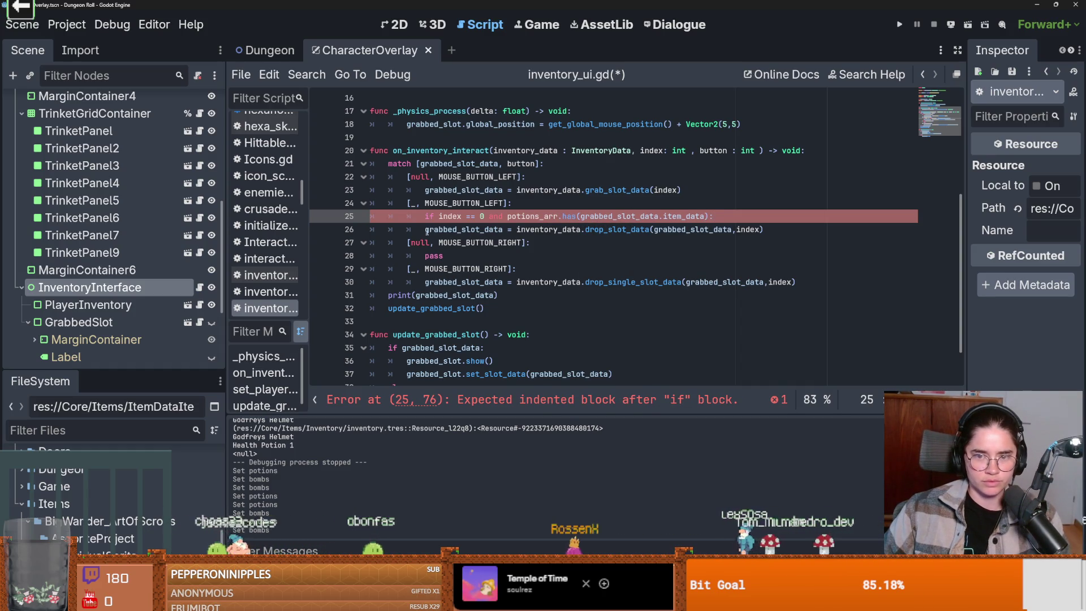
{"action": "left_click", "coordinate": [423, 230]}
{"action": "key", "text": "Tab"}
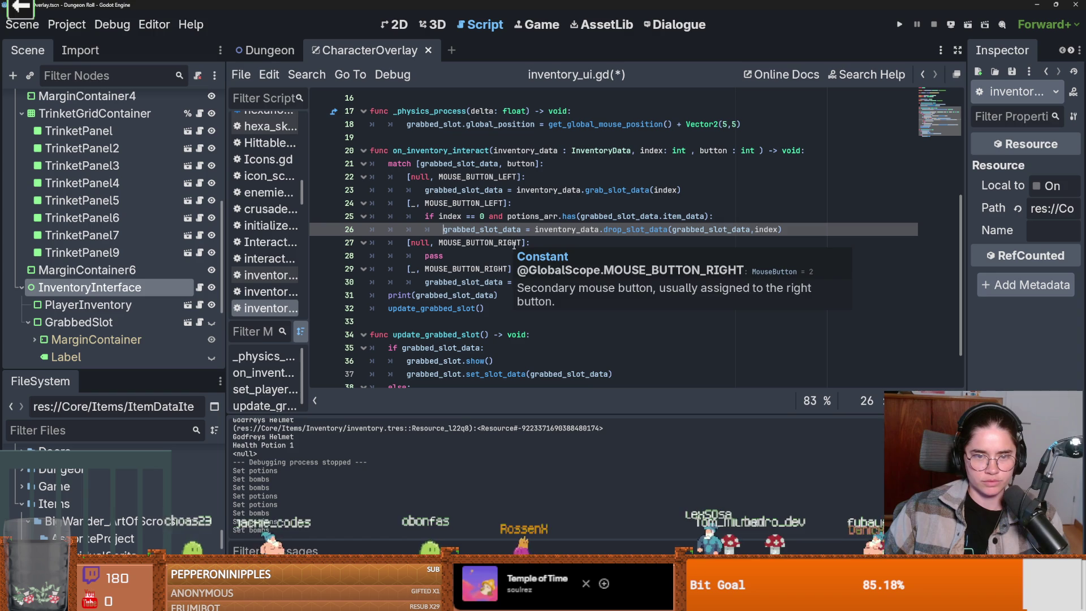
{"action": "key", "text": "Return"}
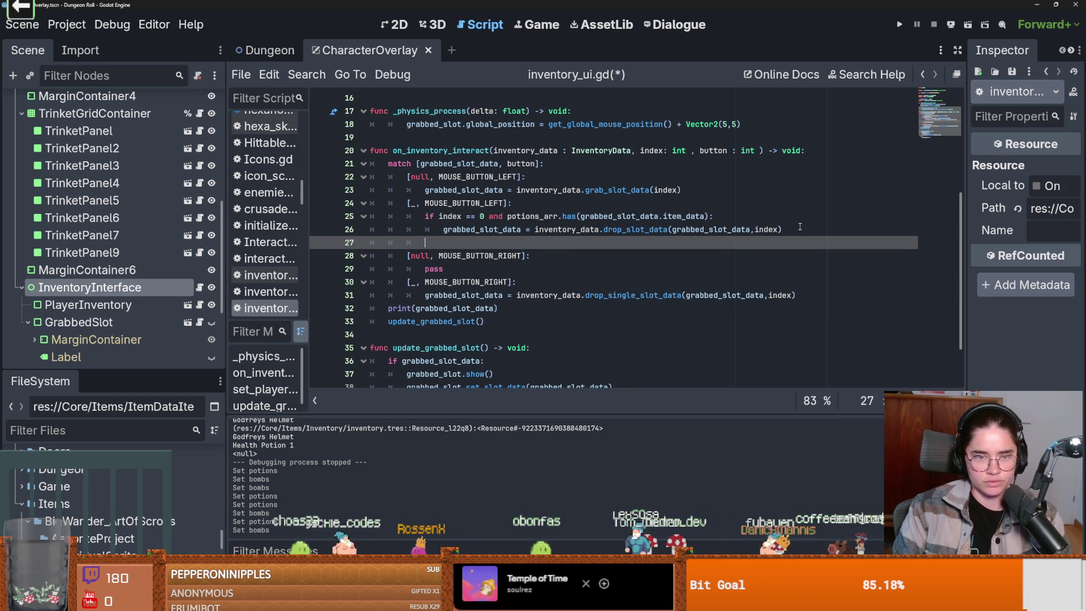
Add an elif line reusing the slot 0 condition with potions_arr replaced by bombs.
{"action": "type", "text": "elif"}
{"action": "left_click_drag", "start_coordinate": [724, 216], "coordinate": [427, 221]}
{"action": "key", "text": "ctrl+c"}
{"action": "left_click", "coordinate": [443, 243]}
{"action": "key", "text": "ctrl+v"}
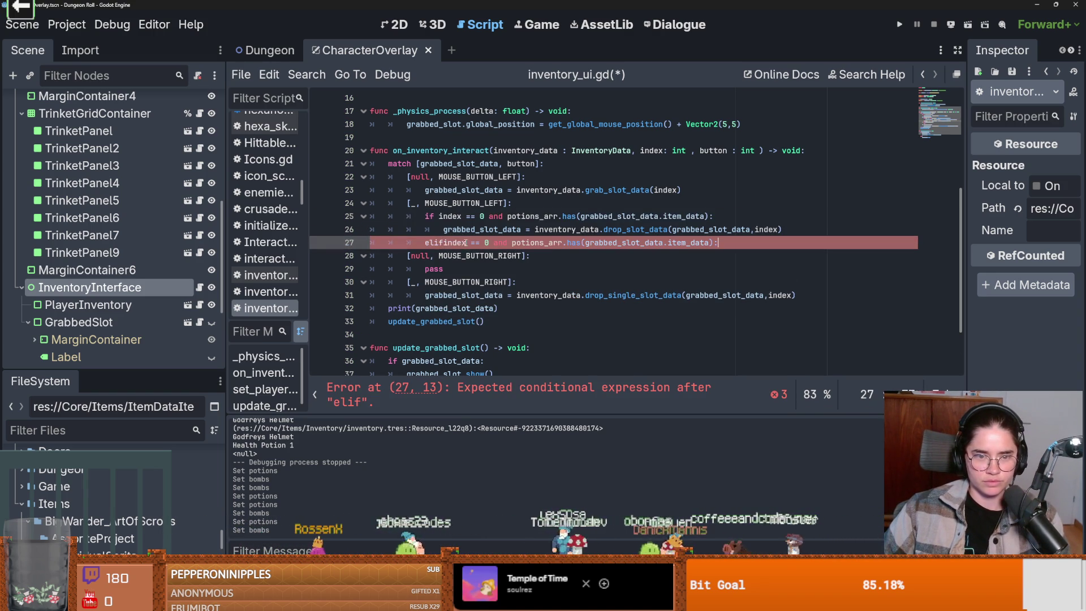
{"action": "left_click", "coordinate": [445, 243]}
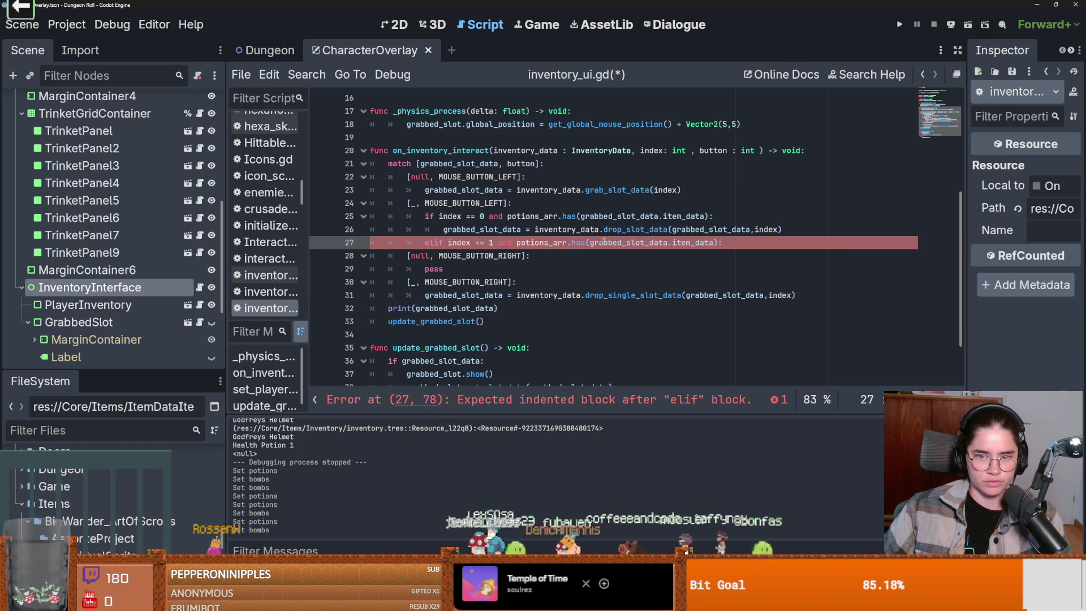
{"action": "double_click", "coordinate": [557, 243]}
{"action": "type", "text": "bombs"}
Place the drop_slot_data call under the new elif branch.
{"action": "left_click_drag", "start_coordinate": [781, 230], "coordinate": [444, 230]}
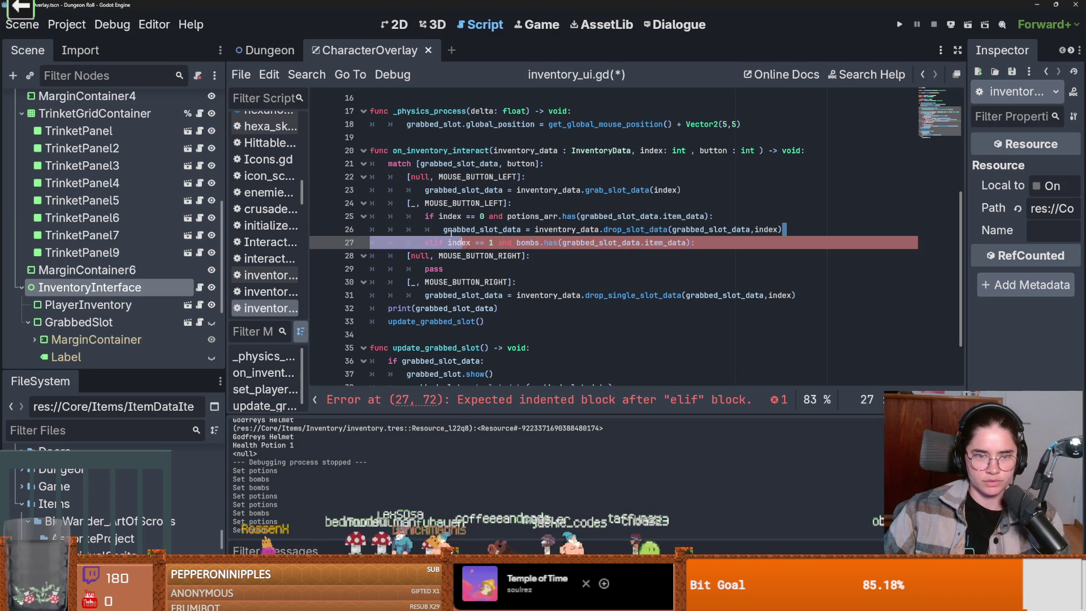
{"action": "key", "text": "ctrl+c"}
{"action": "left_click", "coordinate": [747, 241]}
{"action": "key", "text": "Return"}
{"action": "key", "text": "ctrl+v"}
Add an else: fallback with the same drop call, then save and run the game.
{"action": "key", "text": "Return"}
{"action": "key", "text": "BackSpace"}
{"action": "type", "text": "else:"}
{"action": "key", "text": "Return"}
{"action": "key", "text": "ctrl+v"}
{"action": "left_click", "coordinate": [700, 255]}
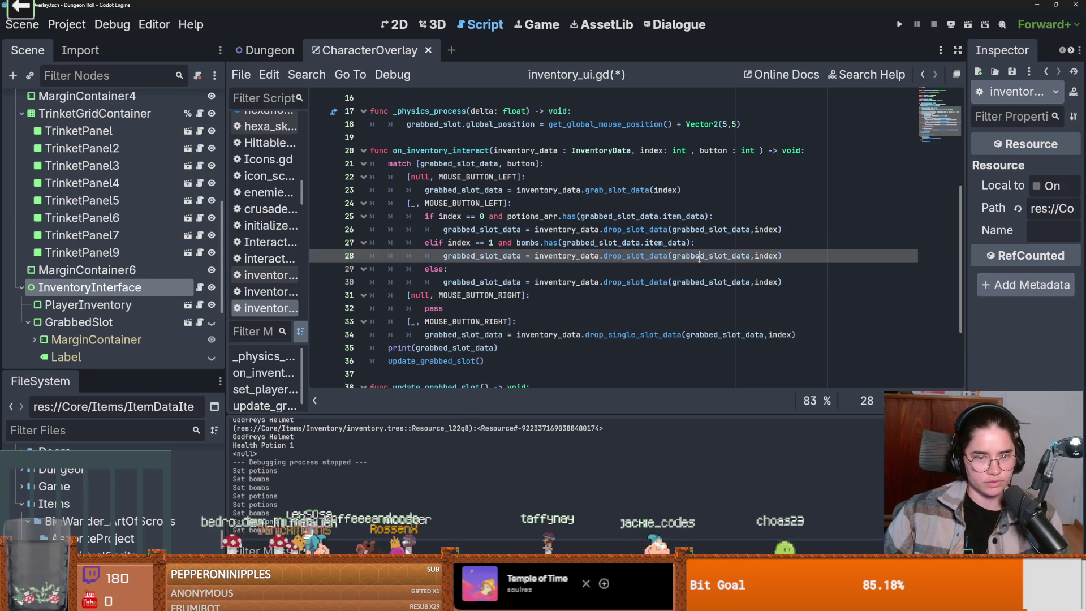
{"action": "key", "text": "F5"}
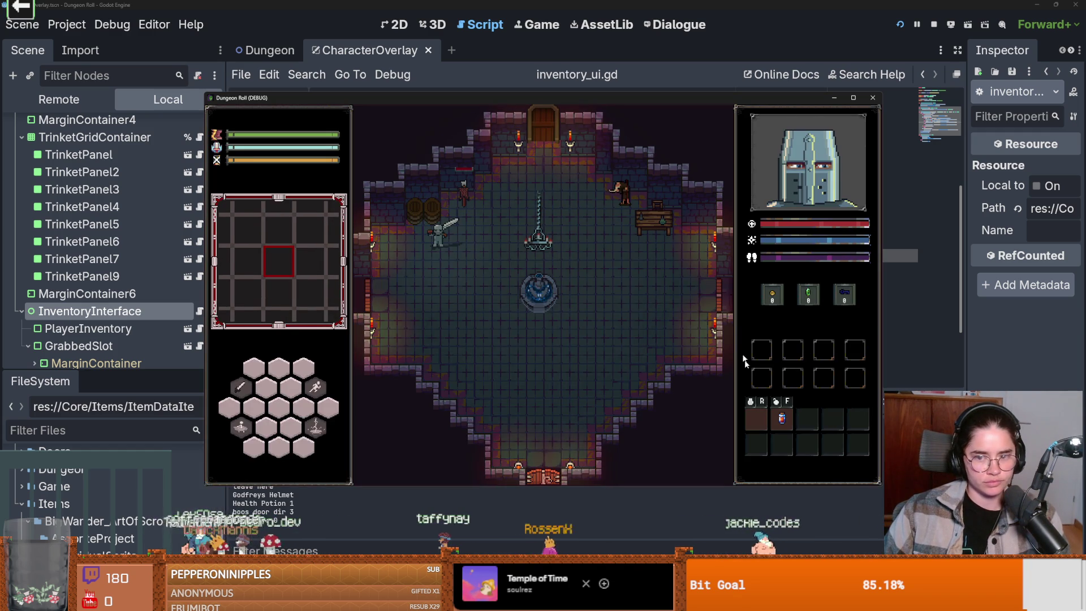
Move the health potion between inventory slots in the playtest, then close the game and save.
{"action": "left_click", "coordinate": [783, 419]}
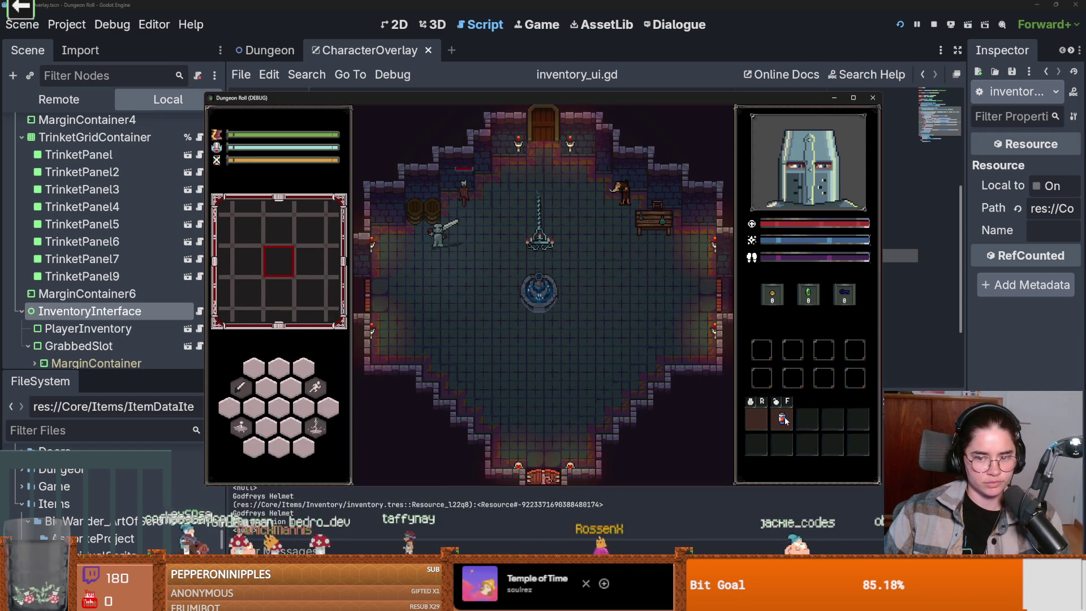
{"action": "left_click", "coordinate": [785, 420]}
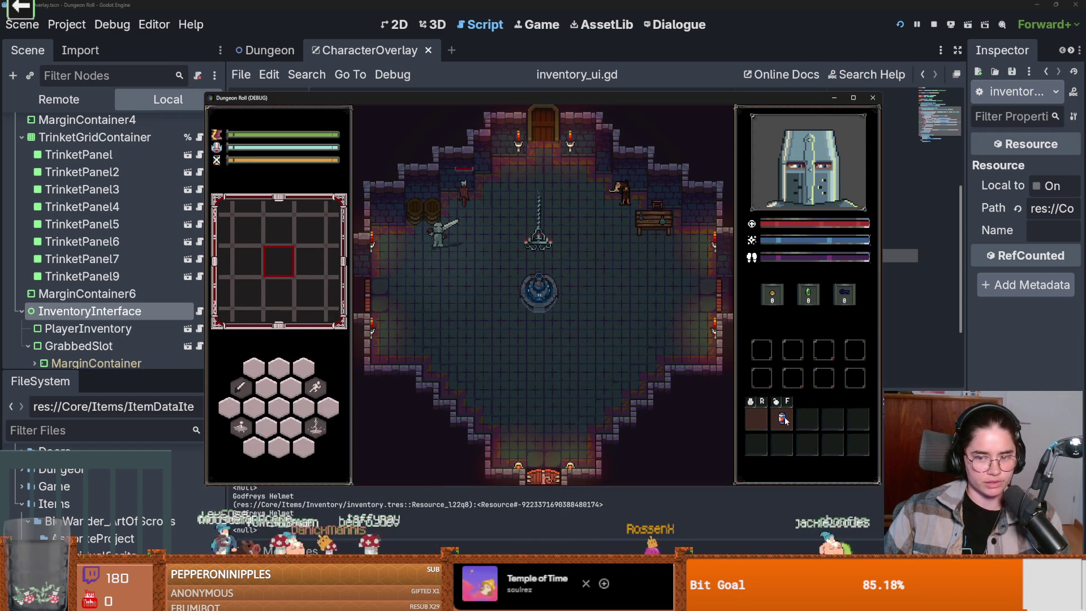
{"action": "left_click", "coordinate": [757, 417]}
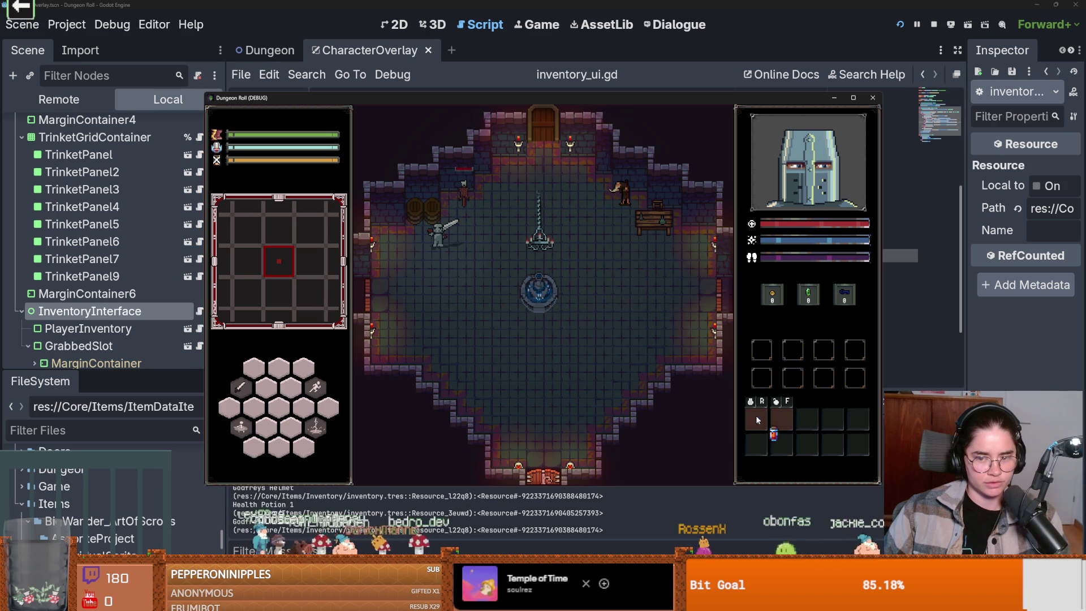
{"action": "left_click", "coordinate": [871, 99]}
{"action": "key", "text": "ctrl+s"}
{"action": "scroll", "coordinate": [464, 310], "scroll_direction": "up", "scroll_amount": 1}
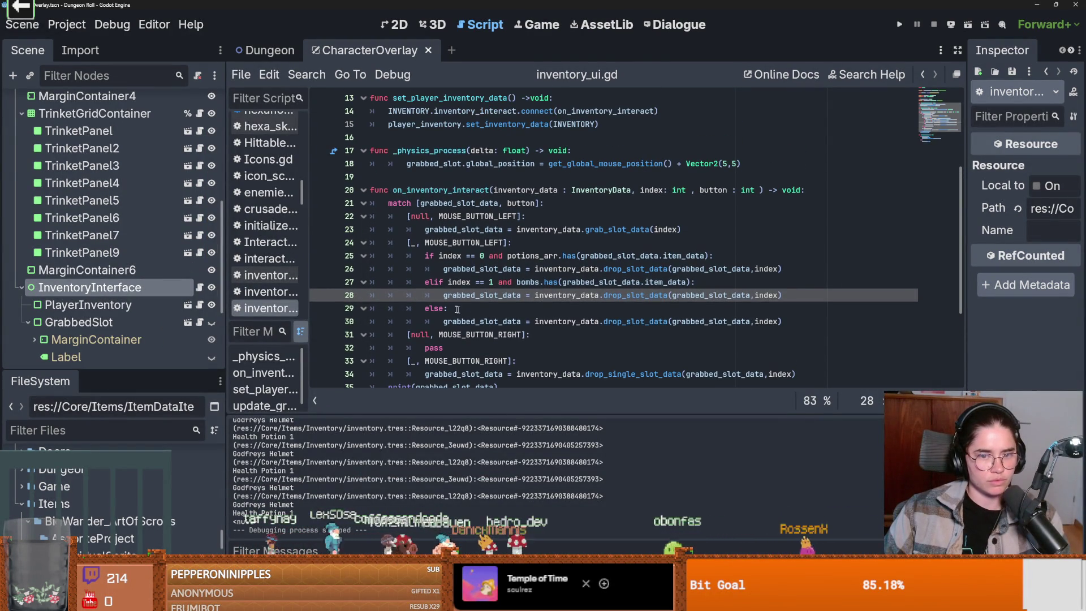
In the 2D view, add Health_Potion_1.tres as element 0 of Potions Arr and save the scene.
{"action": "left_click", "coordinate": [90, 287]}
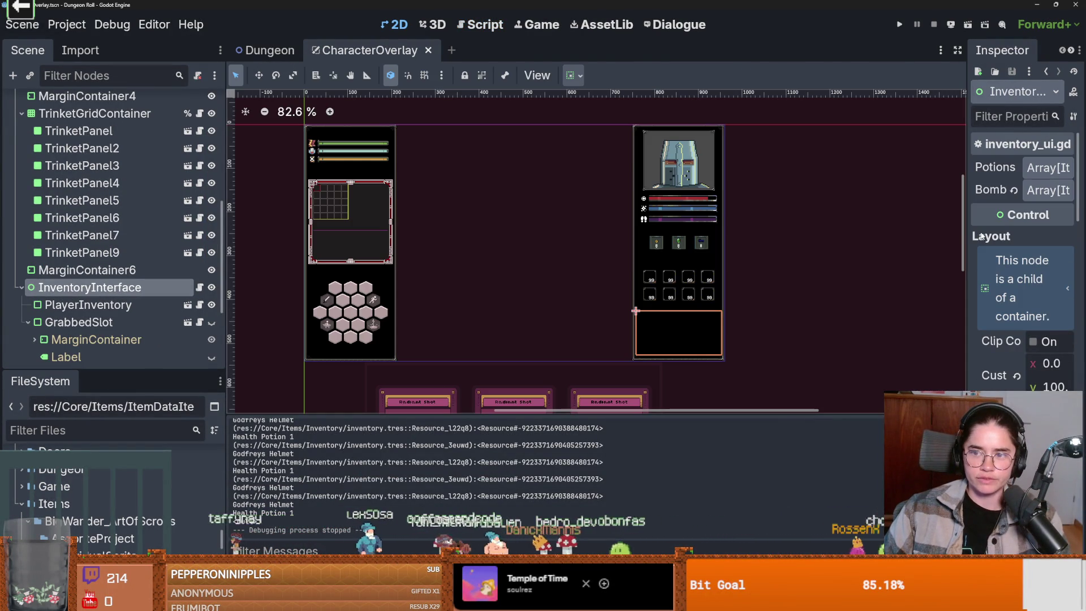
{"action": "left_click_drag", "start_coordinate": [969, 236], "coordinate": [753, 236]}
{"action": "left_click", "coordinate": [981, 169]}
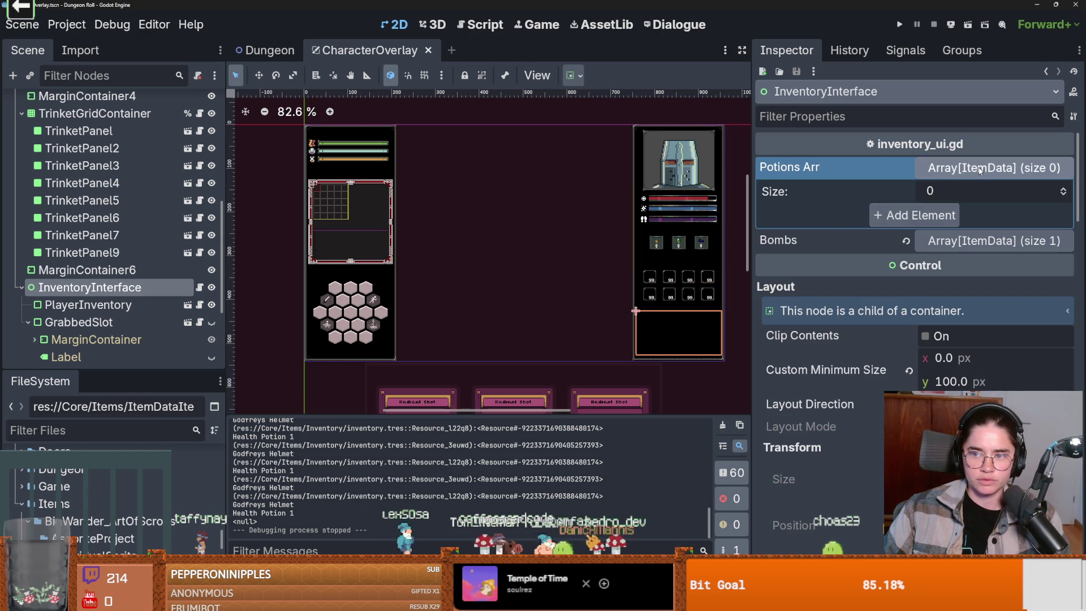
{"action": "left_click", "coordinate": [1064, 189]}
{"action": "left_click", "coordinate": [1050, 215]}
{"action": "left_click", "coordinate": [973, 310]}
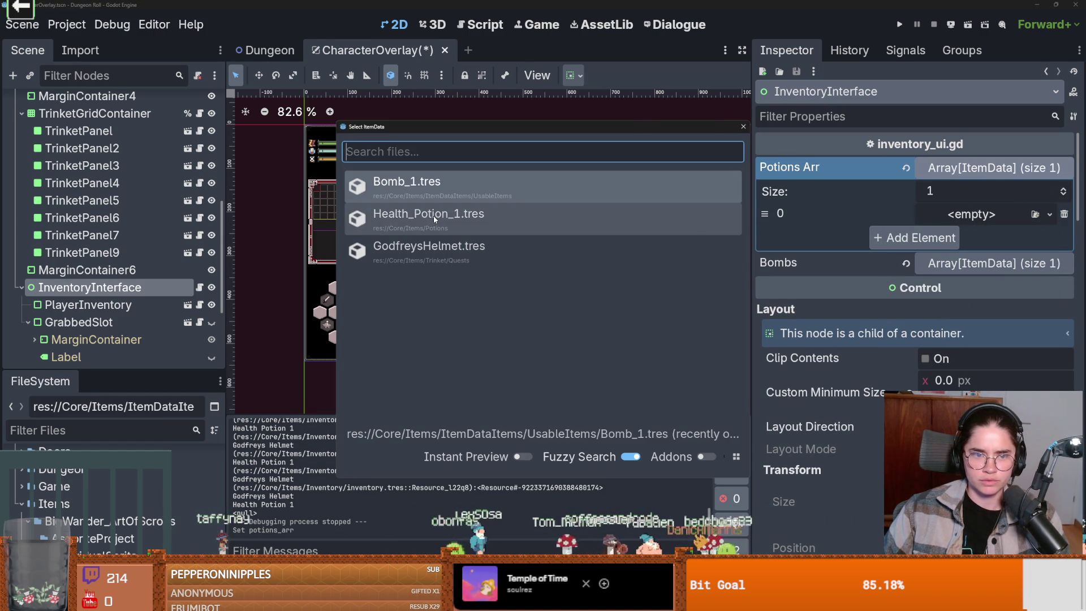
{"action": "left_click", "coordinate": [429, 218]}
{"action": "left_click", "coordinate": [1015, 219]}
{"action": "left_click", "coordinate": [1016, 220]}
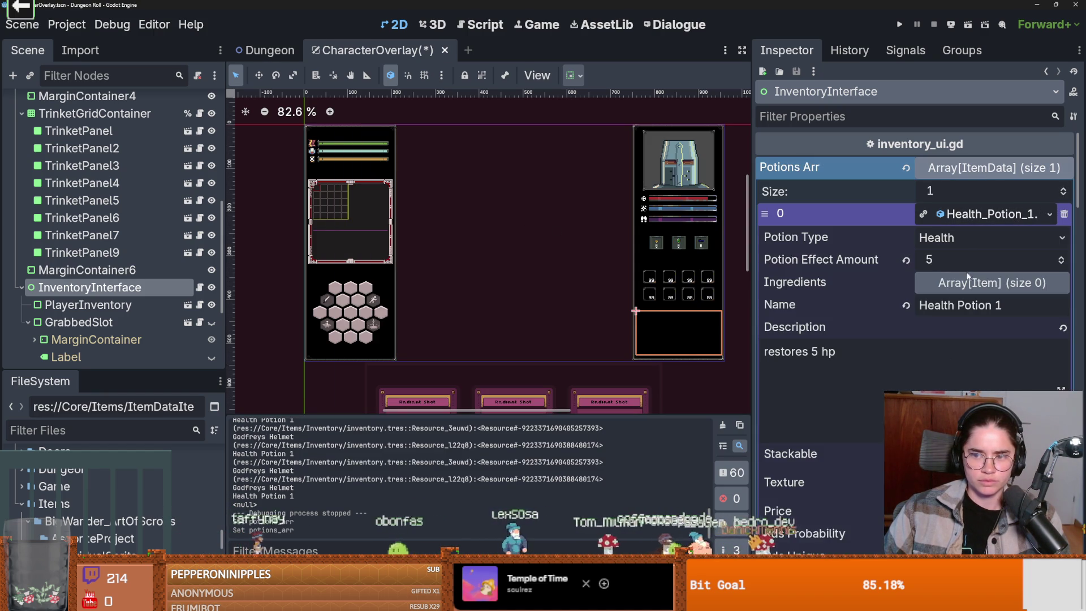
{"action": "left_click", "coordinate": [994, 167]}
{"action": "key", "text": "ctrl+s"}
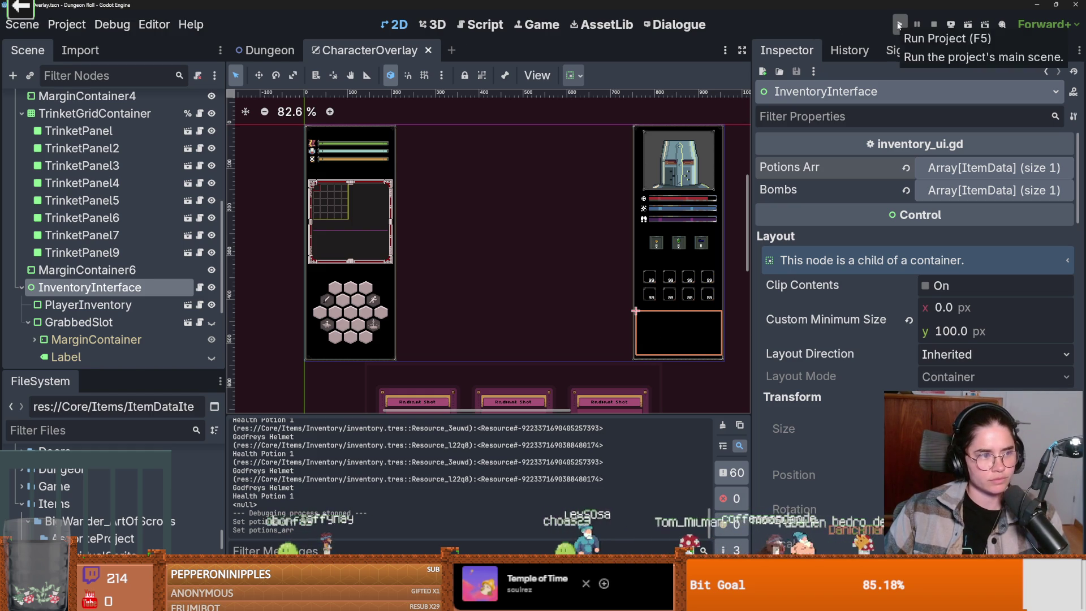
Run Dungeon Roll, move the health potion into the first quick slot, then the third slot, and close the game.
{"action": "left_click", "coordinate": [899, 25]}
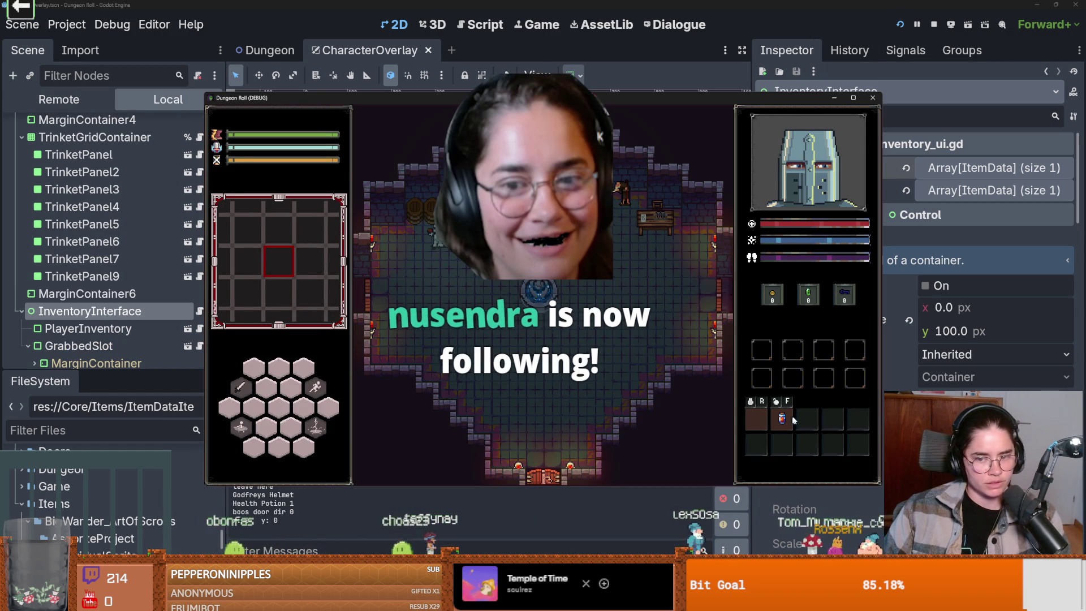
{"action": "left_click", "coordinate": [782, 418]}
{"action": "left_click", "coordinate": [757, 420]}
{"action": "left_click", "coordinate": [769, 425]}
{"action": "left_click", "coordinate": [808, 420]}
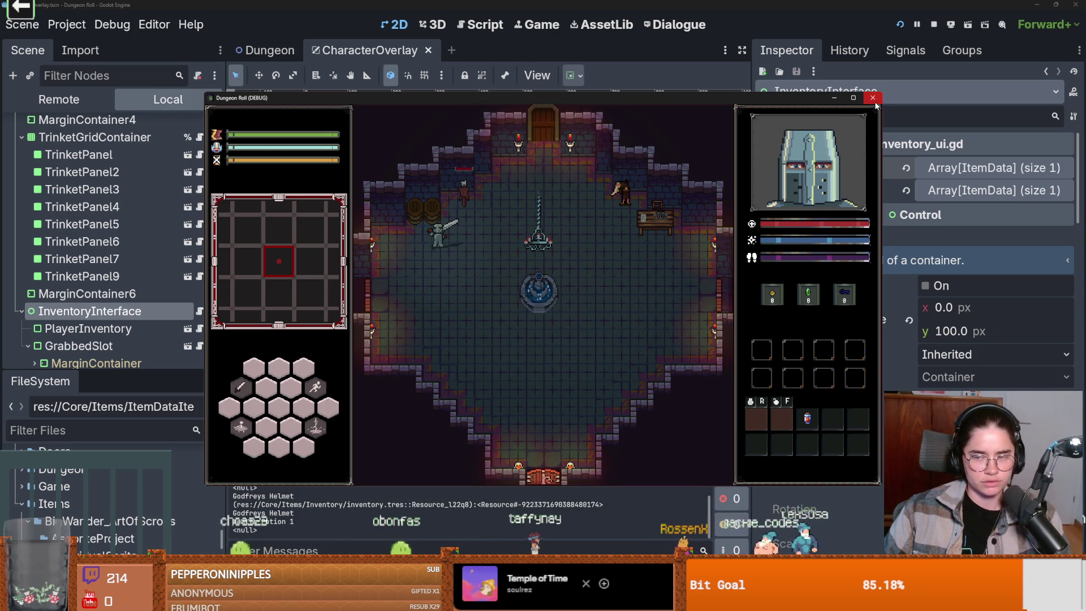
{"action": "left_click", "coordinate": [873, 97]}
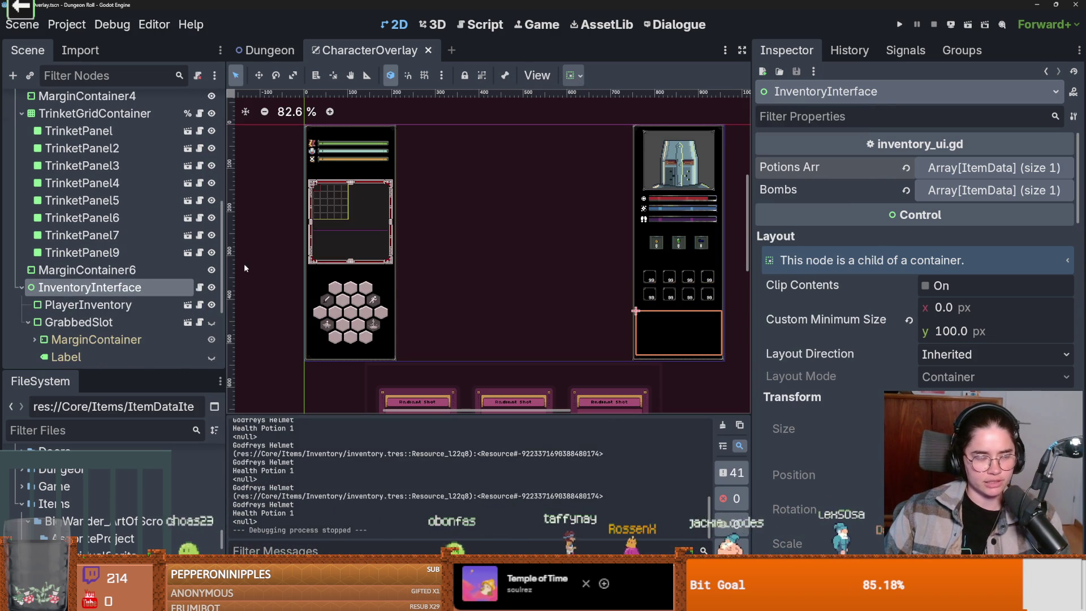
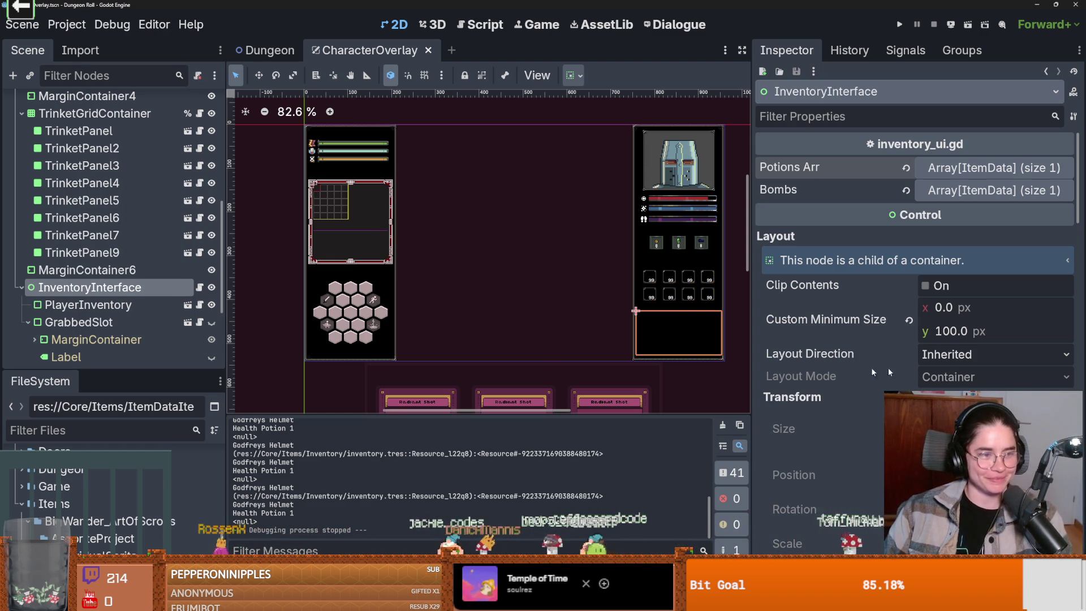
Open InventoryInterface's inventory_ui.gd script, save the scene, and widen the code area.
{"action": "mouse_move", "coordinate": [808, 224]}
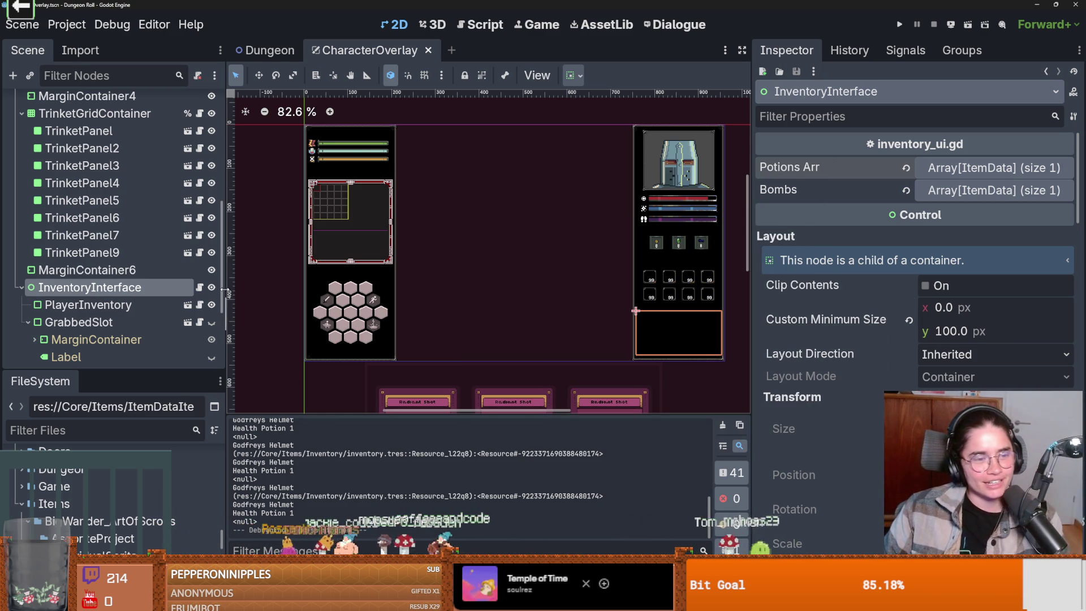
{"action": "left_click", "coordinate": [199, 287]}
{"action": "key", "text": "ctrl+s"}
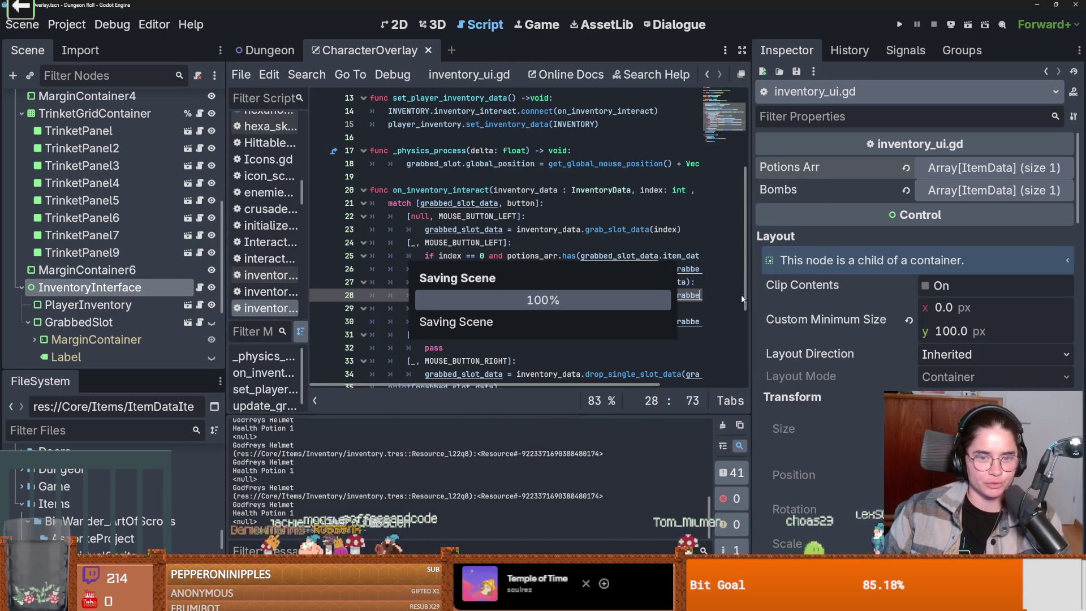
{"action": "left_click_drag", "start_coordinate": [750, 306], "coordinate": [928, 305]}
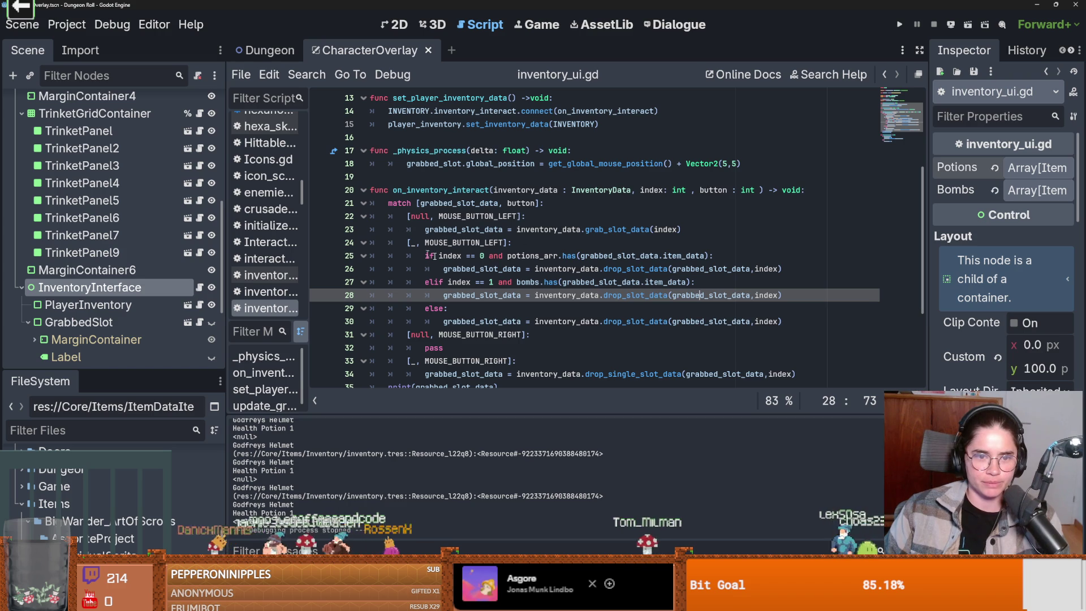
{"action": "left_click", "coordinate": [412, 242]}
Inspect on_inventory_interact's index == 0 and index == 1 conditions and their item_data arguments.
{"action": "left_click", "coordinate": [416, 242]}
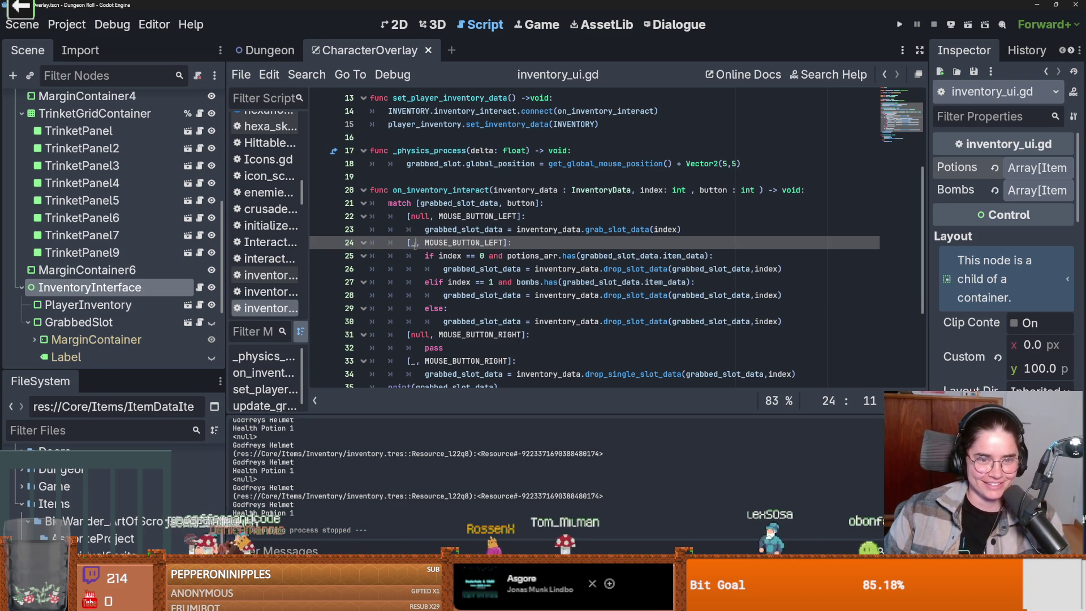
{"action": "double_click", "coordinate": [450, 256]}
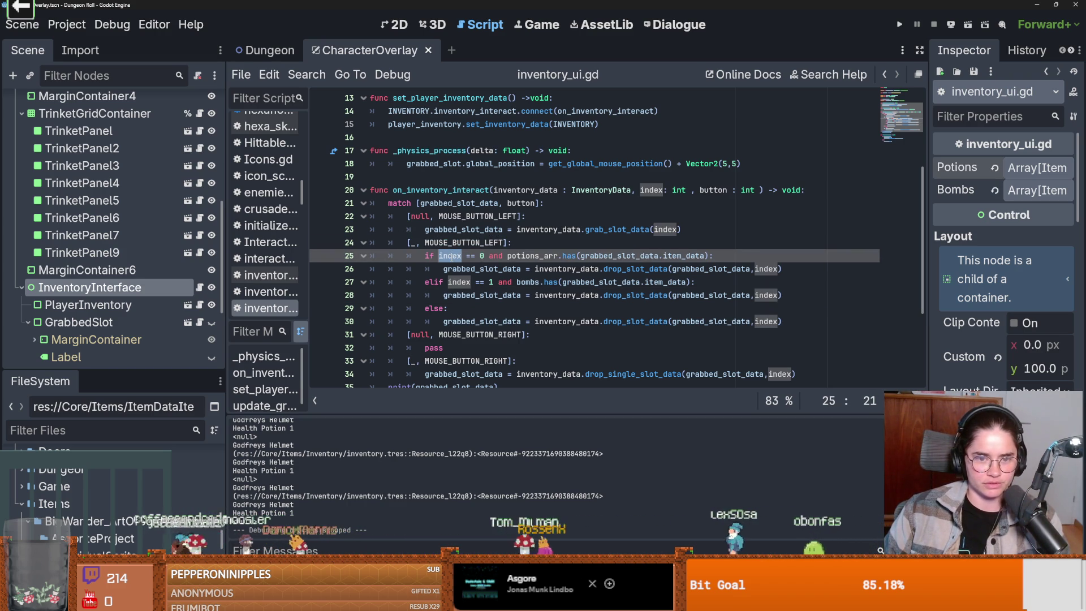
{"action": "left_click", "coordinate": [451, 256]}
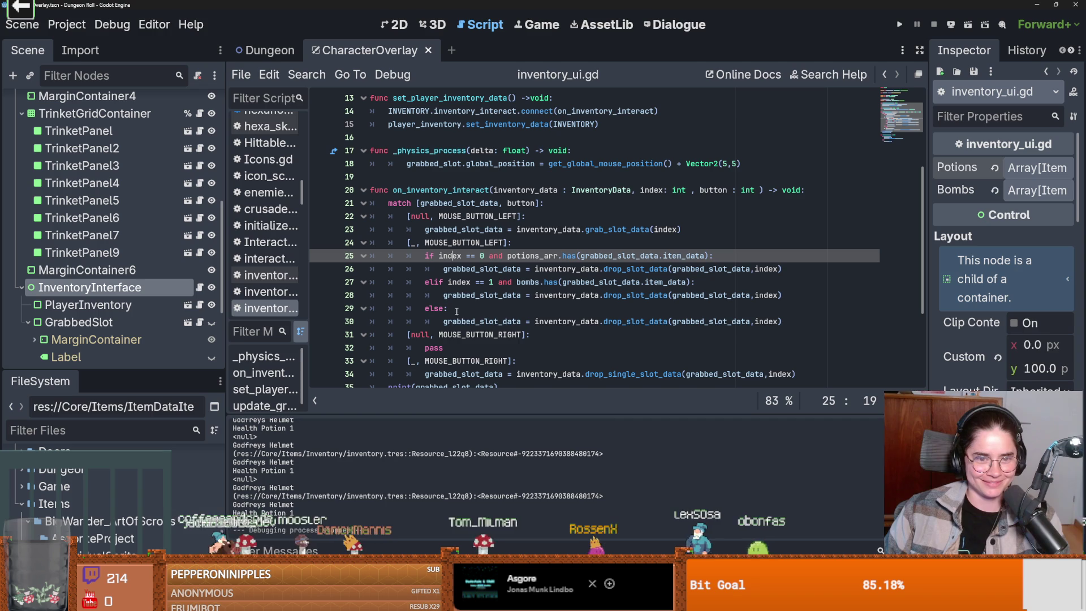
{"action": "double_click", "coordinate": [453, 255]}
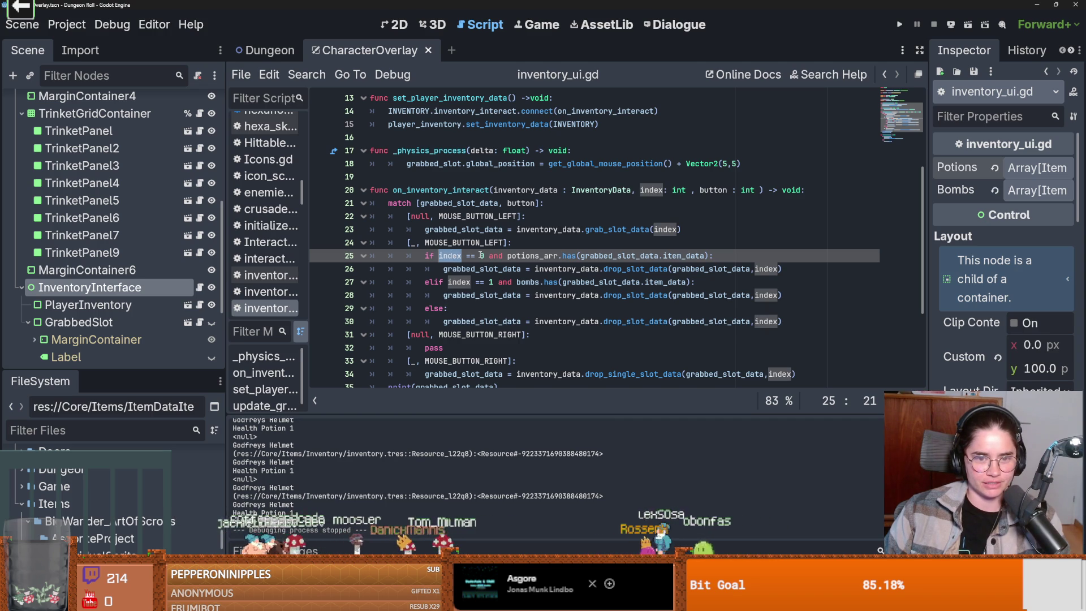
{"action": "left_click", "coordinate": [482, 256]}
{"action": "double_click", "coordinate": [659, 191]}
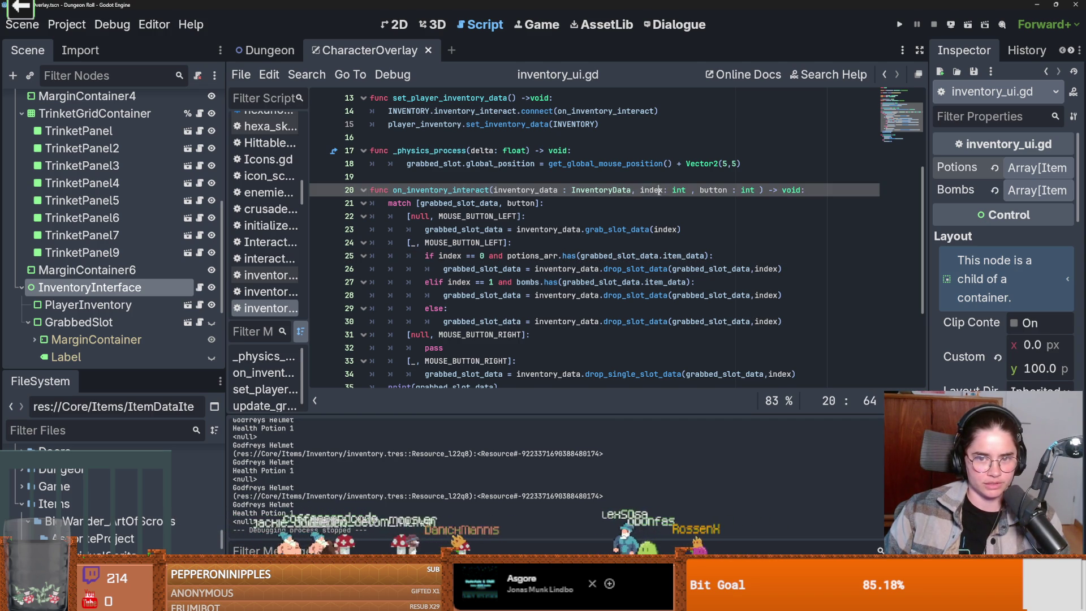
{"action": "double_click", "coordinate": [456, 258]}
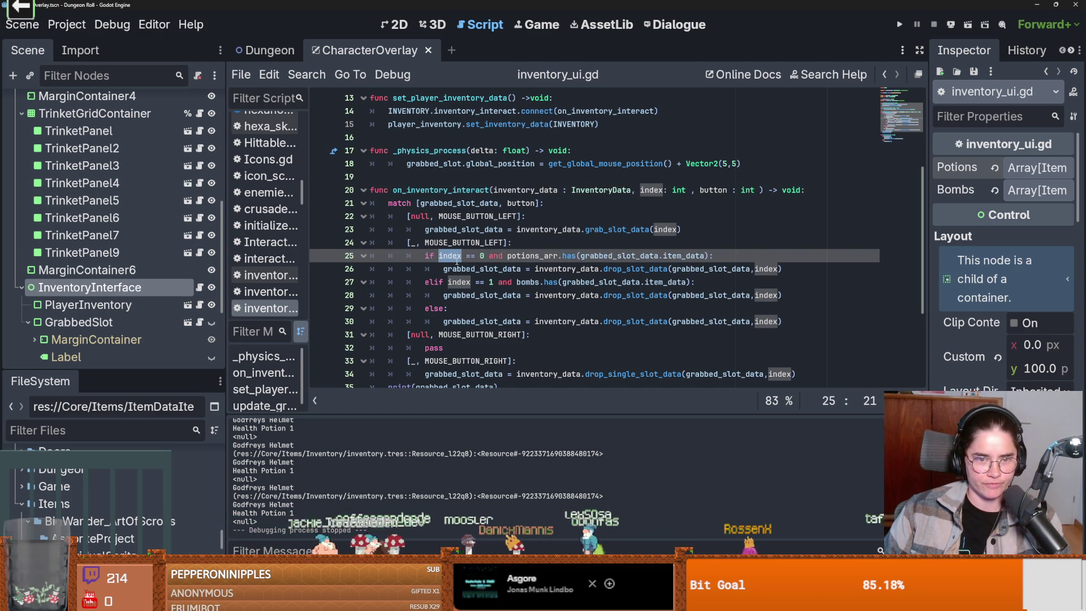
{"action": "mouse_move", "coordinate": [456, 260]}
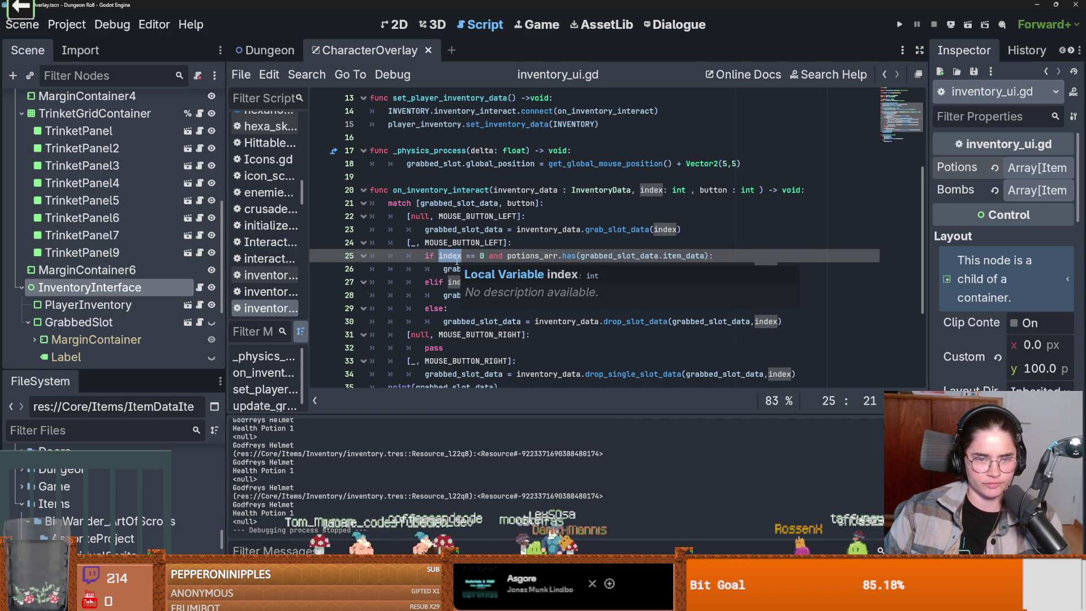
{"action": "left_click", "coordinate": [511, 256]}
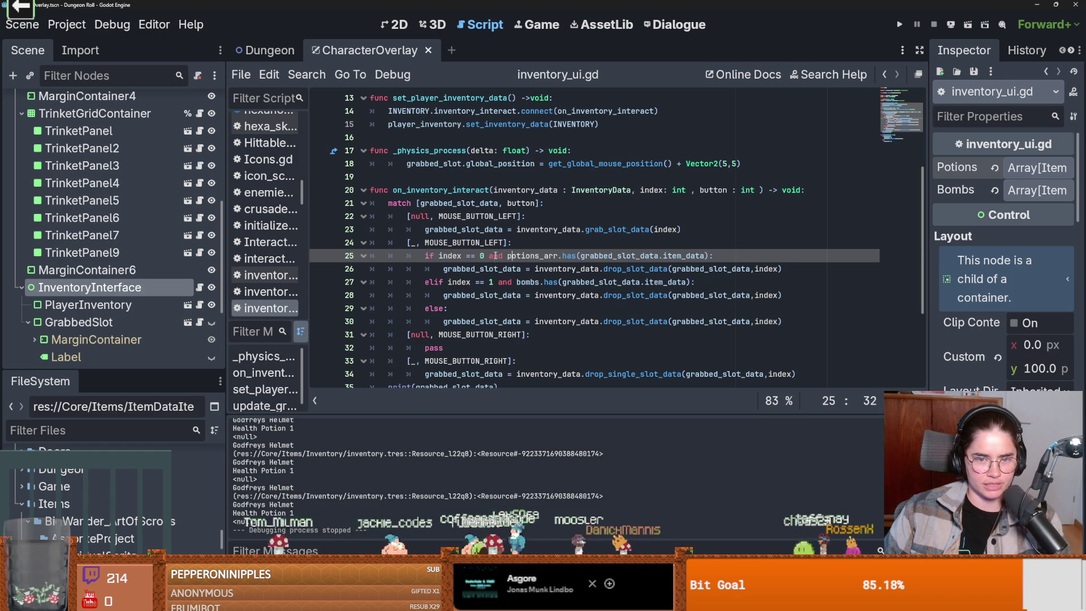
{"action": "left_click_drag", "start_coordinate": [594, 256], "coordinate": [691, 258]}
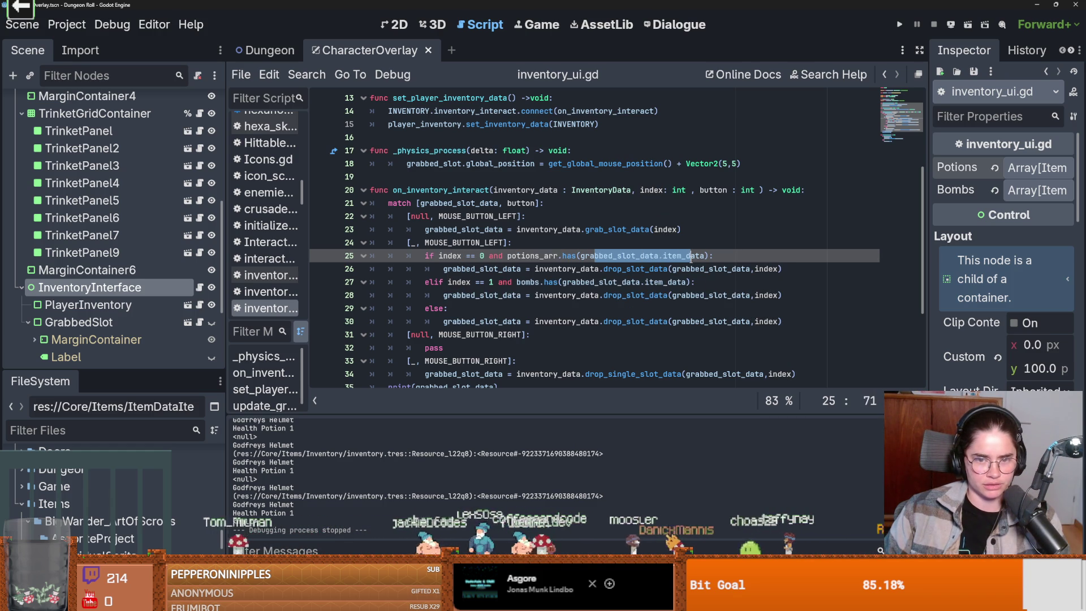
{"action": "left_click_drag", "start_coordinate": [467, 282], "coordinate": [500, 282]}
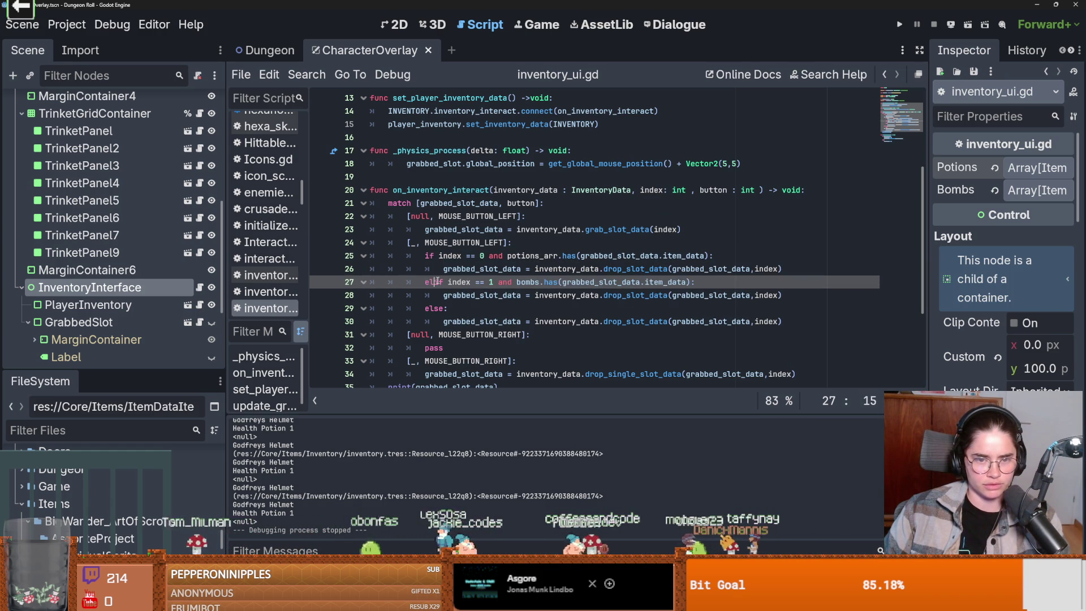
{"action": "left_click", "coordinate": [439, 308]}
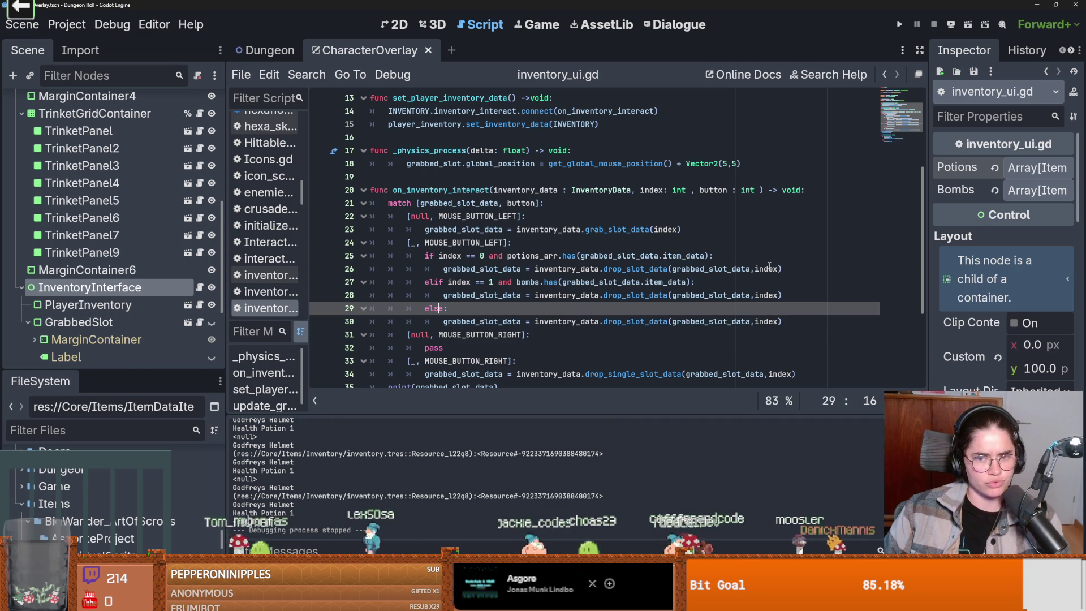
Move the potions_arr check into a nested if under index == 0 and indent its drop line.
{"action": "left_click_drag", "start_coordinate": [708, 255], "coordinate": [489, 257]}
{"action": "key", "text": "ctrl+c"}
{"action": "key", "text": "BackSpace"}
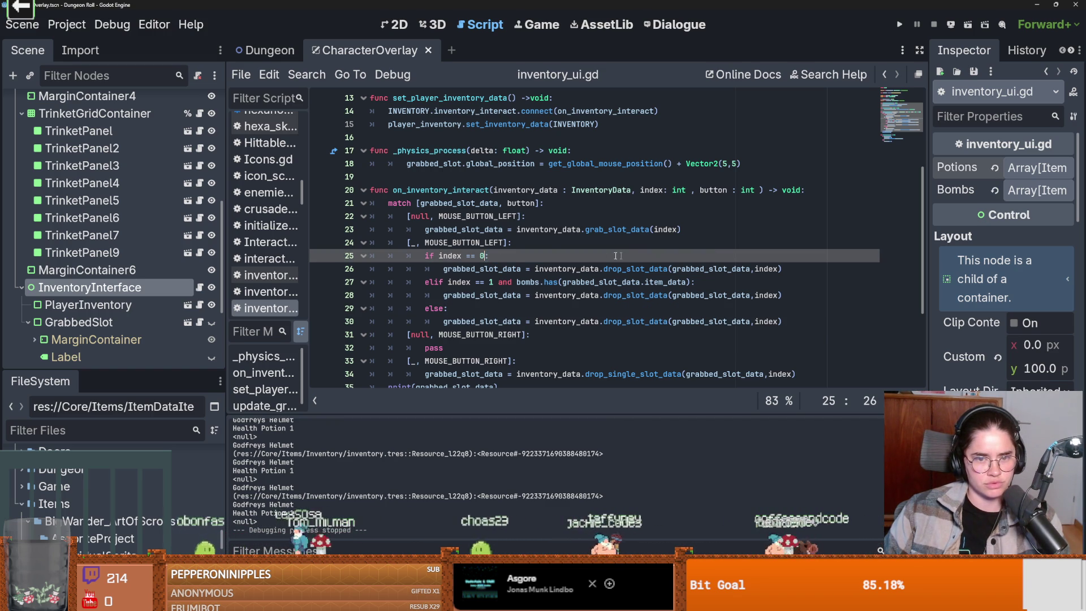
{"action": "key", "text": "Return"}
{"action": "key", "text": "ctrl+v"}
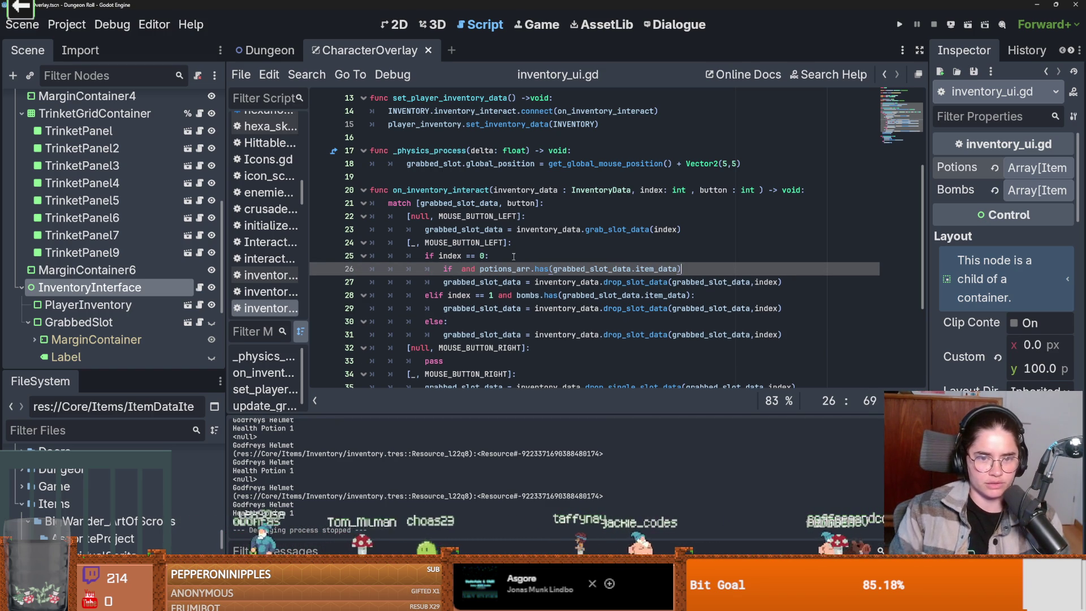
{"action": "left_click", "coordinate": [480, 271]}
{"action": "key", "text": "BackSpace"}
{"action": "key", "text": "BackSpace"}
{"action": "key", "text": "BackSpace"}
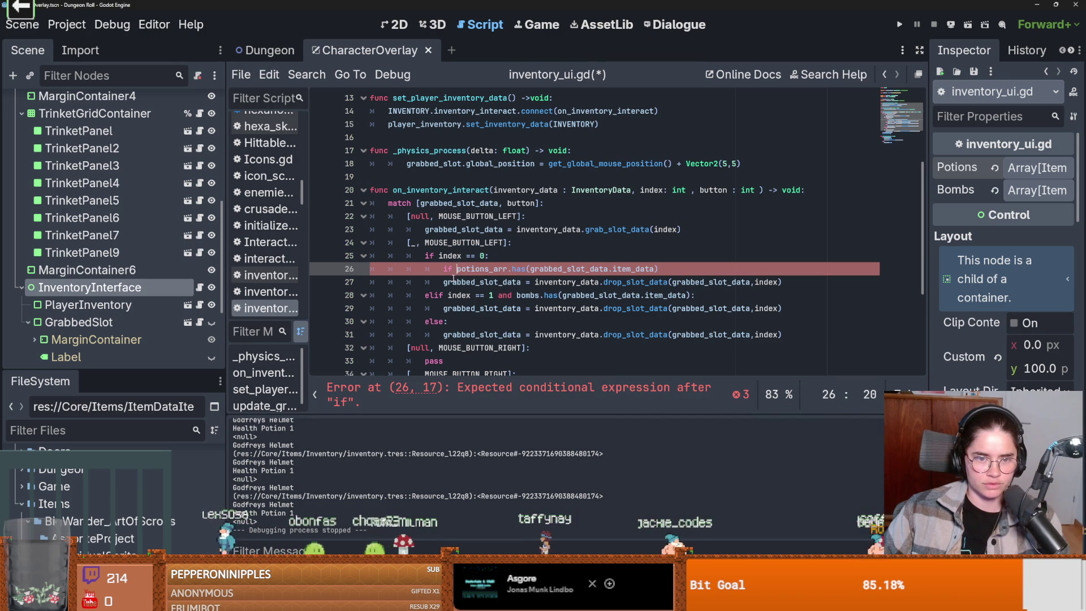
{"action": "key", "text": "Down"}
{"action": "key", "text": "Home"}
{"action": "key", "text": "Tab"}
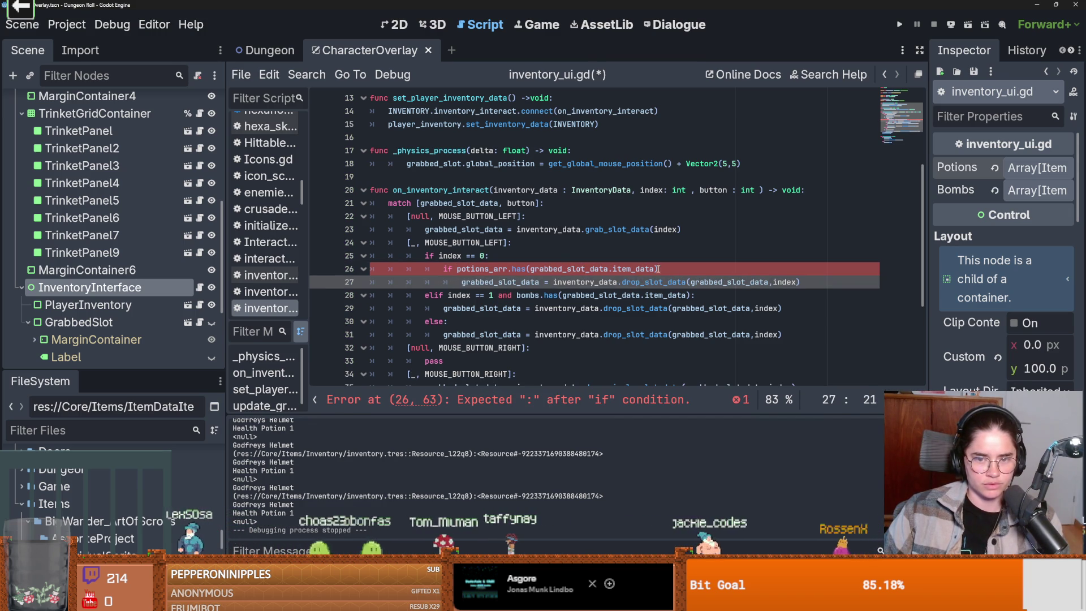
{"action": "left_click", "coordinate": [663, 269]}
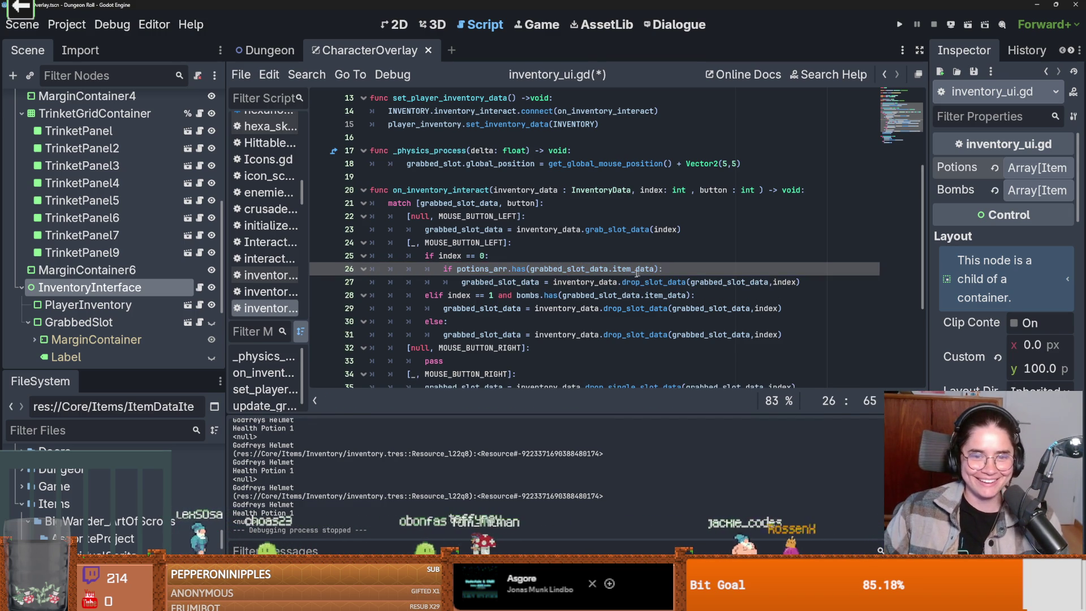
{"action": "left_click", "coordinate": [627, 269]}
Move the bombs check into a nested if under index == 1 and indent the bomb drop line.
{"action": "scroll", "coordinate": [566, 260], "scroll_direction": "down", "scroll_amount": 1}
{"action": "left_click_drag", "start_coordinate": [517, 256], "coordinate": [696, 256]}
{"action": "key", "text": "BackSpace"}
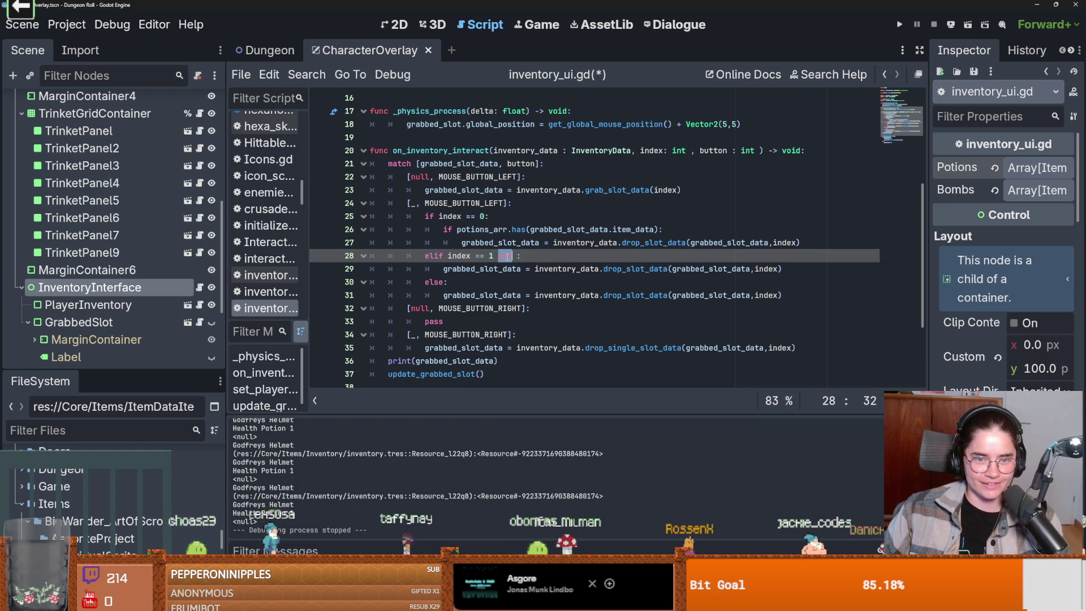
{"action": "key", "text": "Return"}
{"action": "type", "text": "bombs.has(grabbed_slot_data.item_data)"}
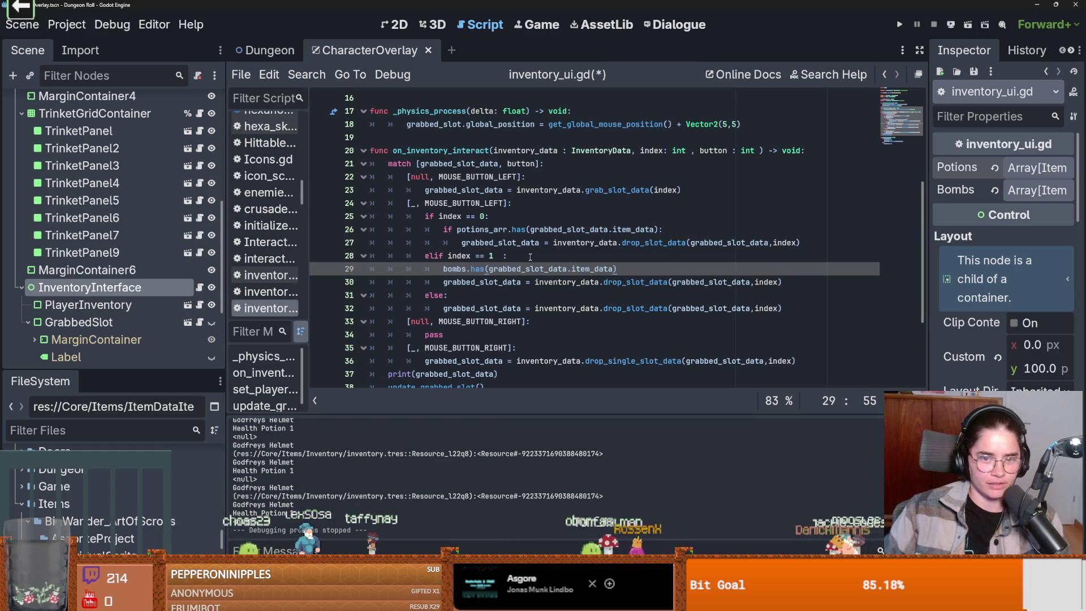
{"action": "type", "text": "if"}
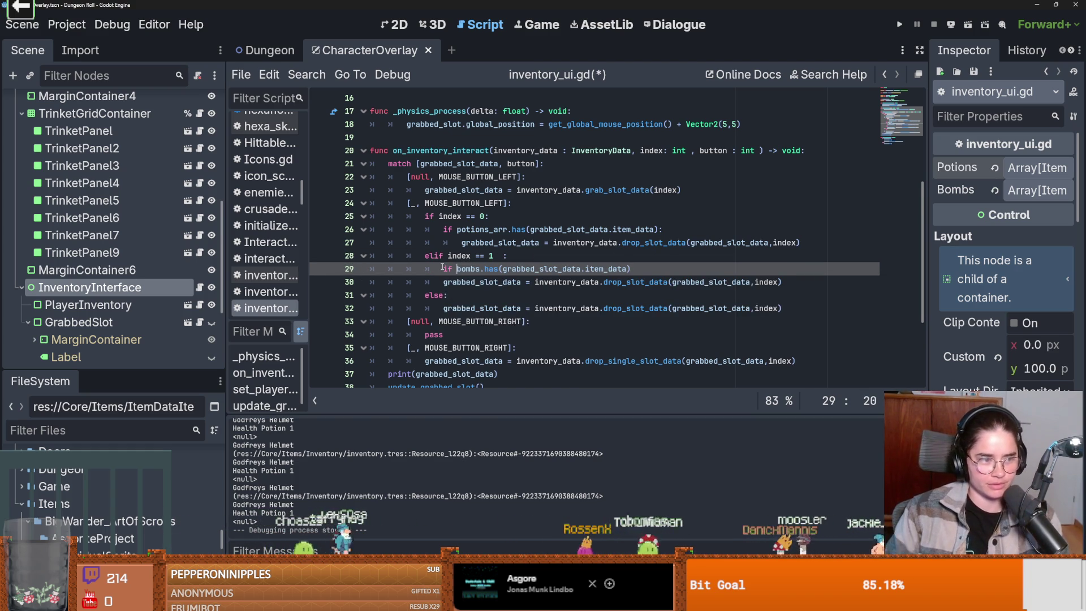
{"action": "left_click", "coordinate": [444, 282]}
{"action": "key", "text": "Tab"}
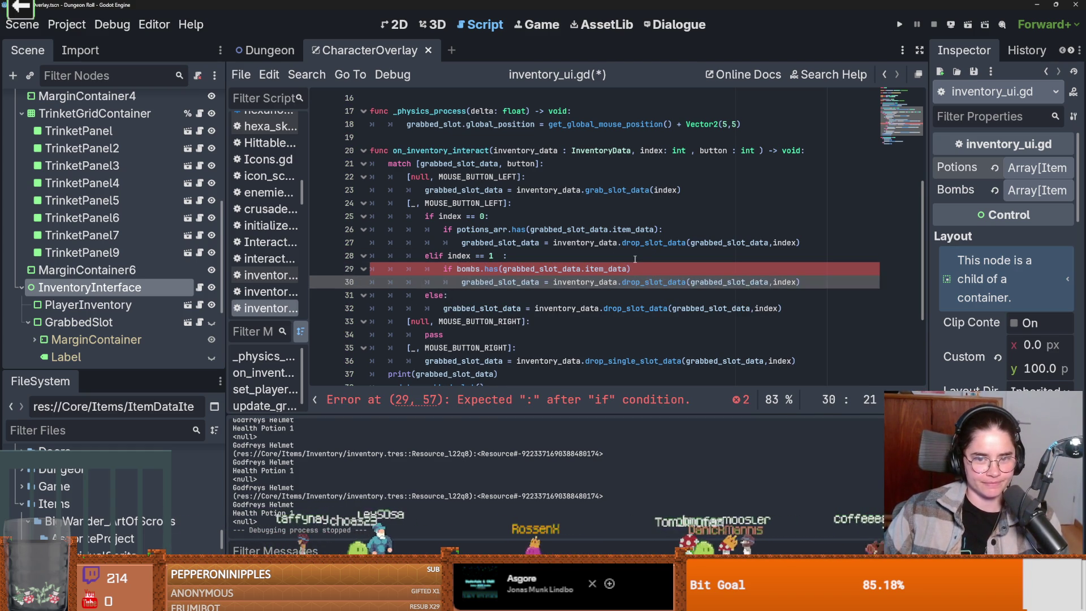
{"action": "left_click", "coordinate": [633, 269]}
{"action": "type", "text": ":"}
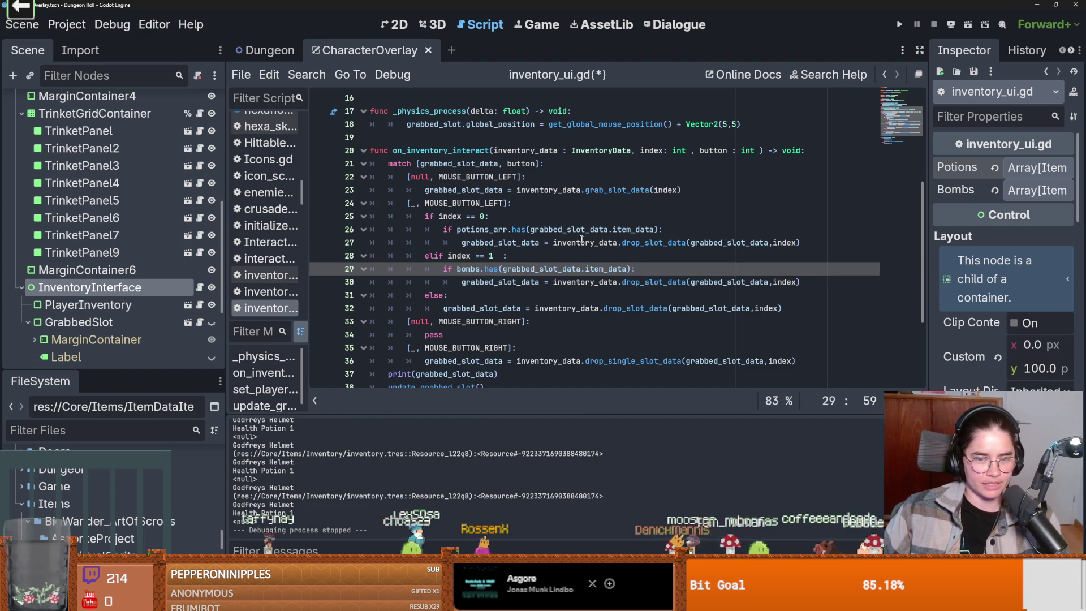
{"action": "key", "text": "ctrl+s"}
Fix the colon on the elif index == 1 line, save the script, and run the game.
{"action": "key", "text": "Up"}
{"action": "key", "text": "Left"}
{"action": "key", "text": "BackSpace"}
{"action": "key", "text": "ctrl+s"}
{"action": "key", "text": "Right"}
{"action": "scroll", "coordinate": [704, 208], "scroll_direction": "down", "scroll_amount": 1}
{"action": "left_click", "coordinate": [900, 24]}
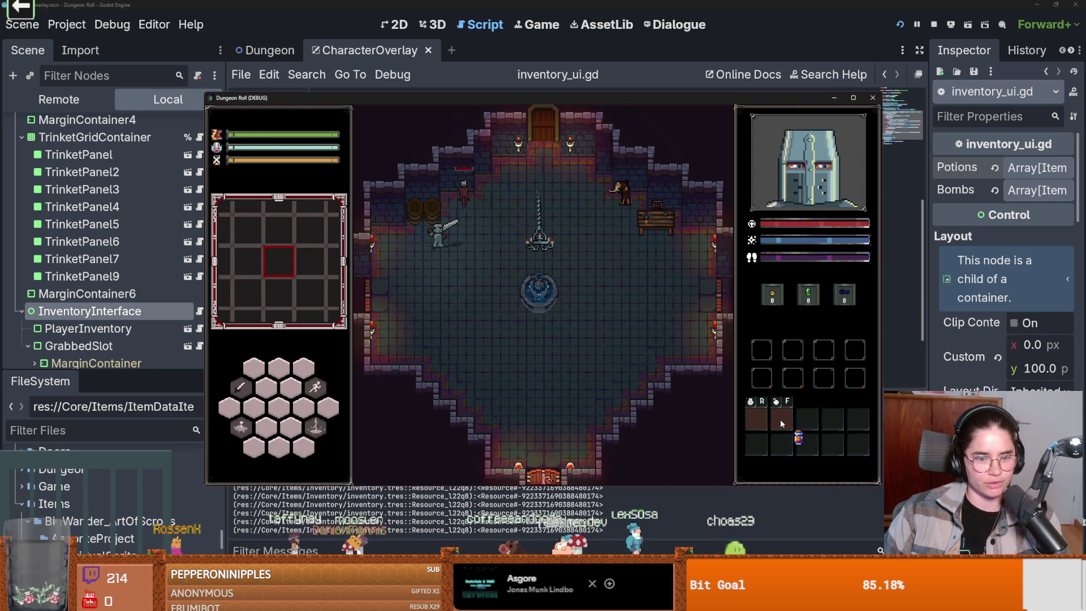
Move the health potion between inventory slots into the first top-row slot, then stop the game with F8.
{"action": "left_click", "coordinate": [784, 447]}
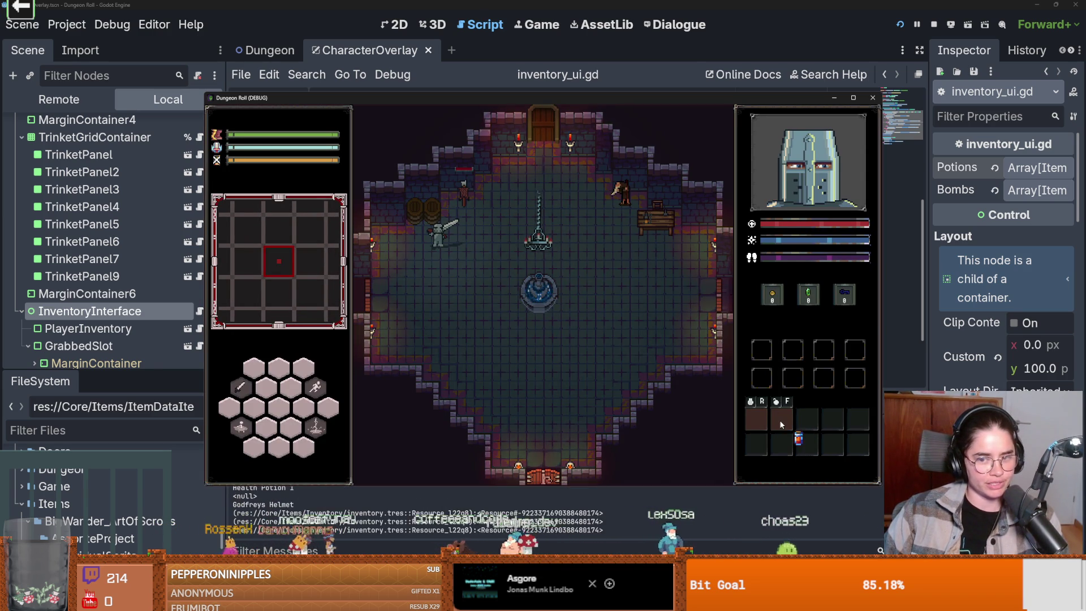
{"action": "left_click", "coordinate": [758, 447]}
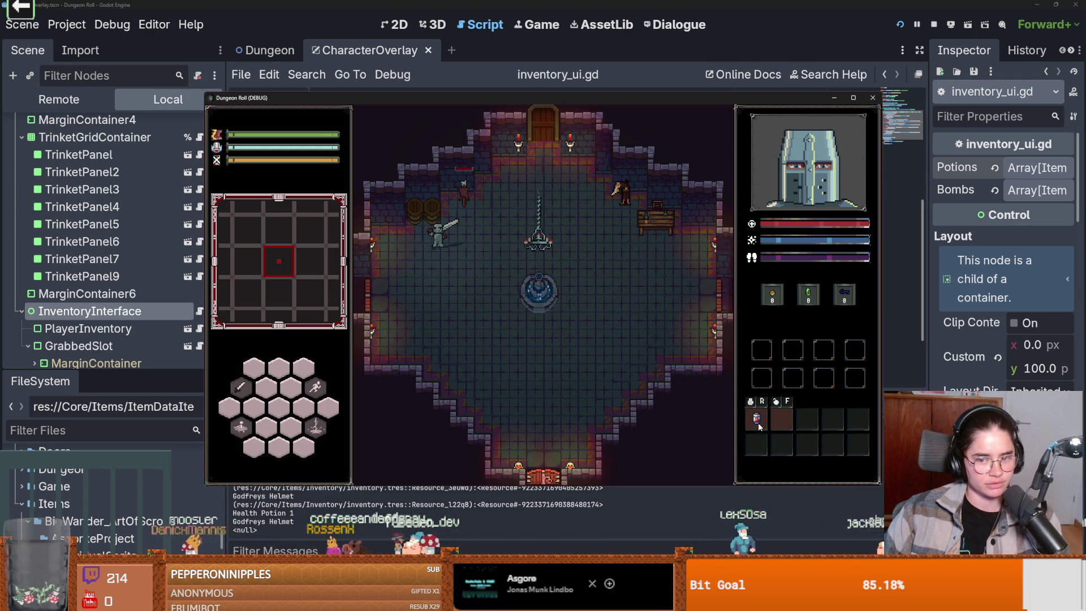
{"action": "left_click", "coordinate": [758, 423]}
{"action": "left_click", "coordinate": [757, 423]}
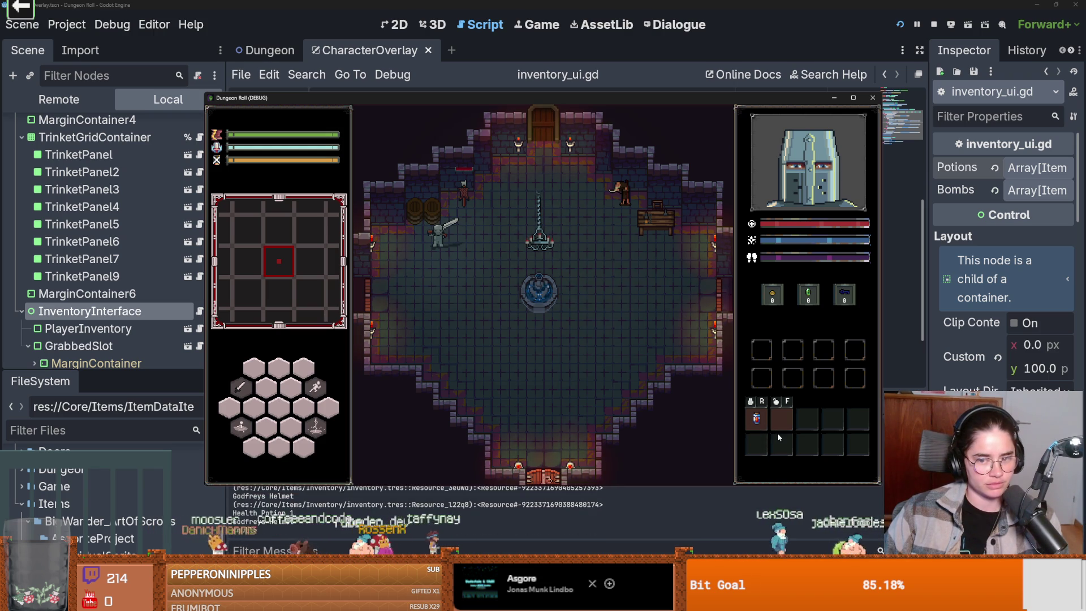
{"action": "left_click", "coordinate": [752, 422]}
{"action": "left_click", "coordinate": [748, 426]}
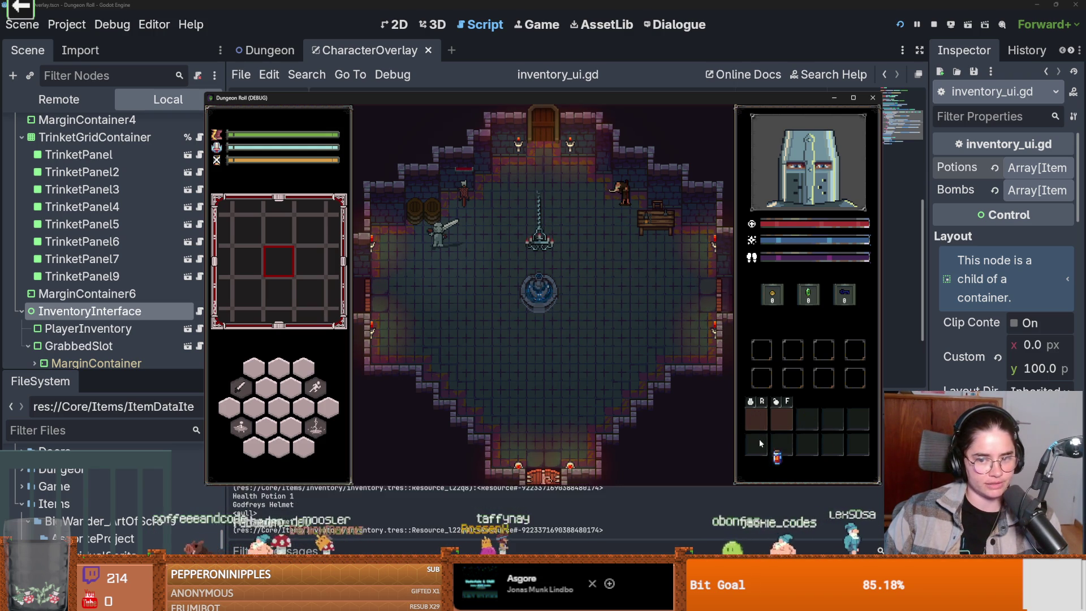
{"action": "left_click", "coordinate": [756, 423]}
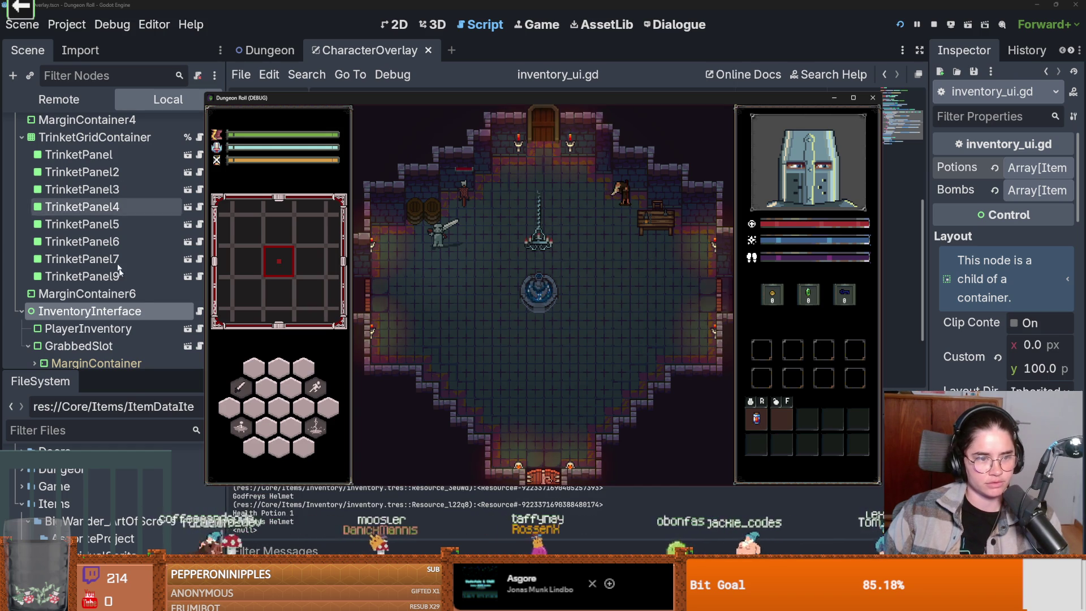
{"action": "key", "text": "F8"}
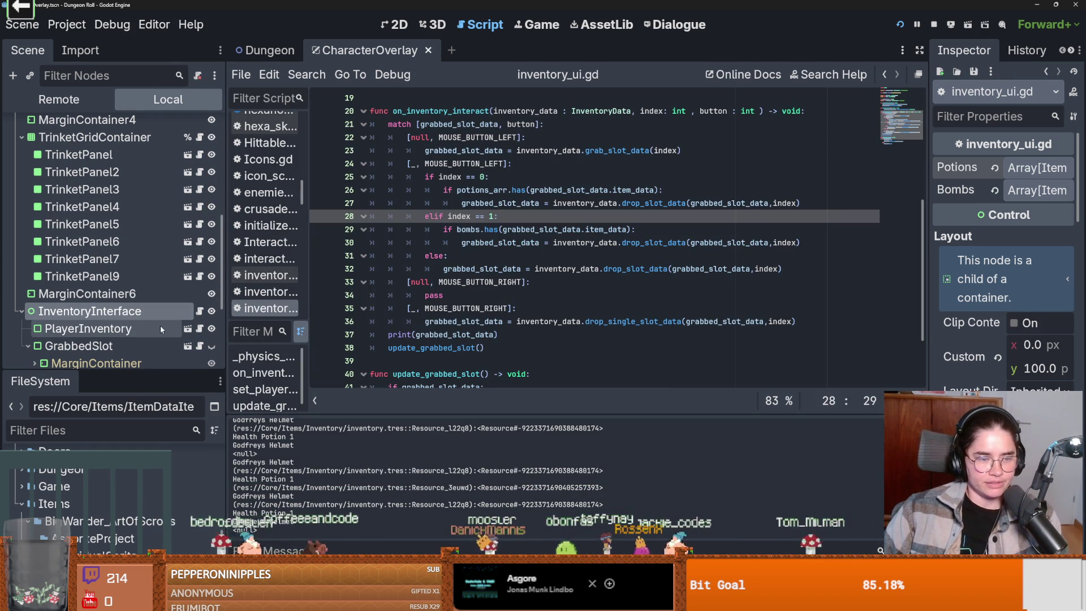
Check Bomb_1.tres, collapse ItemDataItems, and filter files by 'inve' to open inventory.tres.
{"action": "left_click_drag", "start_coordinate": [102, 374], "coordinate": [85, 163]}
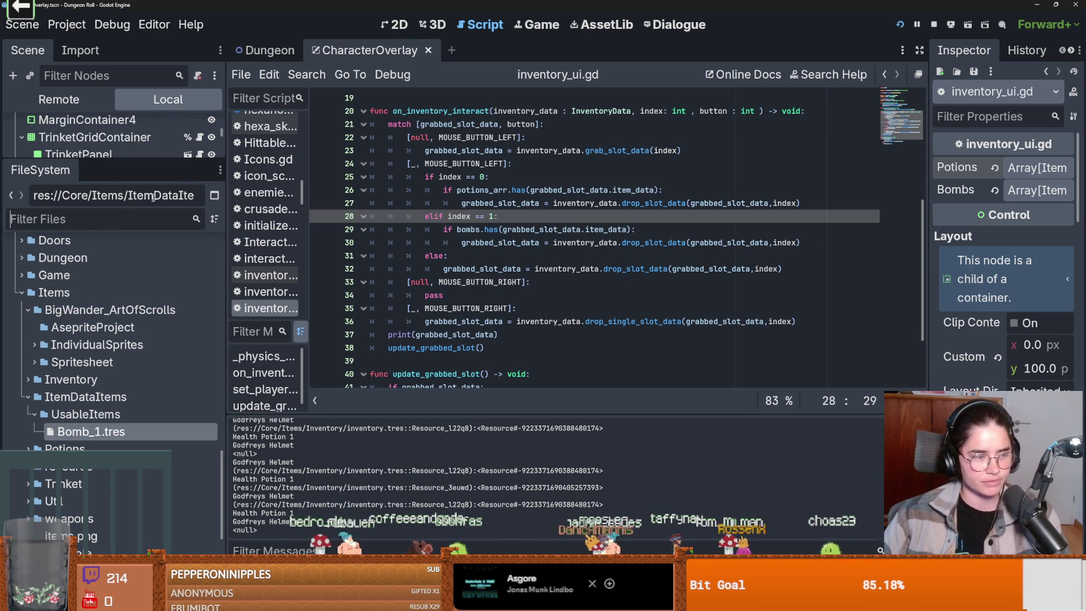
{"action": "left_click", "coordinate": [77, 432]}
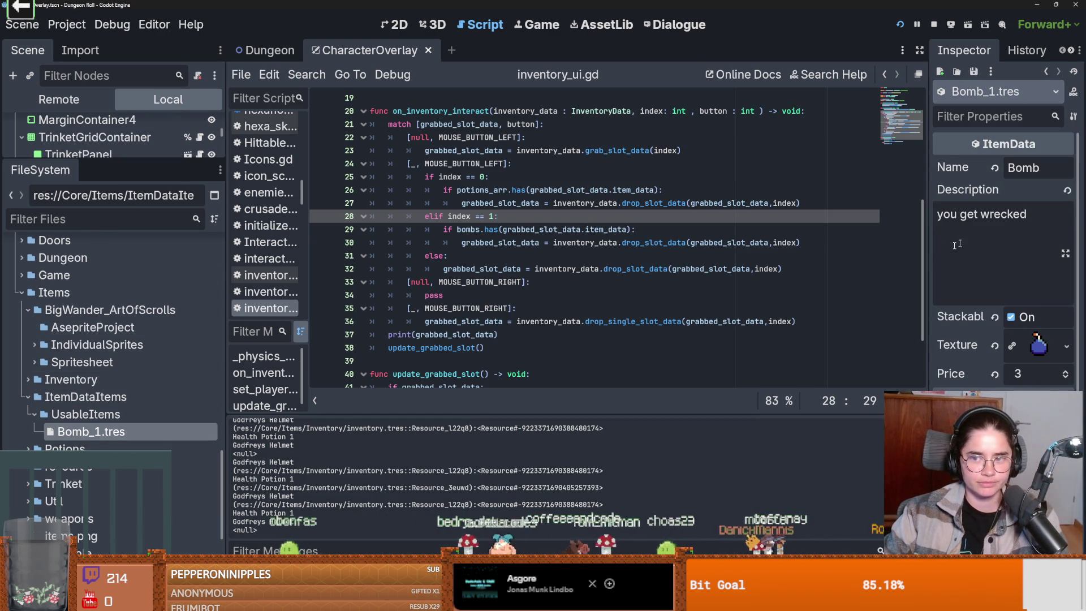
{"action": "left_click", "coordinate": [26, 397]}
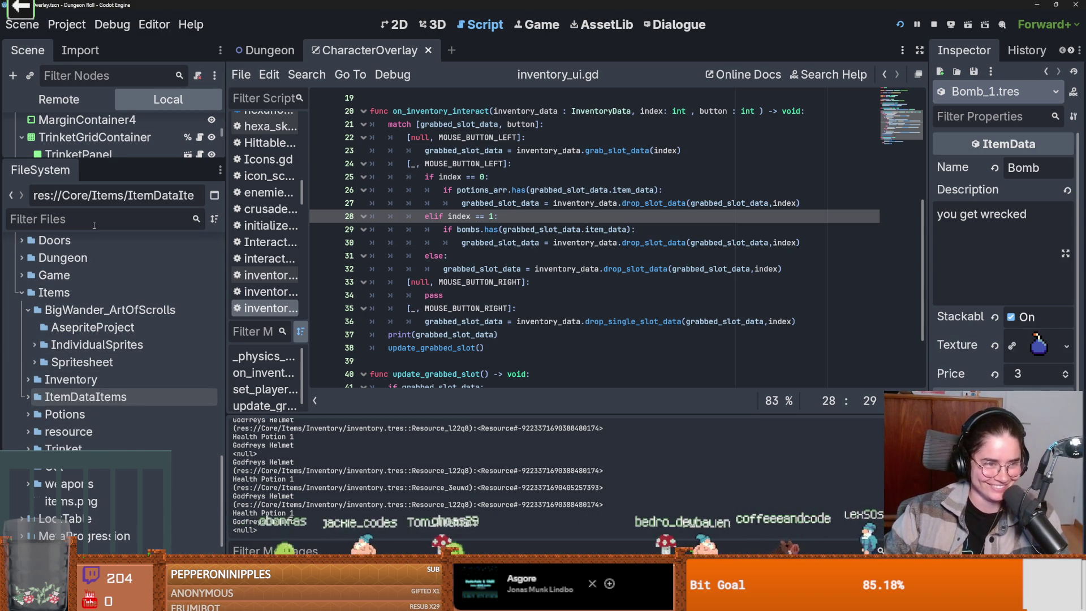
{"action": "type", "text": "inven"}
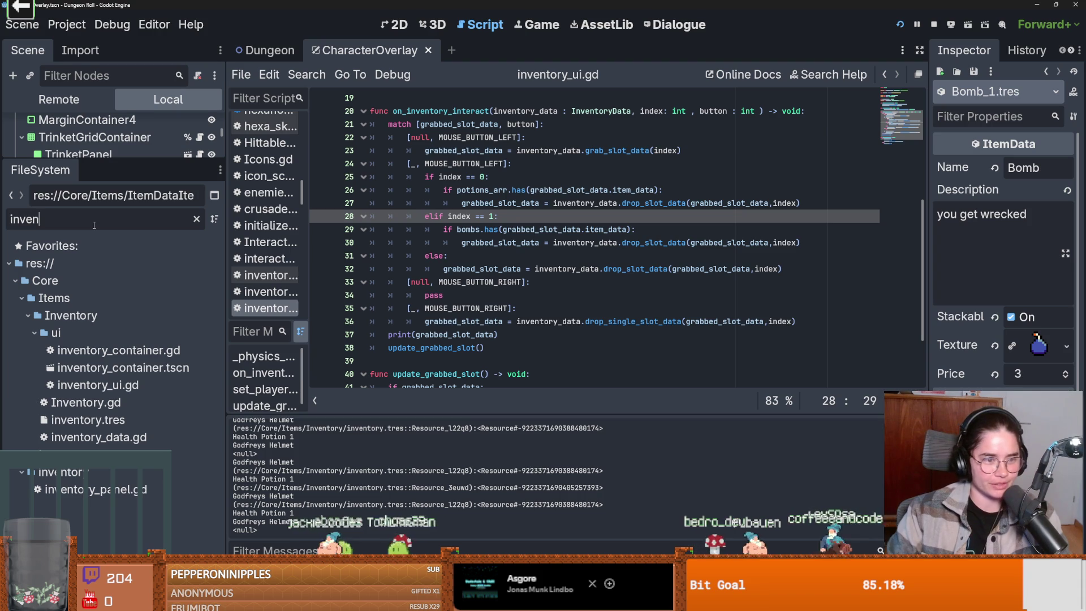
{"action": "left_click", "coordinate": [129, 420]}
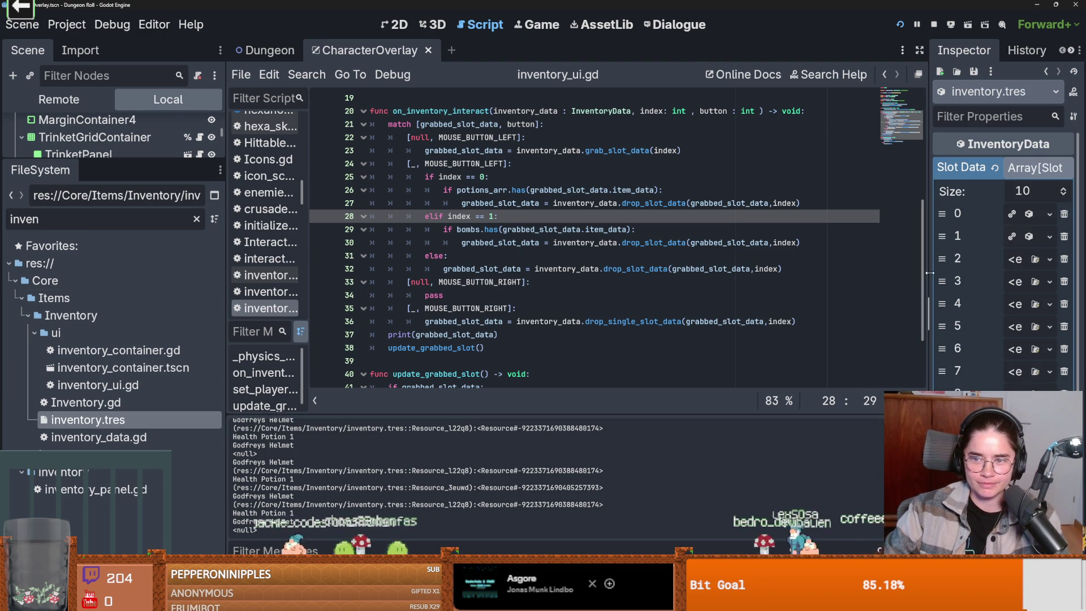
Widen the Inspector, expand and collapse slot 0, and undo an accidental slot removal.
{"action": "left_click_drag", "start_coordinate": [928, 272], "coordinate": [679, 272]}
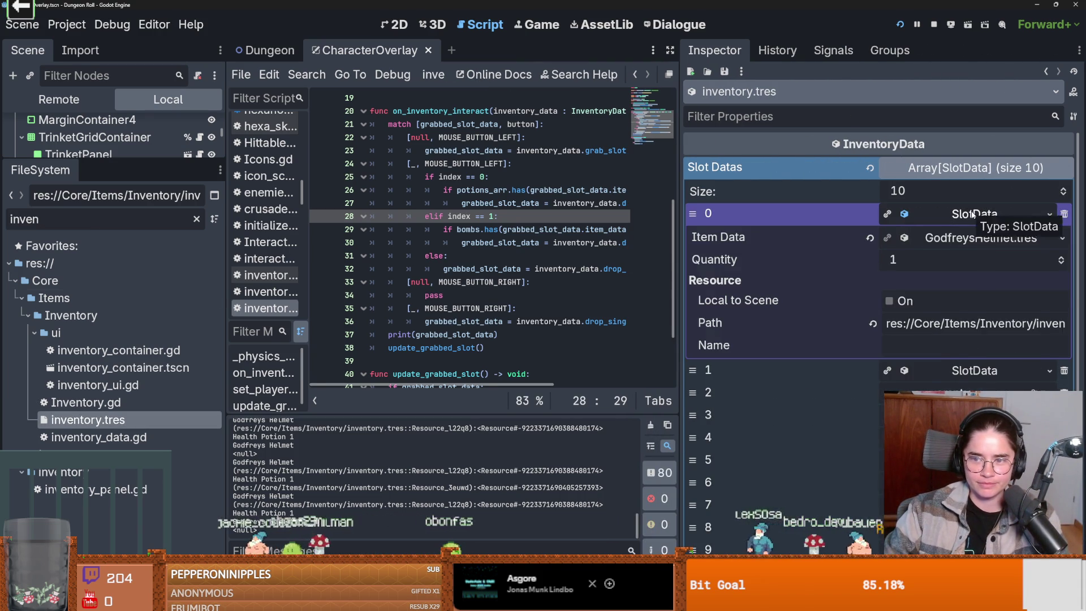
{"action": "left_click", "coordinate": [973, 214]}
{"action": "left_click", "coordinate": [979, 214]}
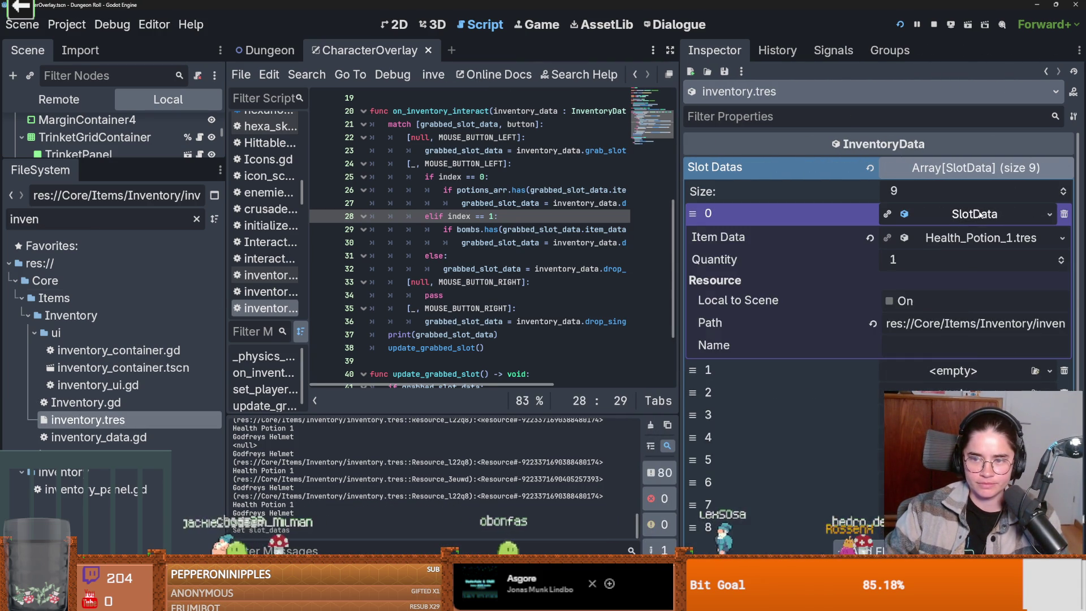
{"action": "left_click", "coordinate": [979, 214]}
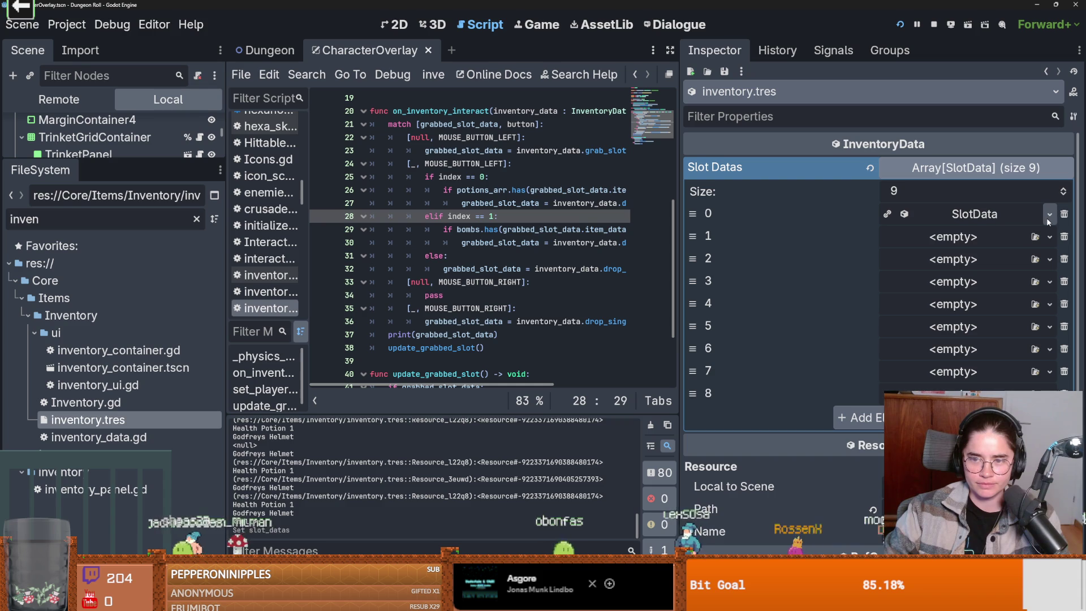
{"action": "key", "text": "ctrl+z"}
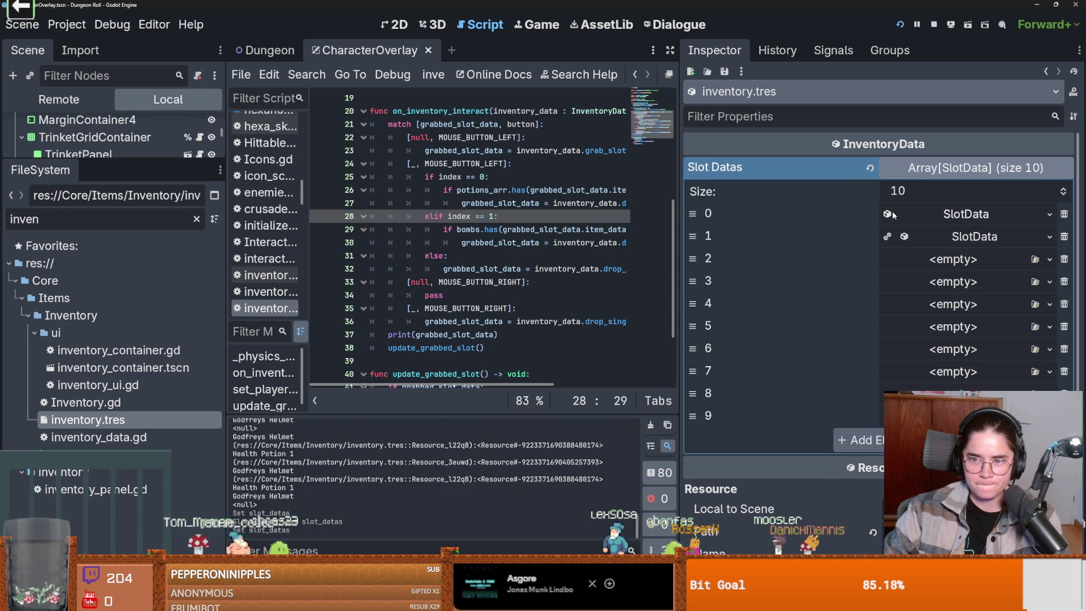
Clear slots 0 and 1 of inventory.tres, paste the SlotData back into slot 0, and save.
{"action": "left_click", "coordinate": [1050, 215]}
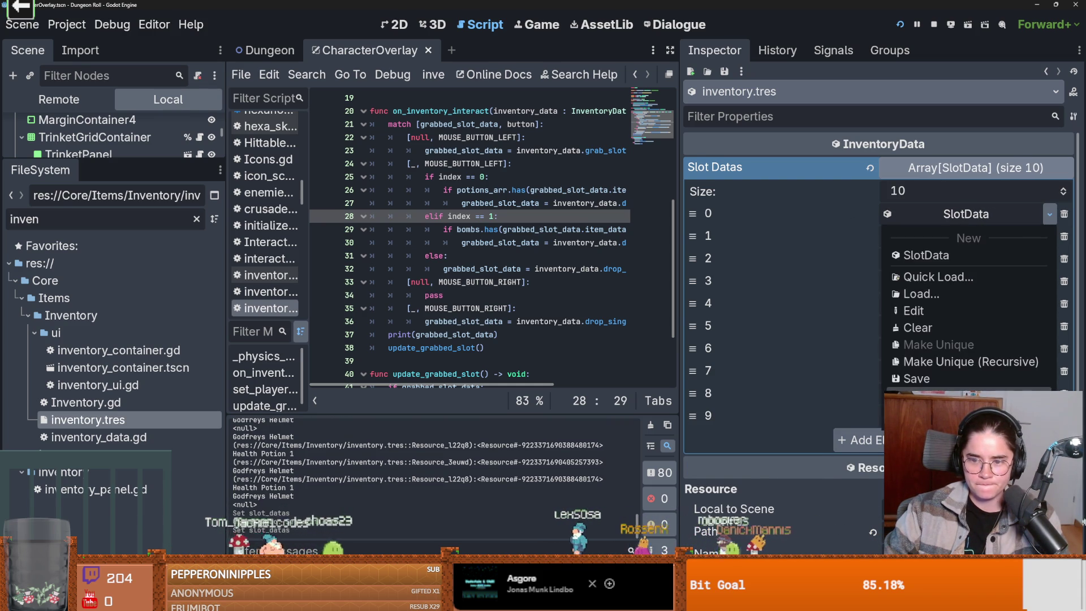
{"action": "left_click", "coordinate": [1024, 328]}
{"action": "left_click", "coordinate": [1054, 237]}
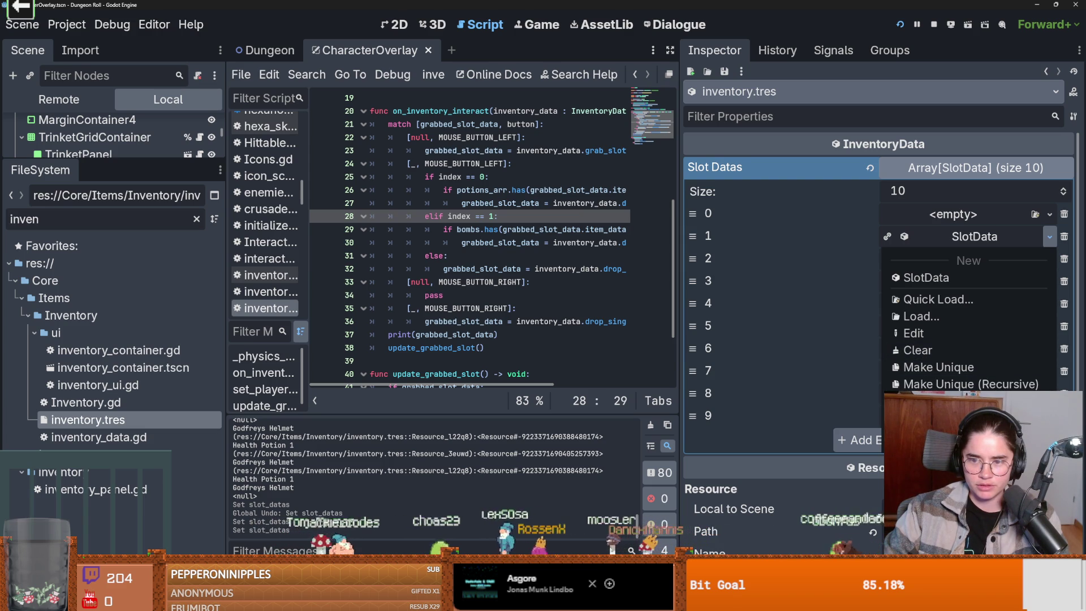
{"action": "left_click", "coordinate": [1034, 231]}
{"action": "left_click", "coordinate": [1050, 237]}
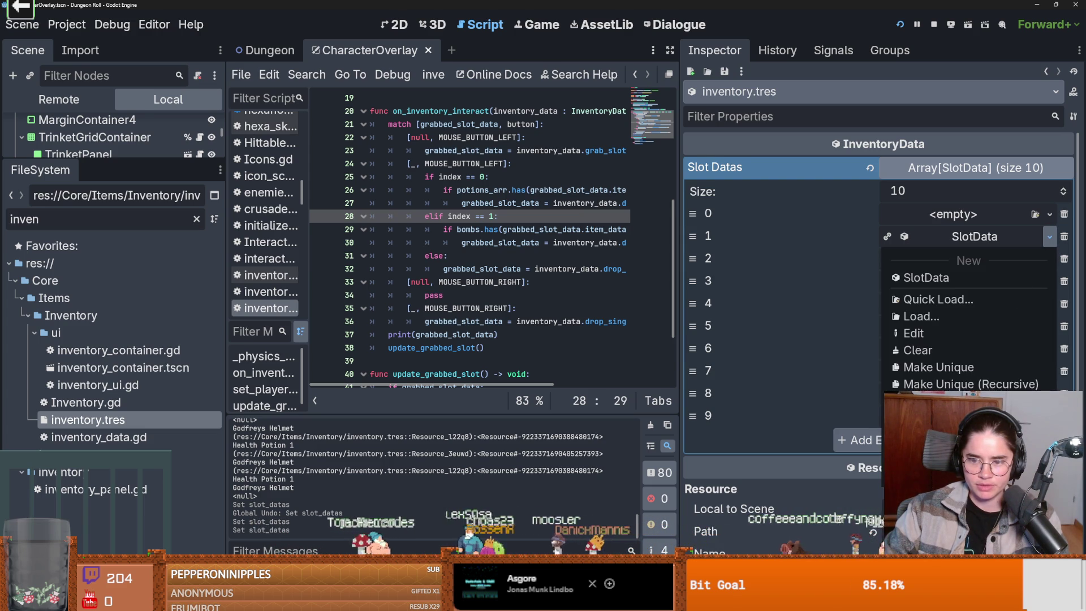
{"action": "left_click", "coordinate": [933, 350]}
{"action": "left_click", "coordinate": [1049, 214]}
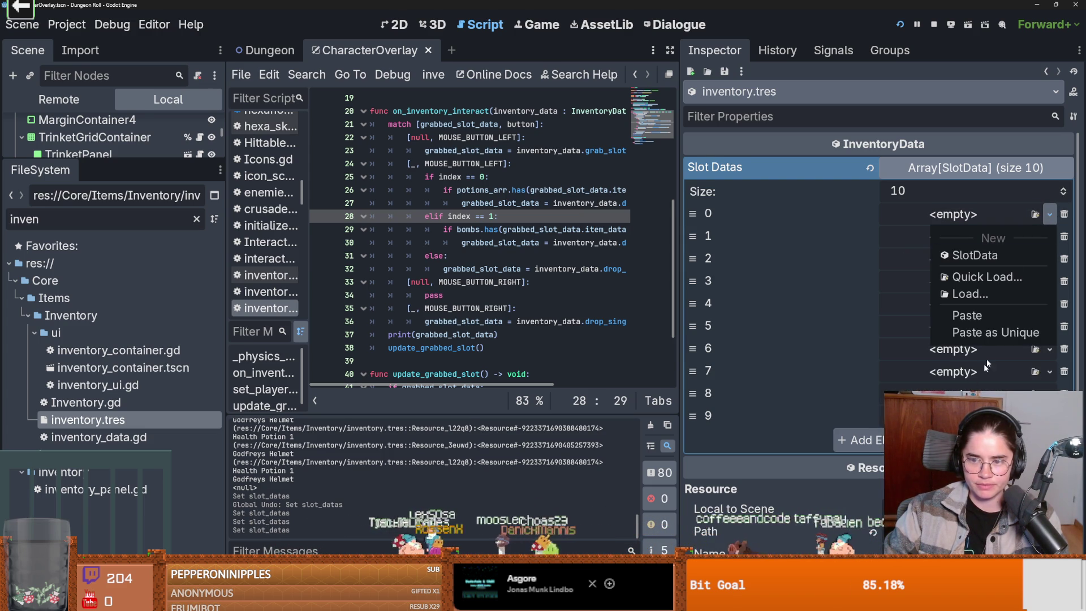
{"action": "left_click", "coordinate": [989, 323]}
{"action": "key", "text": "ctrl+s"}
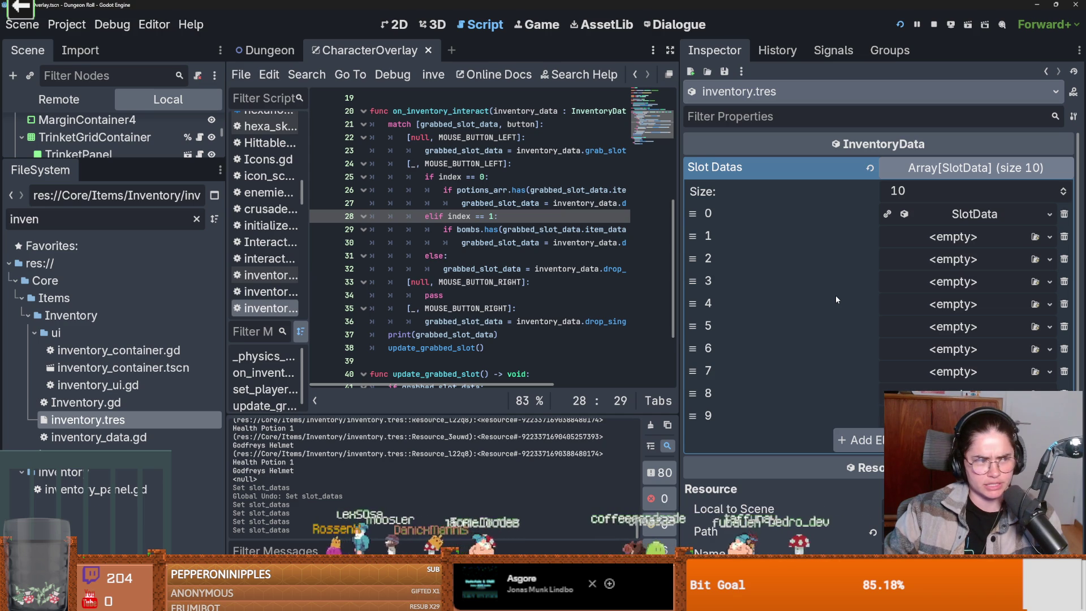
Return to the script's else branch and save the scene again.
{"action": "left_click", "coordinate": [527, 269]}
{"action": "key", "text": "ctrl+s"}
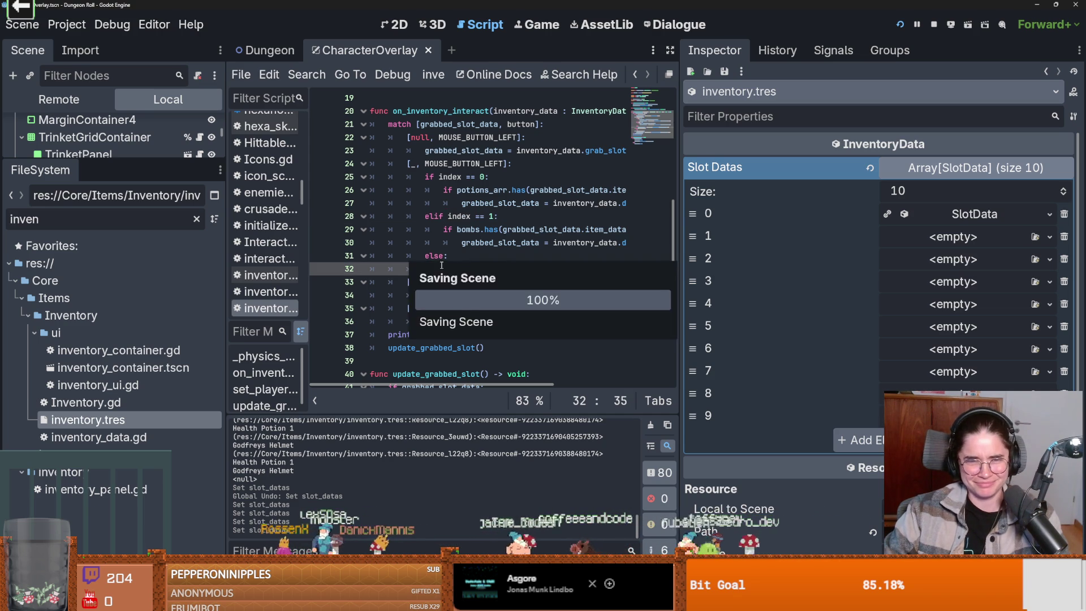
{"action": "left_click", "coordinate": [454, 257]}
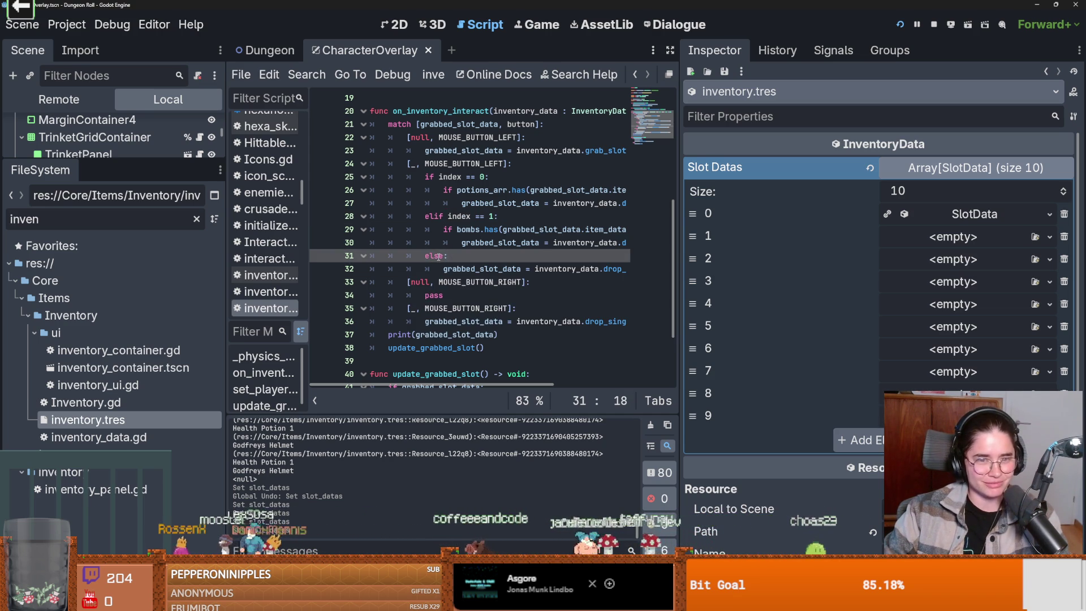
Widen the script editor and review the nested potions_arr and bombs check lines, saving repeatedly.
{"action": "key", "text": "ctrl+s"}
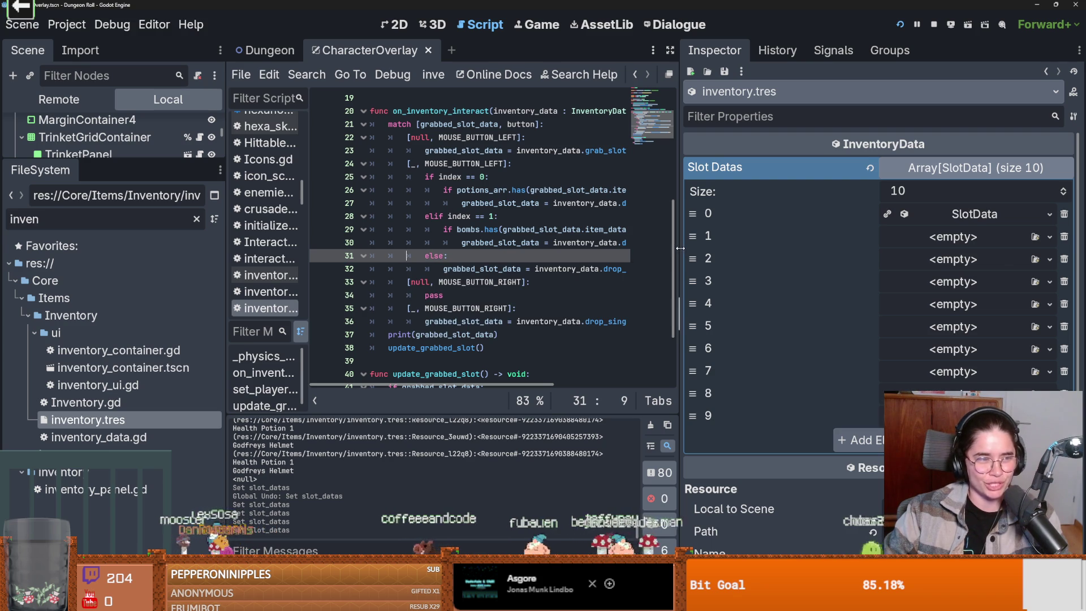
{"action": "left_click_drag", "start_coordinate": [681, 247], "coordinate": [808, 248]}
{"action": "key", "text": "ctrl+s"}
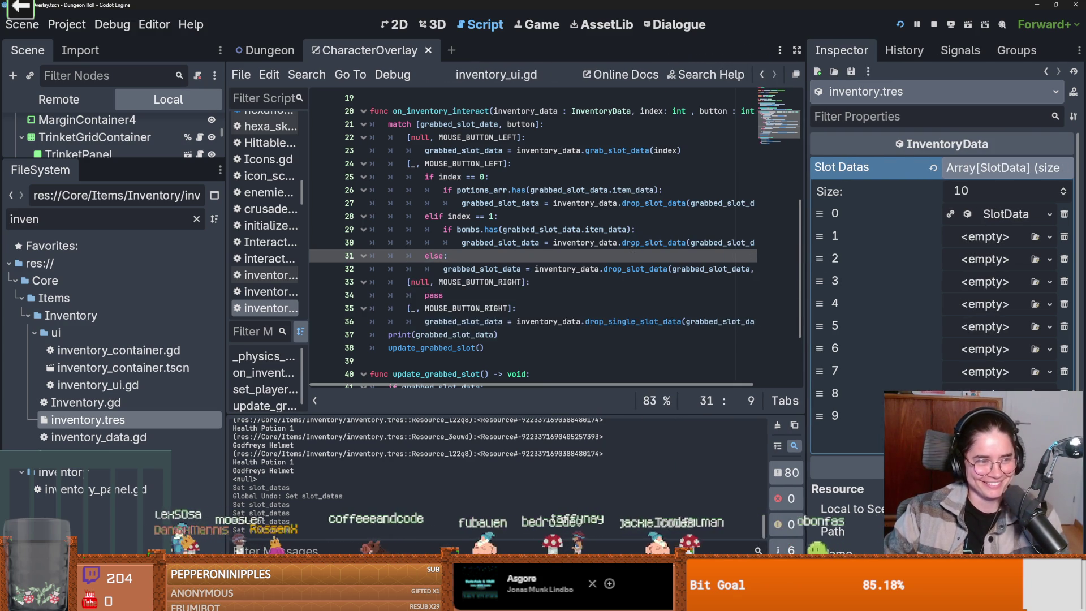
{"action": "key", "text": "ctrl+s"}
{"action": "scroll", "coordinate": [565, 266], "scroll_direction": "up", "scroll_amount": 1}
{"action": "left_click", "coordinate": [527, 269]}
{"action": "scroll", "coordinate": [482, 291], "scroll_direction": "up", "scroll_amount": 1}
{"action": "key", "text": "ctrl+s"}
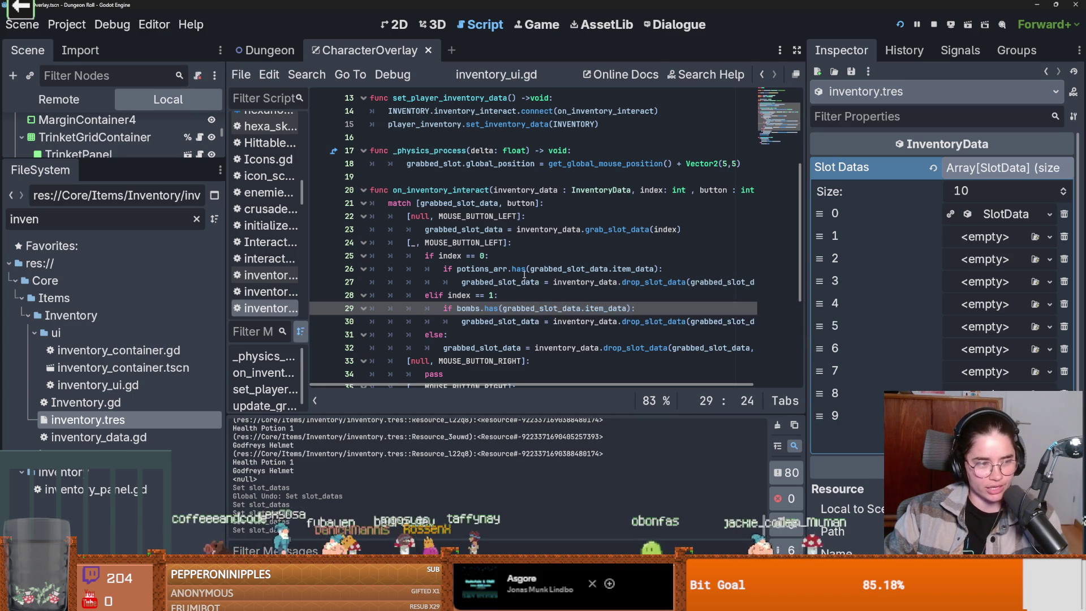
{"action": "mouse_move", "coordinate": [525, 275]}
{"action": "left_click", "coordinate": [471, 294]}
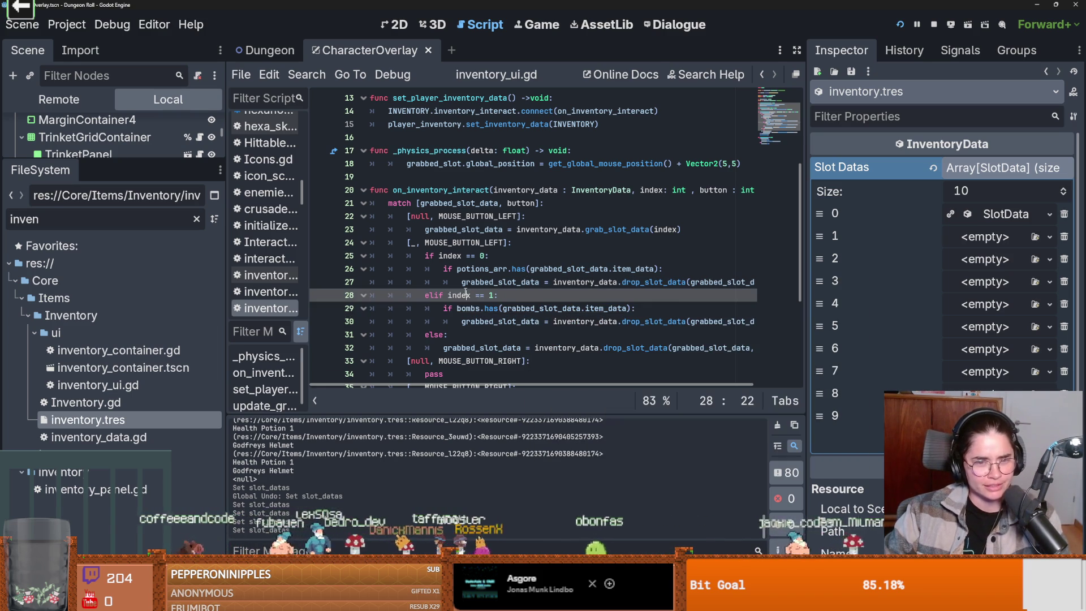
{"action": "key", "text": "ctrl+s"}
{"action": "left_click", "coordinate": [553, 295]}
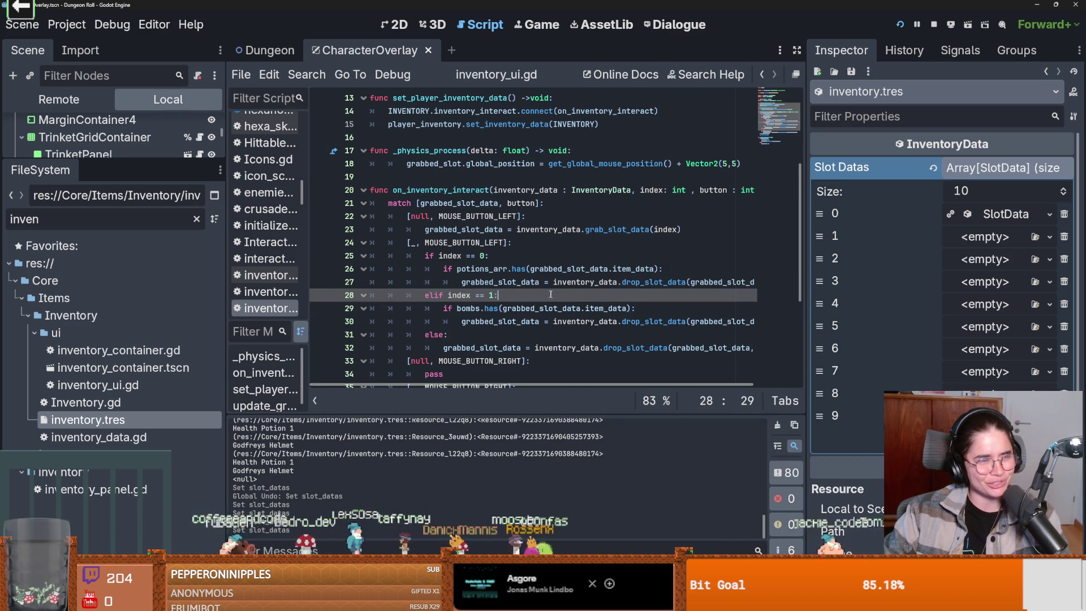
{"action": "double_click", "coordinate": [496, 268]}
{"action": "key", "text": "ctrl+s"}
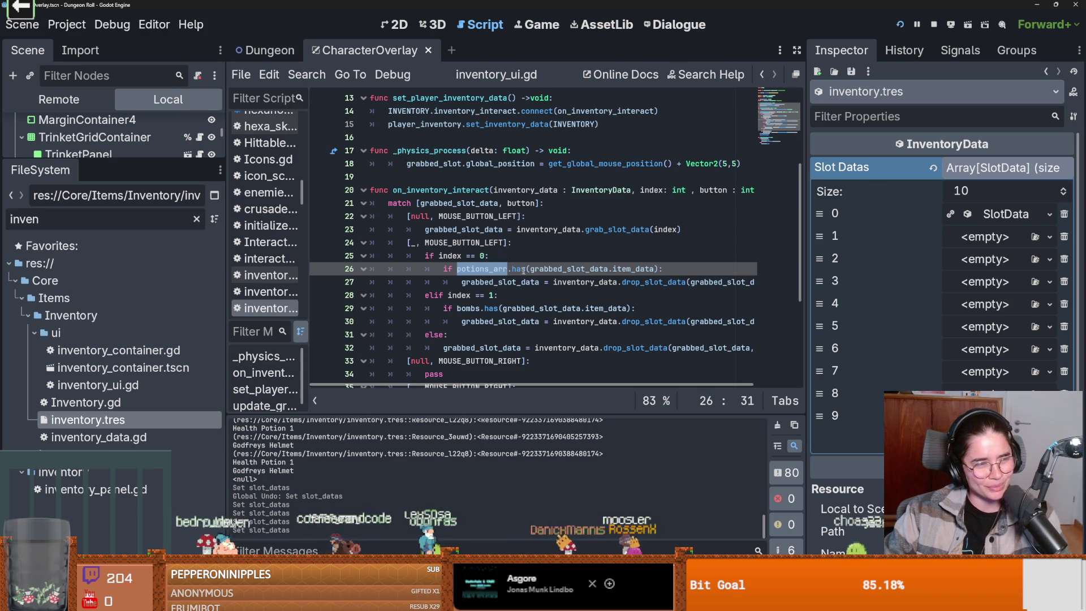
{"action": "left_click", "coordinate": [522, 283]}
{"action": "key", "text": "ctrl+s"}
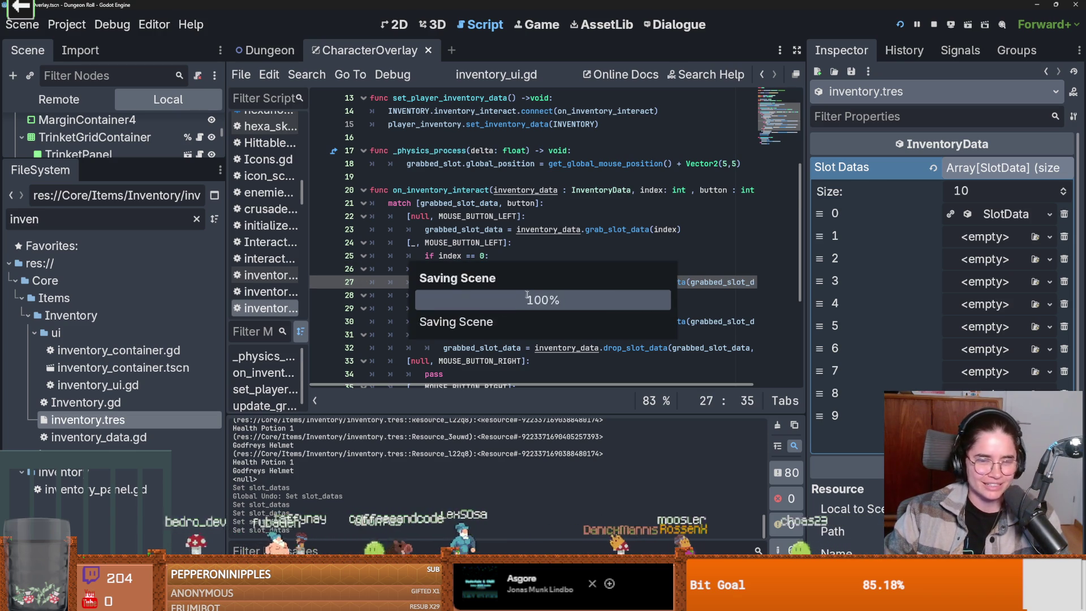
Readjust the editor panel, recheck line 25's index test, and enlarge the scene tree panel.
{"action": "scroll", "coordinate": [736, 283], "scroll_direction": "down", "scroll_amount": 2}
{"action": "left_click_drag", "start_coordinate": [804, 290], "coordinate": [955, 289]}
{"action": "key", "text": "ctrl+s"}
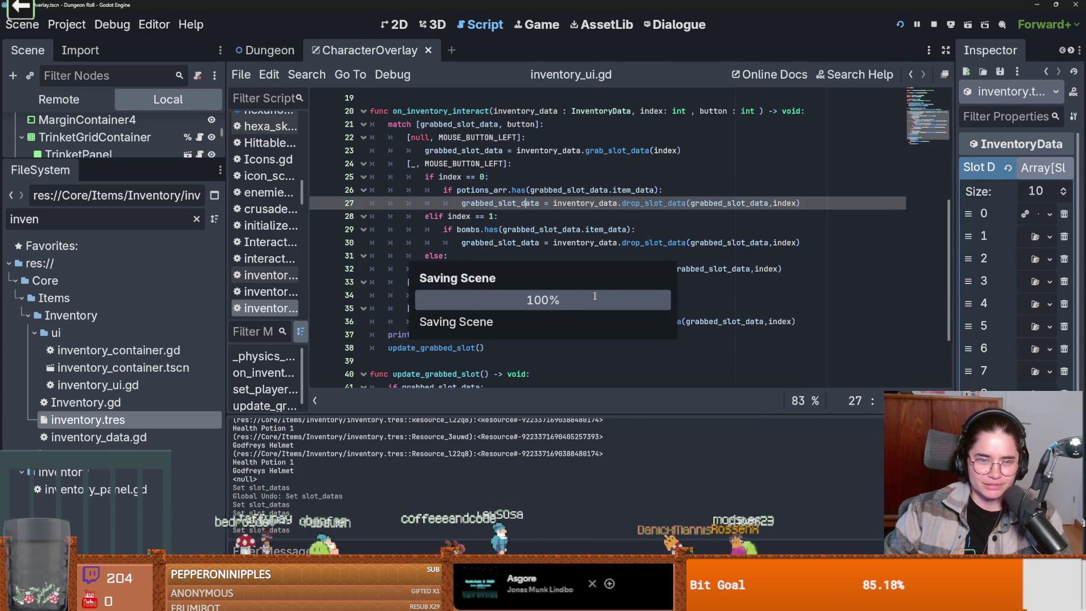
{"action": "scroll", "coordinate": [593, 321], "scroll_direction": "up", "scroll_amount": 2}
{"action": "scroll", "coordinate": [557, 288], "scroll_direction": "up", "scroll_amount": 1}
{"action": "key", "text": "ctrl+s"}
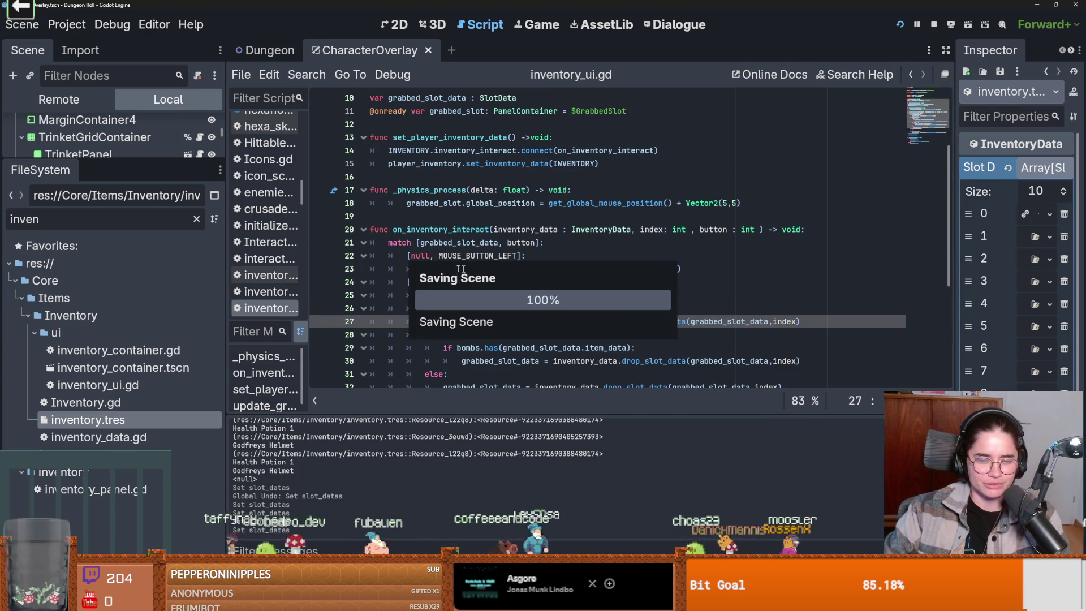
{"action": "scroll", "coordinate": [447, 261], "scroll_direction": "down", "scroll_amount": 1}
{"action": "left_click", "coordinate": [439, 255]}
{"action": "key", "text": "ctrl+s"}
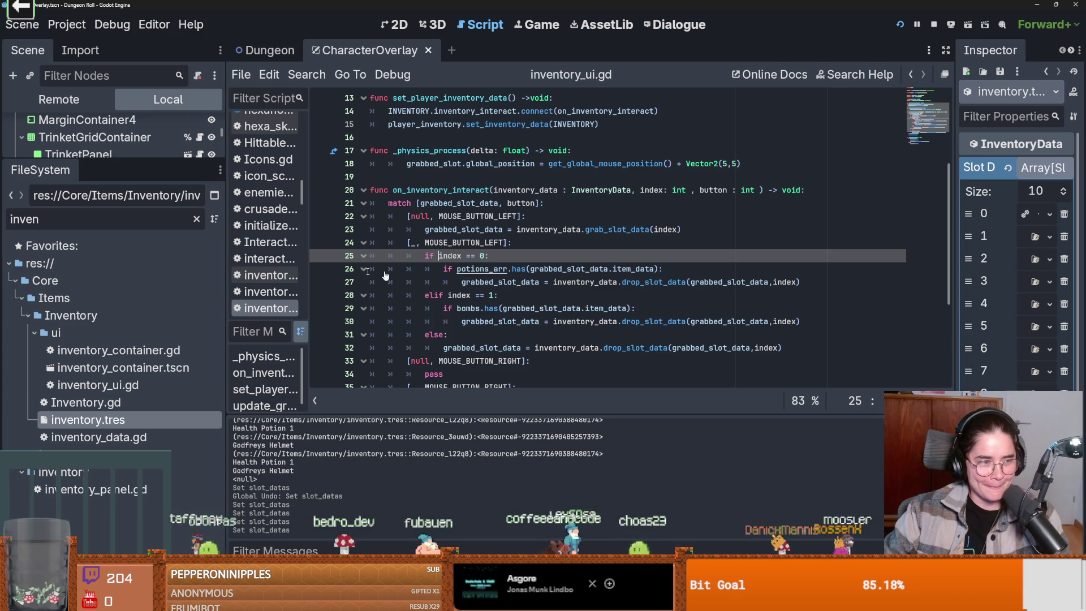
{"action": "left_click_drag", "start_coordinate": [179, 165], "coordinate": [169, 395]}
{"action": "key", "text": "ctrl+s"}
{"action": "key", "text": "ctrl+s"}
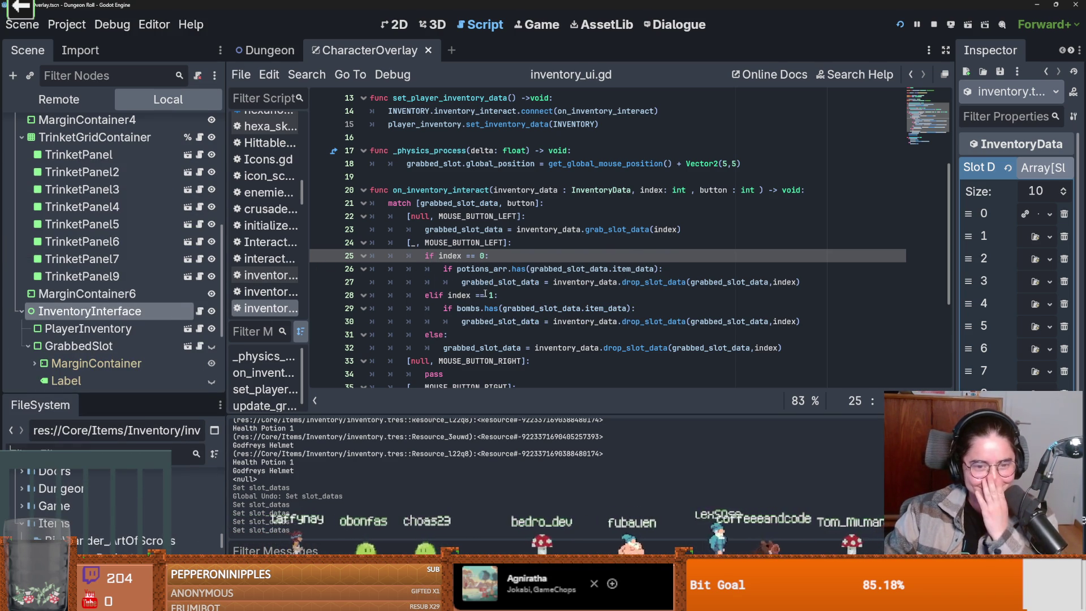
Save inventory_ui.gd and scroll from _physics_process down to the else branch on line 31.
{"action": "scroll", "coordinate": [485, 295], "scroll_direction": "up", "scroll_amount": 2}
{"action": "left_click", "coordinate": [417, 261]}
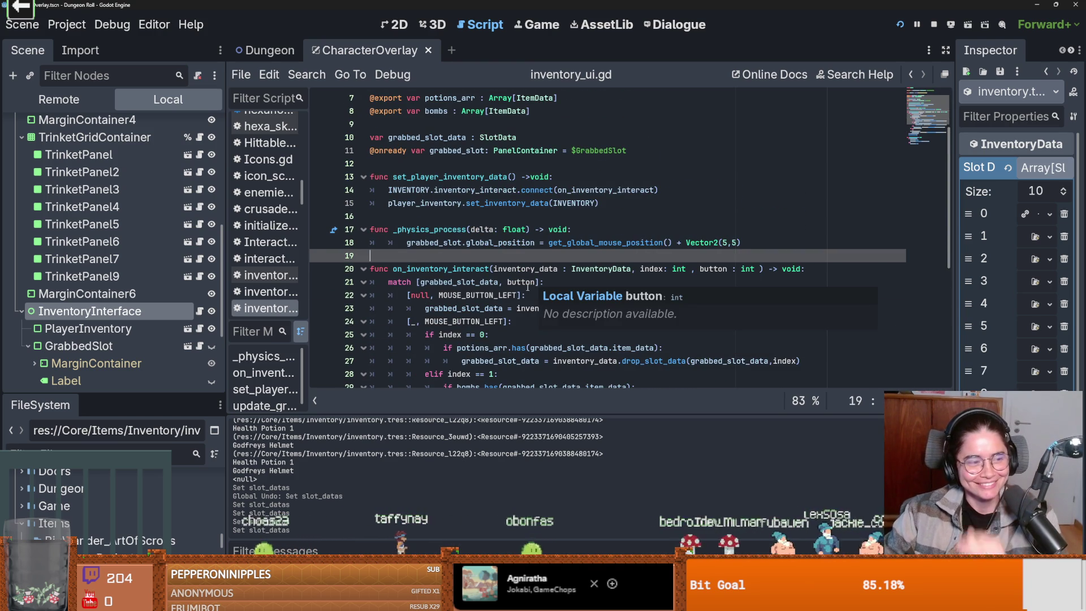
{"action": "key", "text": "ctrl+s"}
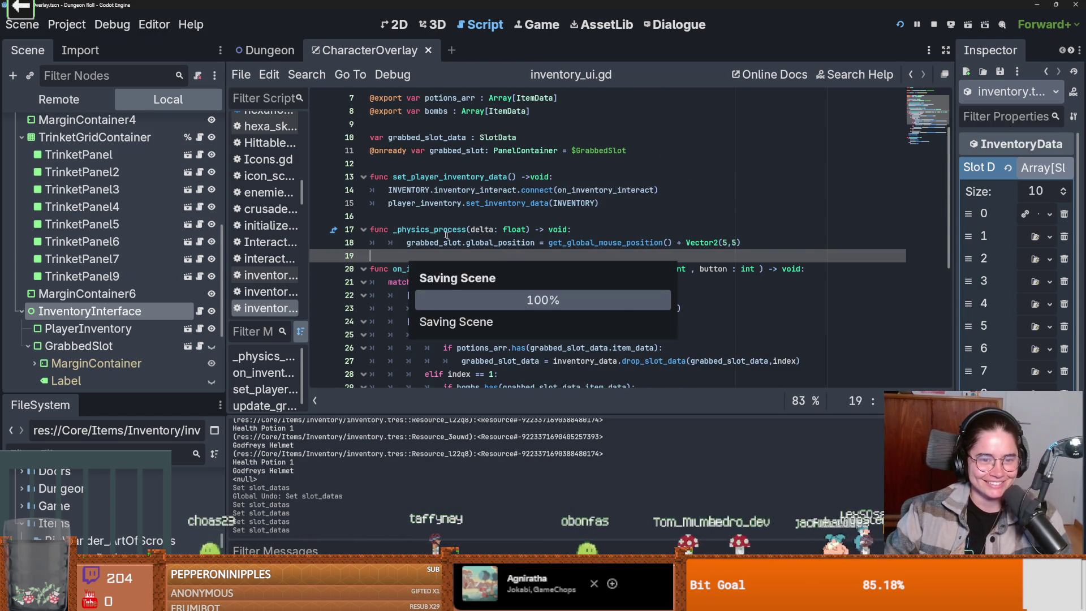
{"action": "left_click", "coordinate": [413, 229]}
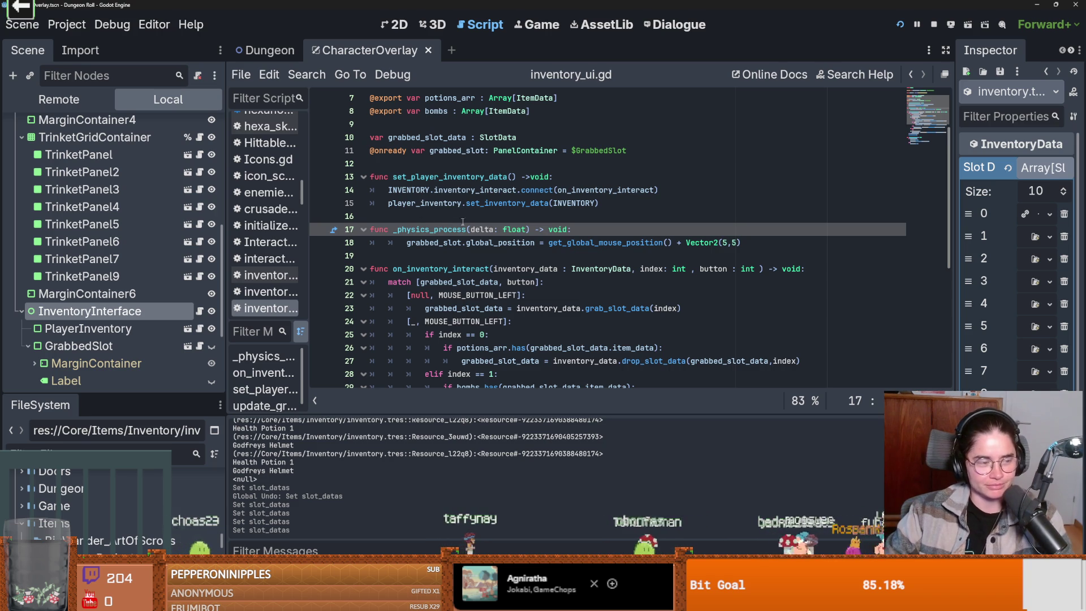
{"action": "scroll", "coordinate": [565, 289], "scroll_direction": "down", "scroll_amount": 4}
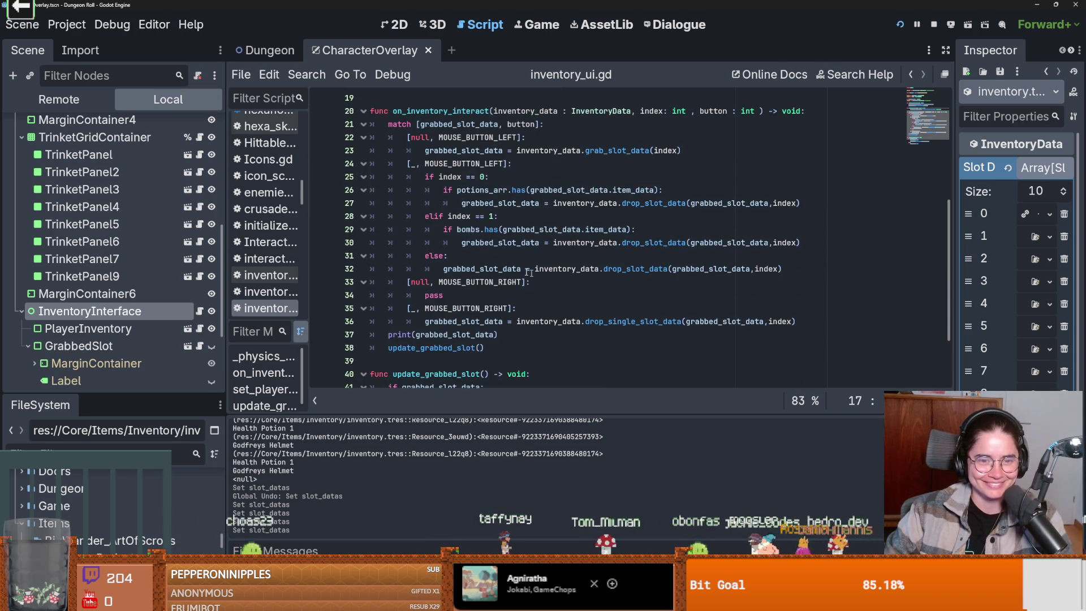
{"action": "left_click", "coordinate": [492, 257]}
{"action": "scroll", "coordinate": [492, 262], "scroll_direction": "down", "scroll_amount": 1}
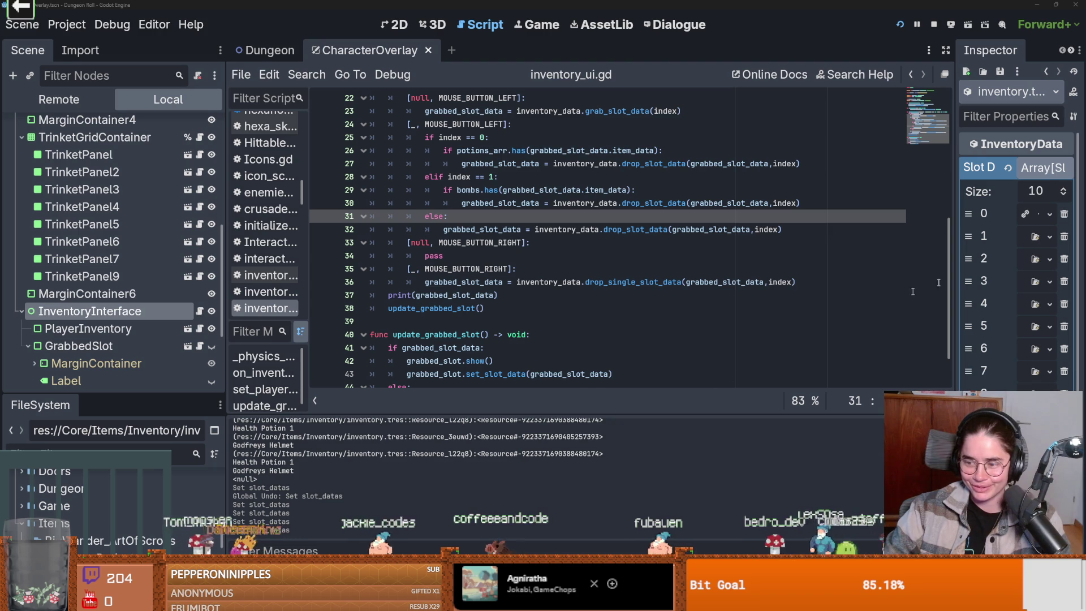
Save again at line 36's single-item drop call and widen the Inspector to reach empty slot 2.
{"action": "left_click", "coordinate": [408, 281]}
{"action": "key", "text": "ctrl+s"}
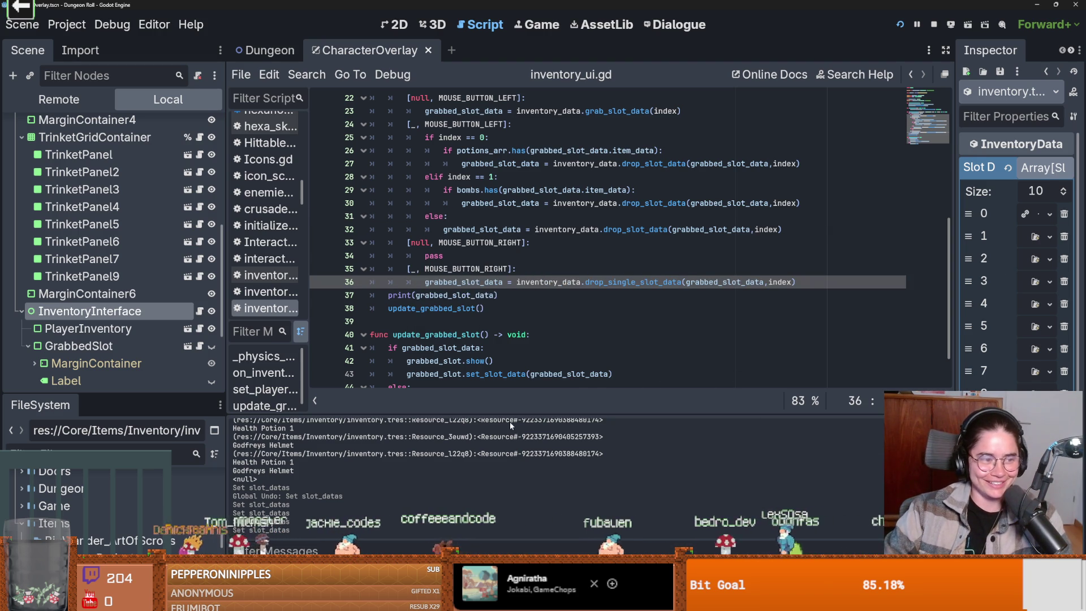
{"action": "scroll", "coordinate": [396, 351], "scroll_direction": "up", "scroll_amount": 1}
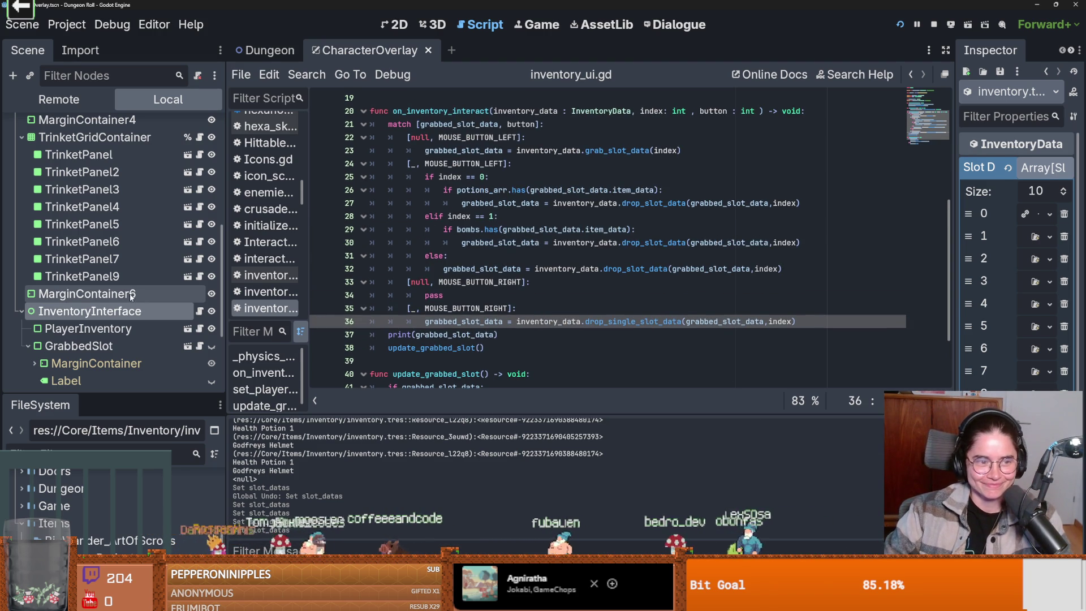
{"action": "scroll", "coordinate": [122, 531], "scroll_direction": "down", "scroll_amount": 3}
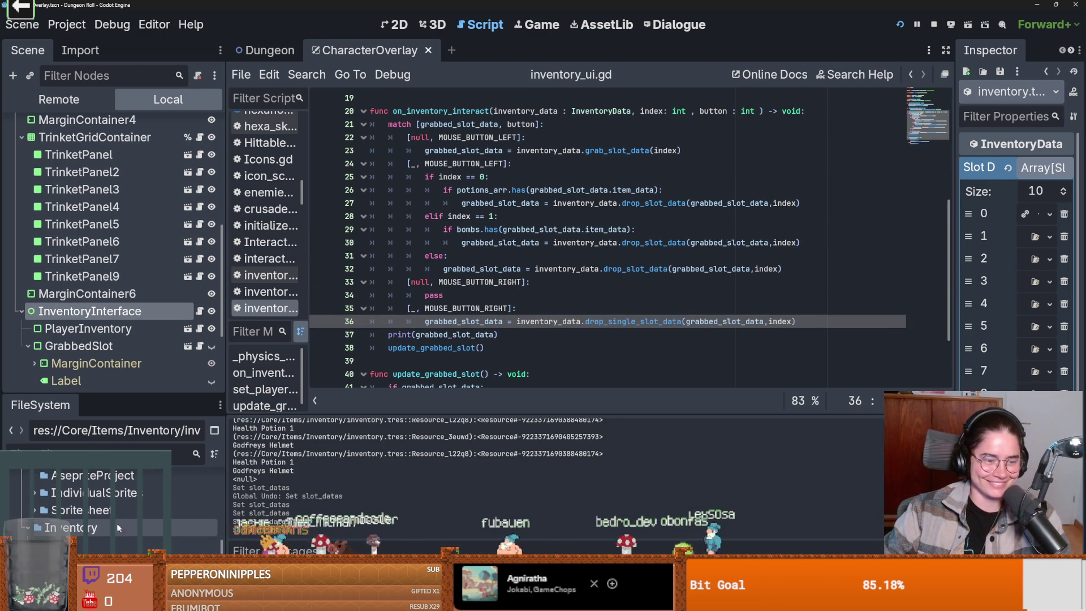
{"action": "left_click_drag", "start_coordinate": [958, 280], "coordinate": [808, 266]}
{"action": "left_click", "coordinate": [1050, 259]}
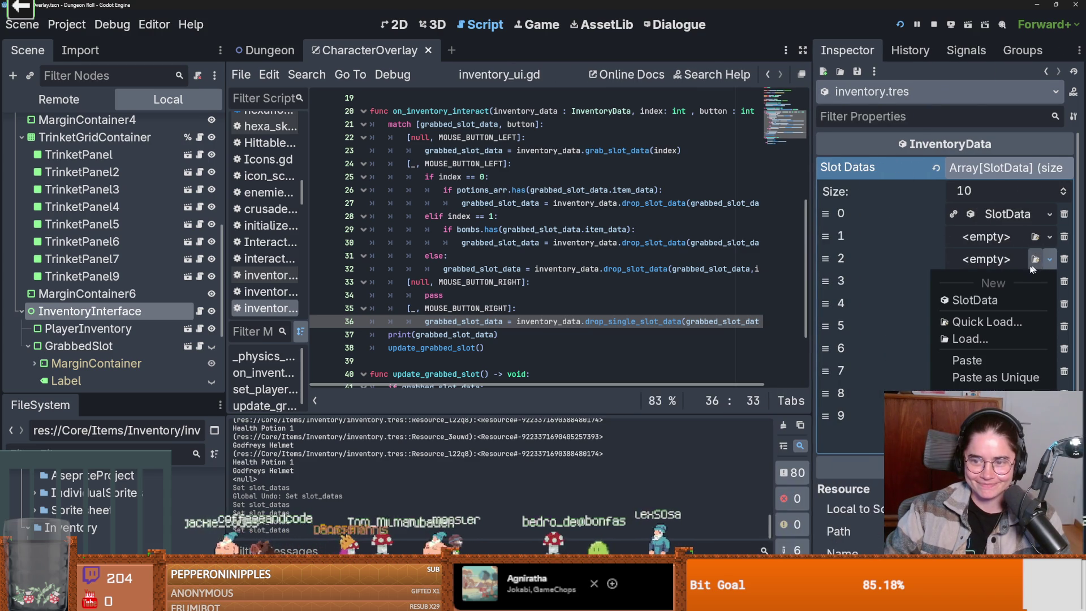
Give slot 2 a new SlotData and quick-load Bomb_1.tres as its item data.
{"action": "left_click", "coordinate": [987, 300]}
{"action": "left_click", "coordinate": [1063, 283]}
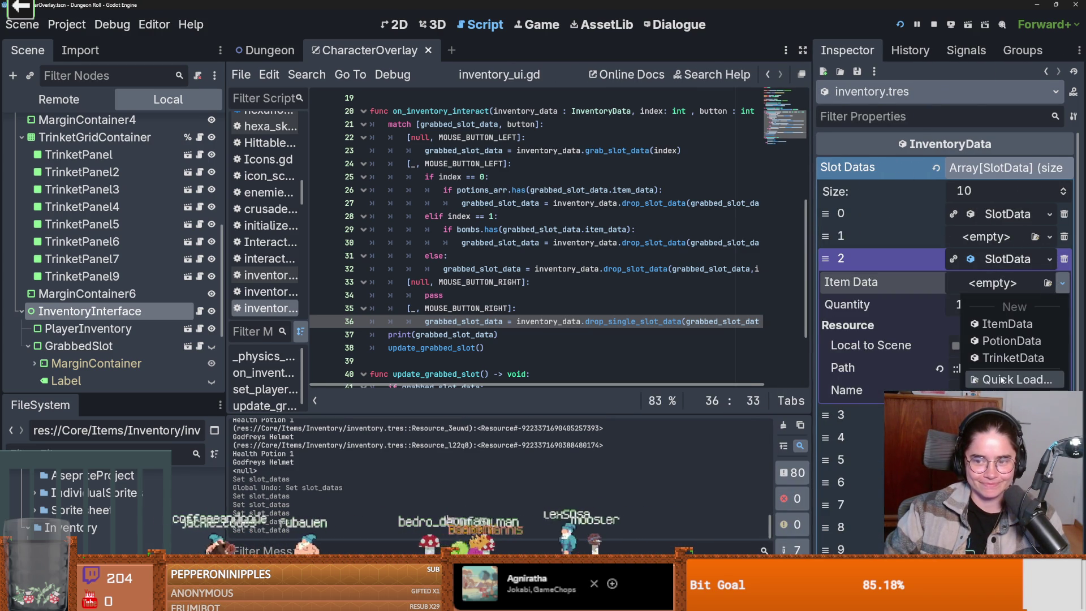
{"action": "left_click", "coordinate": [1001, 381]}
{"action": "type", "text": "bomb"}
{"action": "key", "text": "Return"}
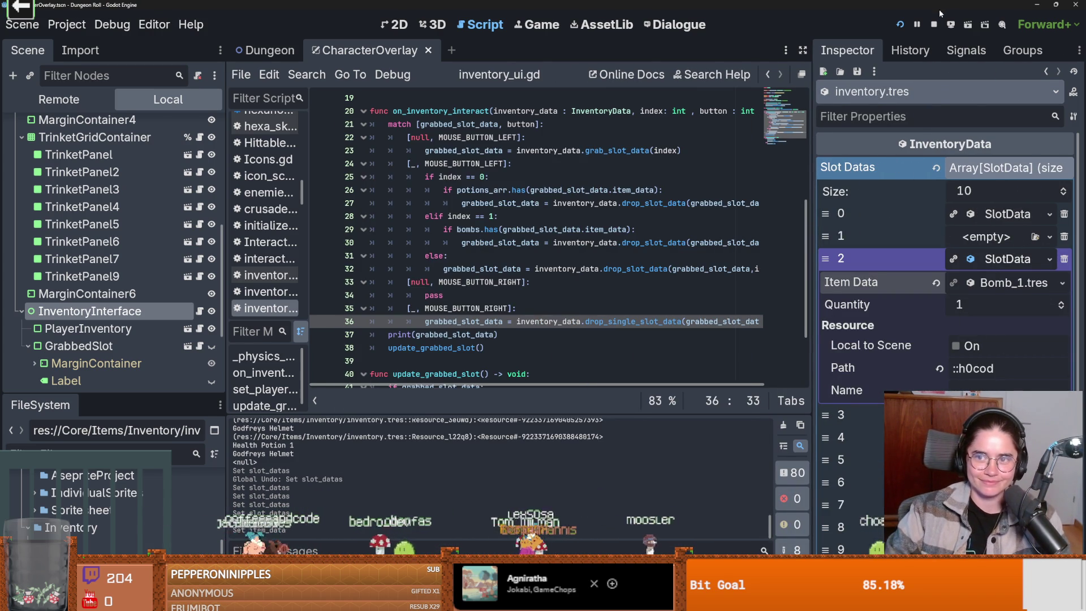
Playtest: place the bomb and health potion in the hotbar, throw a bomb, move the knight, then stop.
{"action": "key", "text": "F5"}
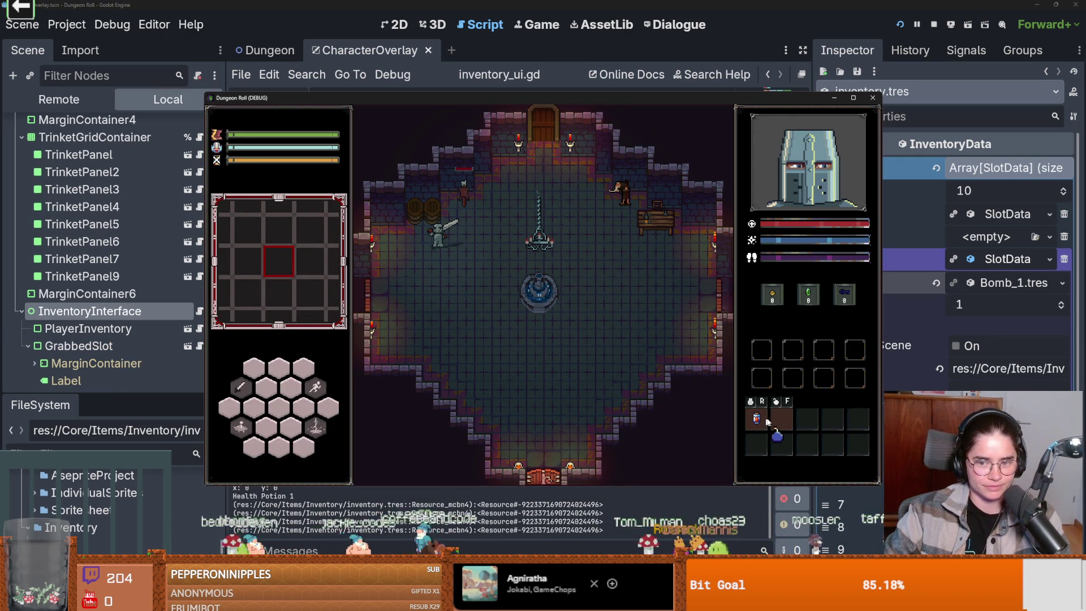
{"action": "left_click", "coordinate": [799, 424]}
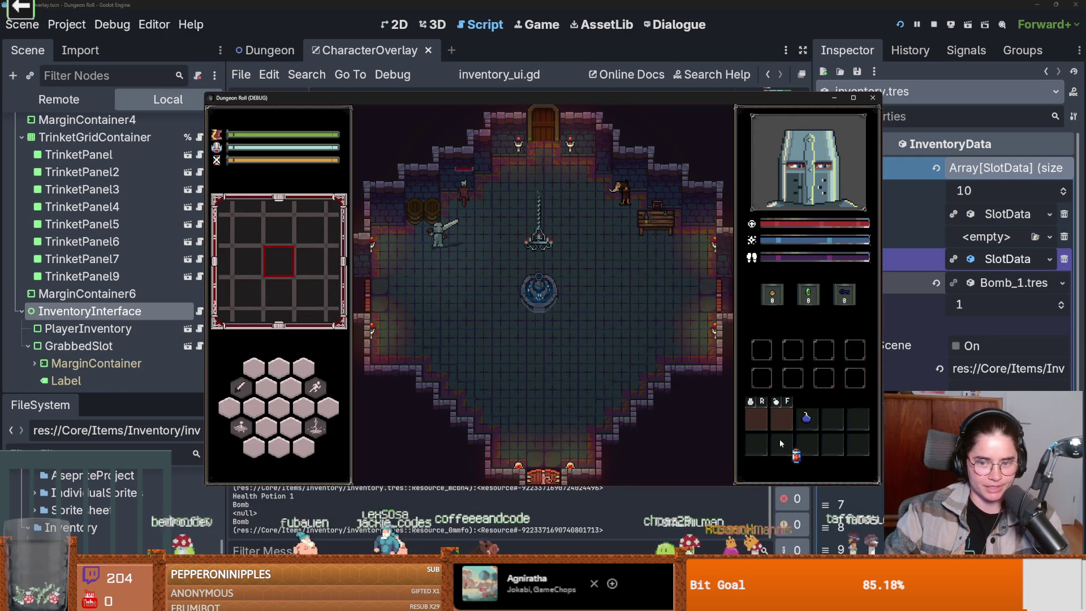
{"action": "left_click", "coordinate": [781, 447]}
{"action": "left_click", "coordinate": [757, 419]}
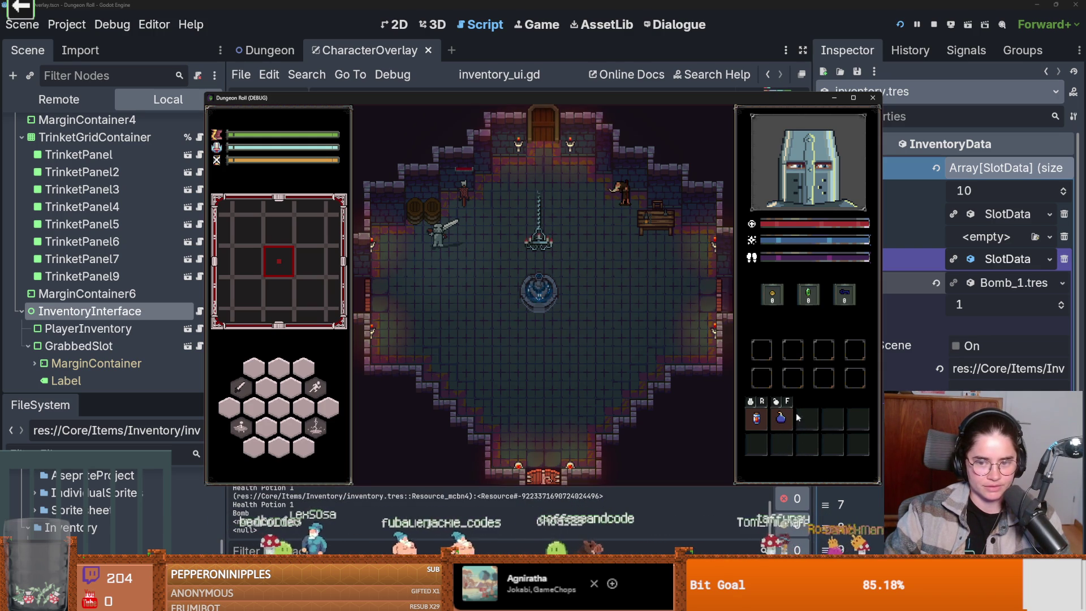
{"action": "key", "text": "f"}
{"action": "key", "text": "s"}
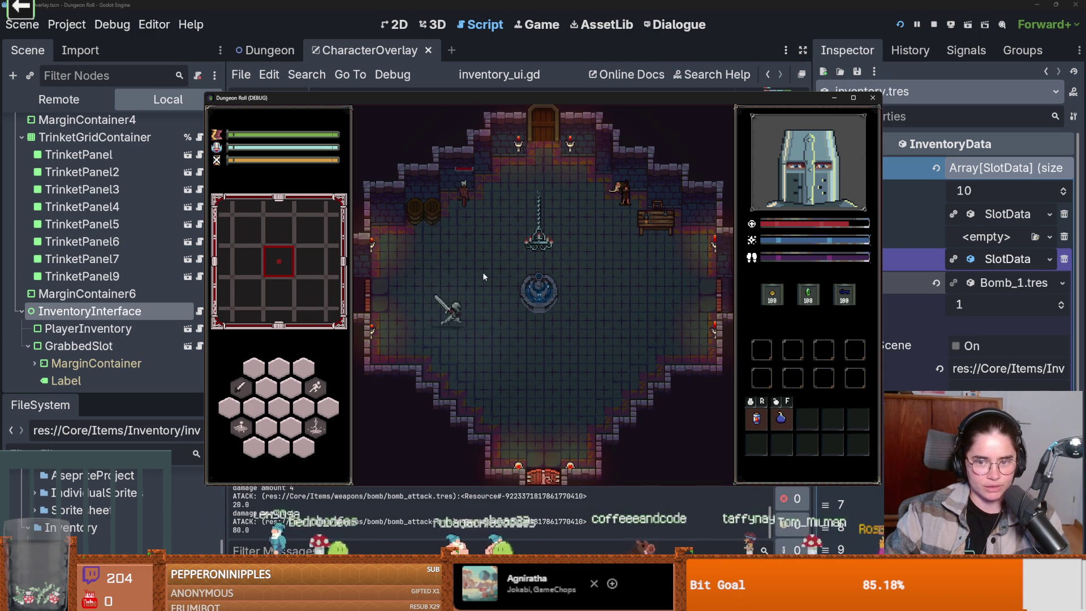
{"action": "key", "text": "d"}
{"action": "key", "text": "w"}
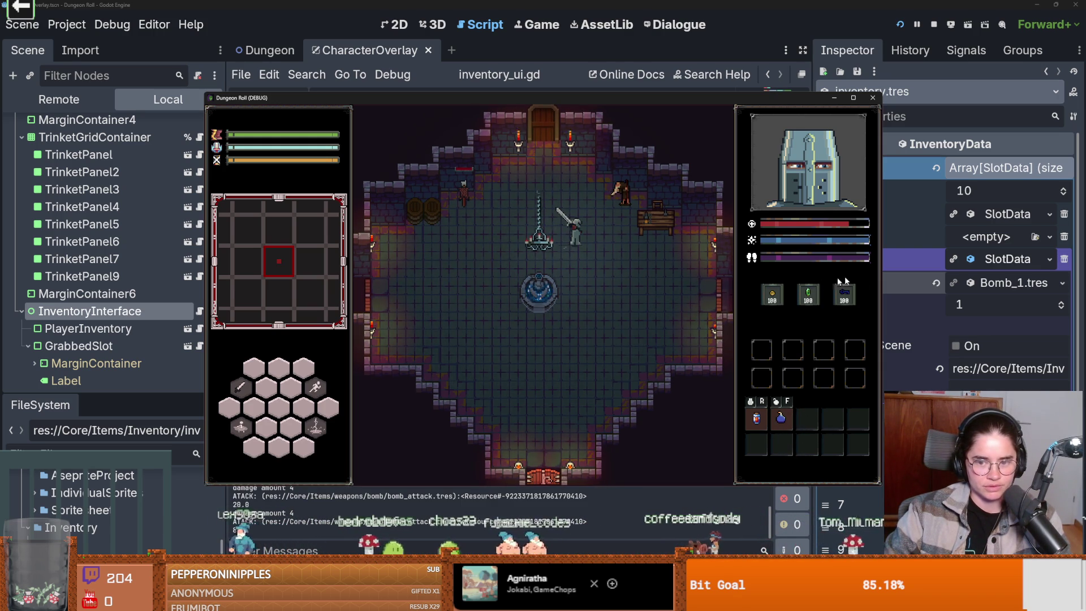
{"action": "left_click", "coordinate": [782, 419]}
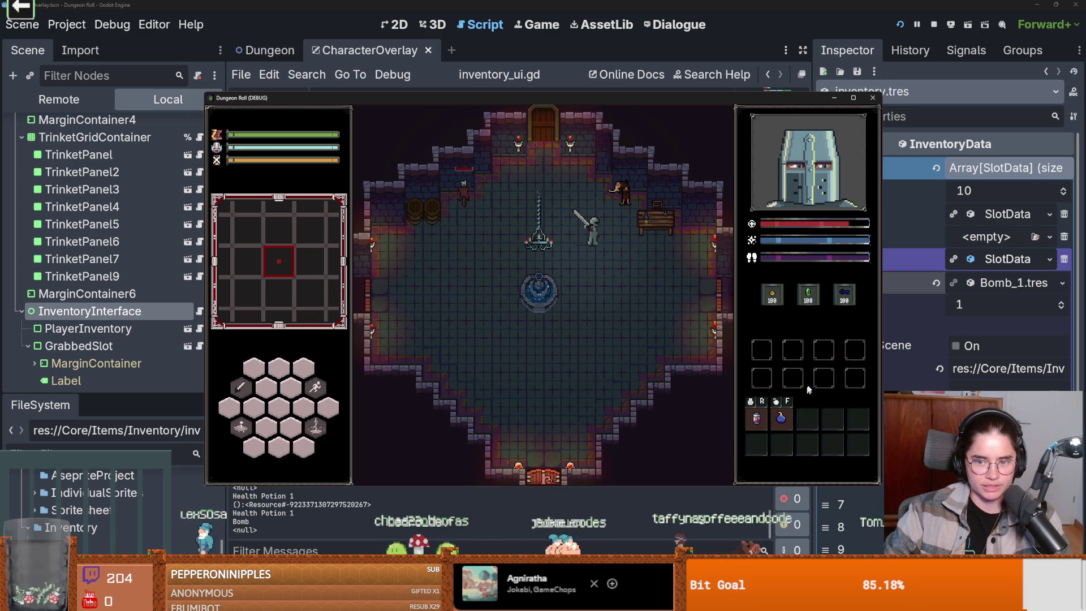
{"action": "left_click", "coordinate": [873, 98]}
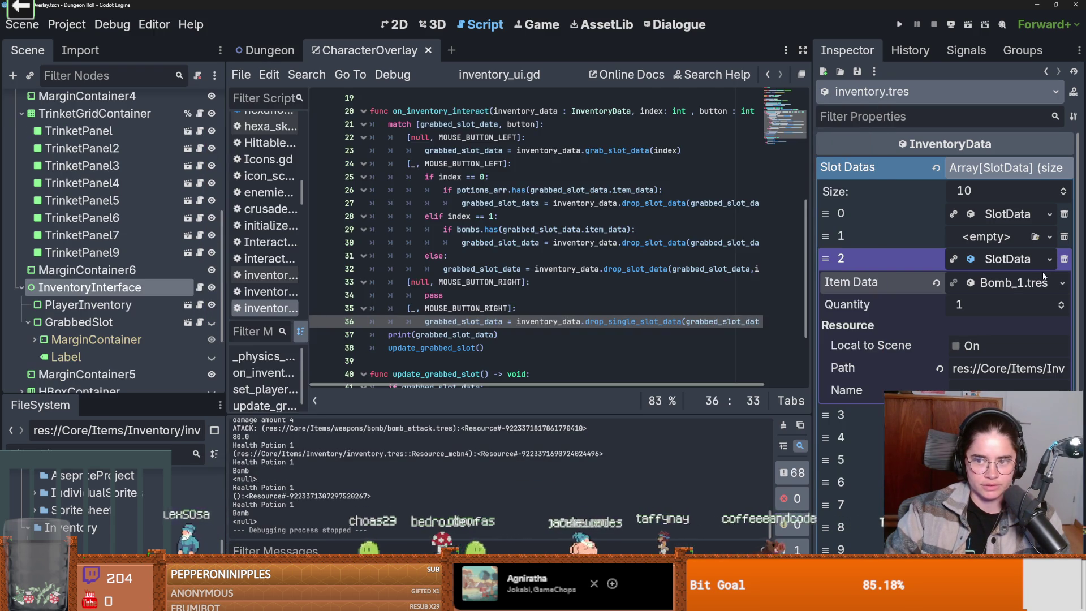
{"action": "triple_click", "coordinate": [1060, 302]}
Check the slot-2 bomb's details, run the project, and move the bomb into the second hotbar slot.
{"action": "left_click", "coordinate": [1008, 214]}
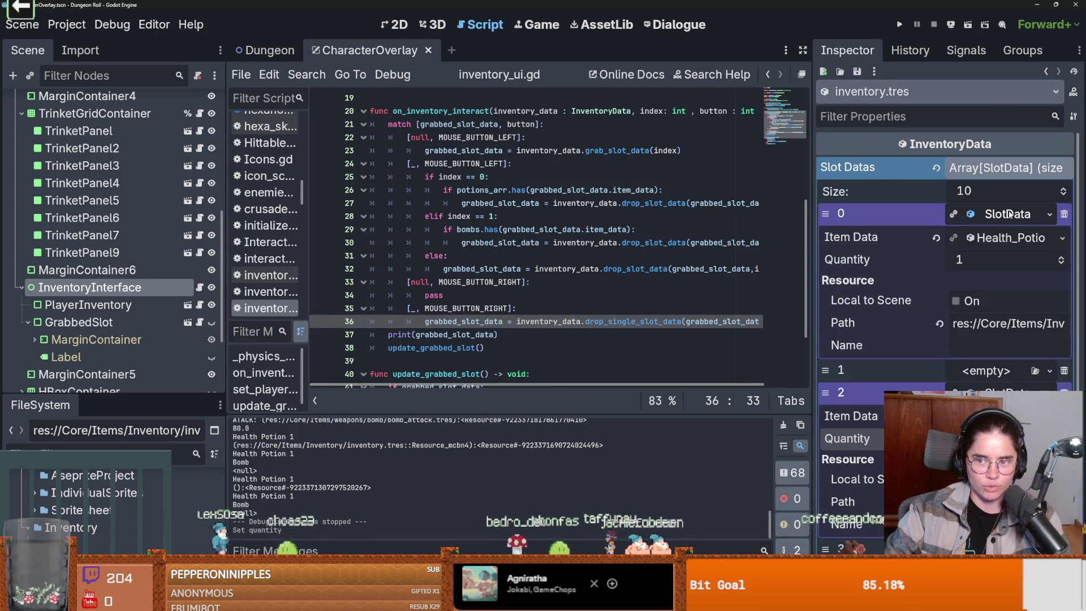
{"action": "left_click", "coordinate": [1008, 214]}
{"action": "left_click", "coordinate": [899, 24]}
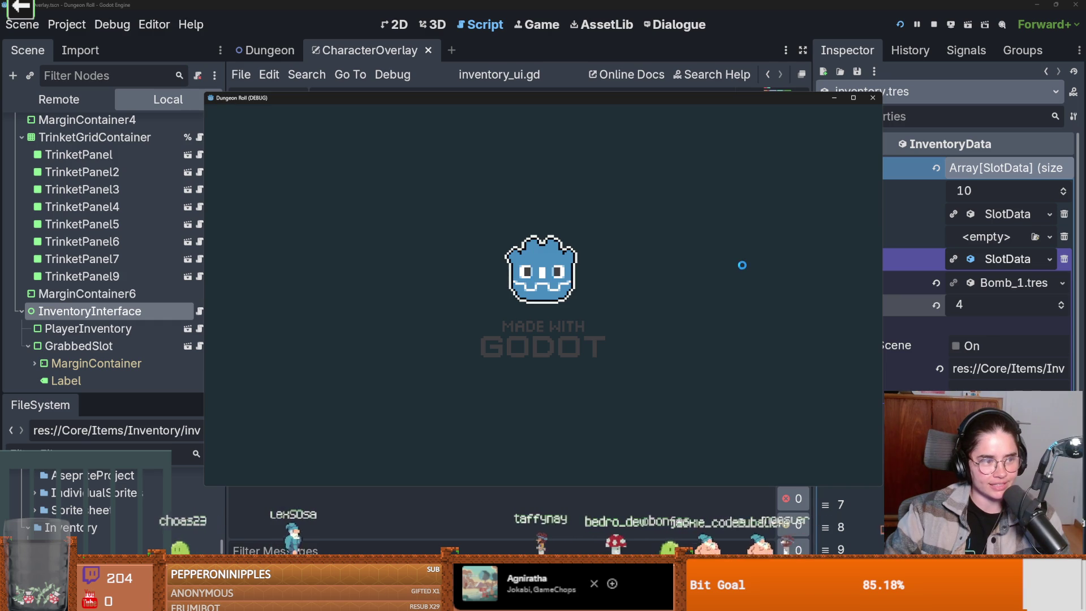
{"action": "left_click", "coordinate": [807, 419]}
{"action": "left_click", "coordinate": [782, 420]}
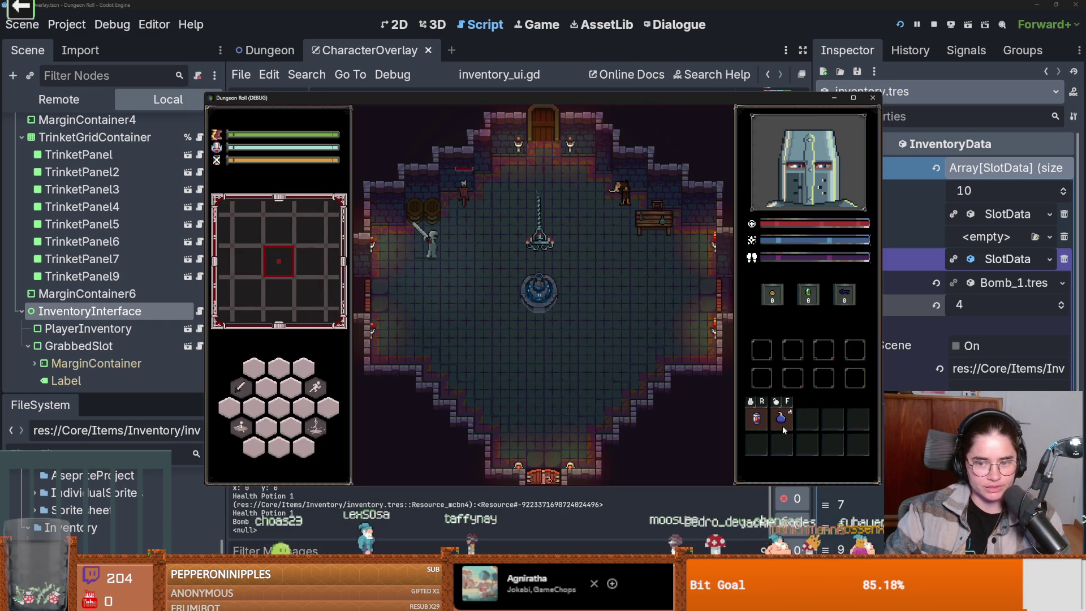
Walk the knight around the room, maximize the game window, then stop the game with F8.
{"action": "key", "text": "d"}
{"action": "key", "text": "w"}
{"action": "key", "text": "s"}
{"action": "key", "text": "a"}
{"action": "key", "text": "w"}
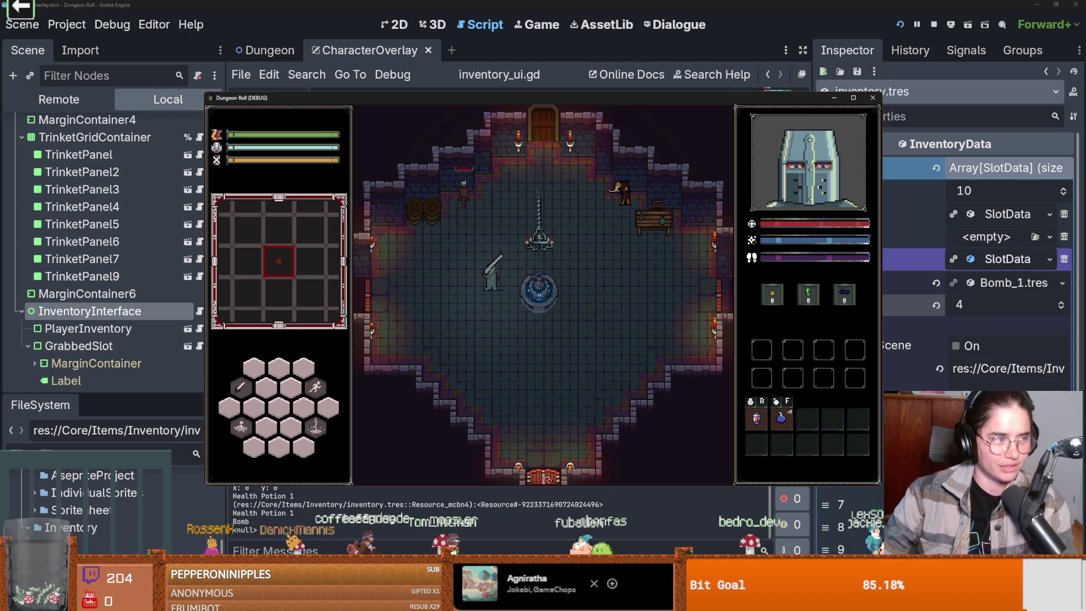
{"action": "left_click", "coordinate": [860, 97]}
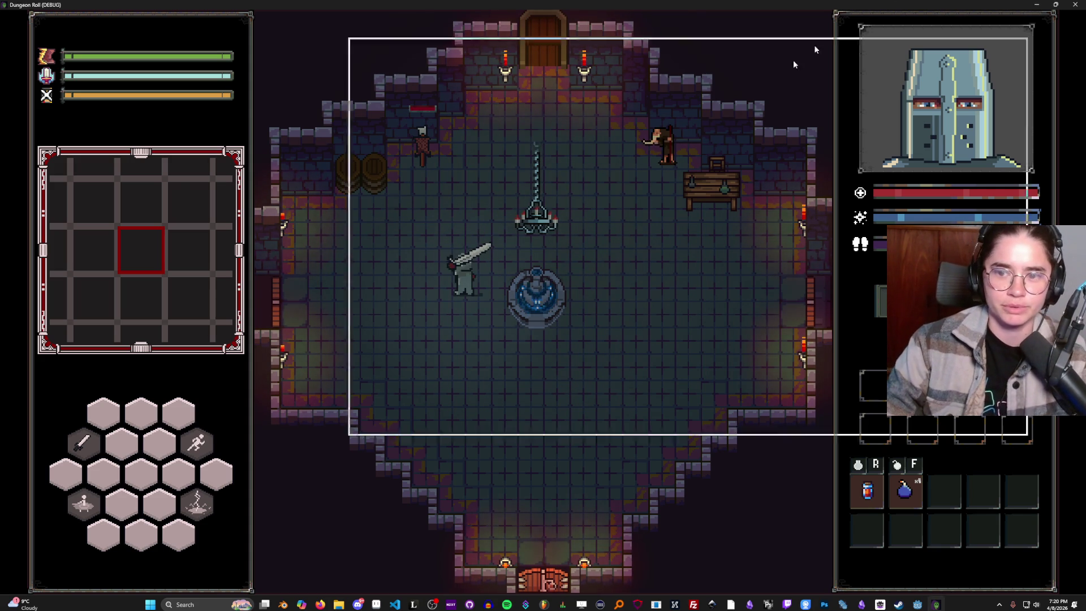
{"action": "key", "text": "F8"}
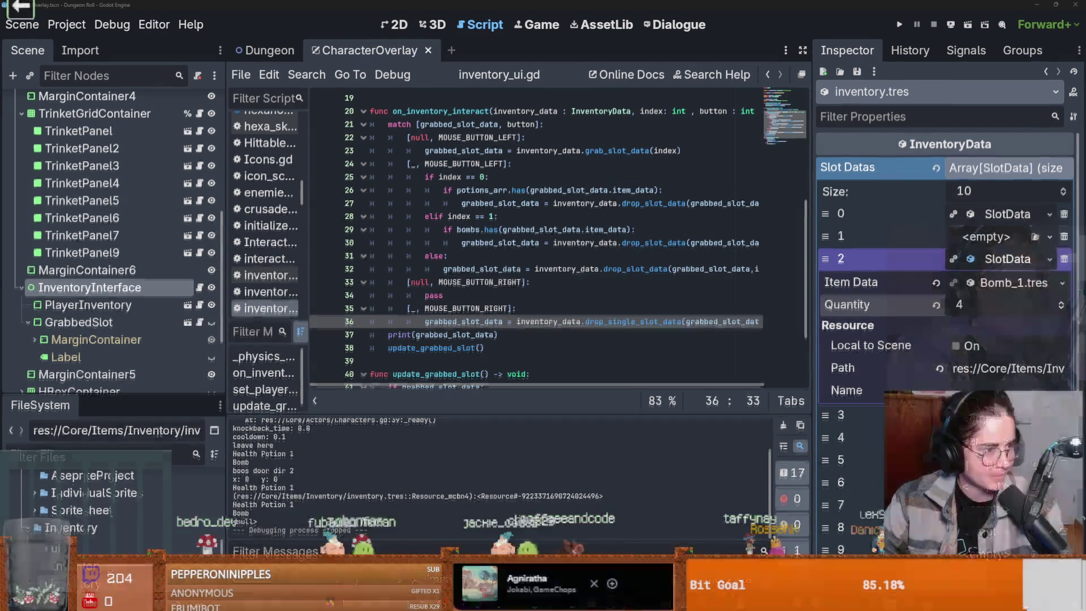
Review the else: branch and its drop call on lines 31–32 and save the script.
{"action": "left_click", "coordinate": [571, 256]}
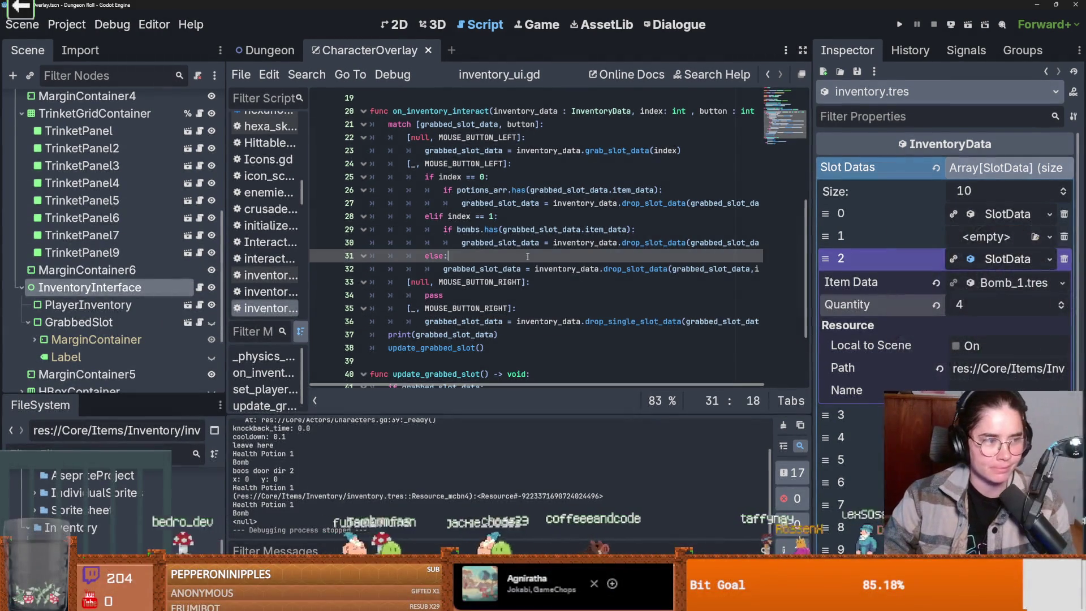
{"action": "left_click", "coordinate": [566, 270]}
{"action": "key", "text": "ctrl+s"}
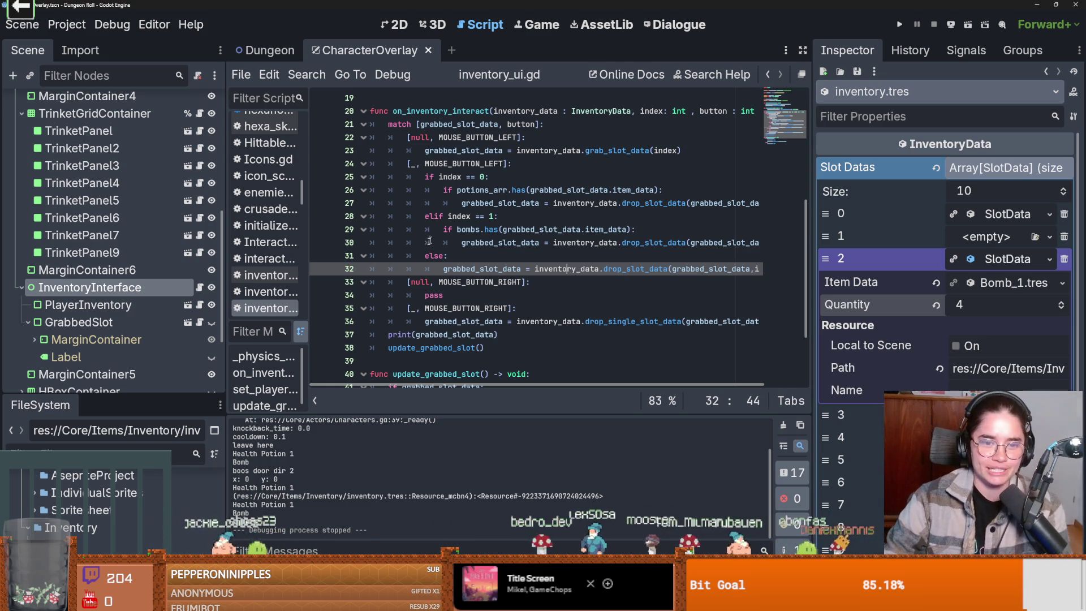
{"action": "key", "text": "Up"}
{"action": "key", "text": "ctrl+s"}
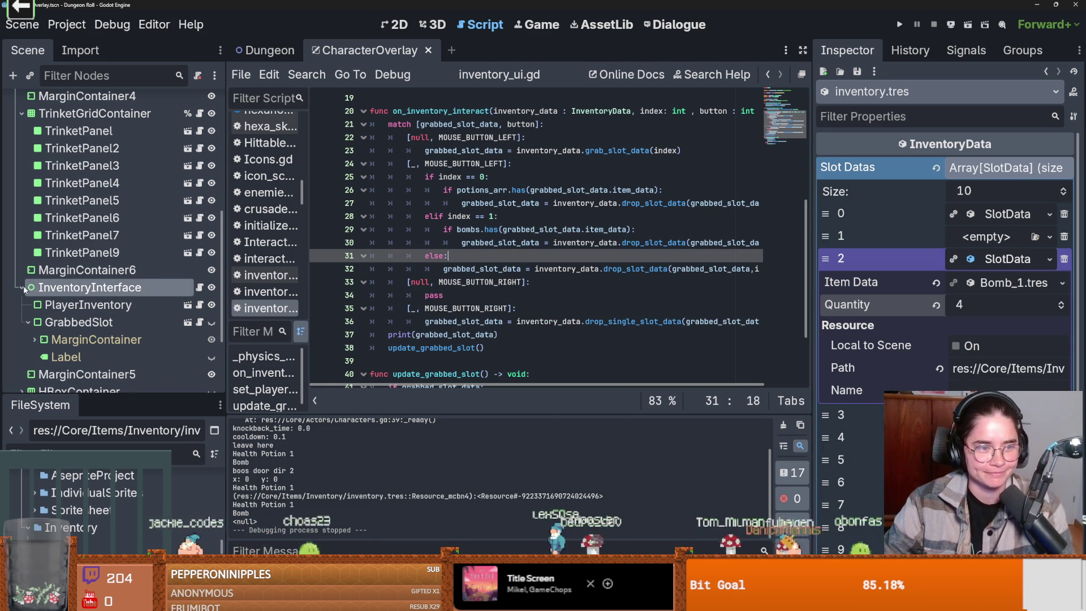
Collapse the InventoryInterface and TrinketGridContainer nodes in the scene tree and save the scene.
{"action": "left_click", "coordinate": [23, 287]}
{"action": "key", "text": "ctrl+s"}
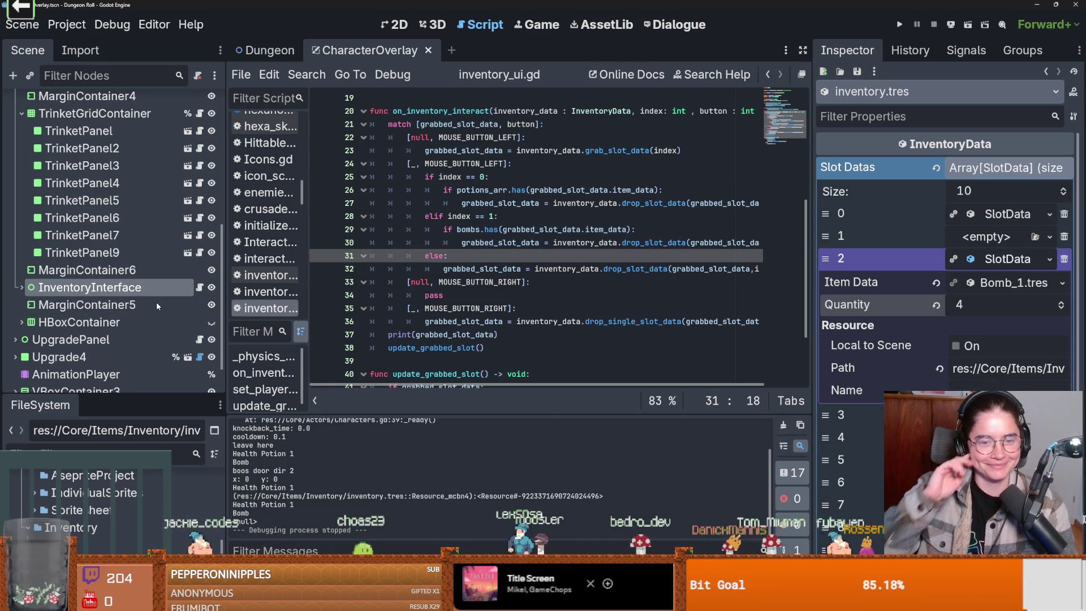
{"action": "scroll", "coordinate": [156, 302], "scroll_direction": "up", "scroll_amount": 4}
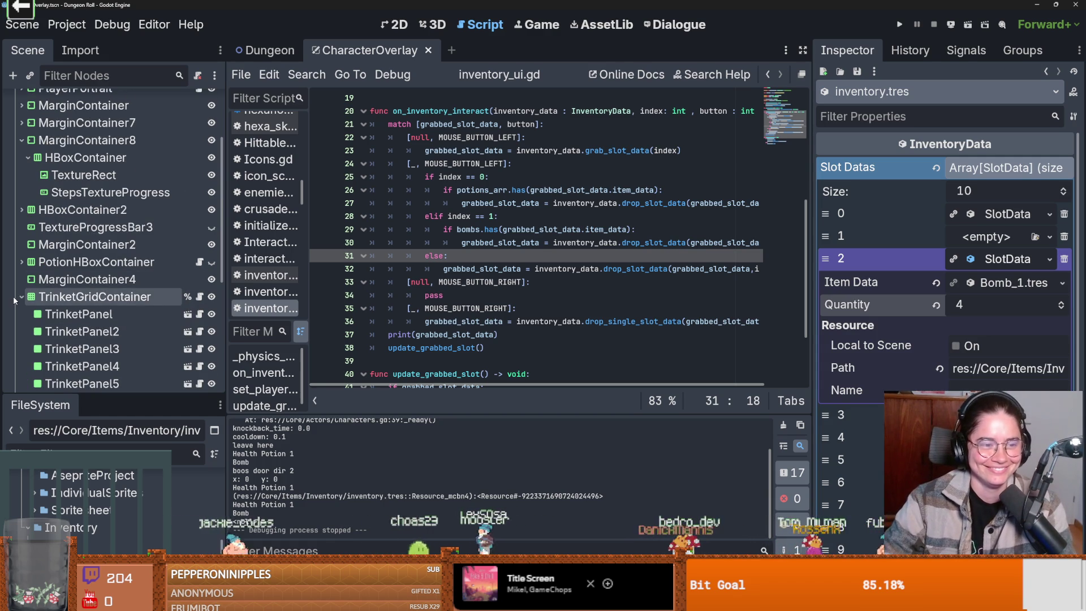
{"action": "left_click", "coordinate": [21, 296]}
{"action": "key", "text": "ctrl+s"}
Delete the print(grabbed_slot_data) debug line and save inventory_ui.gd.
{"action": "left_click", "coordinate": [485, 309]}
{"action": "scroll", "coordinate": [486, 312], "scroll_direction": "down", "scroll_amount": 1}
{"action": "scroll", "coordinate": [498, 312], "scroll_direction": "down", "scroll_amount": 1}
{"action": "triple_click", "coordinate": [516, 300]}
{"action": "key", "text": "BackSpace"}
{"action": "key", "text": "BackSpace"}
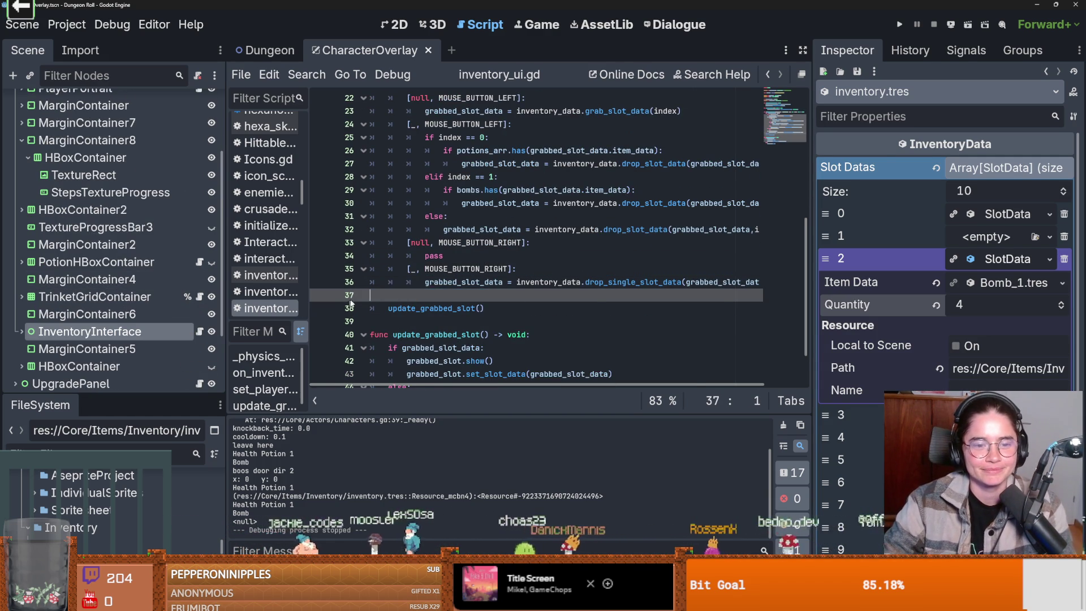
{"action": "key", "text": "ctrl+s"}
{"action": "scroll", "coordinate": [496, 306], "scroll_direction": "up", "scroll_amount": 3}
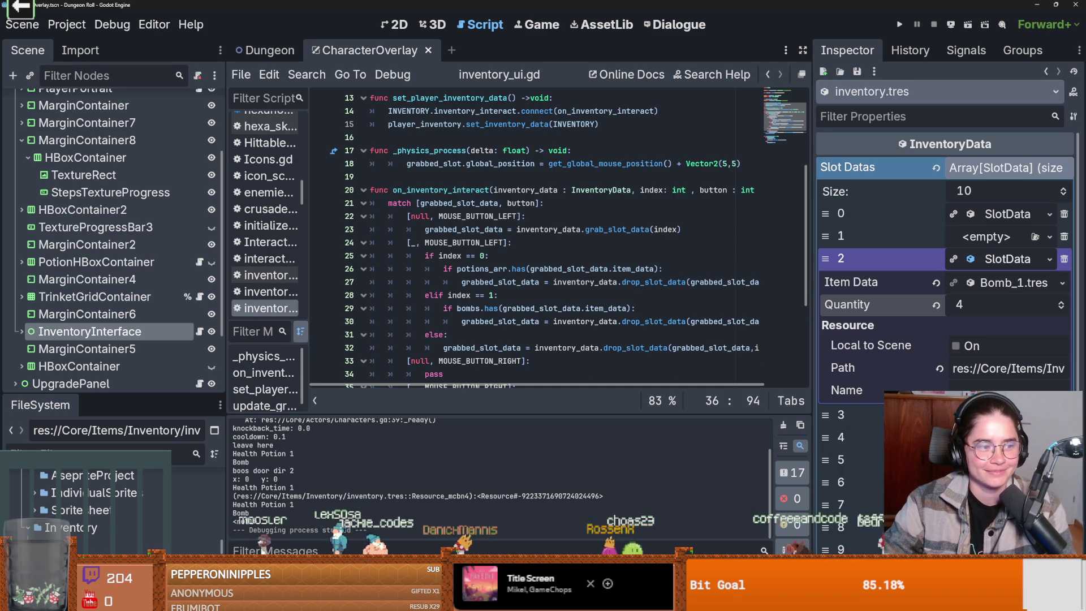
Check the elif index == 1 slot logic, then run the game with F5 to test bomb drops.
{"action": "left_click", "coordinate": [475, 294]}
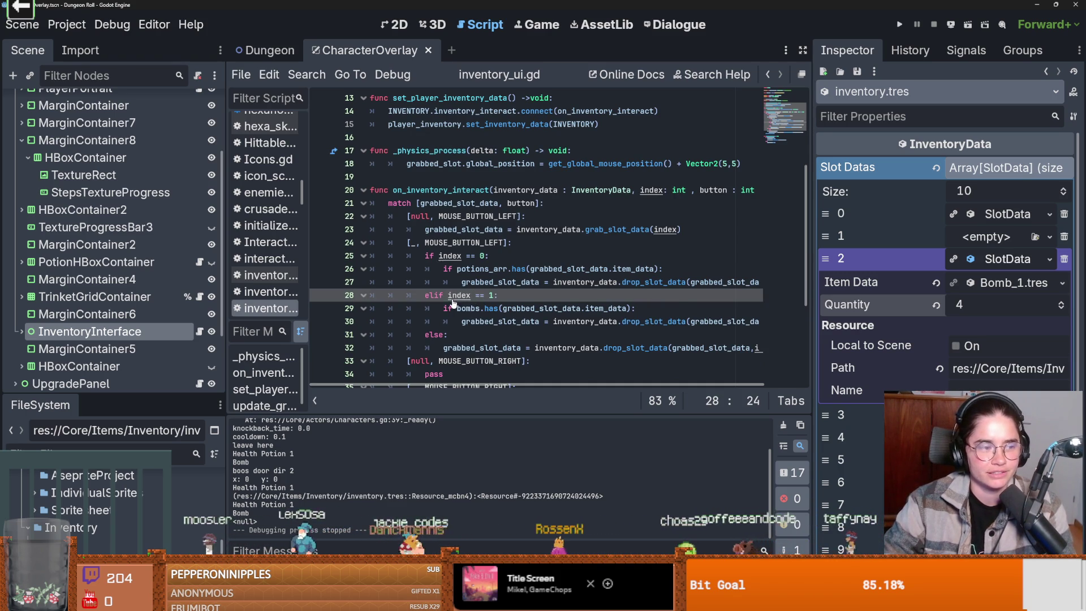
{"action": "scroll", "coordinate": [427, 297], "scroll_direction": "up", "scroll_amount": 2}
{"action": "scroll", "coordinate": [427, 296], "scroll_direction": "down", "scroll_amount": 2}
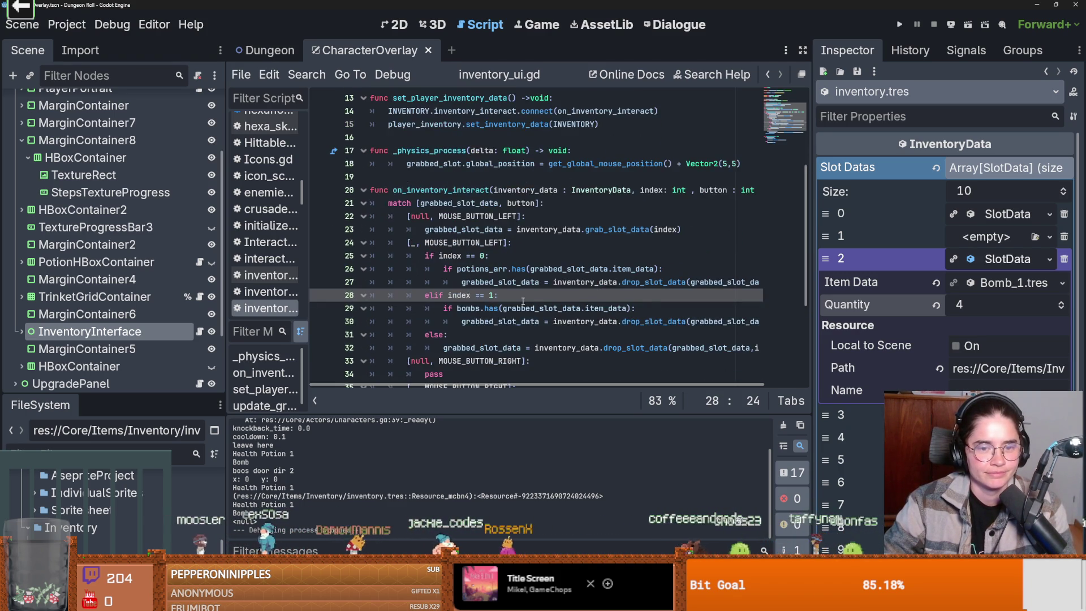
{"action": "scroll", "coordinate": [520, 302], "scroll_direction": "down", "scroll_amount": 1}
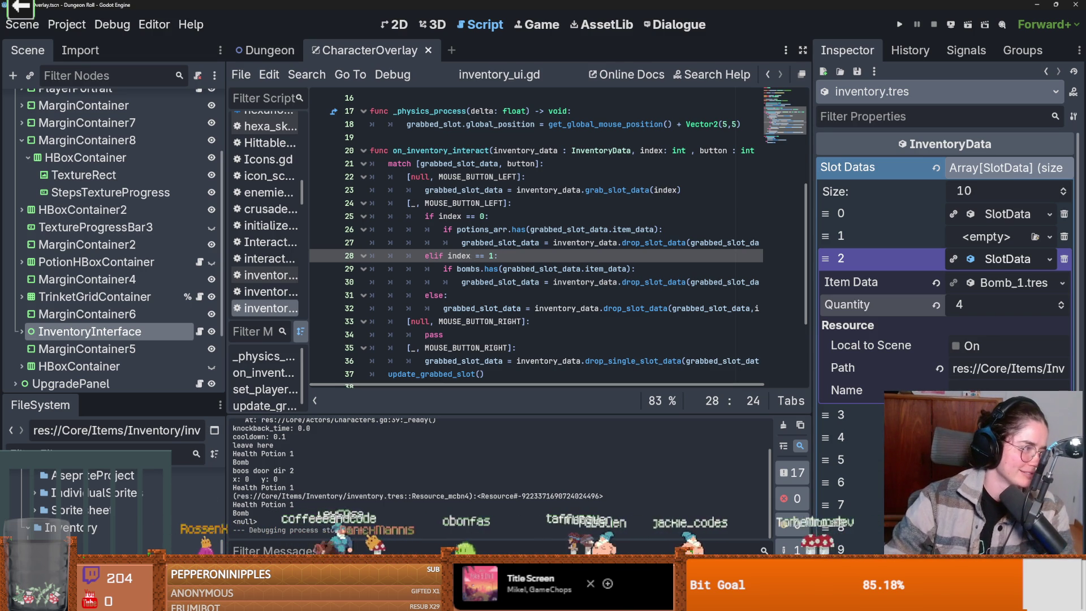
{"action": "key", "text": "F5"}
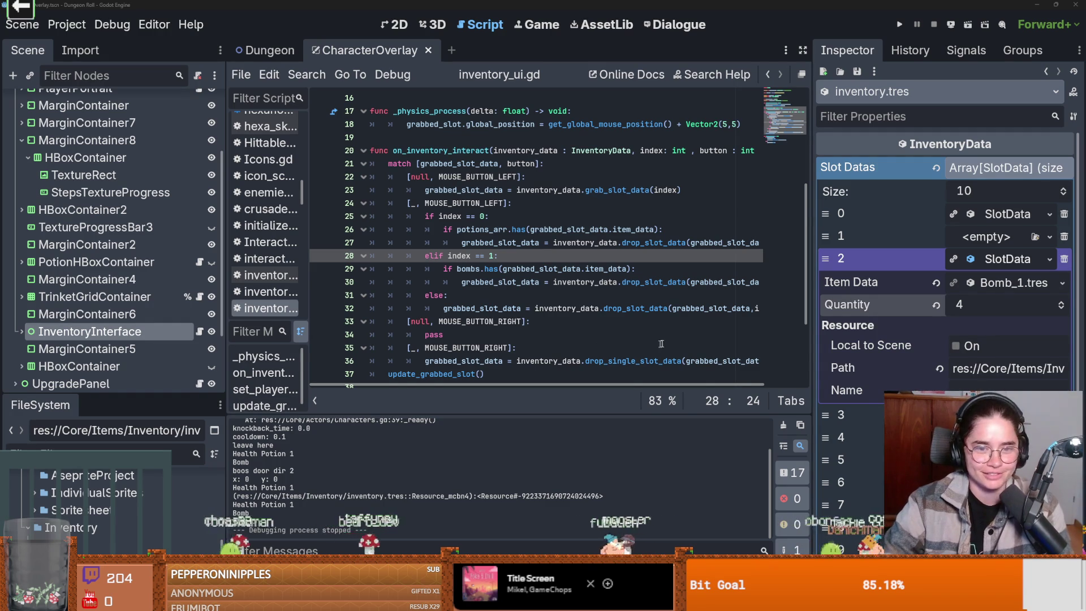
Back in inventory_ui.gd after the test, review lines 35 and 18 and save.
{"action": "left_click", "coordinate": [617, 322]}
{"action": "key", "text": "ctrl+s"}
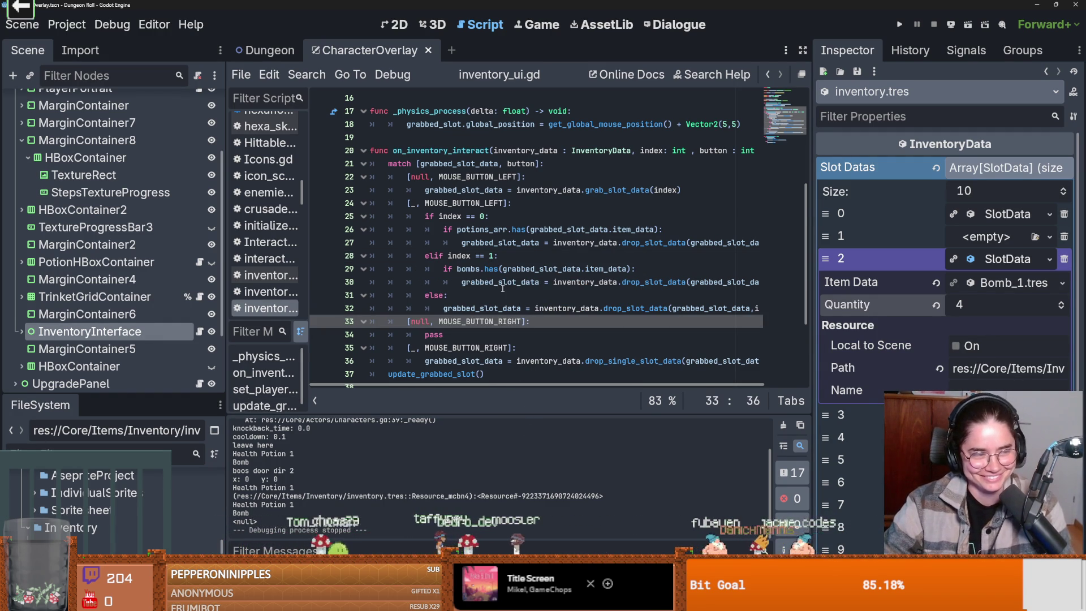
{"action": "mouse_move", "coordinate": [503, 288]}
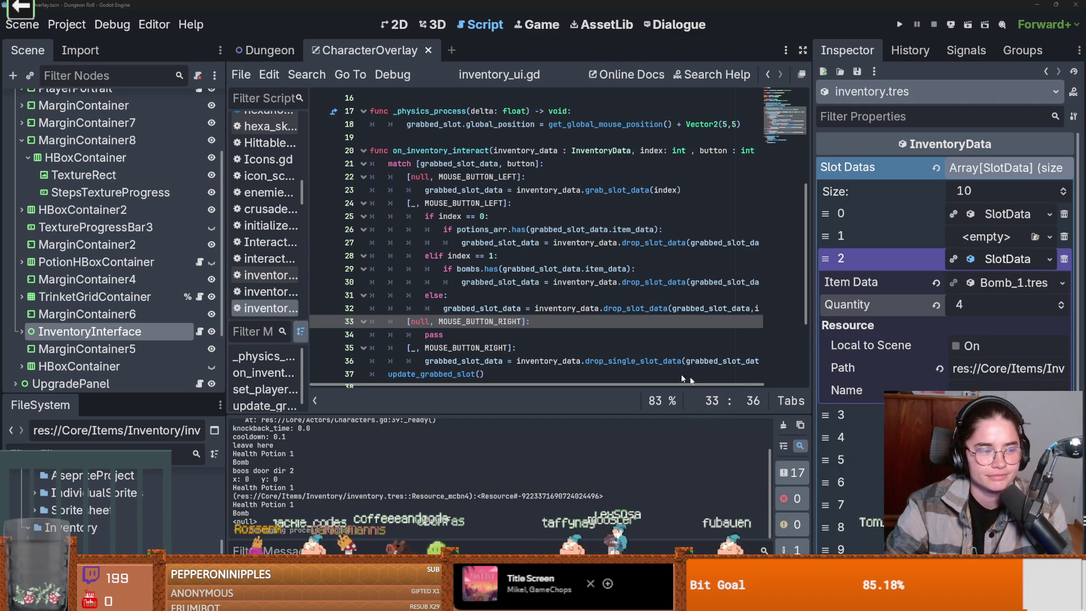
{"action": "left_click", "coordinate": [602, 353]}
{"action": "key", "text": "ctrl+s"}
{"action": "scroll", "coordinate": [531, 350], "scroll_direction": "up", "scroll_amount": 1}
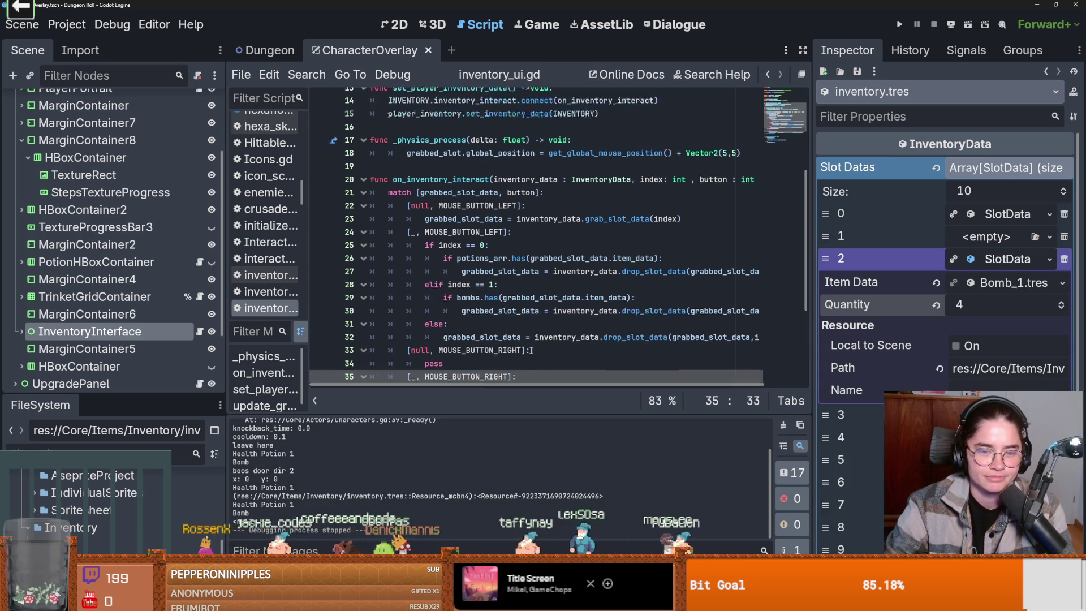
{"action": "scroll", "coordinate": [531, 349], "scroll_direction": "up", "scroll_amount": 2}
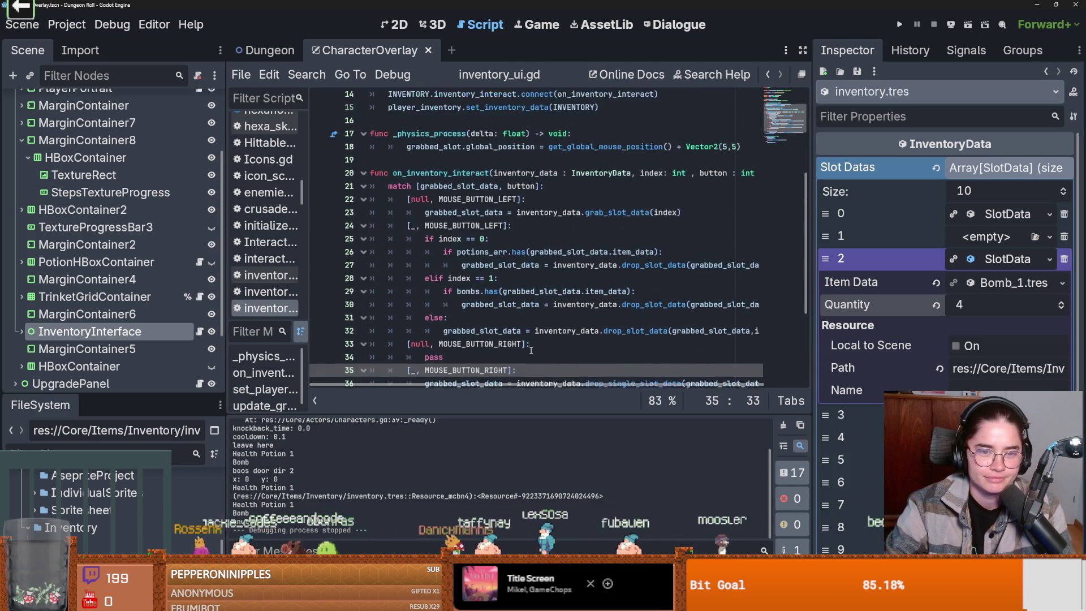
{"action": "scroll", "coordinate": [530, 349], "scroll_direction": "up", "scroll_amount": 2}
{"action": "left_click", "coordinate": [485, 323]}
{"action": "key", "text": "ctrl+s"}
{"action": "scroll", "coordinate": [500, 344], "scroll_direction": "down", "scroll_amount": 1}
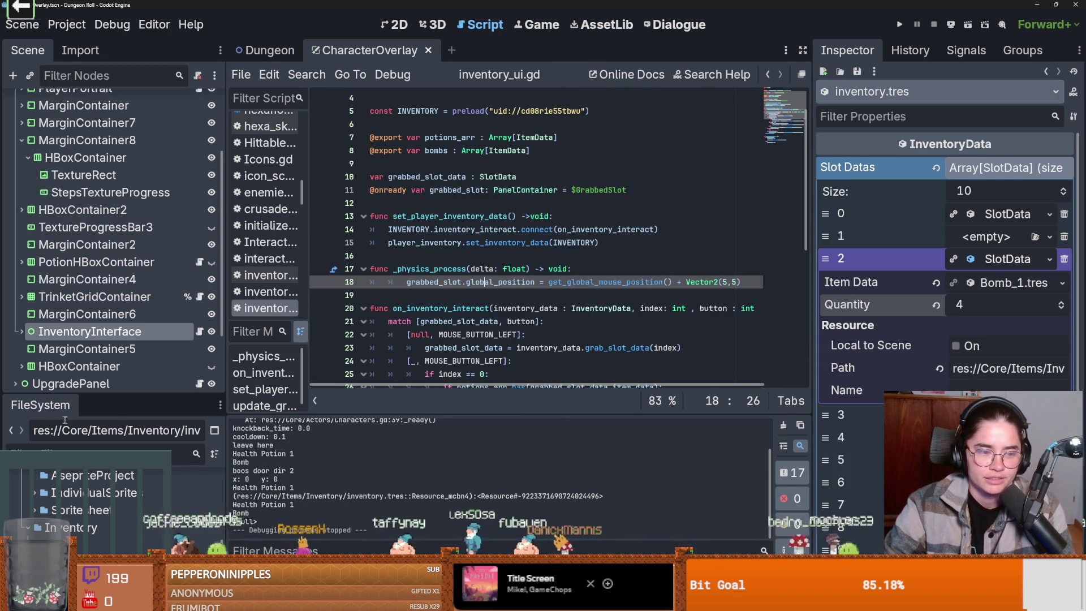
{"action": "scroll", "coordinate": [108, 487], "scroll_direction": "up", "scroll_amount": 5}
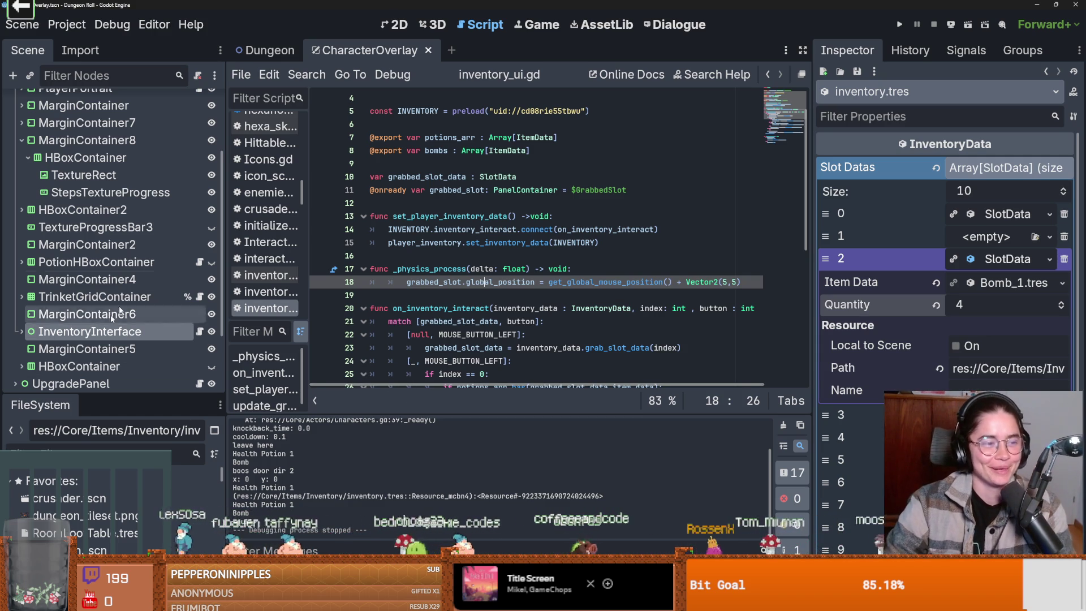
{"action": "scroll", "coordinate": [168, 268], "scroll_direction": "up", "scroll_amount": 4}
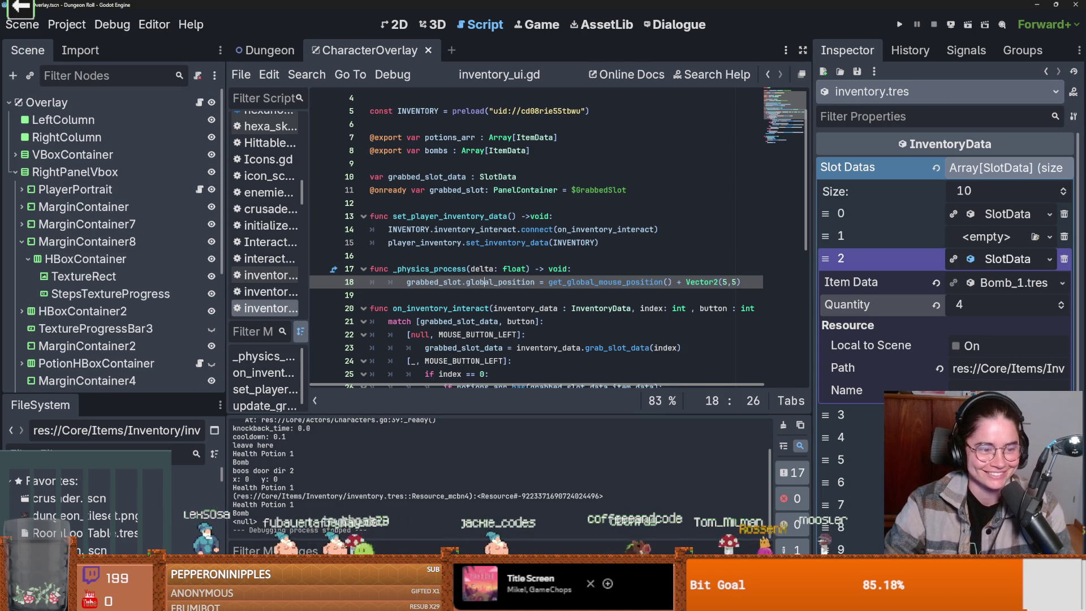
Enlarge the FileSystem dock and open Utilities/globals/Globals.gd.
{"action": "left_click_drag", "start_coordinate": [148, 394], "coordinate": [142, 112]}
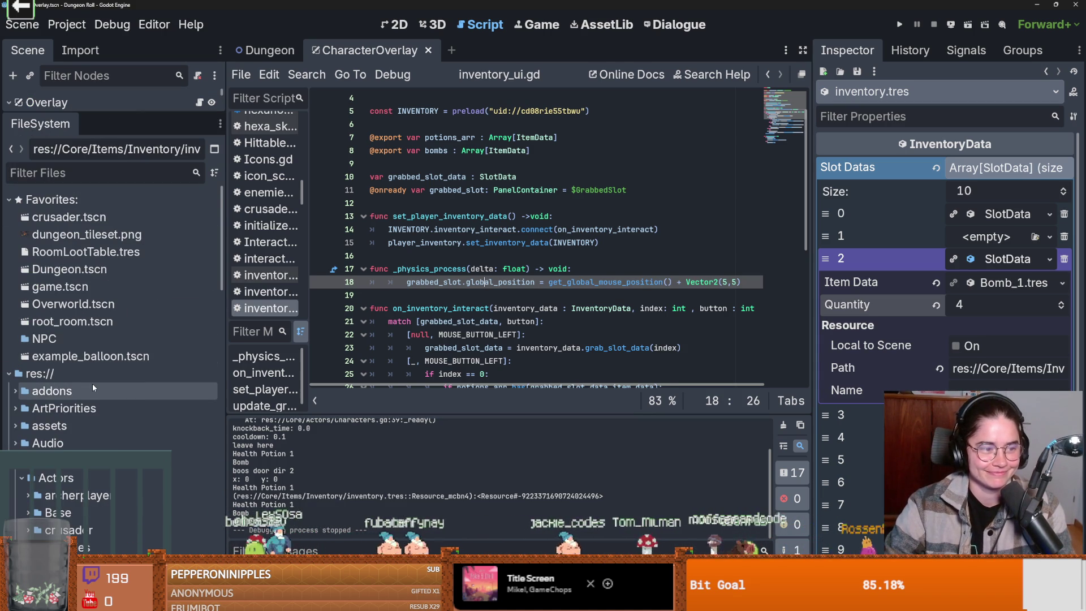
{"action": "scroll", "coordinate": [92, 384], "scroll_direction": "down", "scroll_amount": 2}
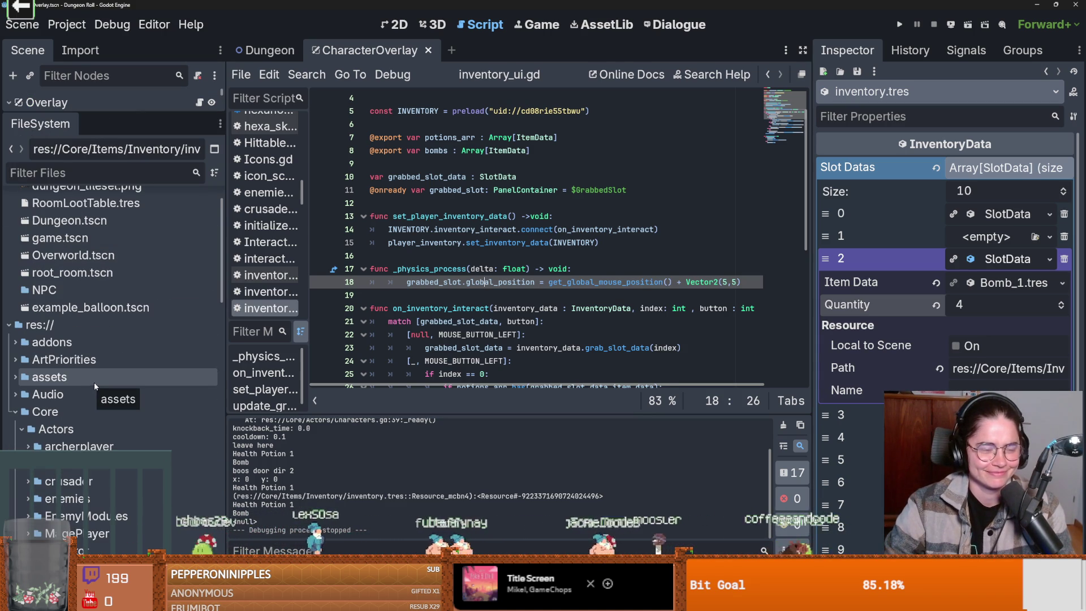
{"action": "double_click", "coordinate": [75, 417]}
{"action": "key", "text": "ctrl+s"}
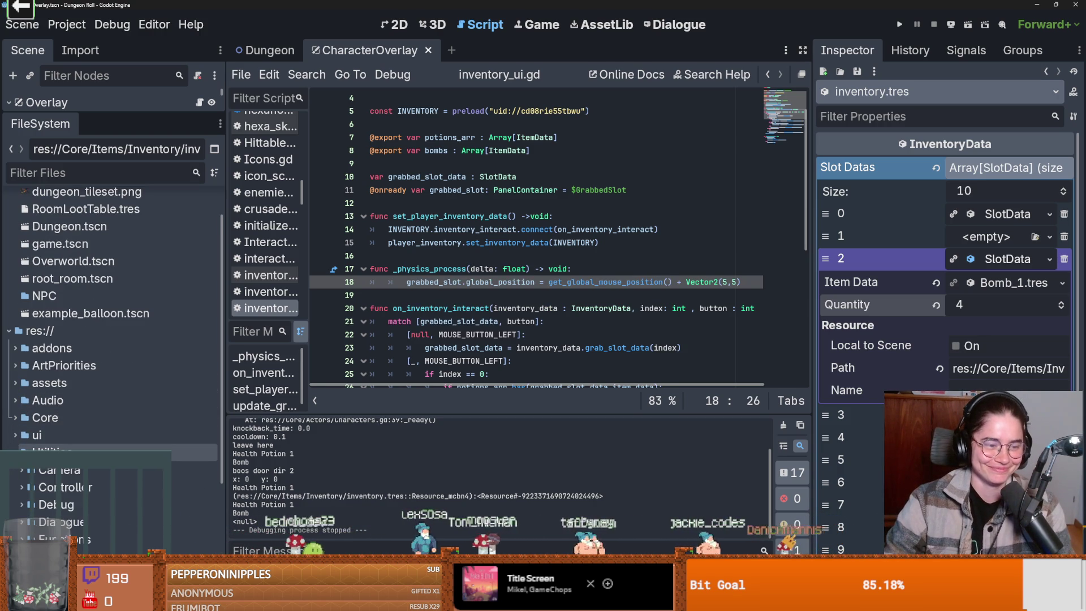
{"action": "left_click", "coordinate": [15, 453]}
{"action": "scroll", "coordinate": [11, 398], "scroll_direction": "down", "scroll_amount": 3}
{"action": "left_click", "coordinate": [21, 400]}
{"action": "double_click", "coordinate": [74, 418]}
Scroll through Globals.gd and Ctrl-click Inventory to open Inventory.gd.
{"action": "scroll", "coordinate": [446, 246], "scroll_direction": "down", "scroll_amount": 7}
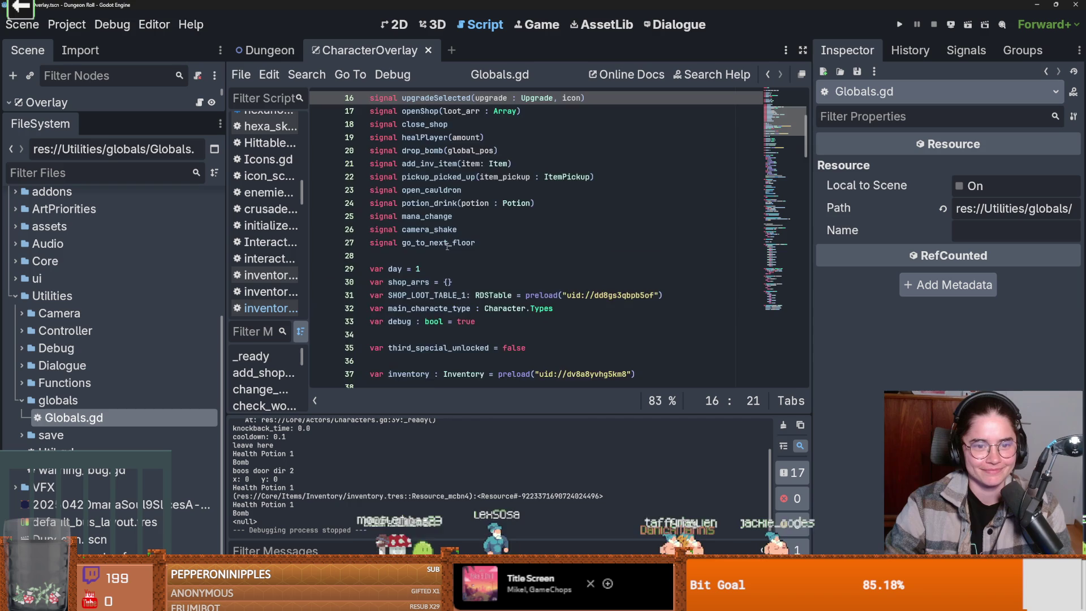
{"action": "scroll", "coordinate": [463, 277], "scroll_direction": "down", "scroll_amount": 4}
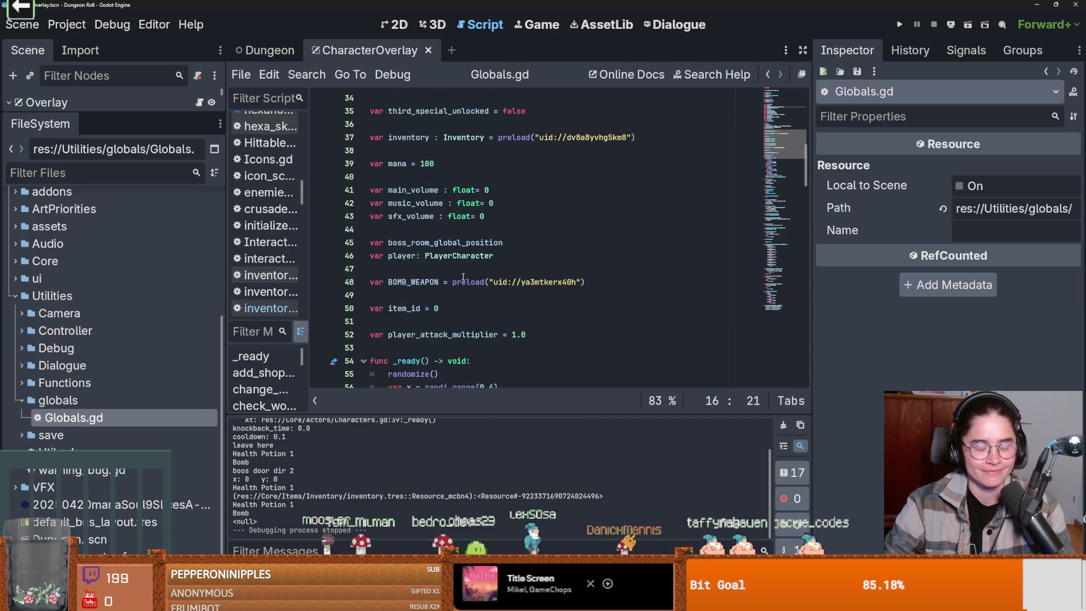
{"action": "scroll", "coordinate": [480, 257], "scroll_direction": "down", "scroll_amount": 1}
{"action": "scroll", "coordinate": [480, 257], "scroll_direction": "up", "scroll_amount": 5}
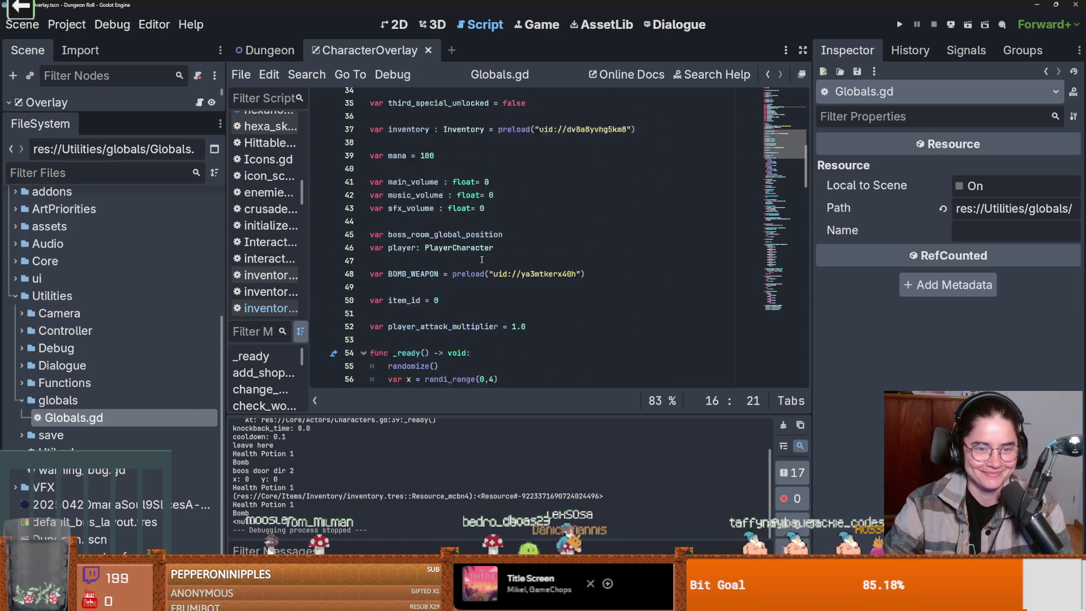
{"action": "scroll", "coordinate": [491, 279], "scroll_direction": "up", "scroll_amount": 3}
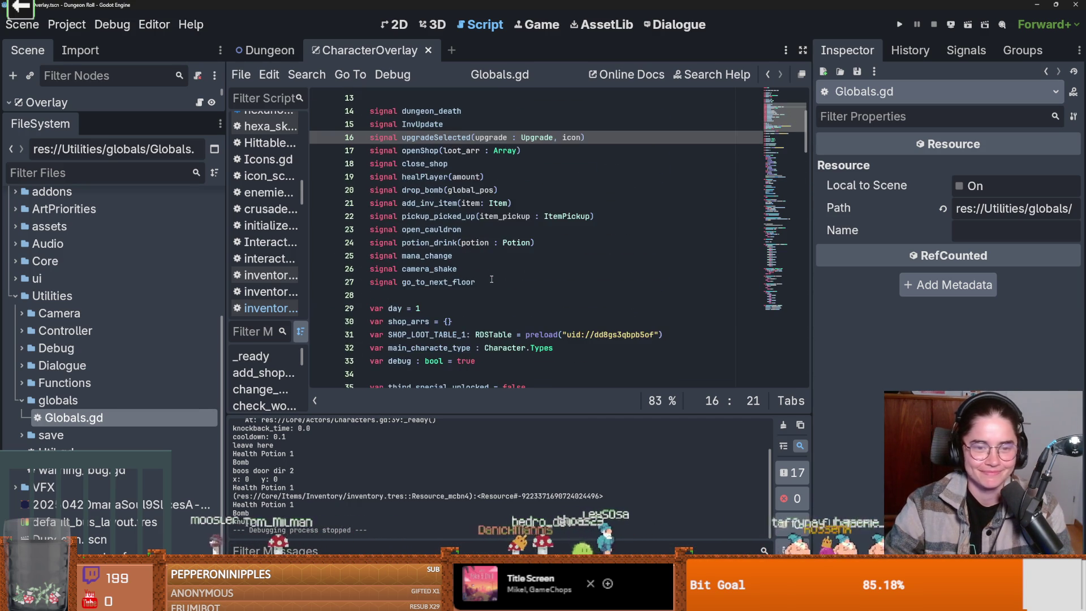
{"action": "scroll", "coordinate": [492, 279], "scroll_direction": "up", "scroll_amount": 4}
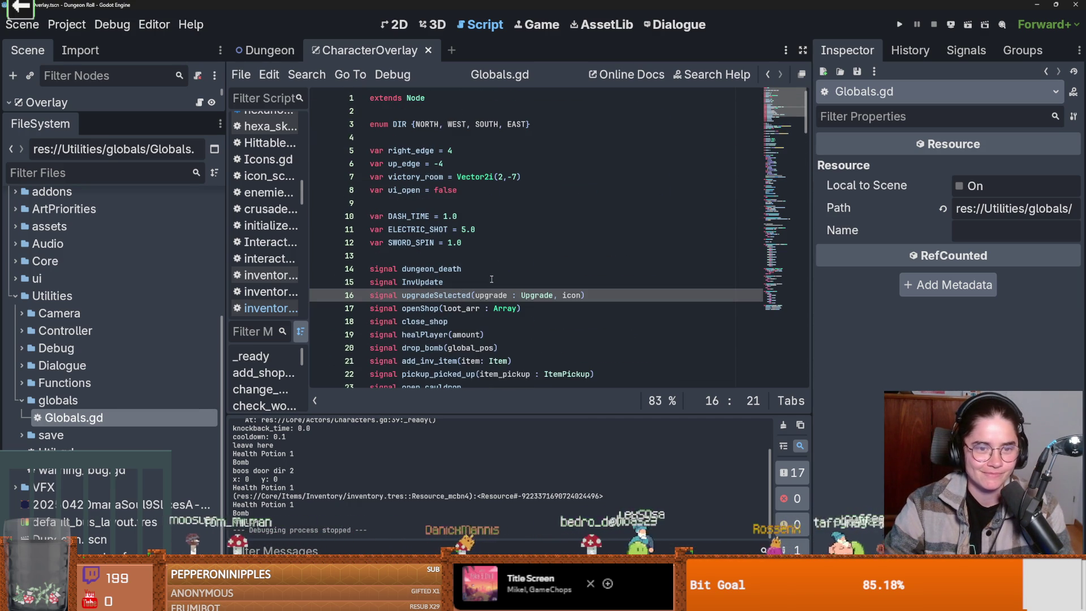
{"action": "scroll", "coordinate": [492, 279], "scroll_direction": "down", "scroll_amount": 4}
{"action": "scroll", "coordinate": [492, 279], "scroll_direction": "down", "scroll_amount": 3}
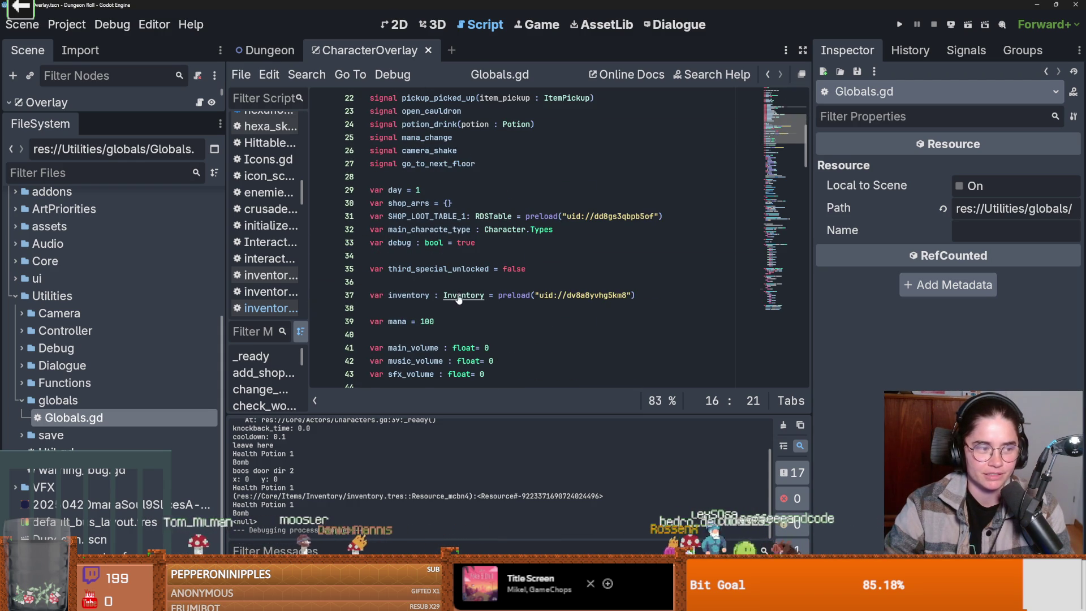
{"action": "left_click", "coordinate": [468, 289], "text": "ctrl"}
Delete the "Bombs": 3 line from the items dictionary and save Inventory.gd.
{"action": "key", "text": "Up"}
{"action": "key", "text": "shift+Home"}
{"action": "key", "text": "BackSpace"}
{"action": "key", "text": "BackSpace"}
{"action": "key", "text": "BackSpace"}
{"action": "key", "text": "ctrl+s"}
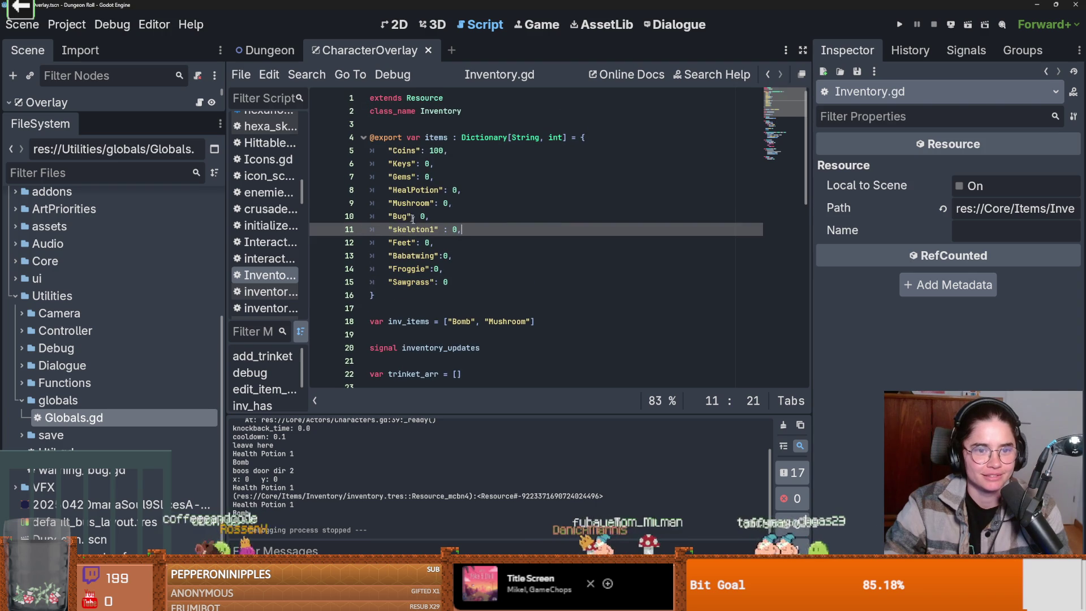
Undo the deletion to restore the "Bombs" entry and select the "Bombs" key.
{"action": "key", "text": "ctrl+z"}
{"action": "scroll", "coordinate": [447, 215], "scroll_direction": "down", "scroll_amount": 1}
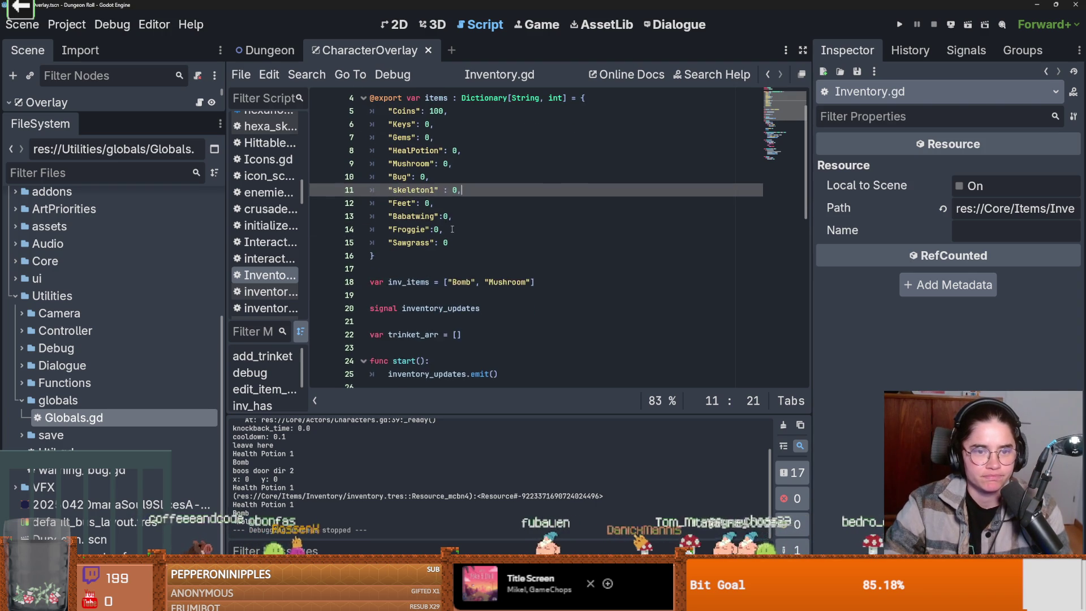
{"action": "left_click", "coordinate": [422, 204]}
{"action": "left_click_drag", "start_coordinate": [422, 203], "coordinate": [389, 204]}
Find "Bombs" in all project files and open the PlayerCharacter.gd line 163 match.
{"action": "left_click", "coordinate": [307, 74]}
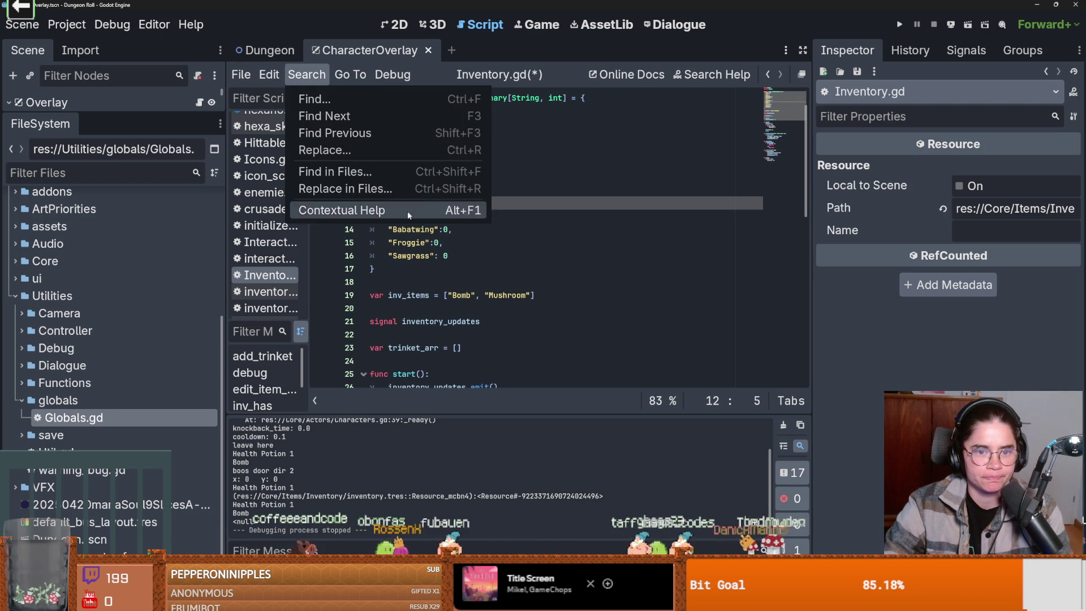
{"action": "left_click", "coordinate": [396, 171]}
{"action": "left_click", "coordinate": [545, 377]}
{"action": "left_click_drag", "start_coordinate": [438, 384], "coordinate": [474, 204]}
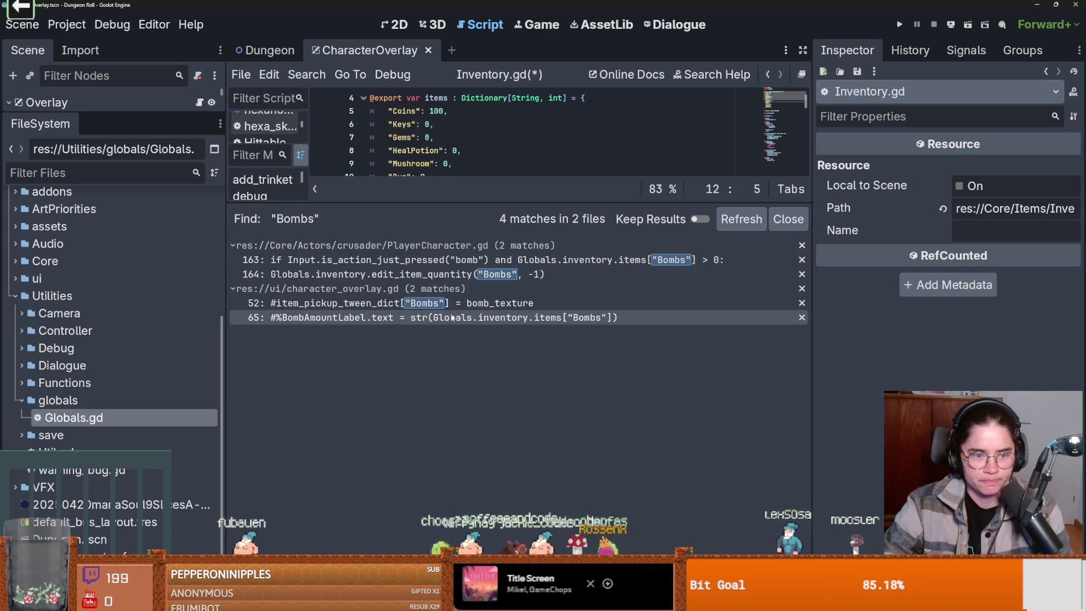
{"action": "left_click", "coordinate": [436, 260]}
{"action": "left_click_drag", "start_coordinate": [500, 201], "coordinate": [501, 451]}
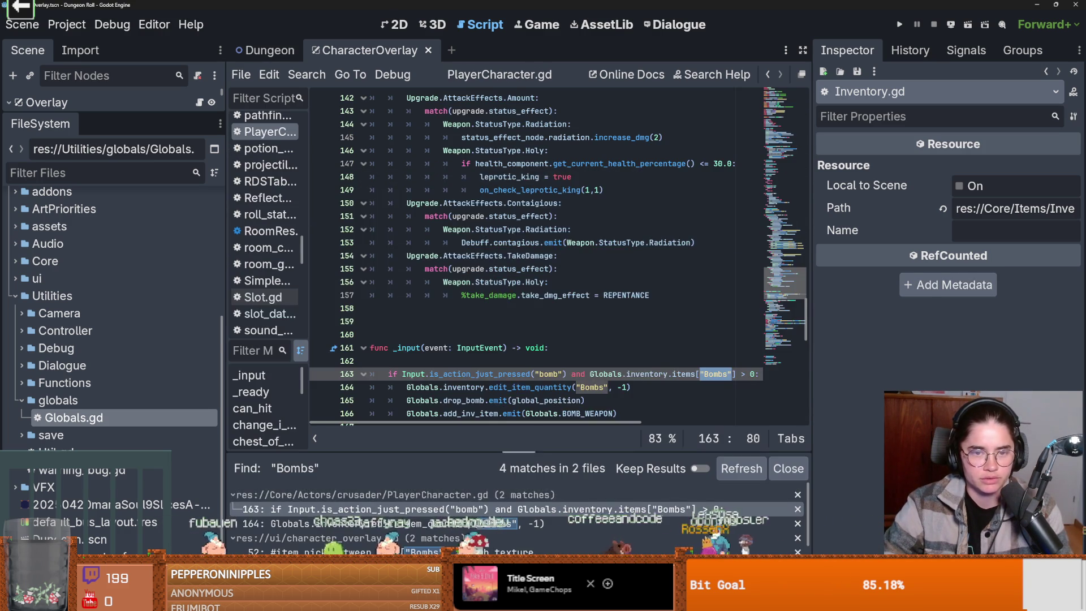
Widen the code view and examine the bomb input condition and Globals.drop_bomb call on lines 163–165.
{"action": "scroll", "coordinate": [576, 342], "scroll_direction": "down", "scroll_amount": 1}
{"action": "left_click", "coordinate": [576, 343]}
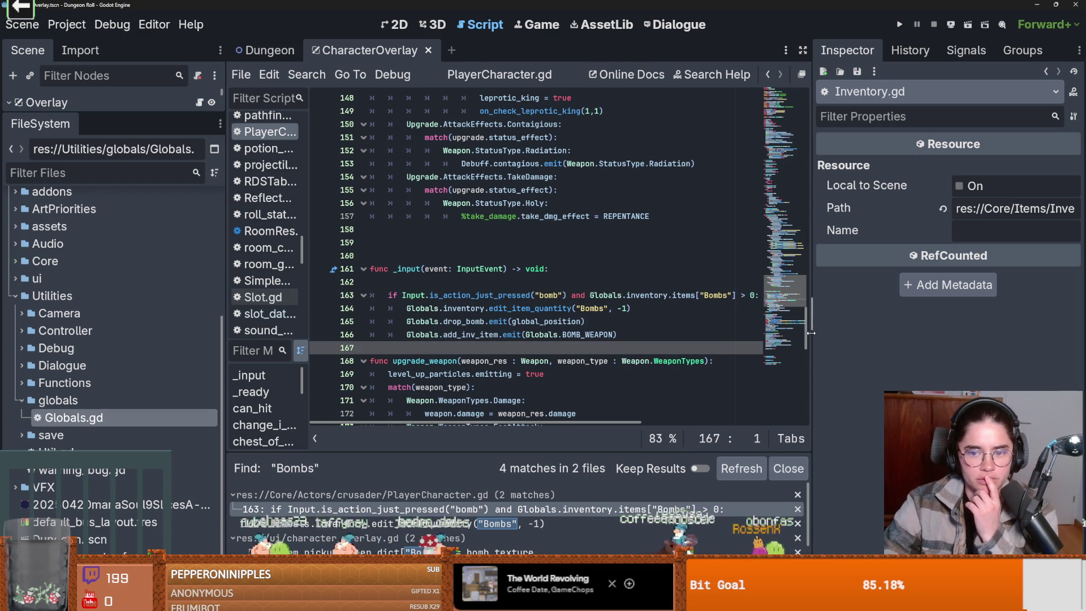
{"action": "left_click_drag", "start_coordinate": [811, 333], "coordinate": [966, 334]}
{"action": "mouse_move", "coordinate": [646, 292]}
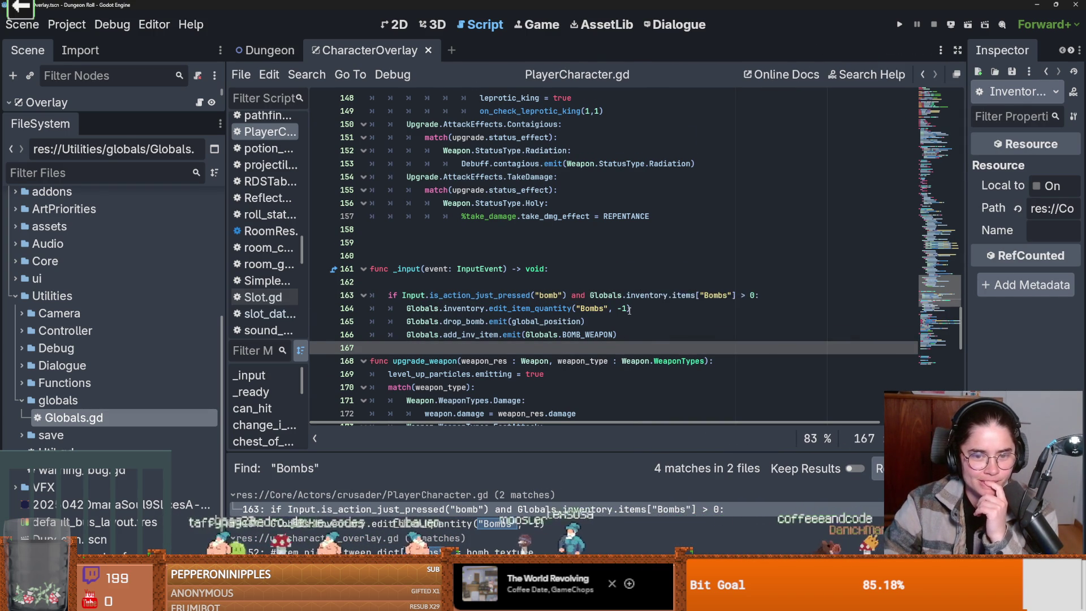
{"action": "scroll", "coordinate": [631, 299], "scroll_direction": "down", "scroll_amount": 1}
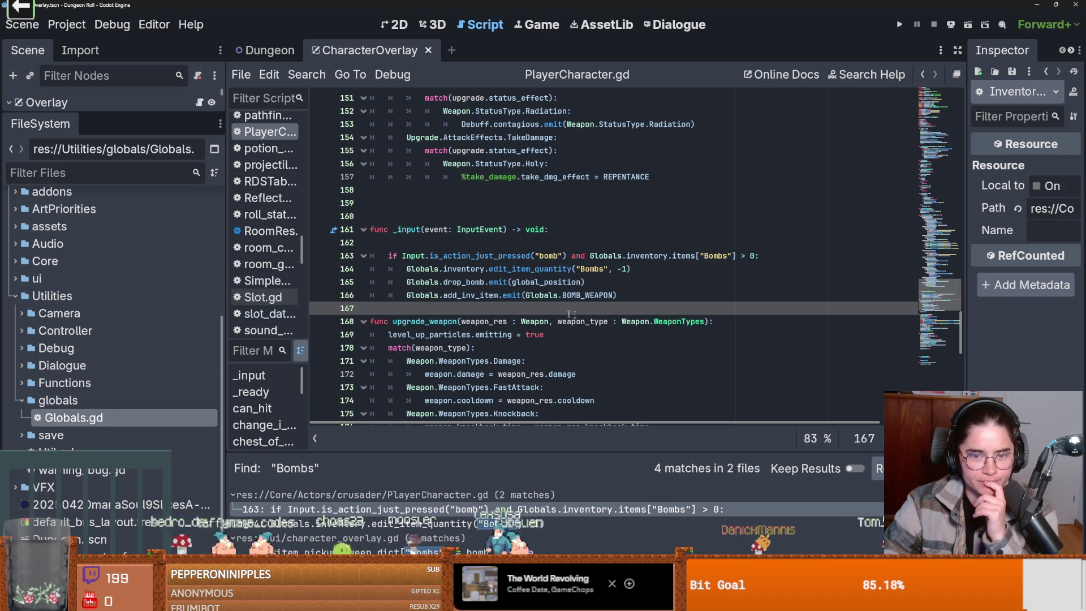
{"action": "left_click", "coordinate": [431, 294]}
{"action": "double_click", "coordinate": [433, 283]}
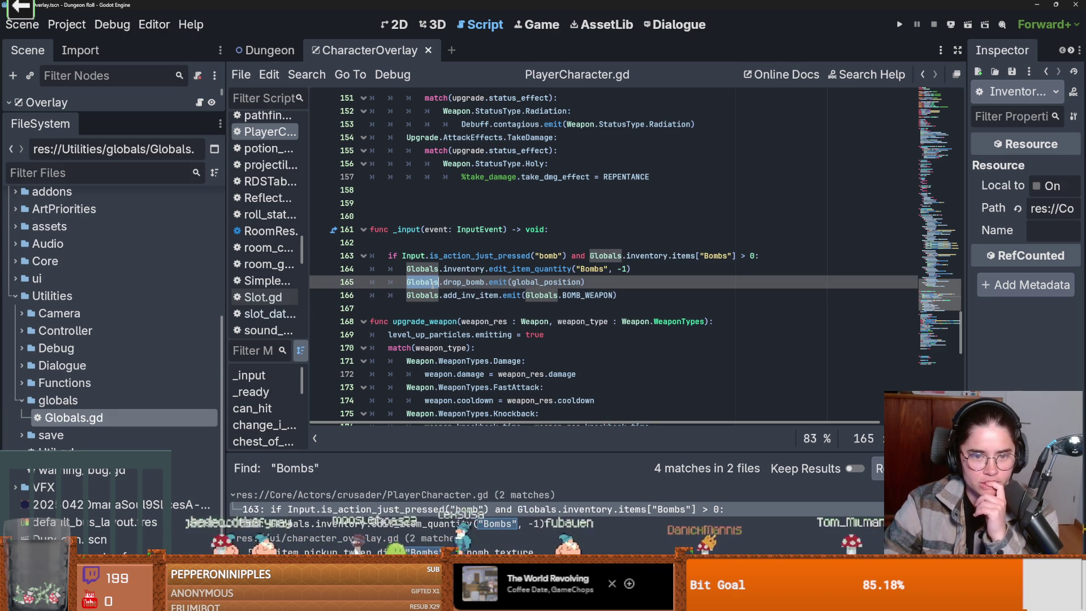
{"action": "double_click", "coordinate": [454, 283]}
{"action": "left_click_drag", "start_coordinate": [586, 282], "coordinate": [408, 282]}
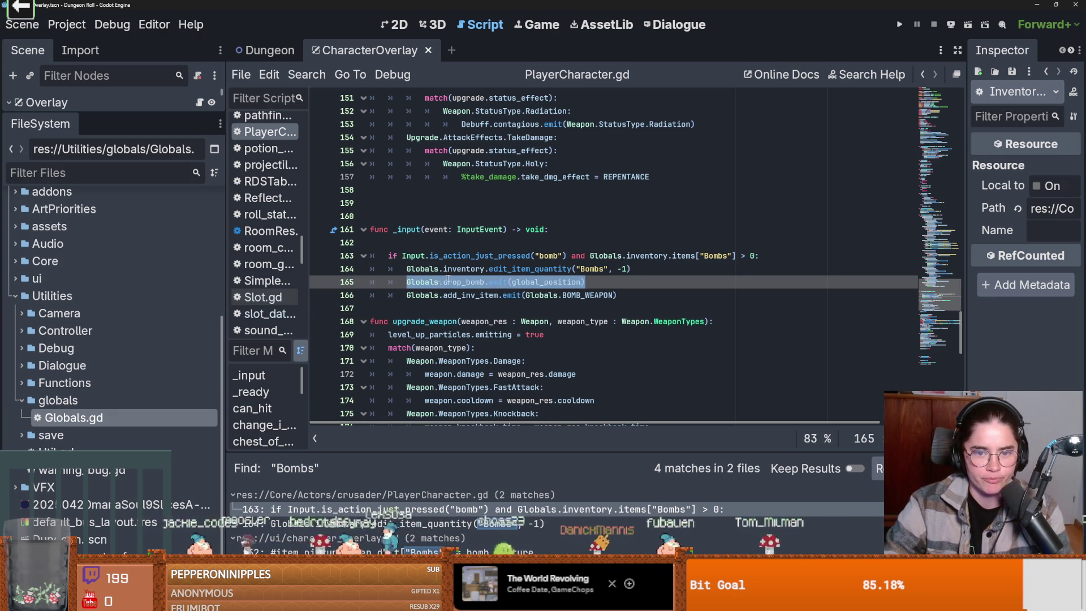
{"action": "left_click_drag", "start_coordinate": [592, 256], "coordinate": [754, 255]}
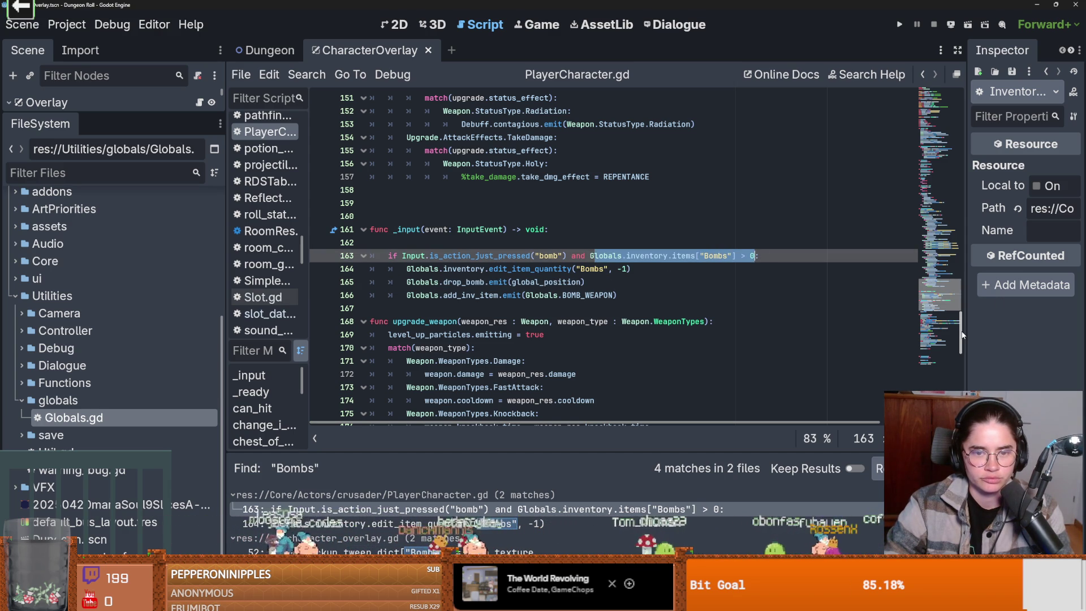
Scroll to the top and insert a blank line after the leprotic_king variables, above _ready.
{"action": "mouse_move", "coordinate": [962, 335]}
{"action": "left_mouse_down"}
{"action": "mouse_move", "coordinate": [956, 102]}
{"action": "mouse_move", "coordinate": [928, 152]}
{"action": "mouse_move", "coordinate": [921, 134]}
{"action": "left_mouse_up"}
{"action": "scroll", "coordinate": [921, 134], "scroll_direction": "up", "scroll_amount": 3}
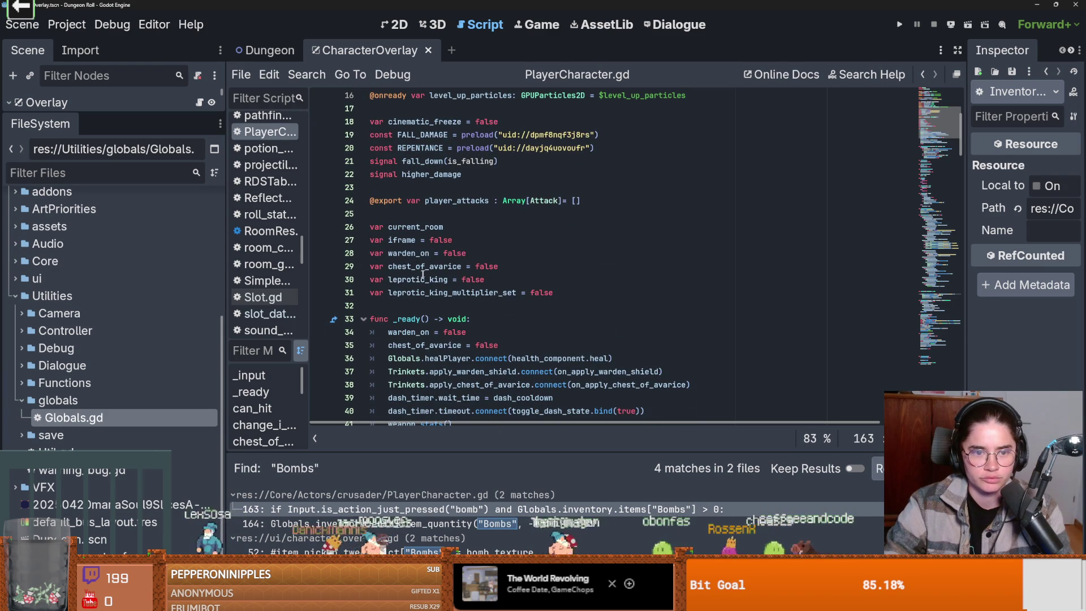
{"action": "left_click", "coordinate": [387, 305]}
{"action": "key", "text": "Return"}
{"action": "key", "text": "Return"}
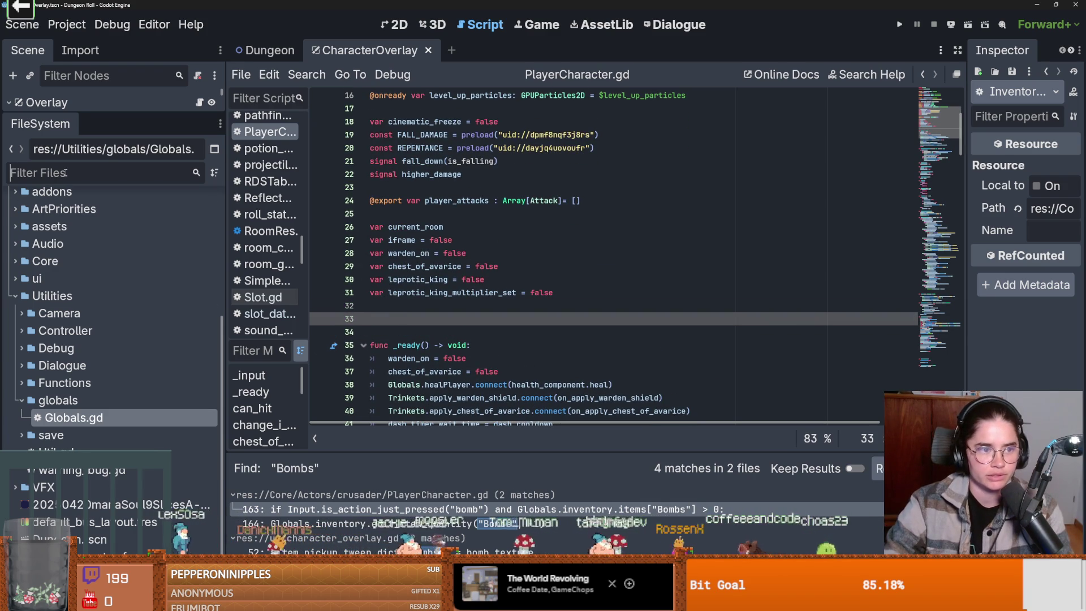
Filter files by 'inven' and drag inventory.tres onto line 33 to create the INVENTORY preload constant.
{"action": "left_click", "coordinate": [66, 172]}
{"action": "type", "text": "inven"}
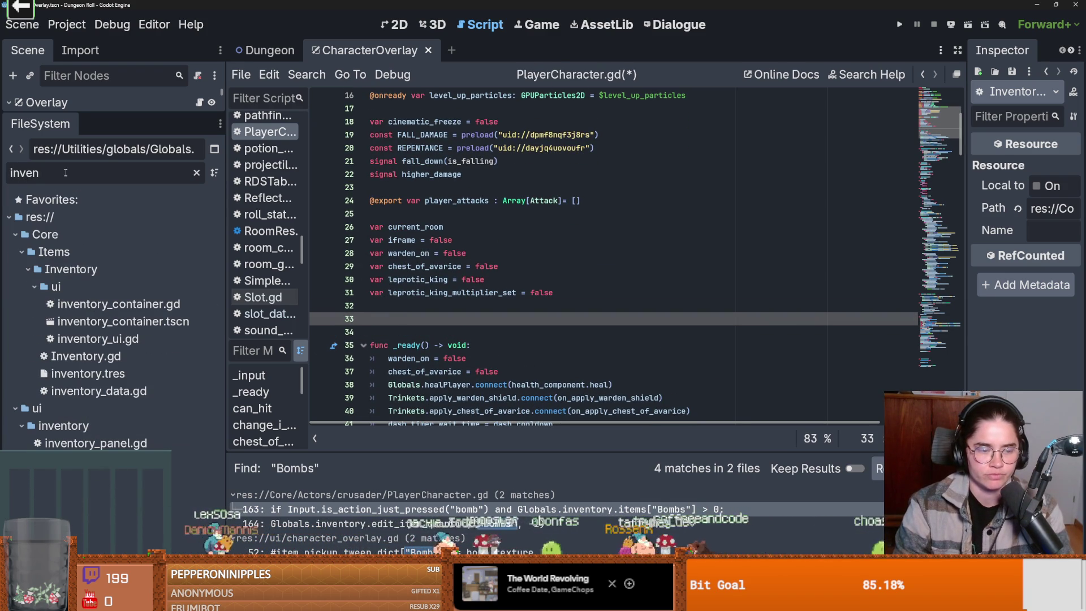
{"action": "left_click_drag", "start_coordinate": [87, 373], "coordinate": [396, 319]}
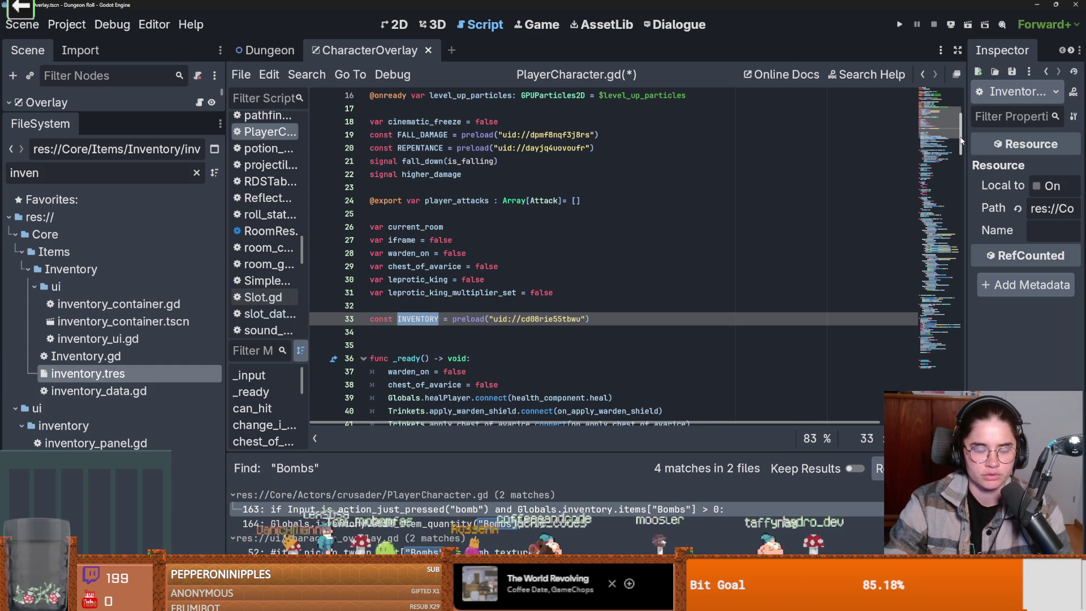
{"action": "mouse_move", "coordinate": [962, 140]}
{"action": "left_mouse_down"}
{"action": "mouse_move", "coordinate": [963, 345]}
{"action": "mouse_move", "coordinate": [962, 324]}
{"action": "left_mouse_up"}
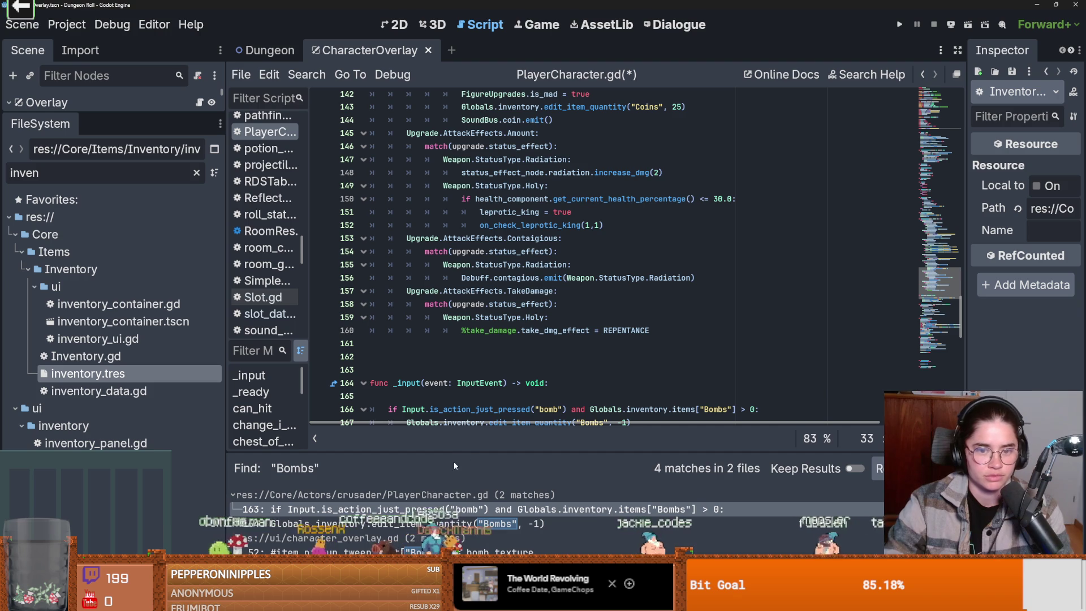
Try replacing the line-166 Bombs check with INVENTORY., undo it, and locate inventory.tres.
{"action": "scroll", "coordinate": [545, 367], "scroll_direction": "down", "scroll_amount": 2}
{"action": "left_click", "coordinate": [752, 319]}
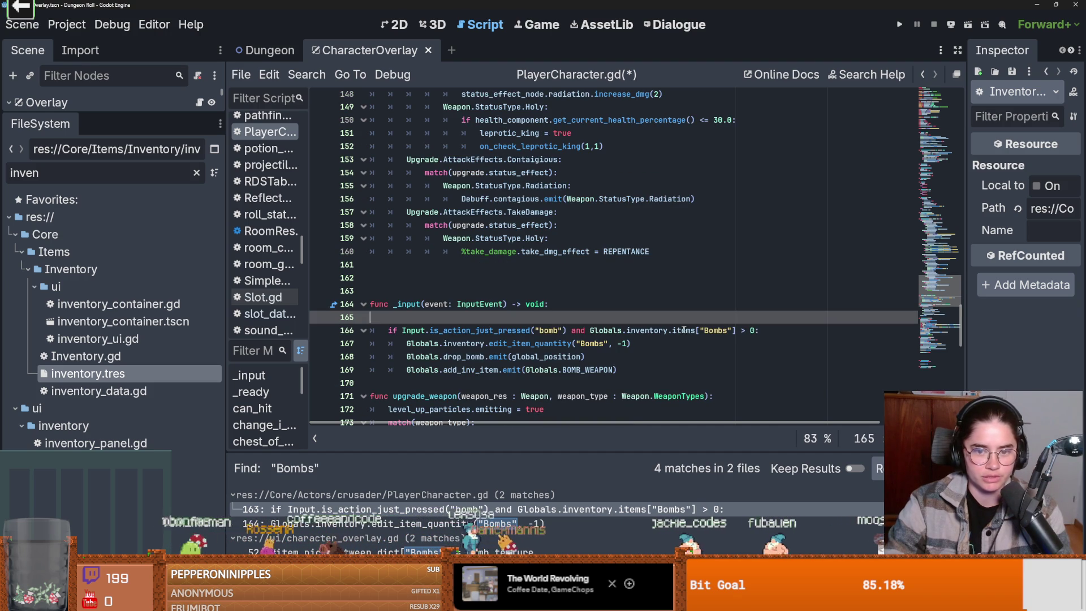
{"action": "left_click_drag", "start_coordinate": [757, 332], "coordinate": [590, 333]}
{"action": "type", "text": "INVENTORY."}
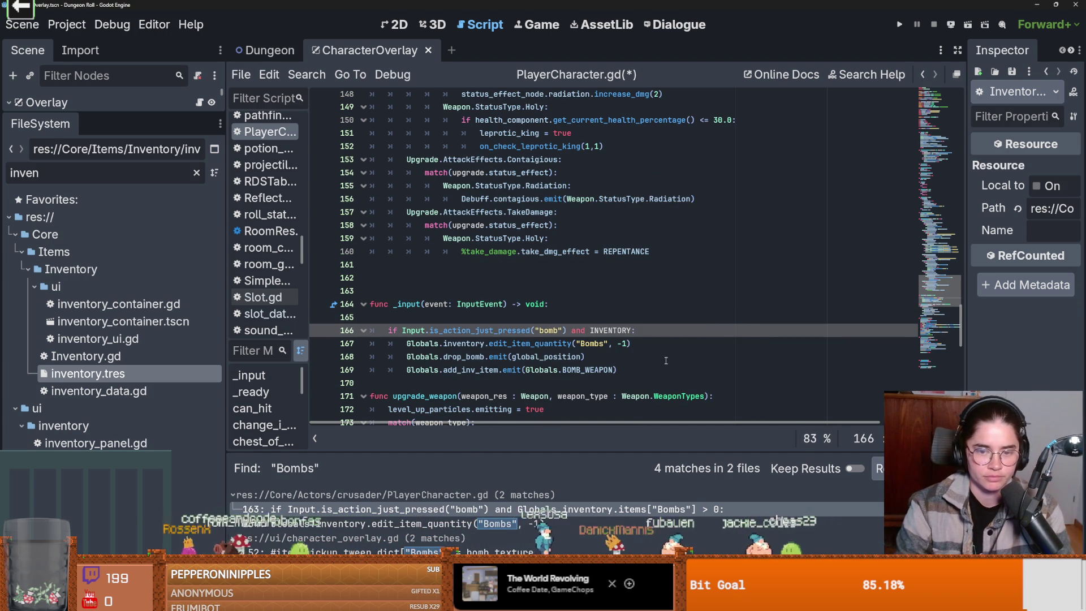
{"action": "key", "text": "Down"}
{"action": "key", "text": "Down"}
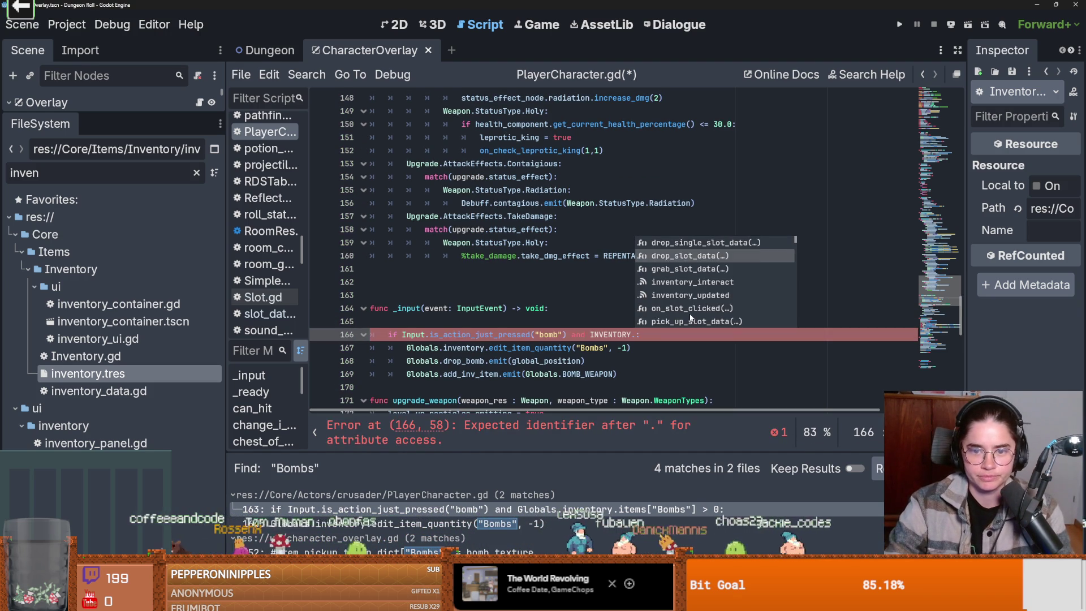
{"action": "key", "text": "ctrl+z"}
{"action": "scroll", "coordinate": [531, 322], "scroll_direction": "up", "scroll_amount": 20}
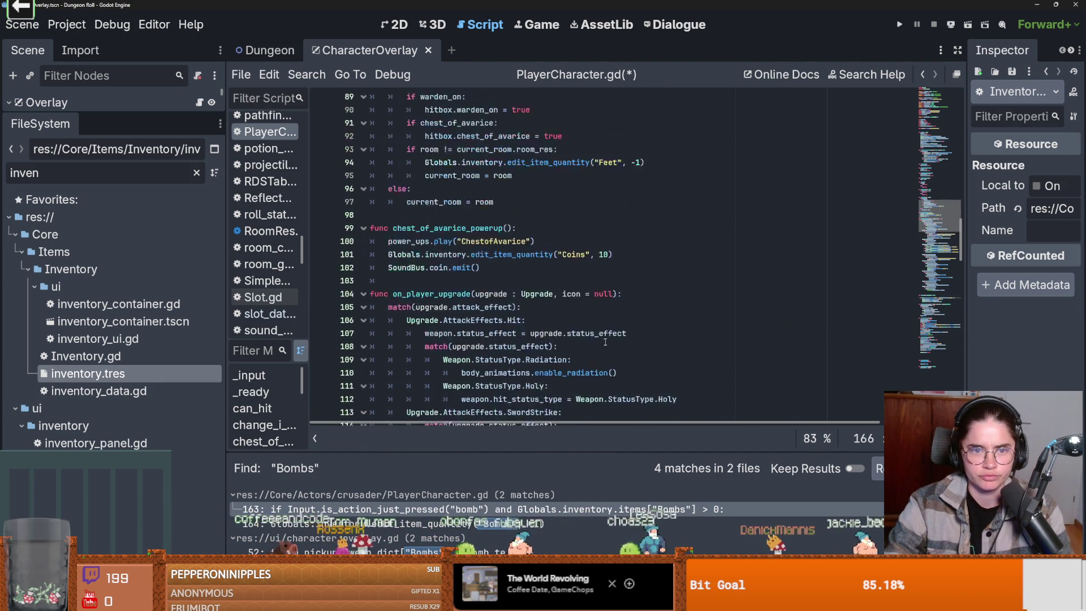
{"action": "scroll", "coordinate": [531, 321], "scroll_direction": "up", "scroll_amount": 8}
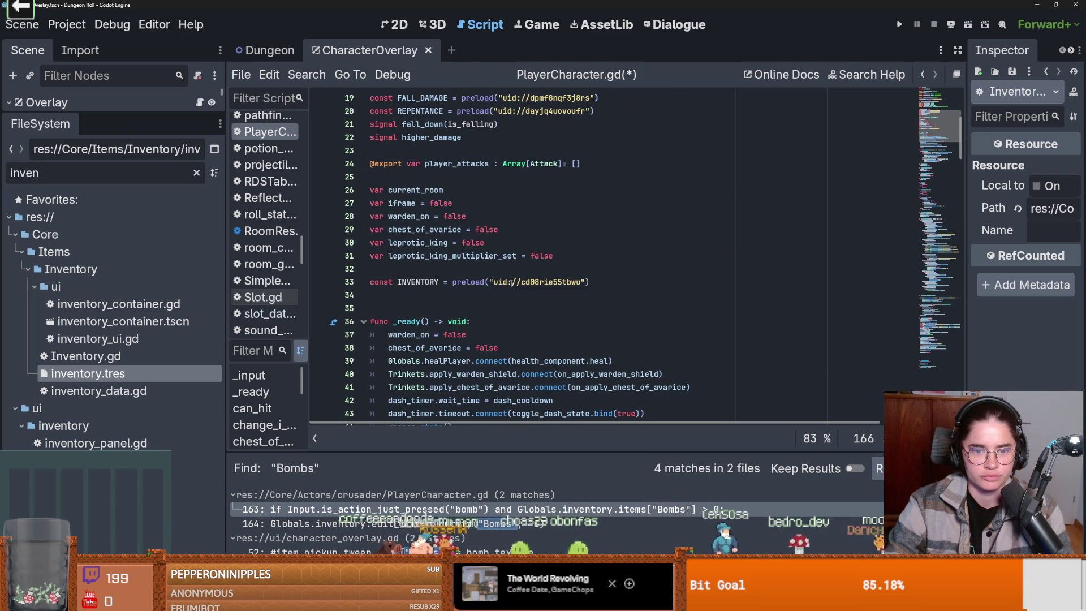
{"action": "mouse_move", "coordinate": [511, 282]}
{"action": "left_click", "coordinate": [566, 355]}
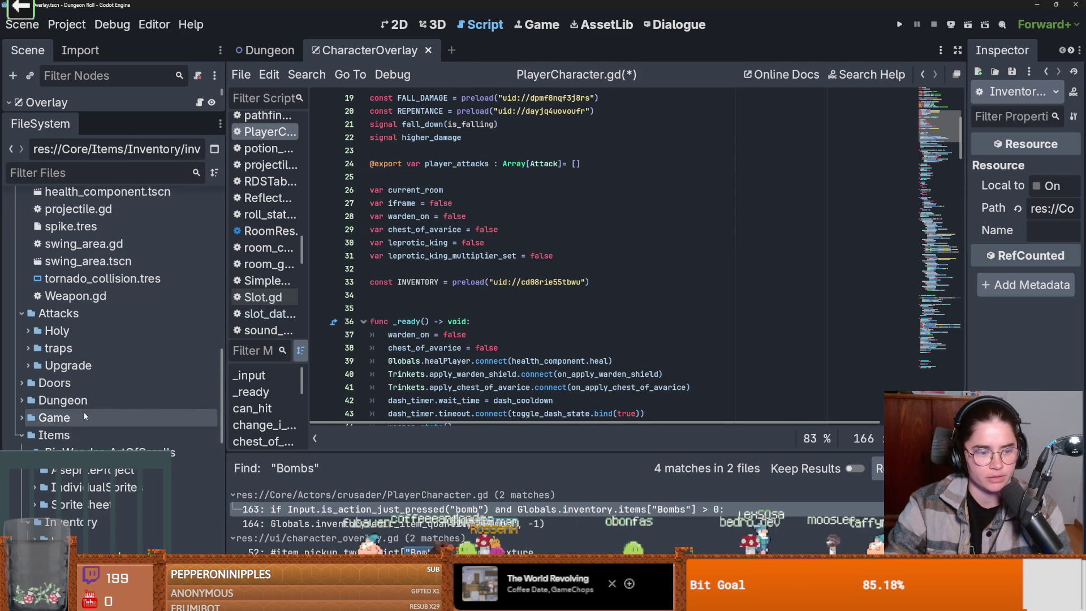
Inspect Inventory.gd, inventory.tres and inventory_data.gd to find the slot_datas array.
{"action": "left_click", "coordinate": [114, 312]}
{"action": "double_click", "coordinate": [113, 313]}
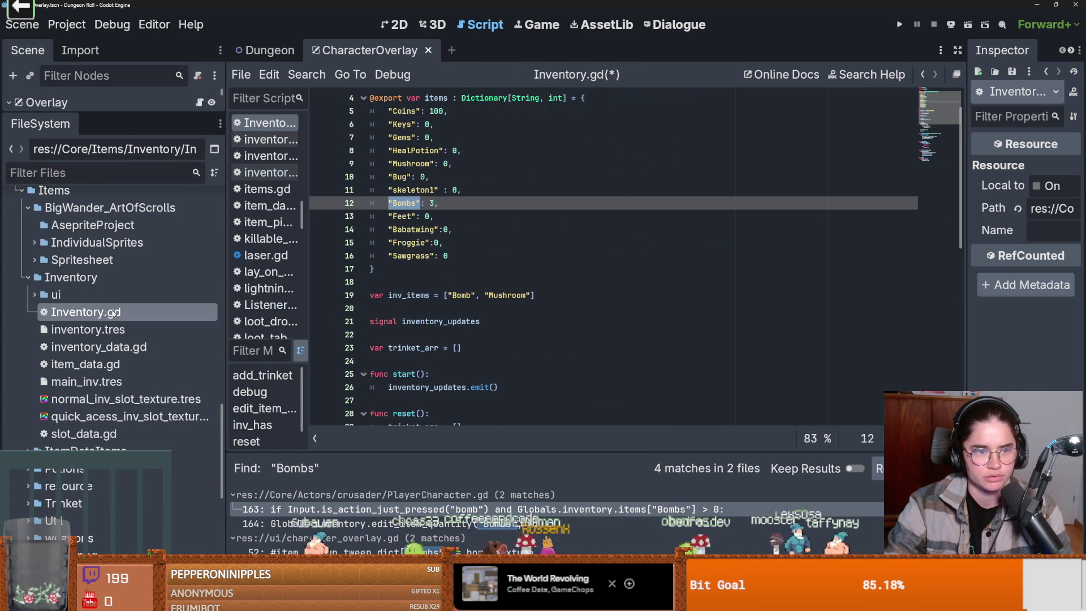
{"action": "left_click", "coordinate": [120, 331]}
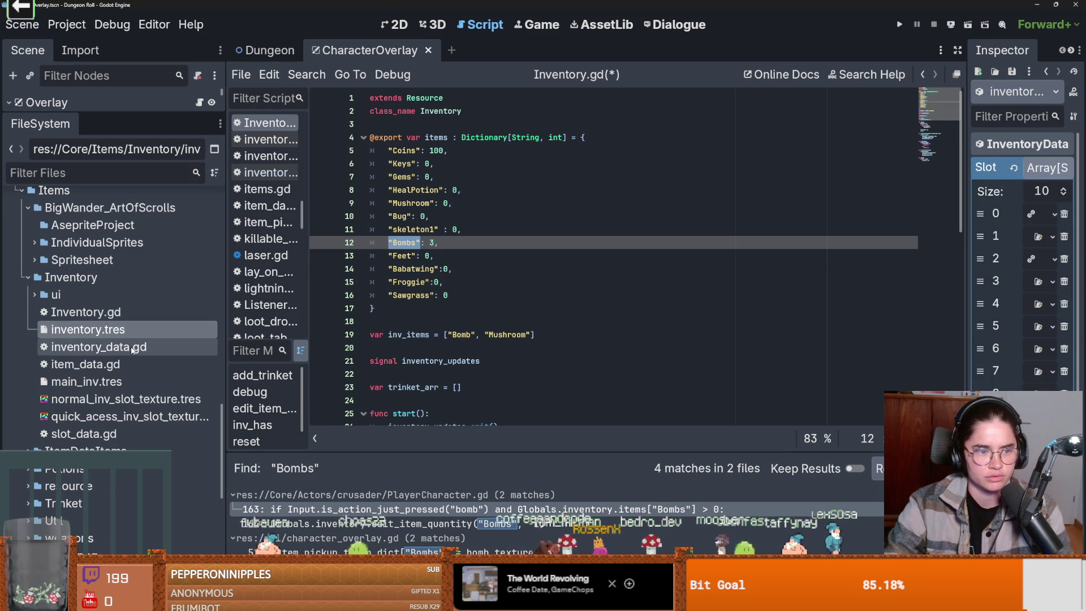
{"action": "double_click", "coordinate": [113, 347]}
{"action": "double_click", "coordinate": [455, 176]}
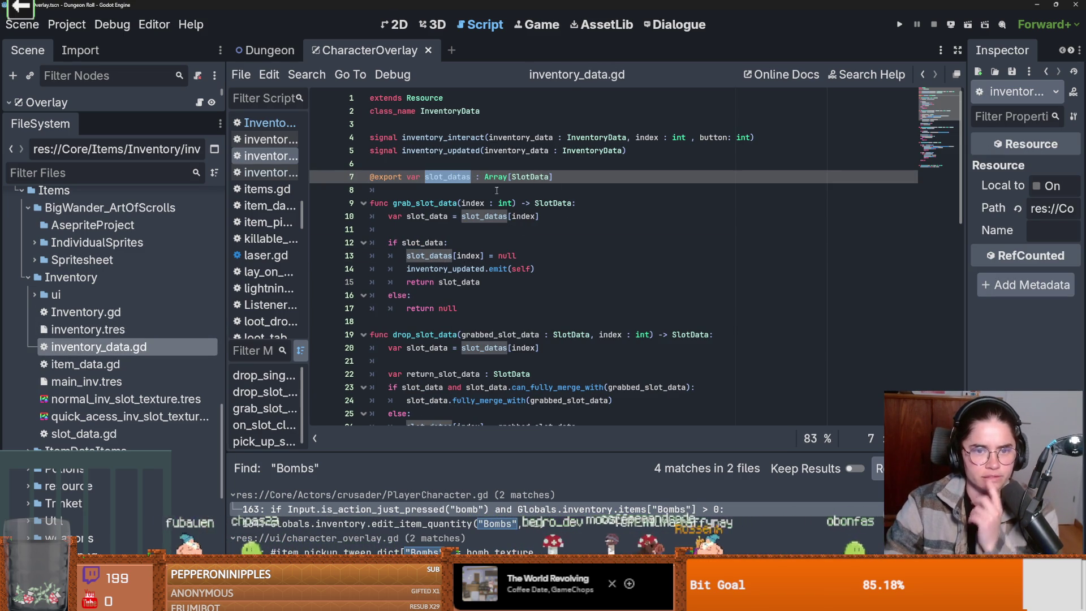
{"action": "left_click", "coordinate": [922, 74]}
{"action": "left_click", "coordinate": [921, 74]}
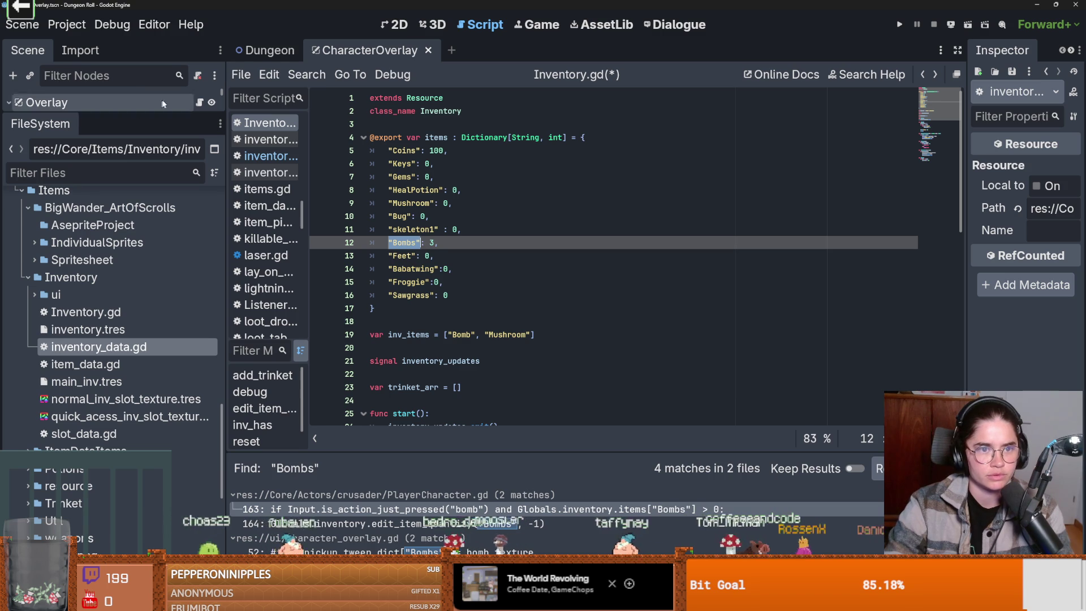
Find "Bombs" across the project and jump to the bomb check in PlayerCharacter.gd.
{"action": "left_click", "coordinate": [306, 74]}
{"action": "left_click", "coordinate": [359, 172]}
{"action": "left_click", "coordinate": [532, 376]}
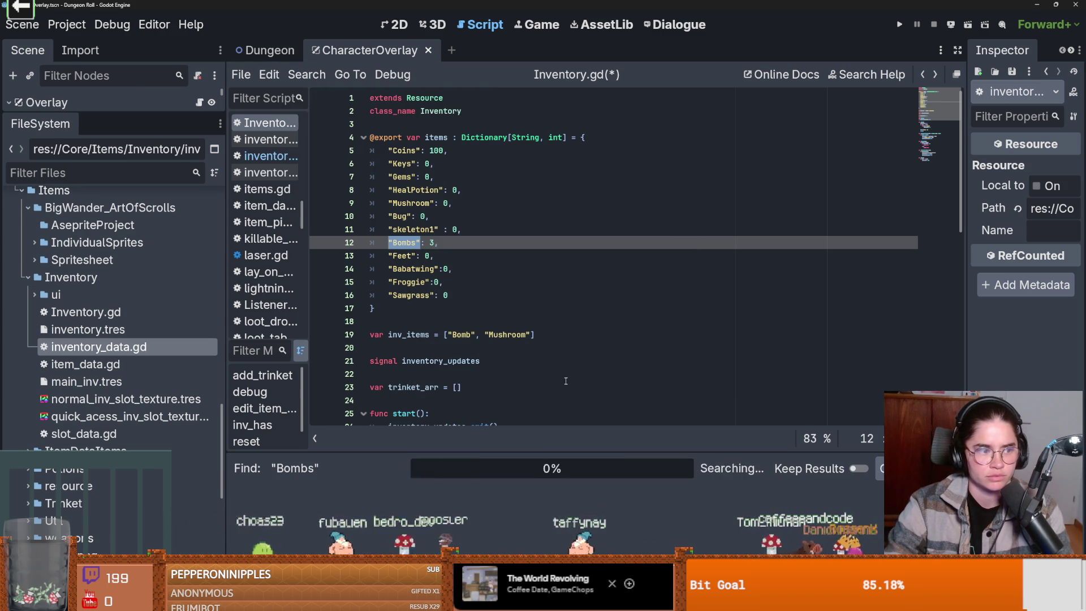
{"action": "scroll", "coordinate": [526, 396], "scroll_direction": "down", "scroll_amount": 3}
{"action": "left_click", "coordinate": [526, 509]}
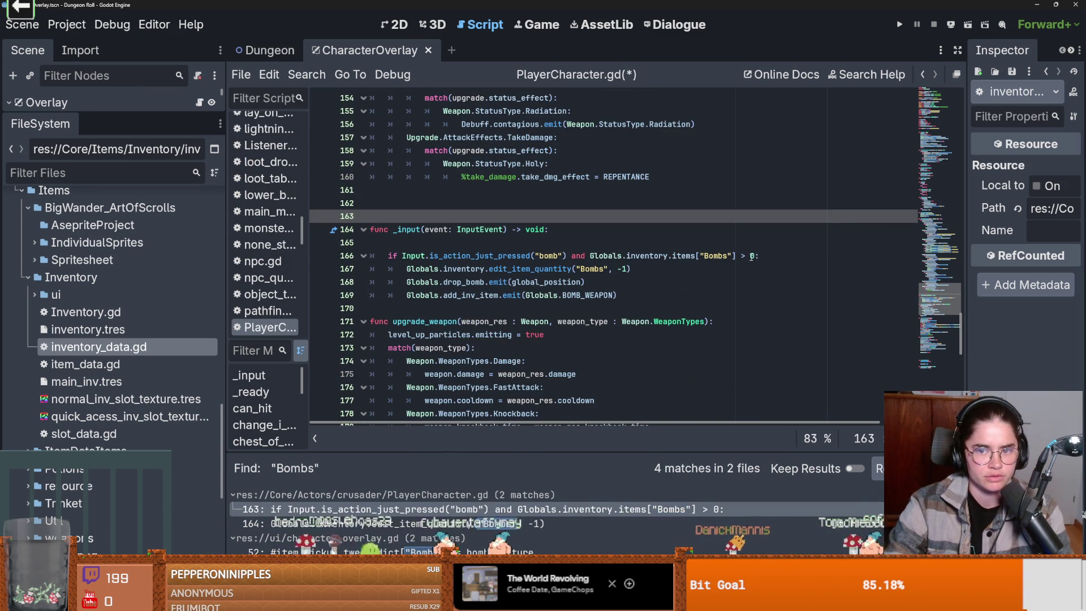
Select the line-166 Bombs count condition to replace it and copy the INVENTORY constant name.
{"action": "left_click_drag", "start_coordinate": [754, 256], "coordinate": [590, 255]}
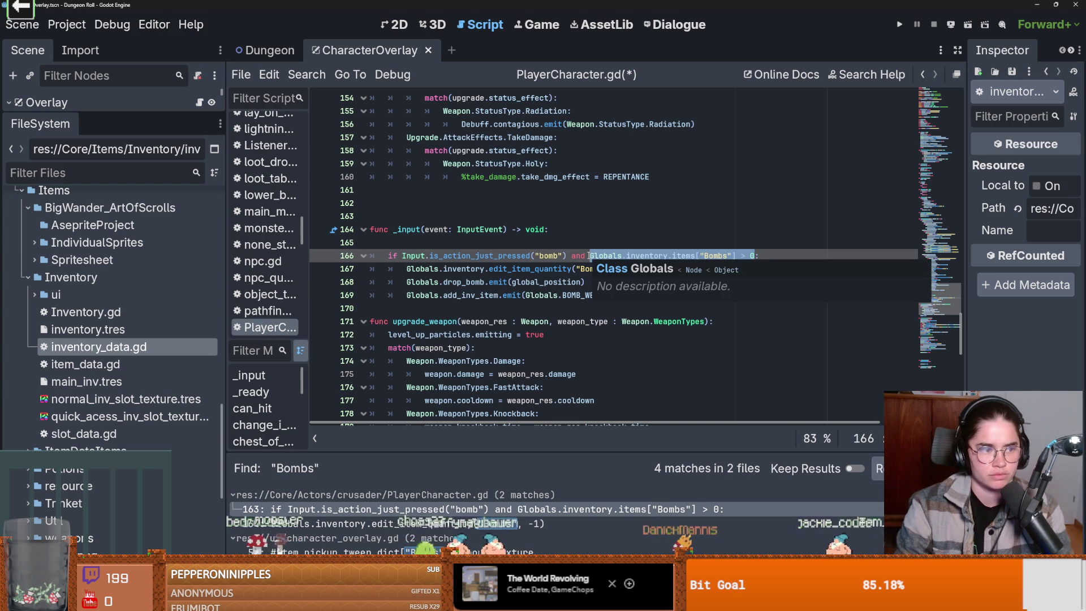
{"action": "type", "text": "inv"}
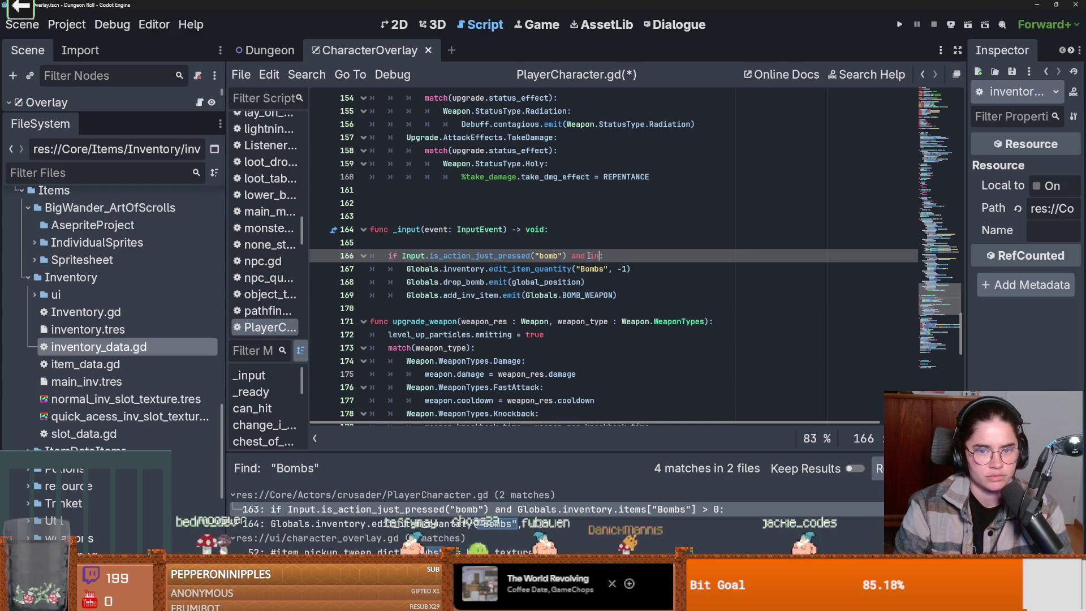
{"action": "type", "text": "e"}
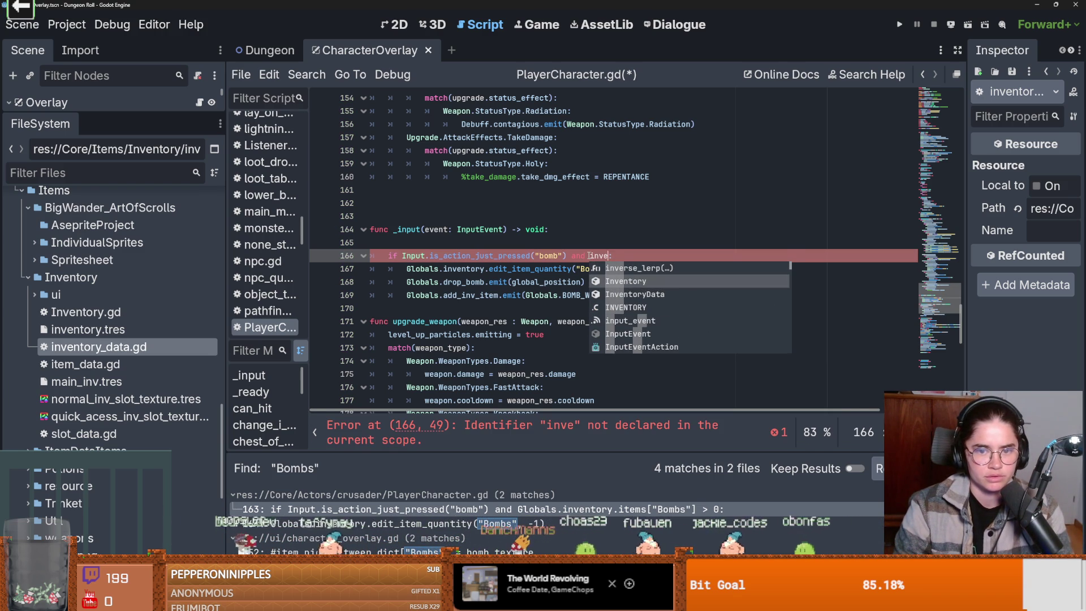
{"action": "type", "text": "."}
{"action": "key", "text": "BackSpace"}
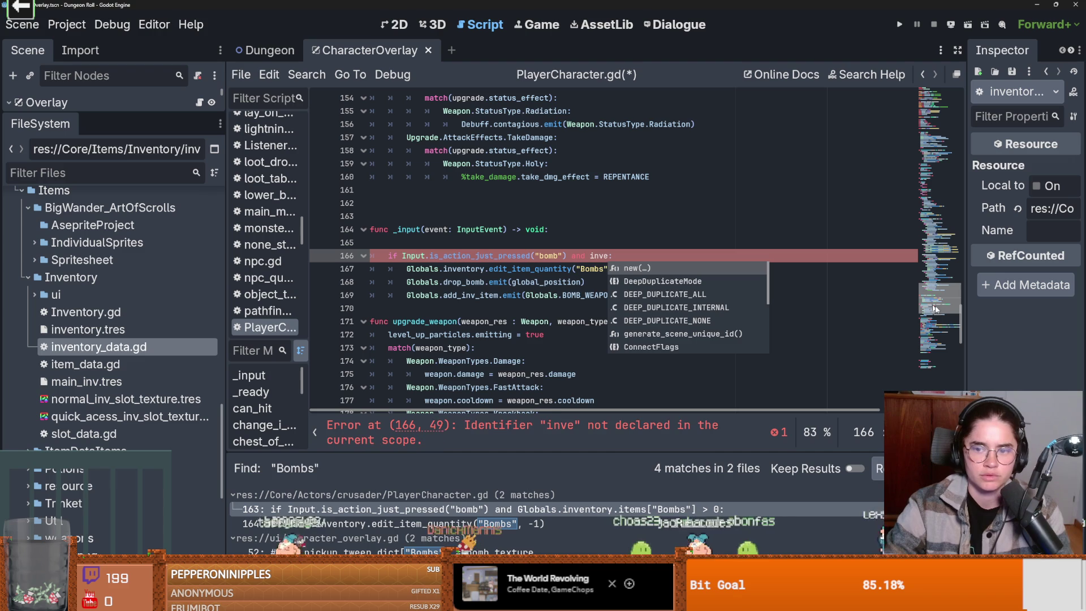
{"action": "mouse_move", "coordinate": [962, 322]}
{"action": "left_mouse_down"}
{"action": "mouse_move", "coordinate": [965, 72]}
{"action": "mouse_move", "coordinate": [952, 153]}
{"action": "left_mouse_up"}
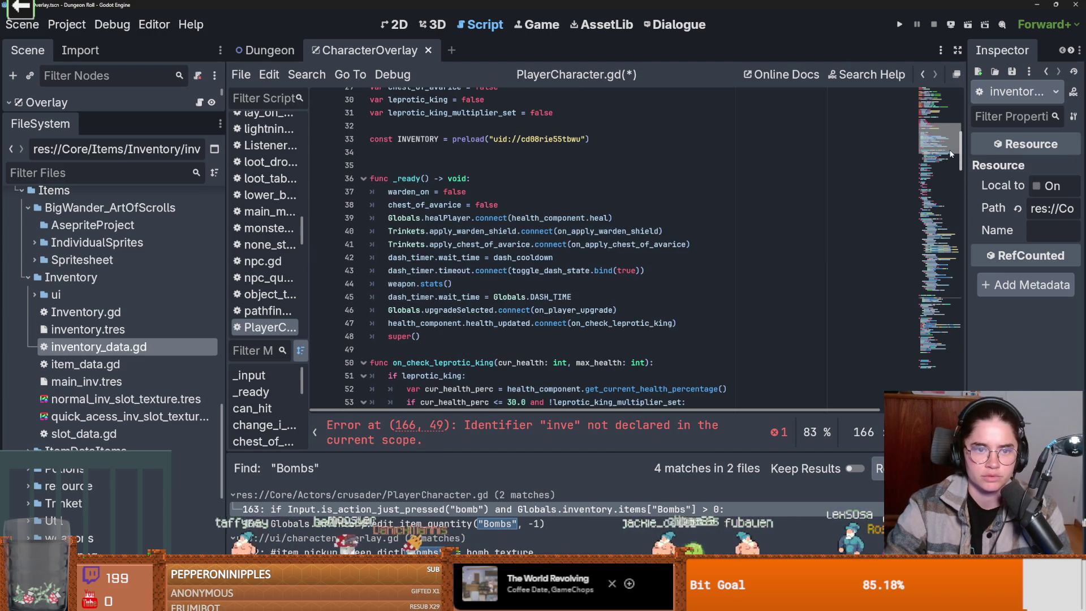
{"action": "double_click", "coordinate": [418, 138]}
{"action": "key", "text": "ctrl+c"}
{"action": "scroll", "coordinate": [578, 296], "scroll_direction": "down", "scroll_amount": 8}
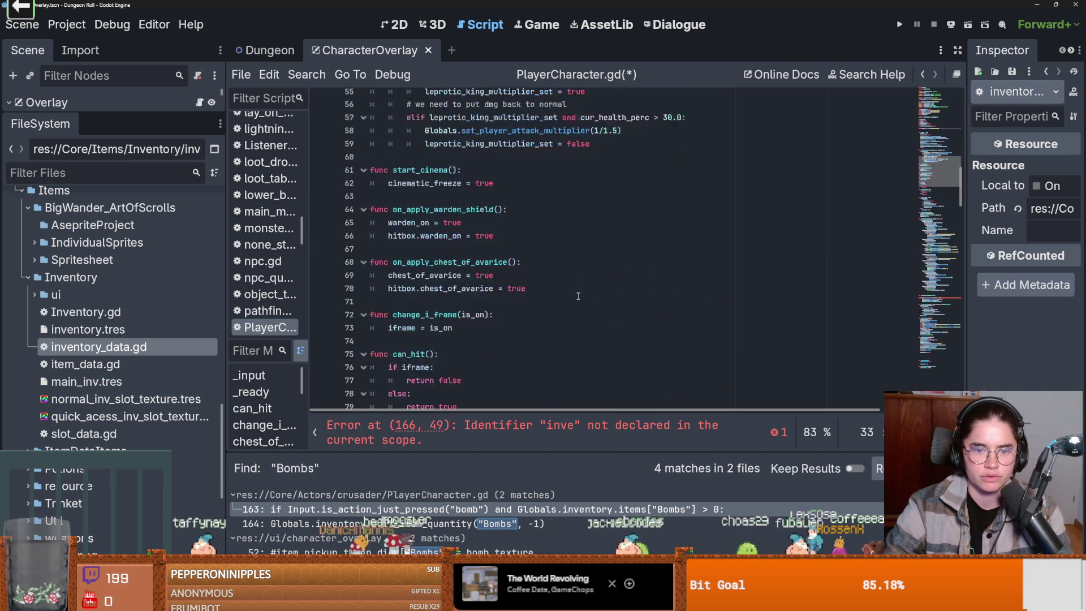
{"action": "scroll", "coordinate": [578, 296], "scroll_direction": "down", "scroll_amount": 18}
{"action": "scroll", "coordinate": [597, 300], "scroll_direction": "down", "scroll_amount": 17}
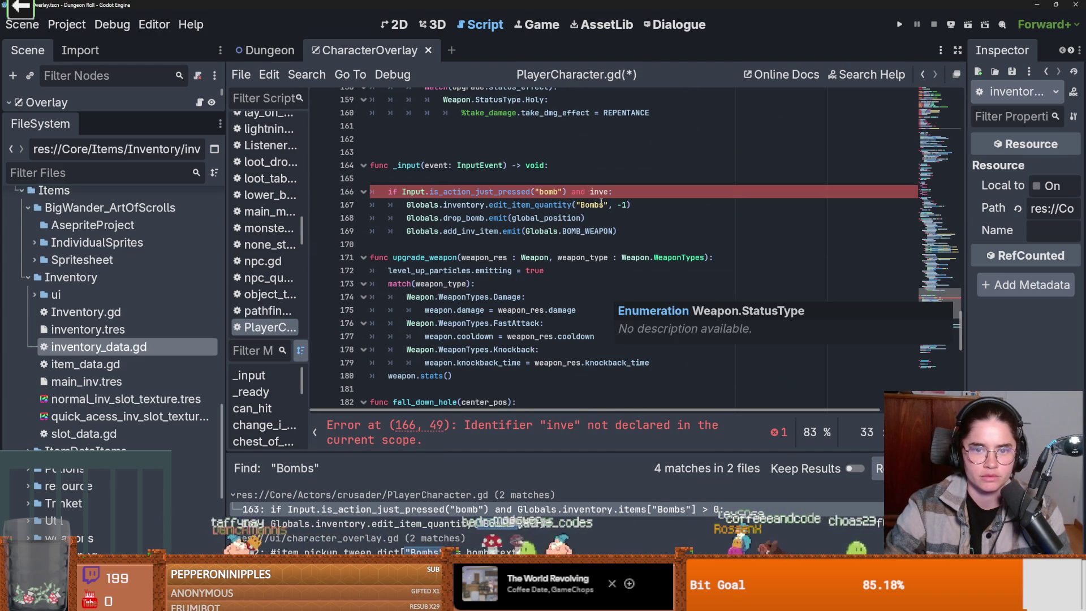
Write the condition as INVENTORY.slot_datas[1], then follow slot_datas to open slot_data.gd.
{"action": "key", "text": "BackSpace"}
{"action": "key", "text": "BackSpace"}
{"action": "key", "text": "BackSpace"}
{"action": "key", "text": "ctrl+v"}
{"action": "type", "text": ".sl"}
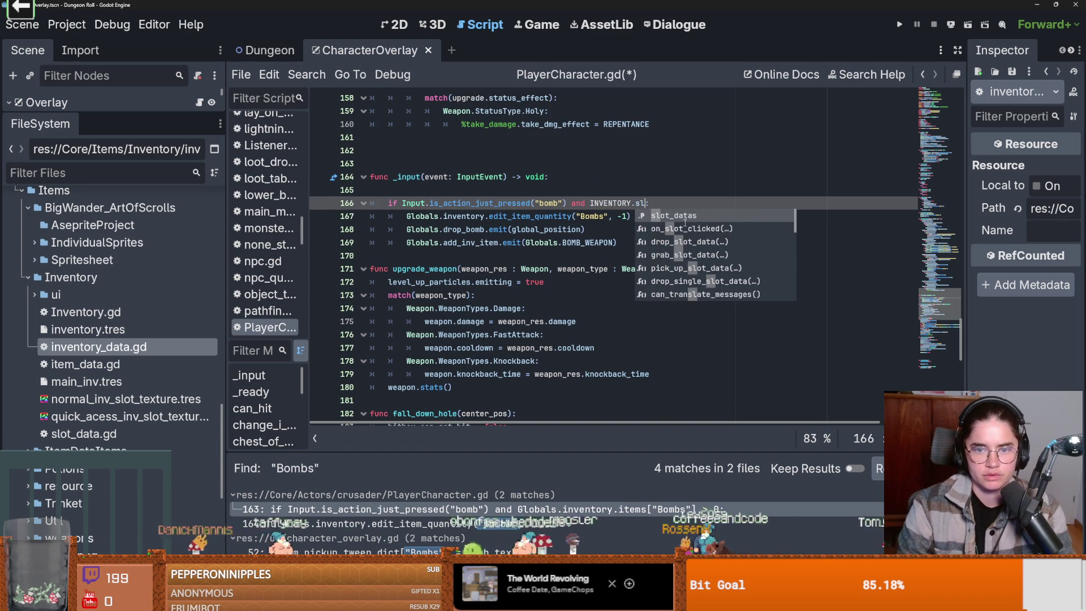
{"action": "key", "text": "Return"}
{"action": "type", "text": "[1"}
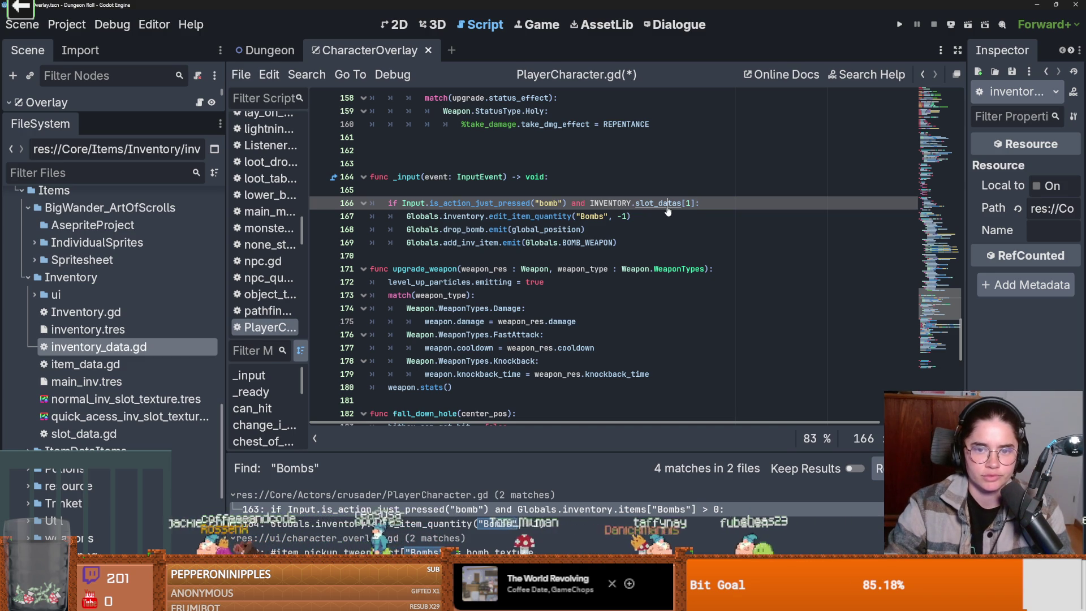
{"action": "left_click", "coordinate": [659, 203], "text": "ctrl"}
{"action": "left_click", "coordinate": [529, 177], "text": "ctrl"}
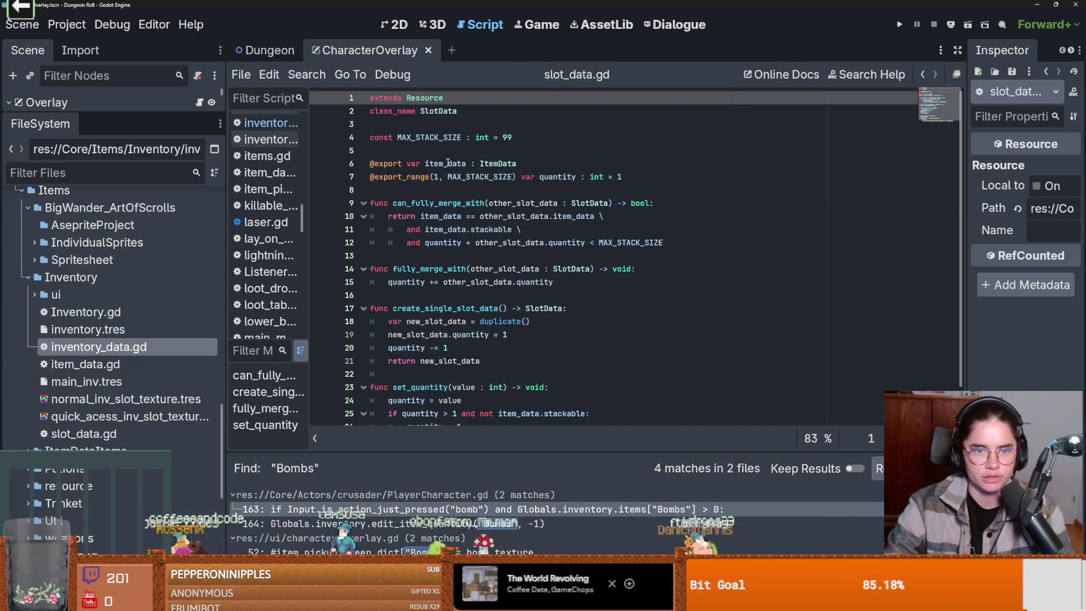
Resize the docks on the Dungeon scene and open crusader.tscn from Favorites in a new tab.
{"action": "left_click", "coordinate": [448, 163]}
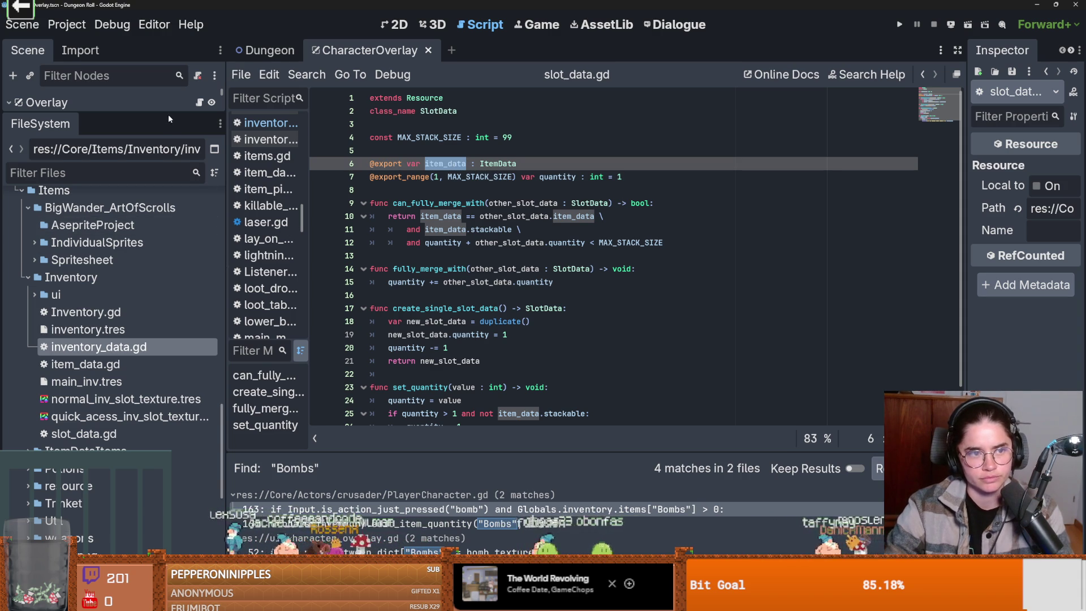
{"action": "mouse_move", "coordinate": [169, 115]}
{"action": "left_mouse_down"}
{"action": "mouse_move", "coordinate": [171, 330]}
{"action": "mouse_move", "coordinate": [168, 236]}
{"action": "left_mouse_up"}
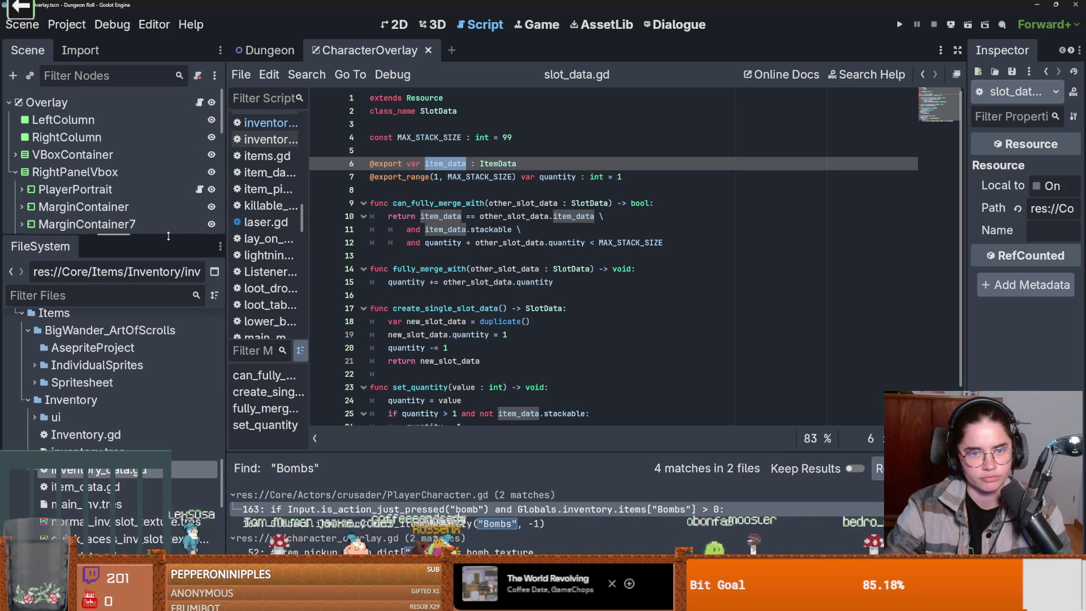
{"action": "left_click_drag", "start_coordinate": [168, 236], "coordinate": [168, 294]}
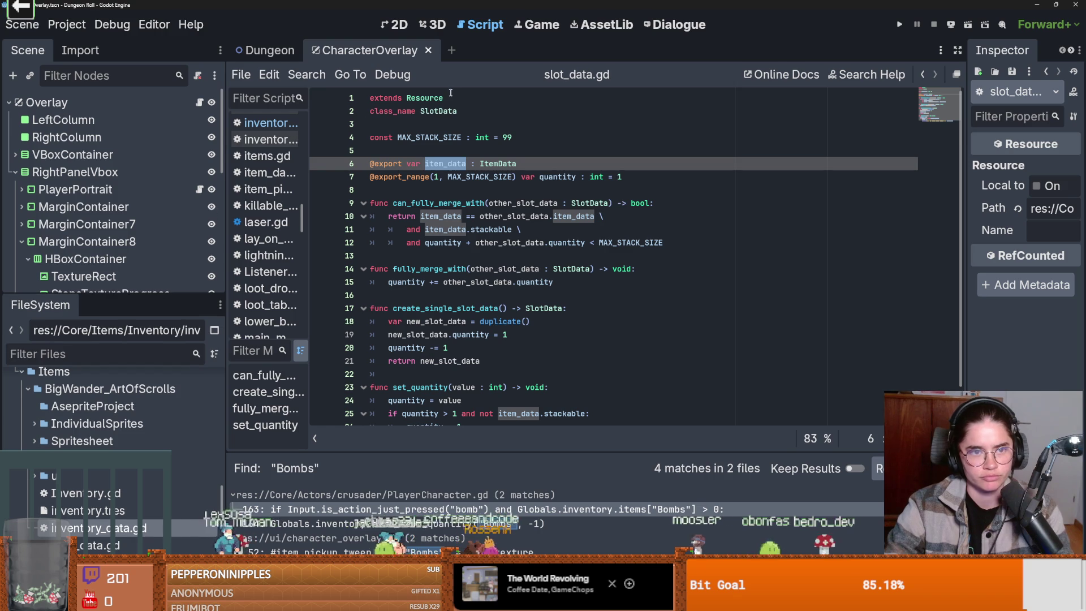
{"action": "left_click", "coordinate": [277, 51]}
{"action": "scroll", "coordinate": [152, 144], "scroll_direction": "up", "scroll_amount": 2}
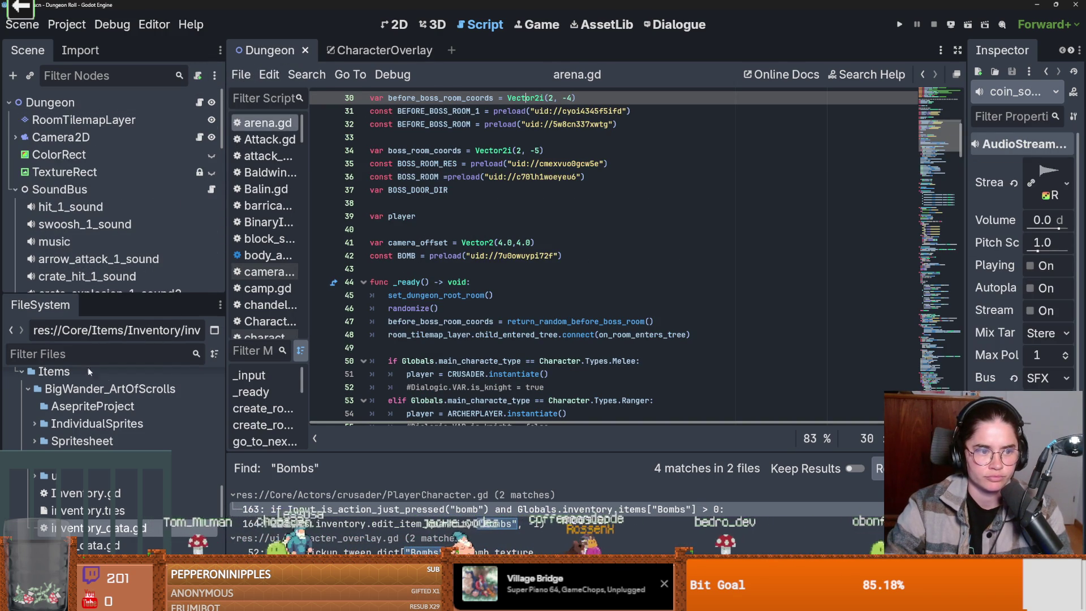
{"action": "mouse_move", "coordinate": [124, 294]}
{"action": "left_mouse_down"}
{"action": "mouse_move", "coordinate": [123, 355]}
{"action": "mouse_move", "coordinate": [126, 162]}
{"action": "mouse_move", "coordinate": [133, 210]}
{"action": "mouse_move", "coordinate": [133, 178]}
{"action": "left_mouse_up"}
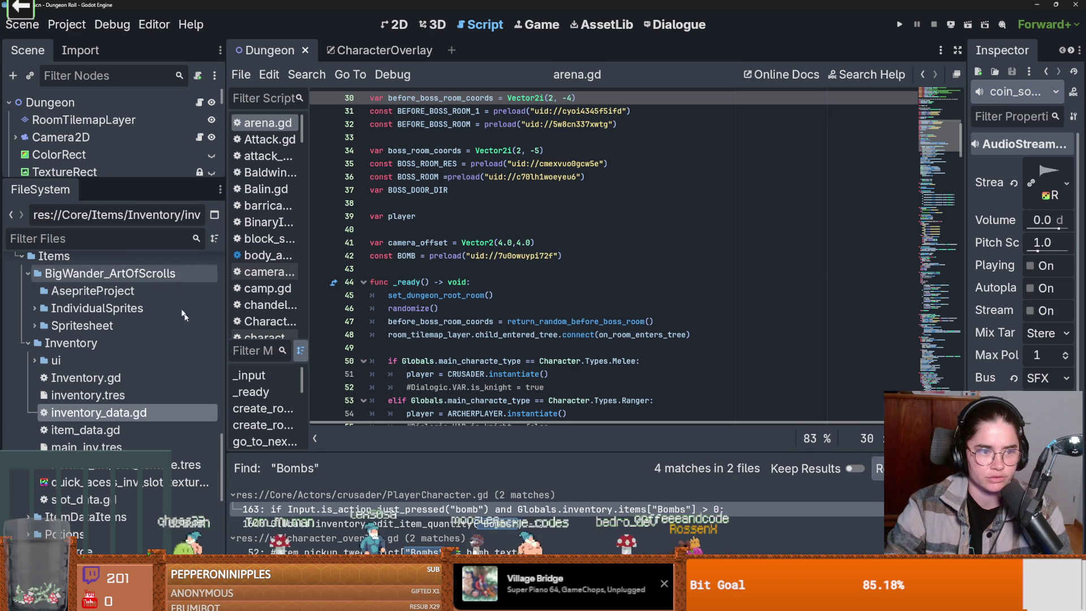
{"action": "scroll", "coordinate": [220, 462], "scroll_direction": "up", "scroll_amount": 15}
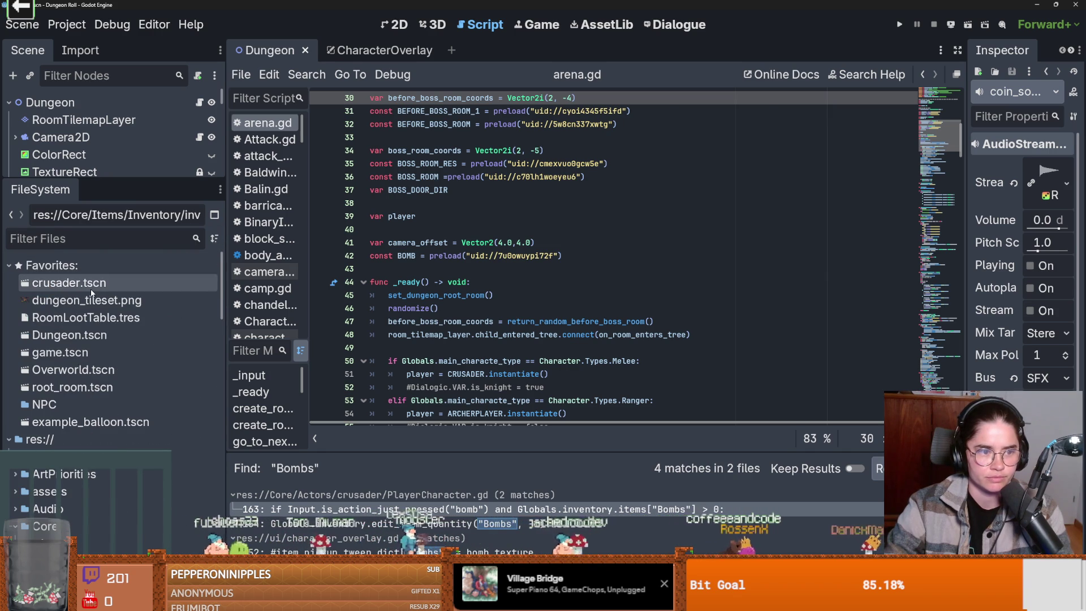
{"action": "double_click", "coordinate": [69, 283]}
{"action": "scroll", "coordinate": [172, 154], "scroll_direction": "up", "scroll_amount": 1}
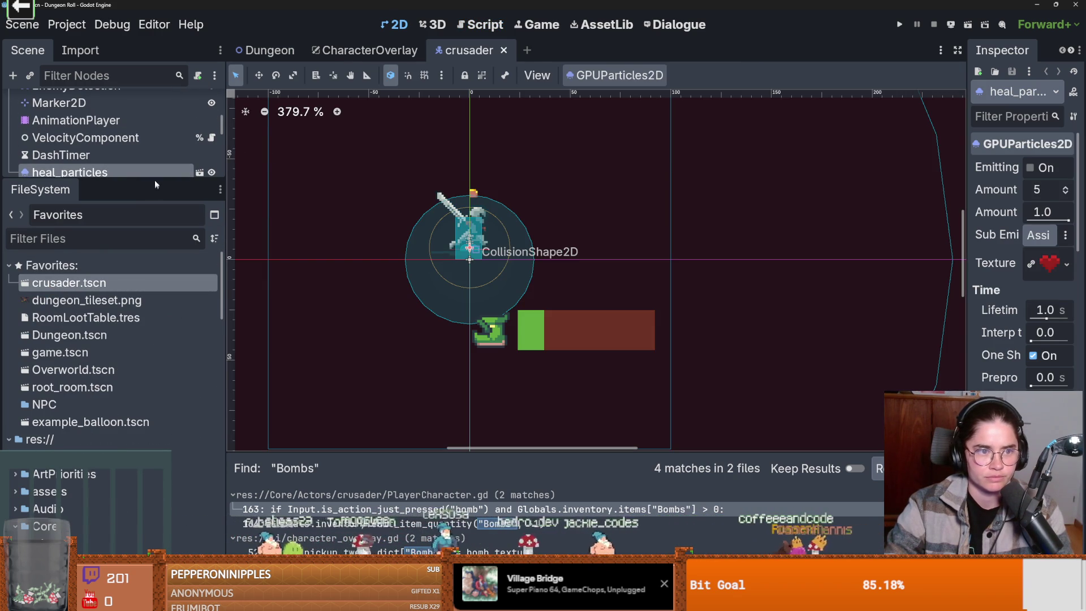
Open PlayerCharacter.gd from Crusader's script at line 166, trying then removing .item_data after INVENTORY.slot_datas[1].
{"action": "left_click_drag", "start_coordinate": [158, 190], "coordinate": [159, 446]}
{"action": "scroll", "coordinate": [113, 254], "scroll_direction": "up", "scroll_amount": 5}
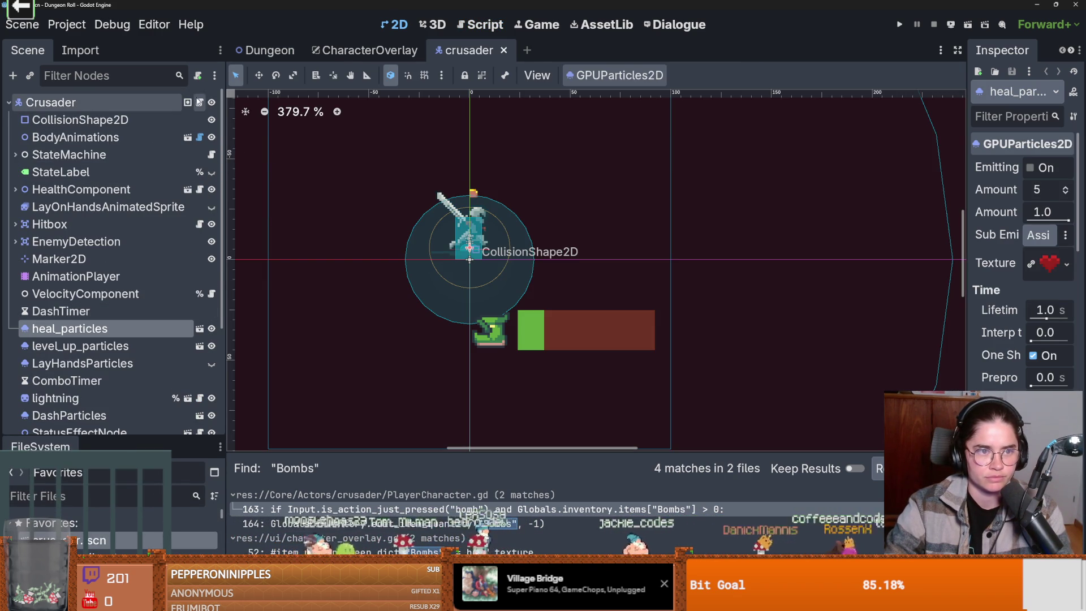
{"action": "left_click", "coordinate": [201, 102]}
{"action": "left_click", "coordinate": [459, 98], "text": "ctrl"}
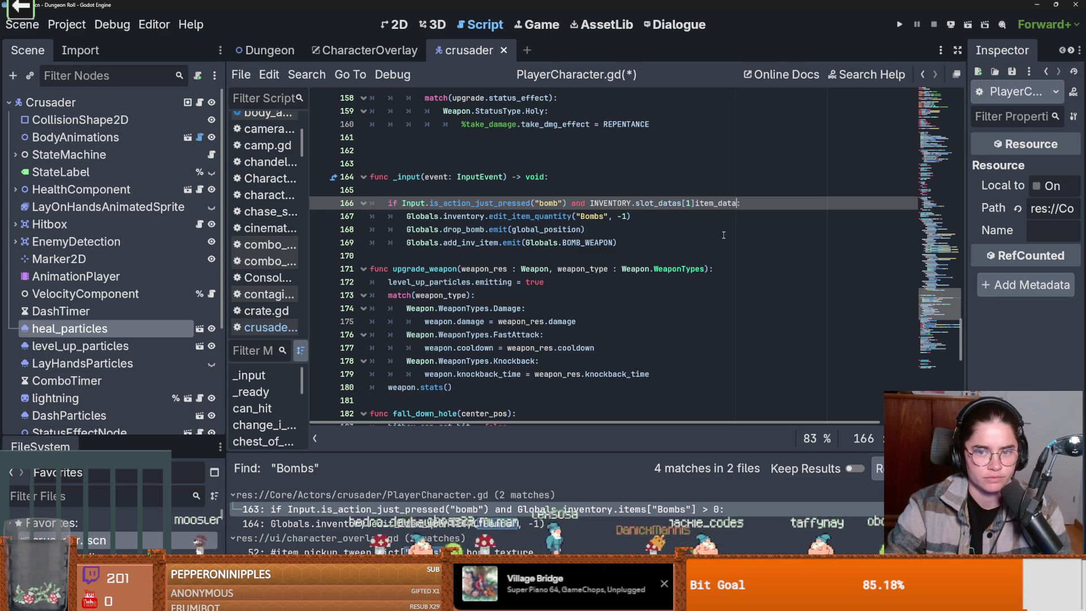
{"action": "type", "text": ".item_data"}
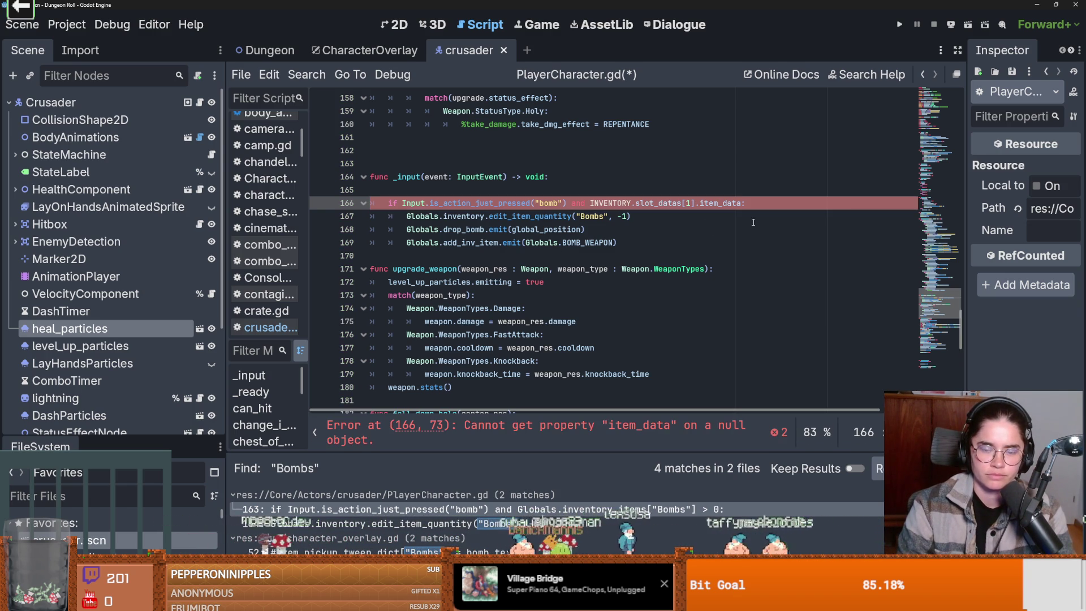
{"action": "key", "text": "ctrl+BackSpace"}
{"action": "key", "text": "BackSpace"}
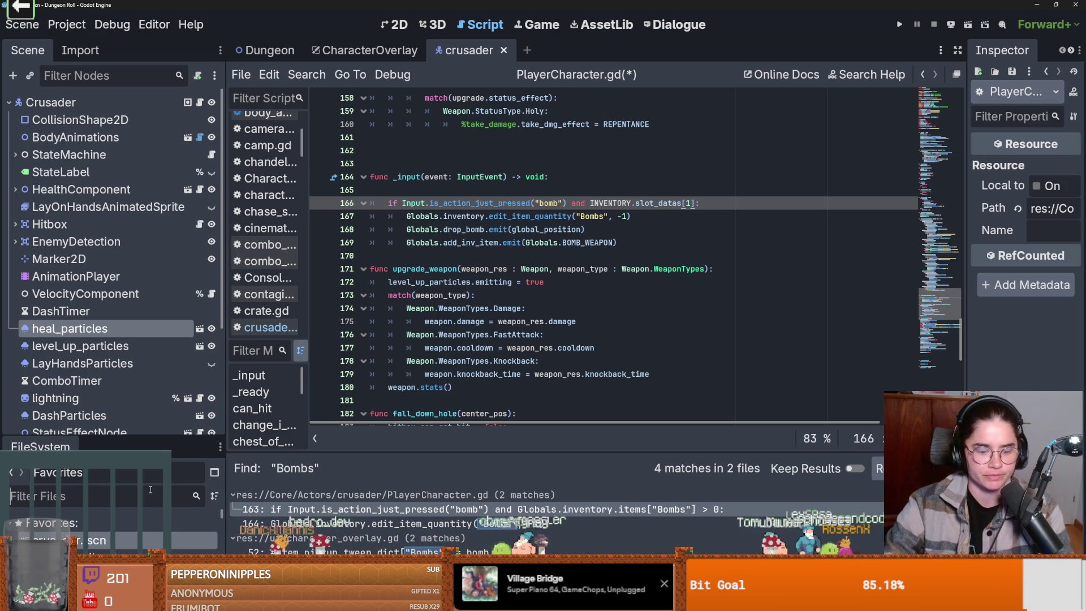
Filter FileSystem with 'gl', open Globals.gd, and insert blank lines before get_object_id.
{"action": "type", "text": "global"}
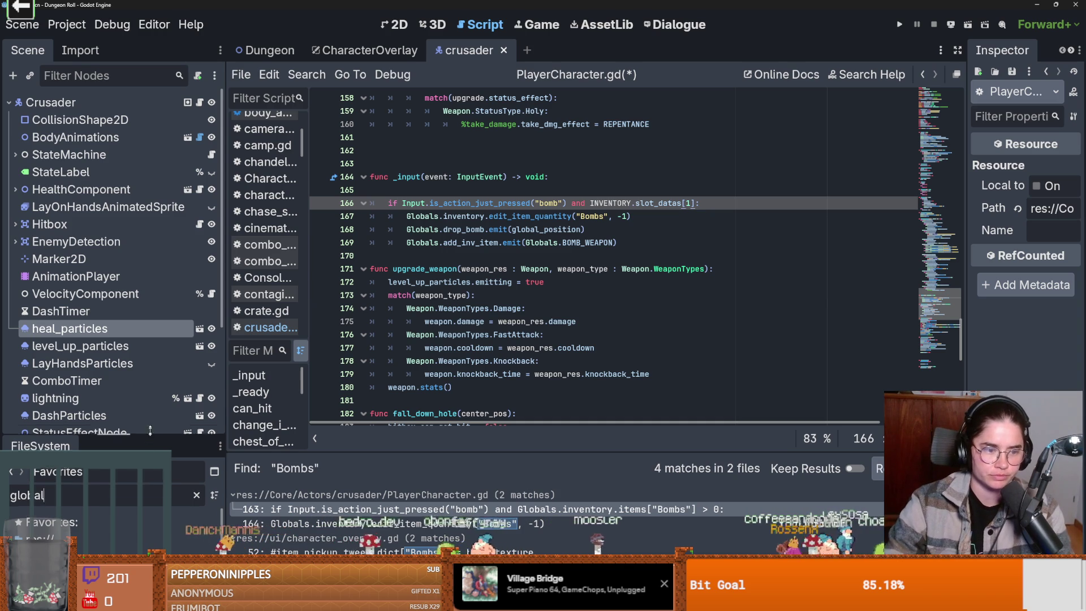
{"action": "left_click_drag", "start_coordinate": [149, 437], "coordinate": [149, 323]}
{"action": "double_click", "coordinate": [68, 479]}
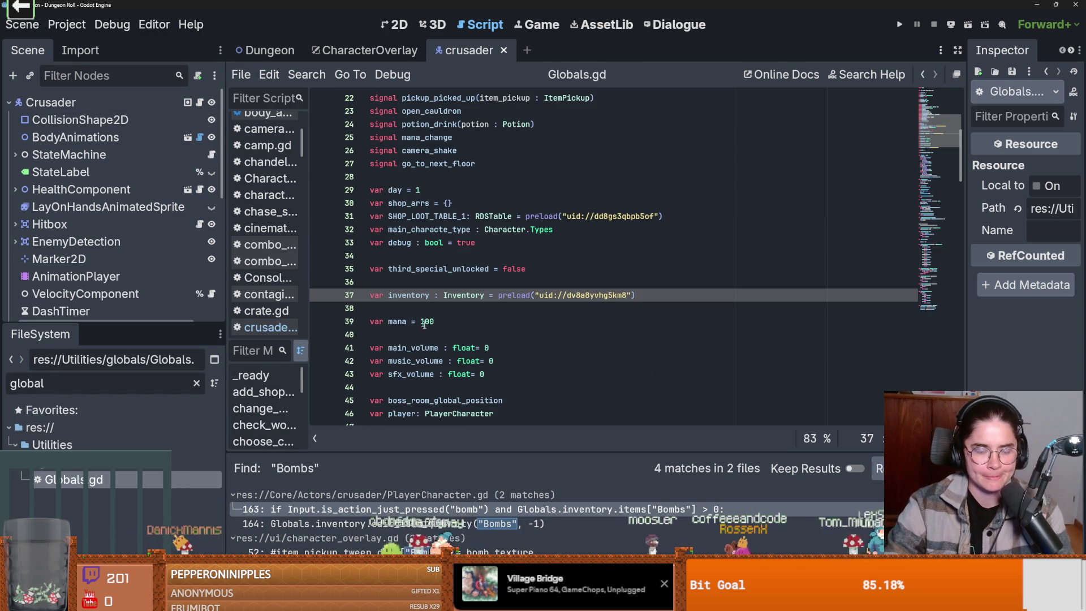
{"action": "scroll", "coordinate": [418, 319], "scroll_direction": "down", "scroll_amount": 6}
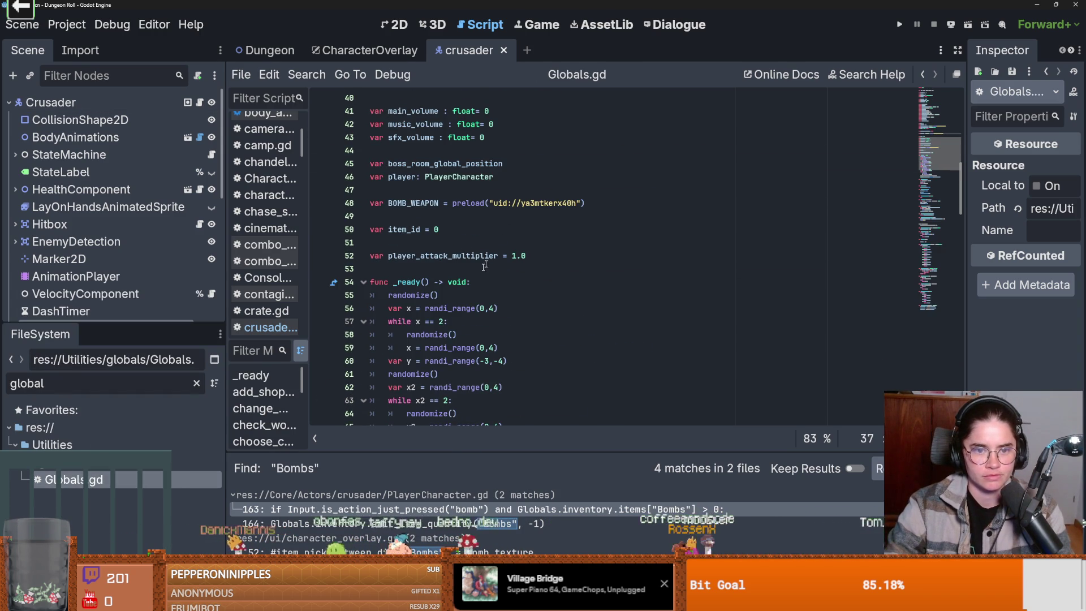
{"action": "scroll", "coordinate": [476, 309], "scroll_direction": "down", "scroll_amount": 7}
{"action": "left_click", "coordinate": [407, 242]}
{"action": "key", "text": "Return"}
{"action": "key", "text": "Return"}
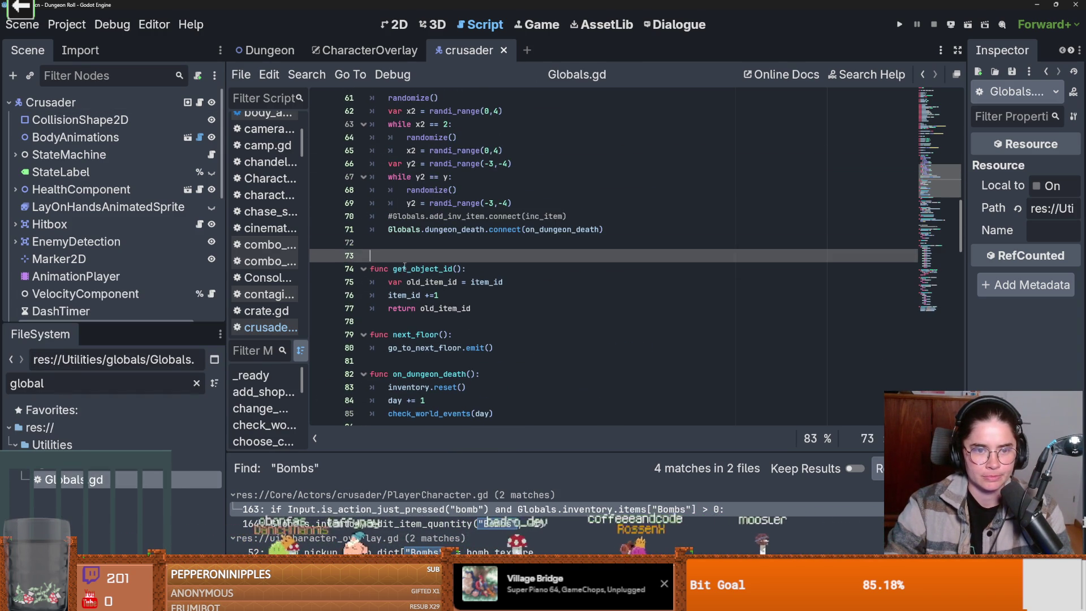
{"action": "key", "text": "Up"}
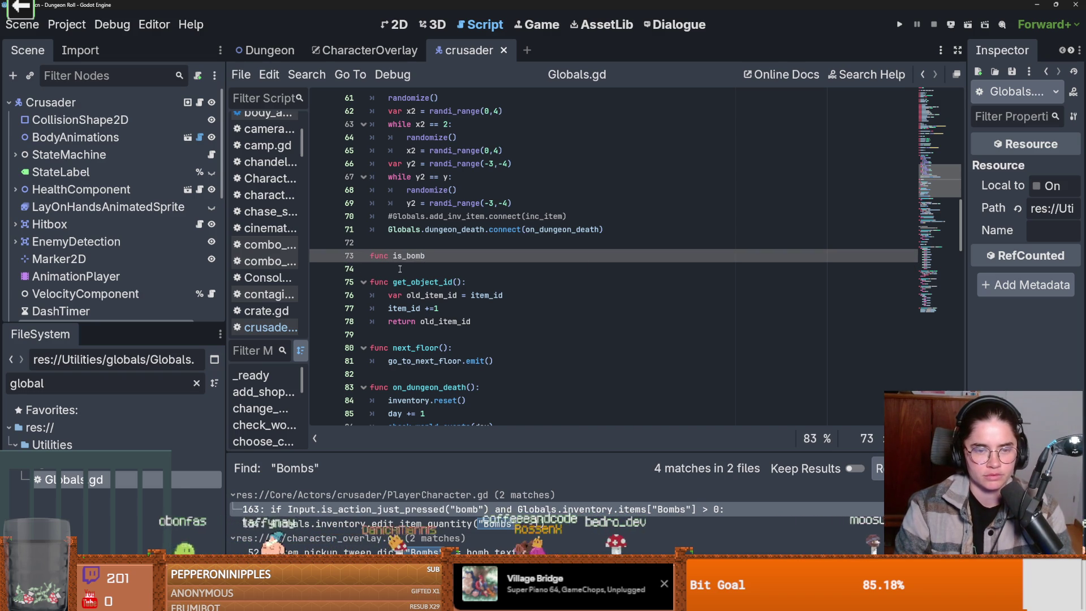
Write the is_bomb(slot_data : SlotData) stub with pass, and add a blank line above _ready.
{"action": "type", "text": "(slot_dat"}
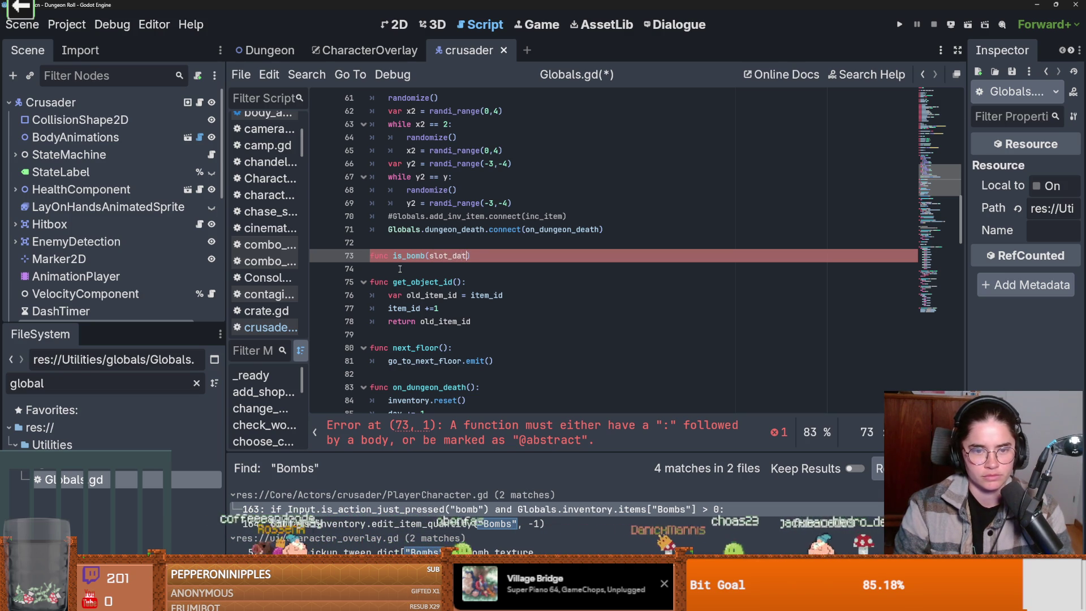
{"action": "type", "text": "t"}
{"action": "key", "text": "Return"}
{"action": "type", "text": "):"}
{"action": "key", "text": "Return"}
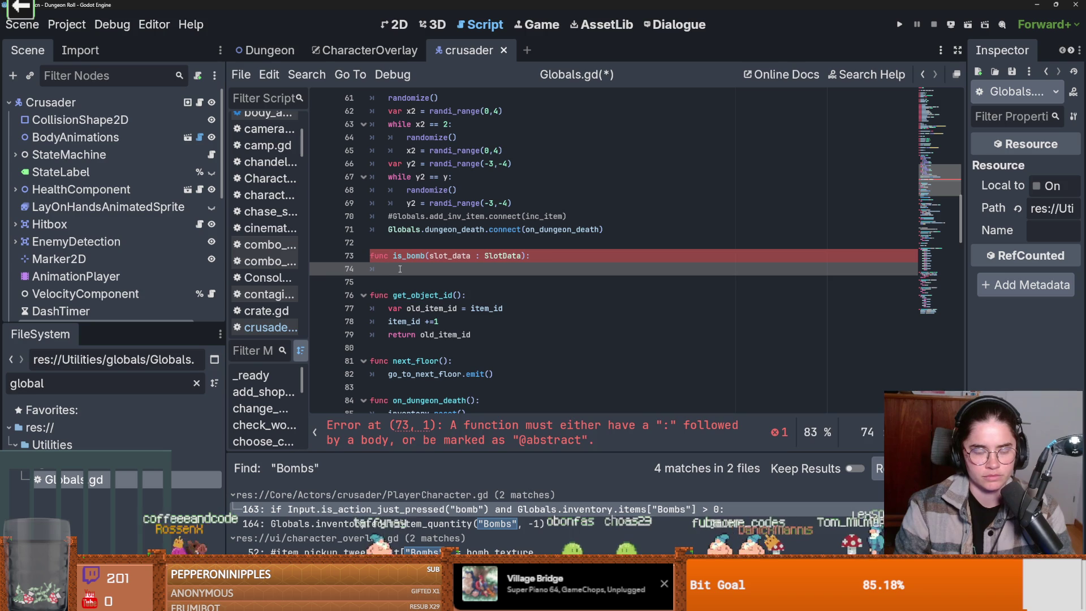
{"action": "type", "text": "pass"}
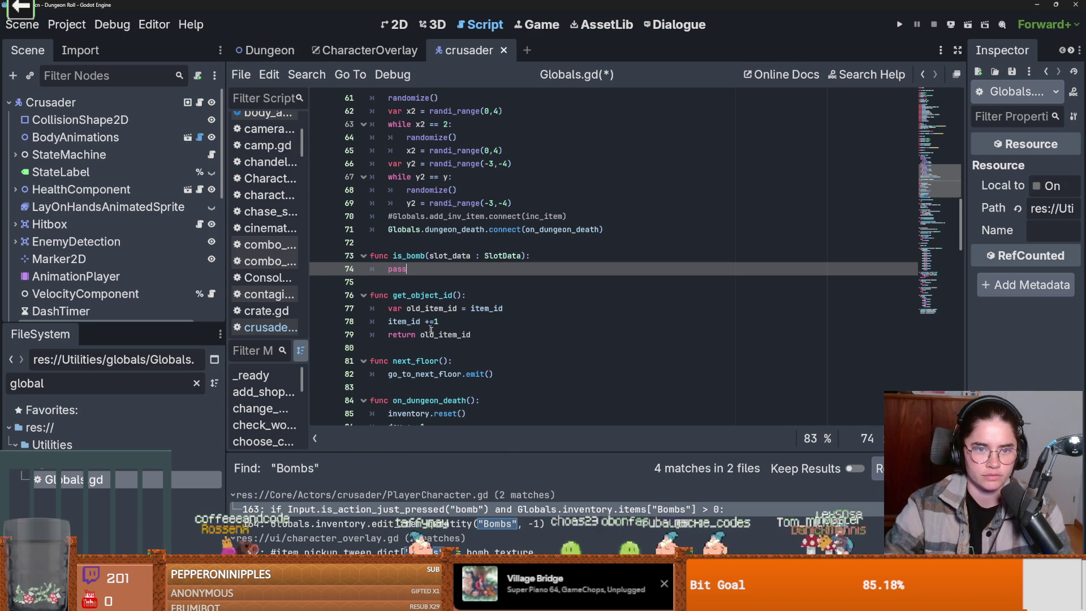
{"action": "scroll", "coordinate": [421, 325], "scroll_direction": "up", "scroll_amount": 7}
{"action": "left_click", "coordinate": [403, 280]}
{"action": "key", "text": "Return"}
{"action": "key", "text": "Return"}
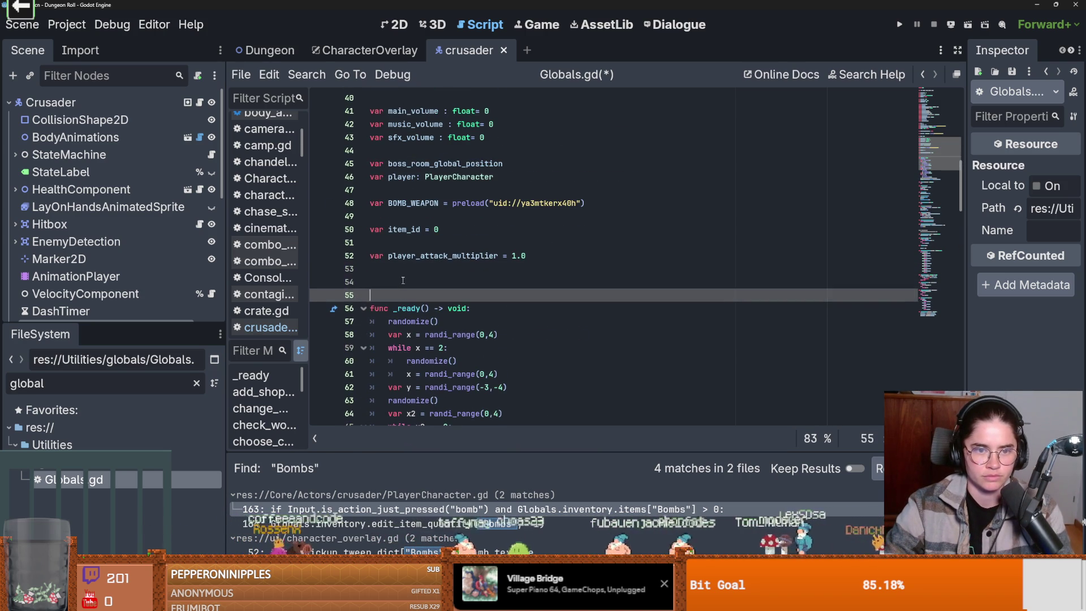
Find all BOMB_WEAPON uses project-wide and inspect its add_inv_item line in PlayerCharacter.gd.
{"action": "key", "text": "Up"}
{"action": "left_click", "coordinate": [611, 202]}
{"action": "double_click", "coordinate": [433, 203]}
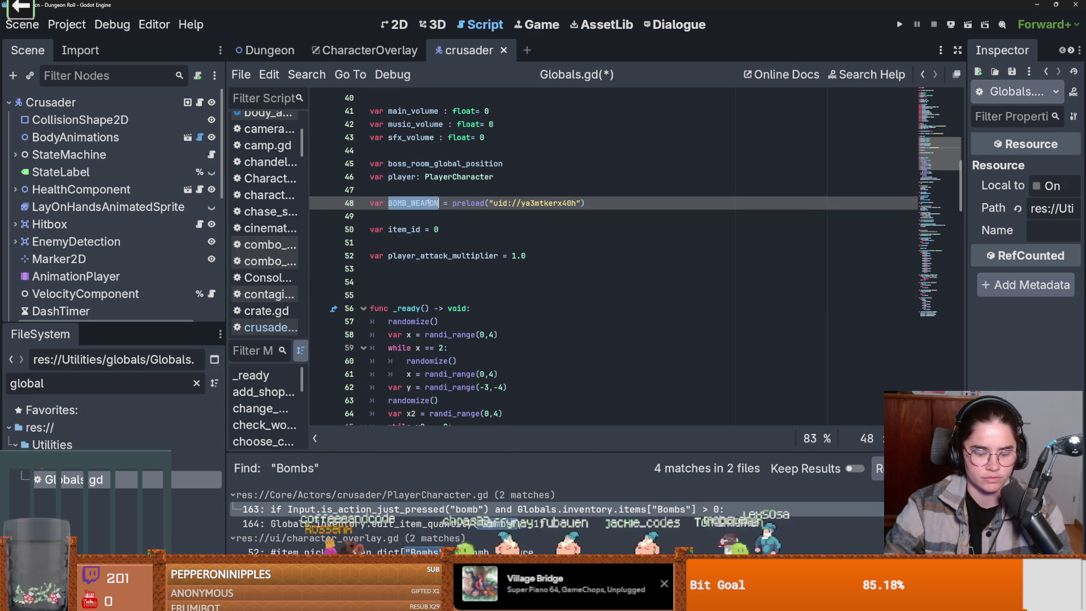
{"action": "key", "text": "ctrl+f"}
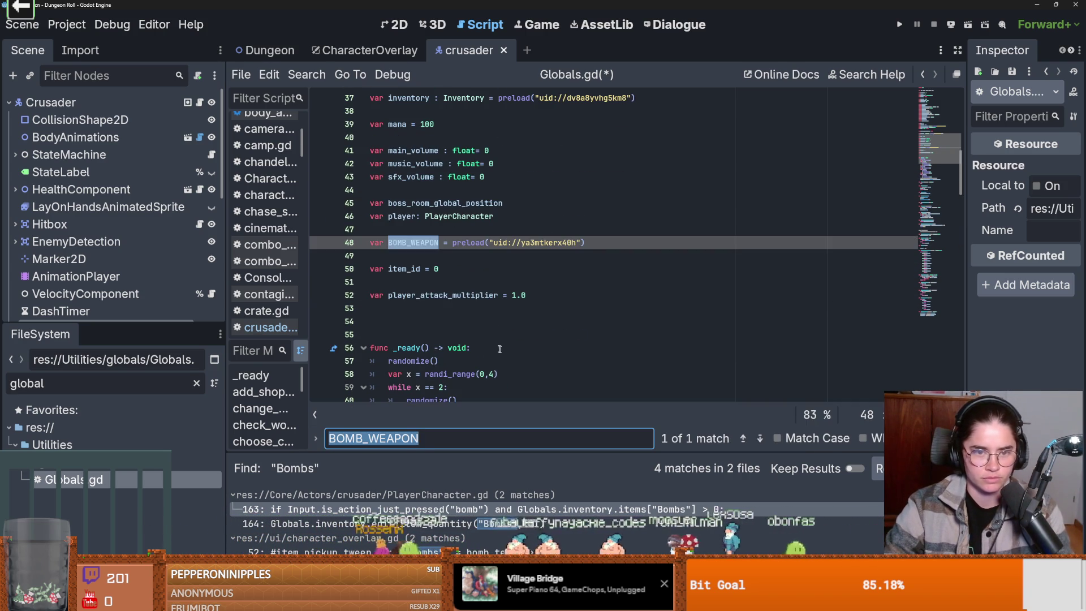
{"action": "left_click", "coordinate": [336, 171]}
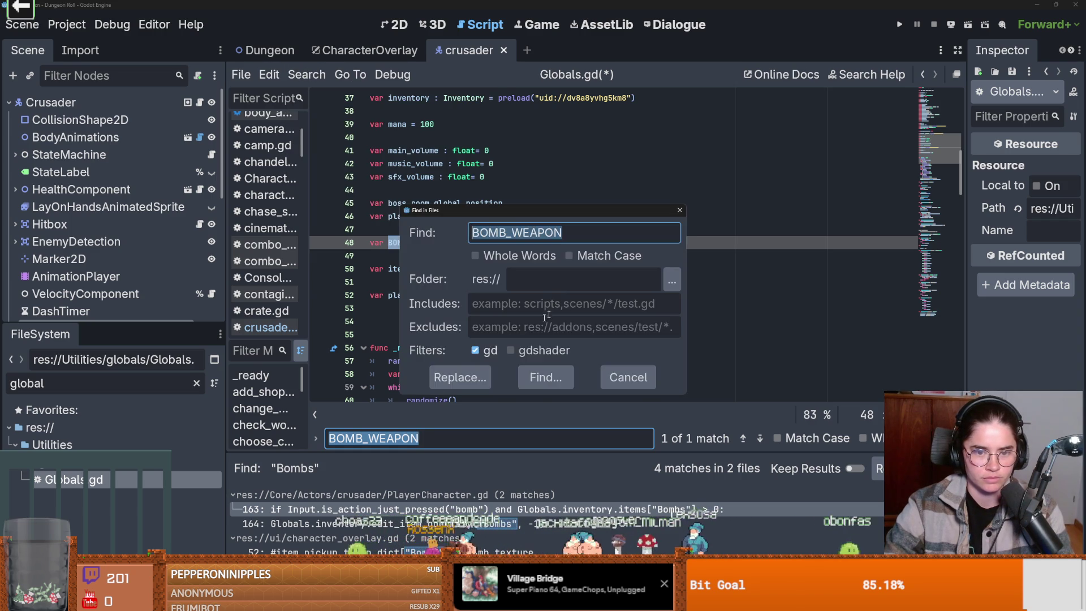
{"action": "left_click", "coordinate": [566, 377]}
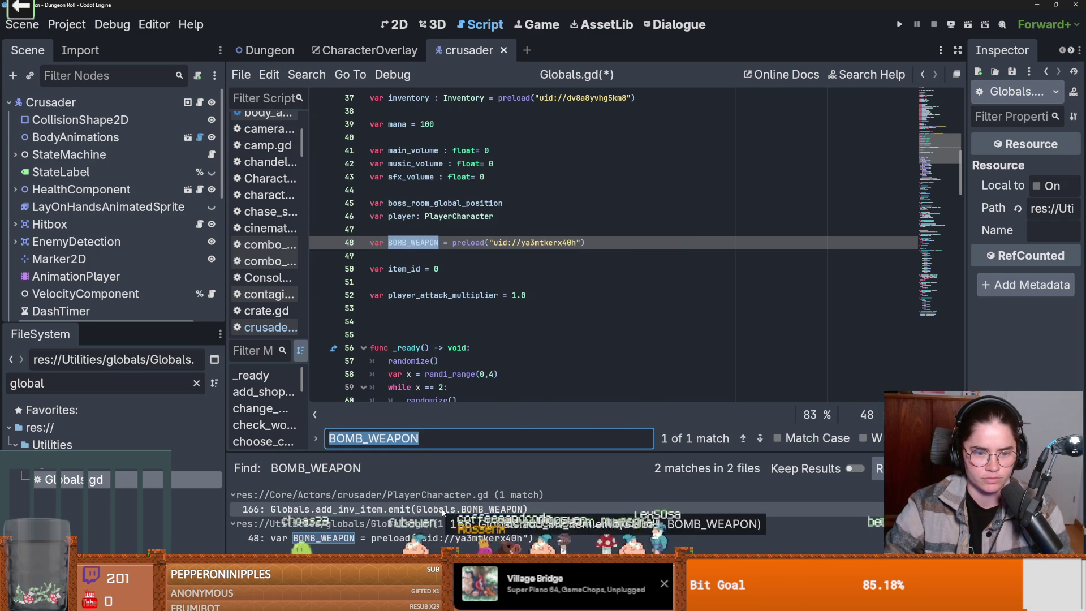
{"action": "left_click", "coordinate": [444, 509]}
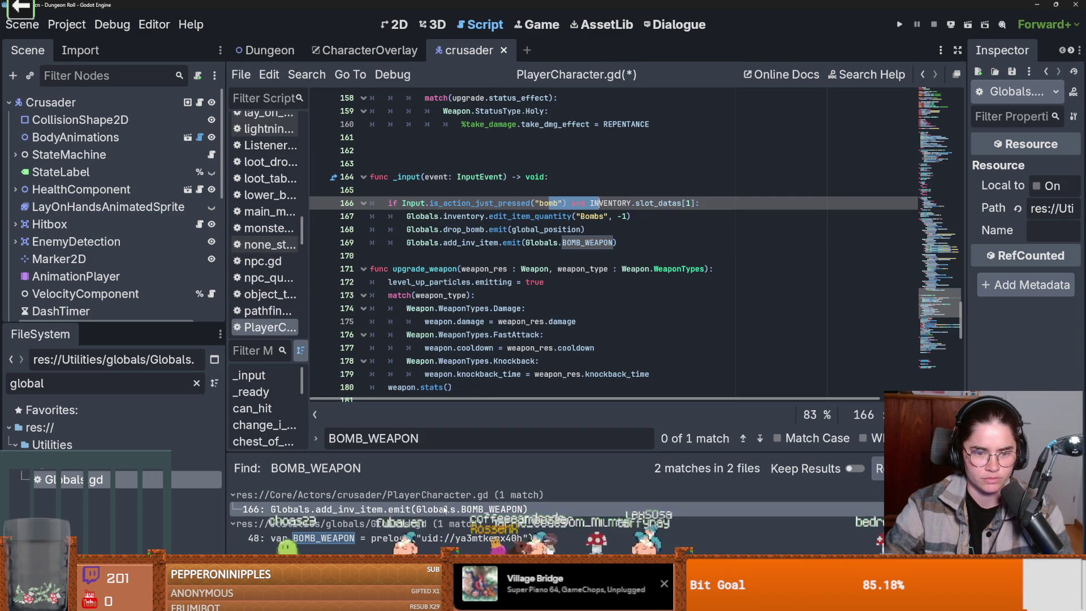
{"action": "left_click", "coordinate": [547, 242]}
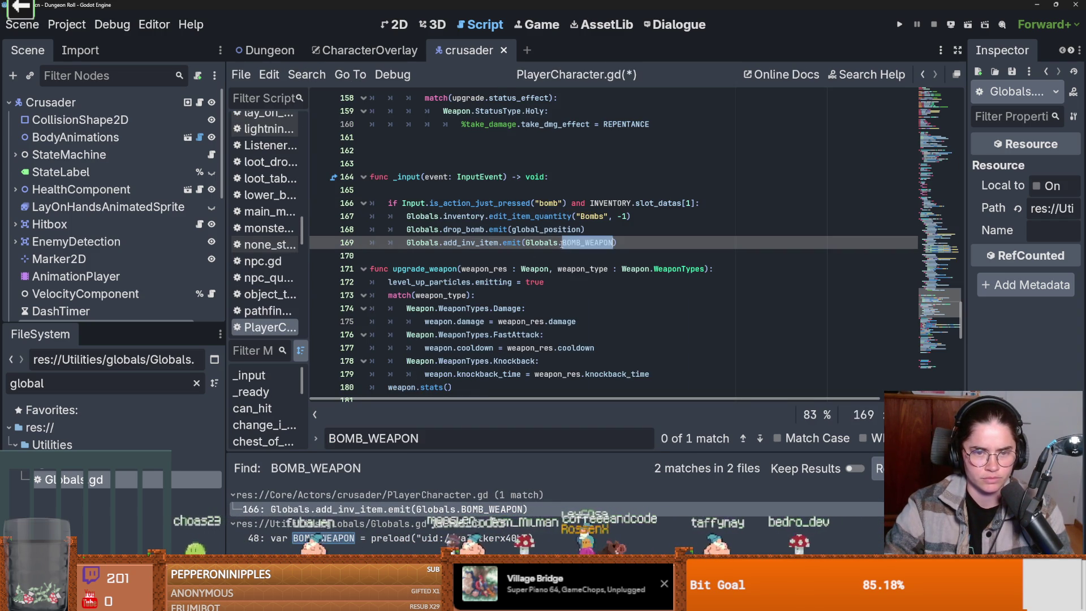
{"action": "left_click_drag", "start_coordinate": [618, 242], "coordinate": [516, 242]}
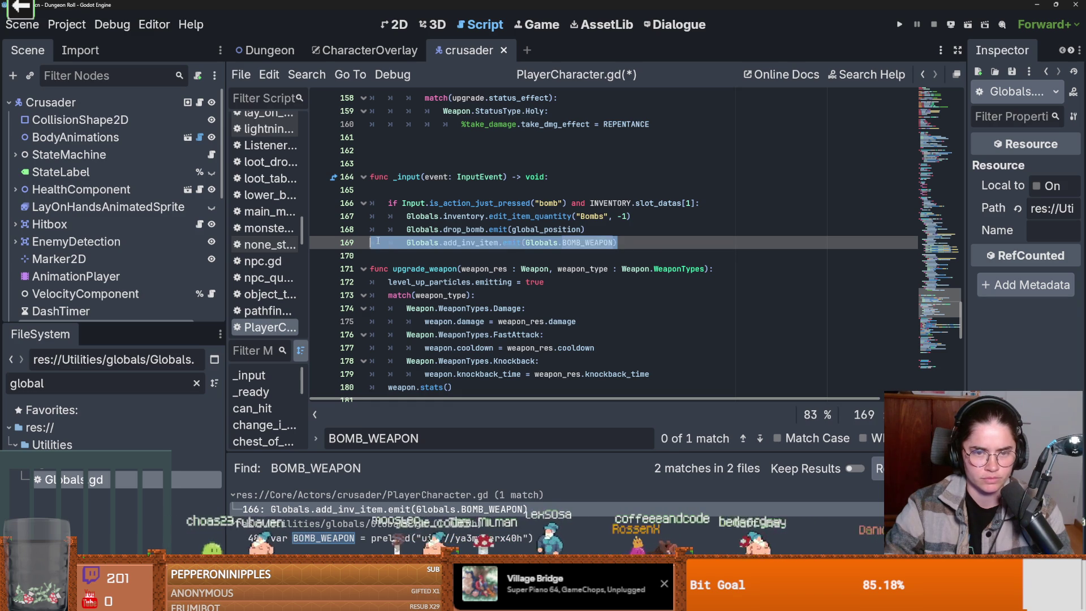
Delete the BOMB_WEAPON declaration from Globals.gd and remove the leftover blank lines.
{"action": "left_click", "coordinate": [391, 538]}
{"action": "triple_click", "coordinate": [481, 242]}
{"action": "key", "text": "BackSpace"}
{"action": "left_click", "coordinate": [408, 299]}
{"action": "key", "text": "Return"}
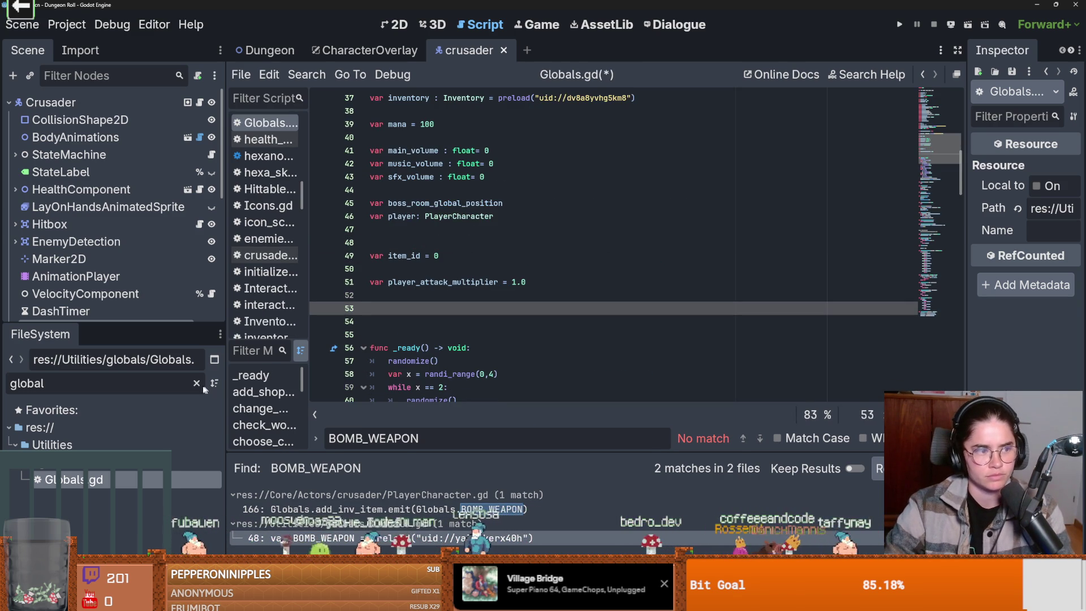
{"action": "double_click", "coordinate": [131, 378]}
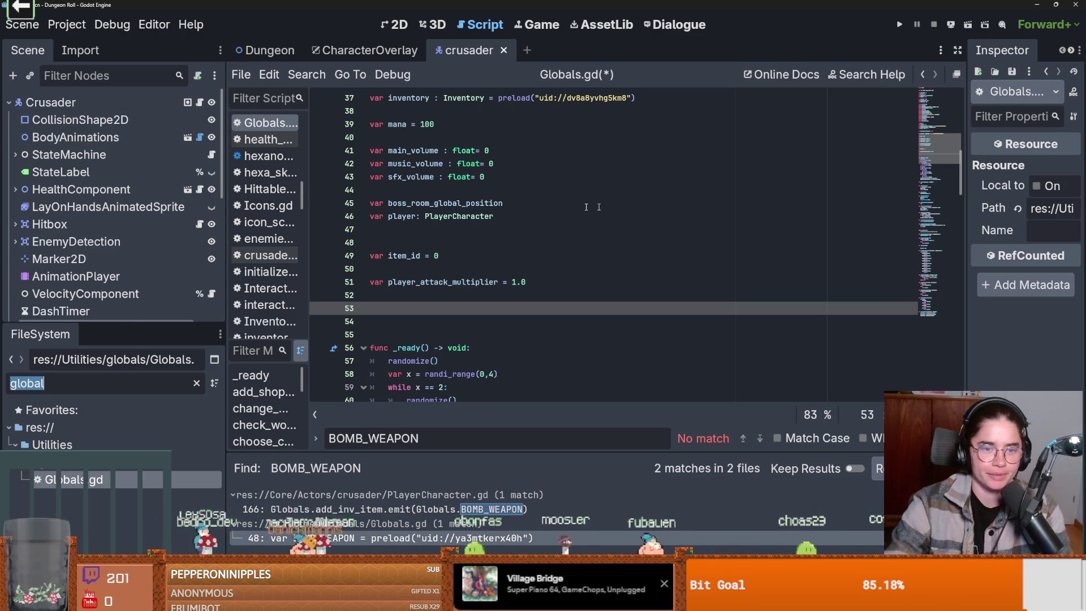
{"action": "left_click", "coordinate": [389, 269]}
{"action": "key", "text": "BackSpace"}
{"action": "left_click", "coordinate": [389, 242]}
{"action": "key", "text": "BackSpace"}
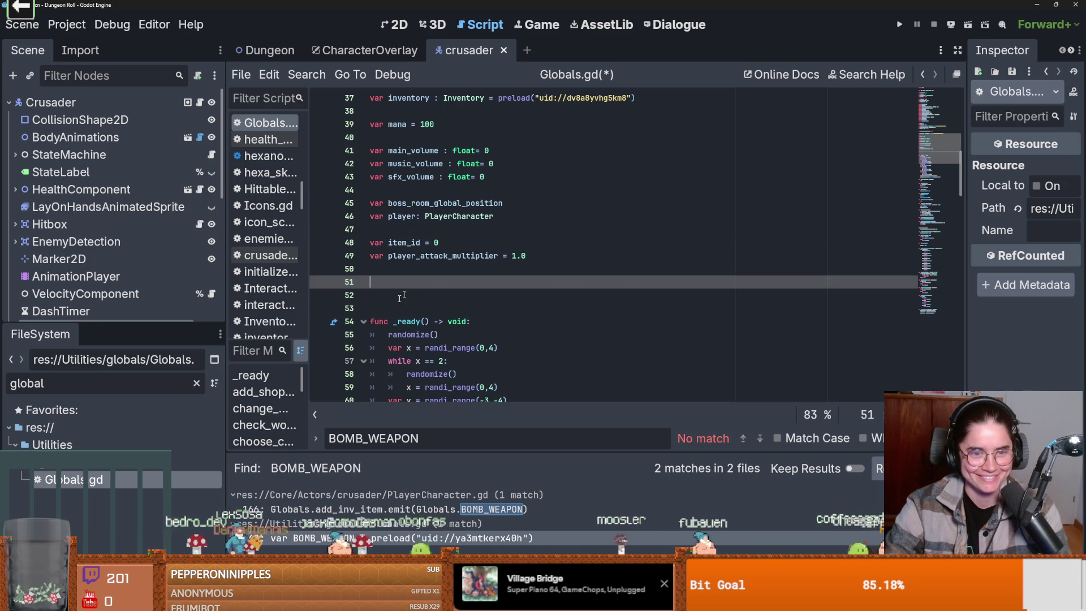
{"action": "key", "text": "Down"}
{"action": "key", "text": "Down"}
{"action": "key", "text": "Down"}
{"action": "left_click", "coordinate": [90, 385]}
{"action": "key", "text": "BackSpace"}
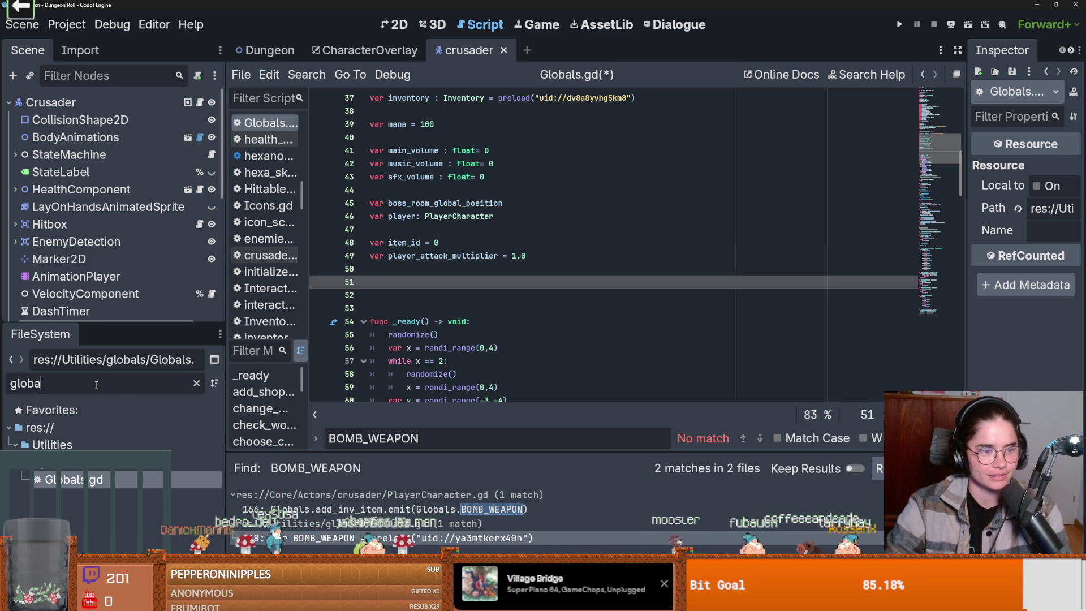
Filter FileSystem for 'bomb' and drag Bomb_1.tres into Globals.gd as a preloaded const.
{"action": "double_click", "coordinate": [96, 385]}
{"action": "key", "text": "BackSpace"}
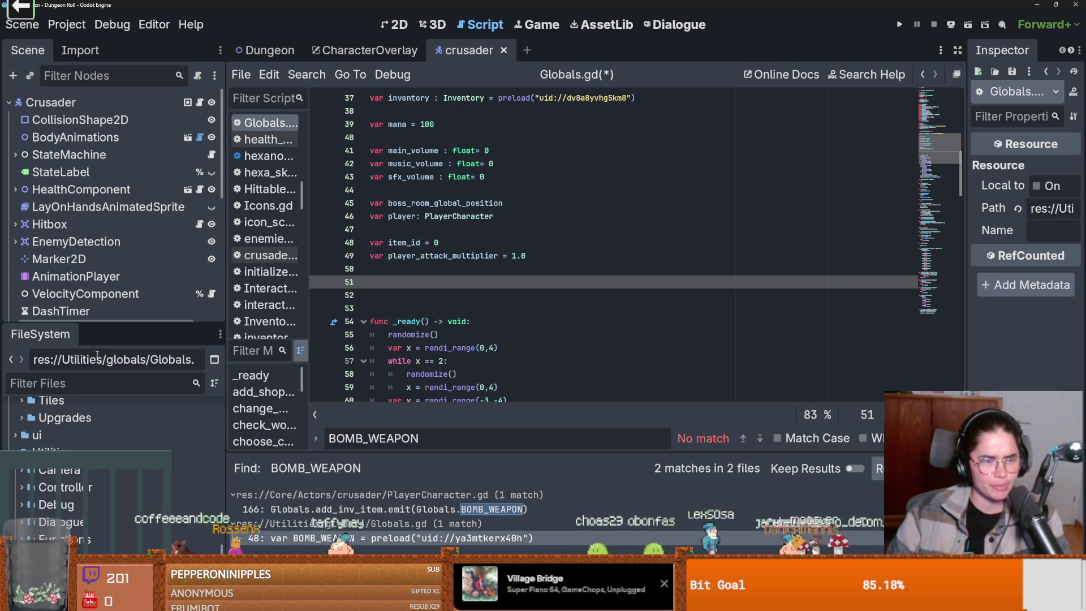
{"action": "type", "text": "bomb"}
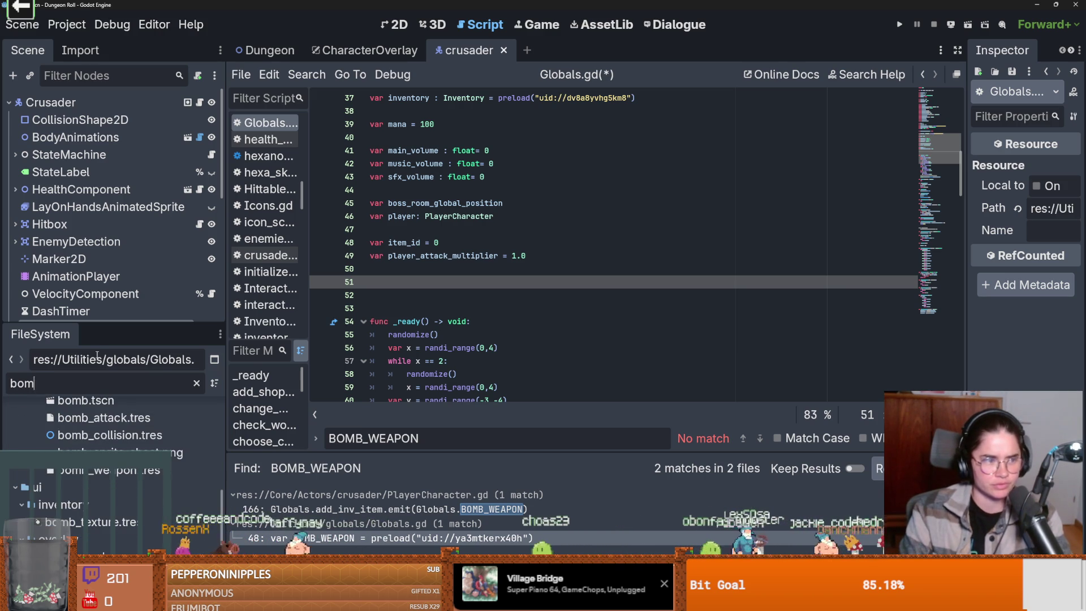
{"action": "scroll", "coordinate": [98, 403], "scroll_direction": "up", "scroll_amount": 5}
{"action": "mouse_move", "coordinate": [90, 446]}
{"action": "left_mouse_down"}
{"action": "mouse_move", "coordinate": [557, 276]}
{"action": "mouse_move", "coordinate": [404, 281]}
{"action": "left_mouse_up"}
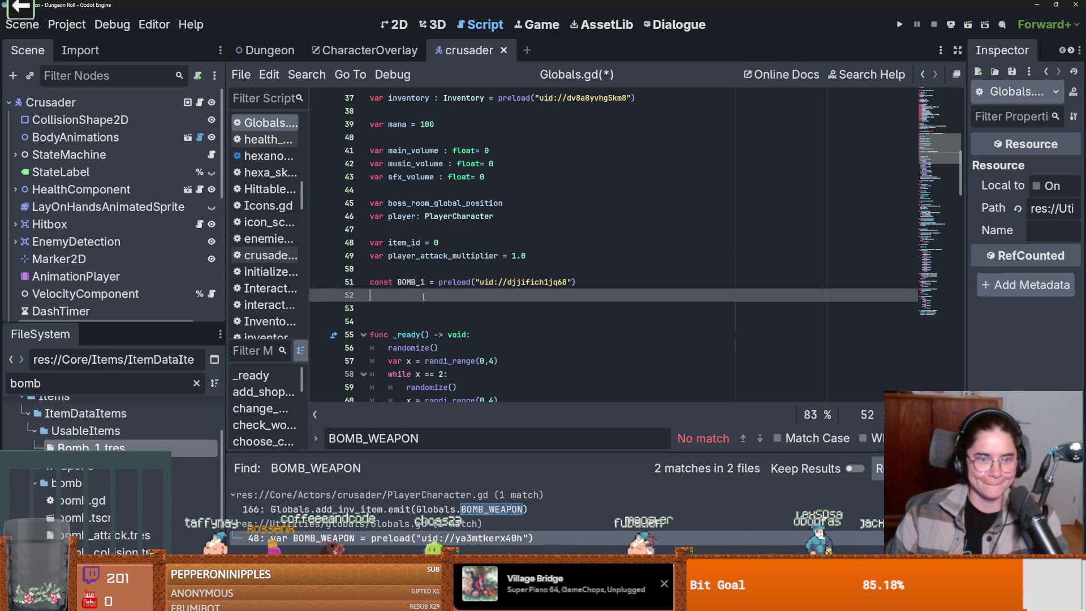
Add var bombs = [BOMB_1] by pasting the constant name into the list.
{"action": "type", "text": "ombs = ["}
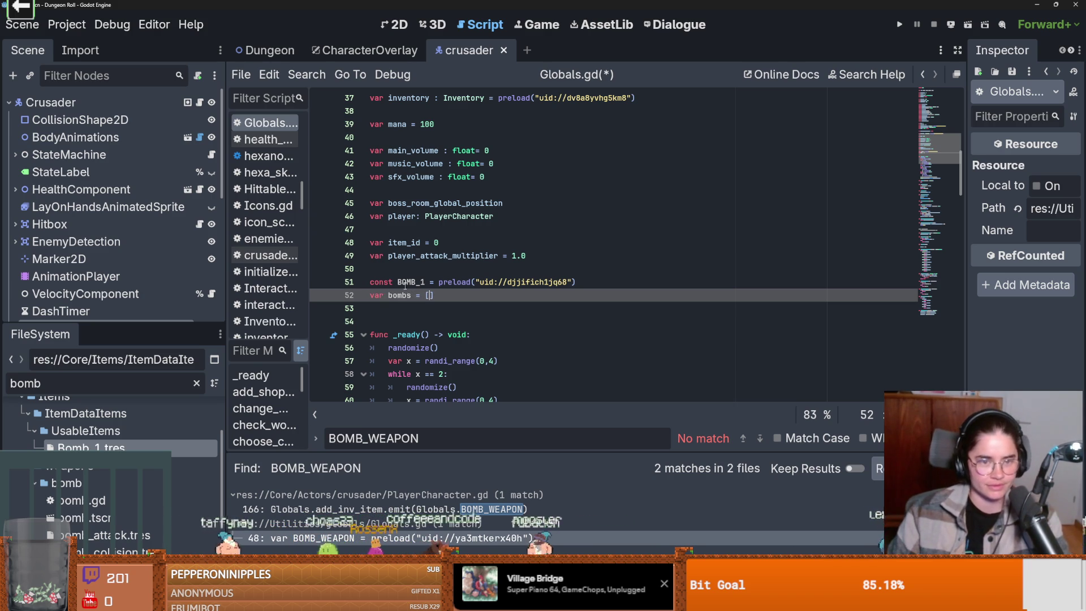
{"action": "double_click", "coordinate": [408, 282]}
{"action": "key", "text": "ctrl+c"}
{"action": "left_click", "coordinate": [429, 296]}
{"action": "key", "text": "ctrl+v"}
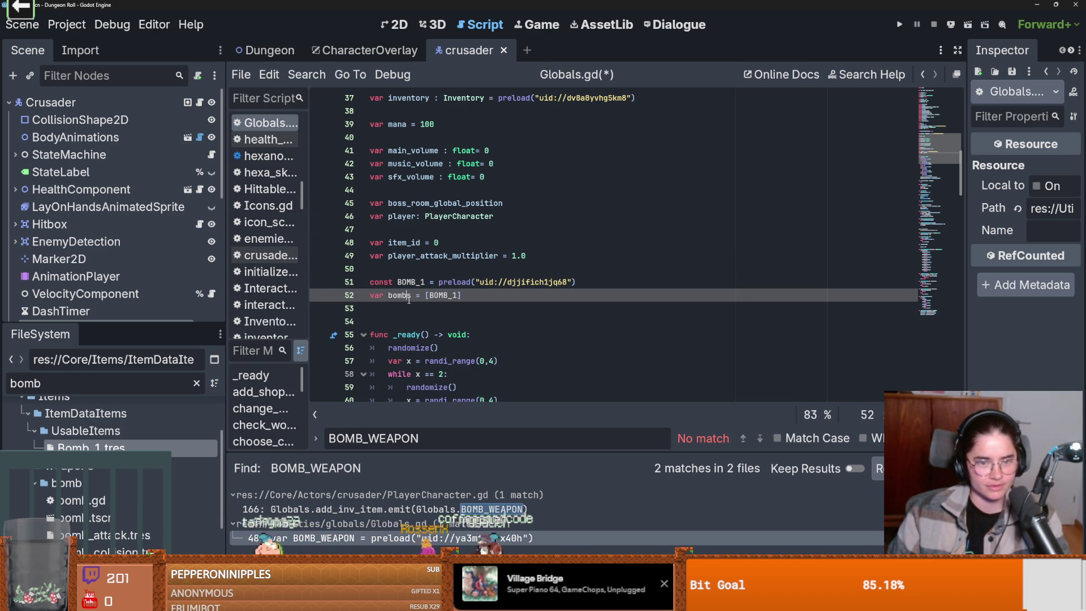
Select the pass placeholder inside the is_bomb function.
{"action": "scroll", "coordinate": [464, 379], "scroll_direction": "down", "scroll_amount": 6}
{"action": "scroll", "coordinate": [464, 379], "scroll_direction": "down", "scroll_amount": 5}
{"action": "scroll", "coordinate": [464, 379], "scroll_direction": "up", "scroll_amount": 2}
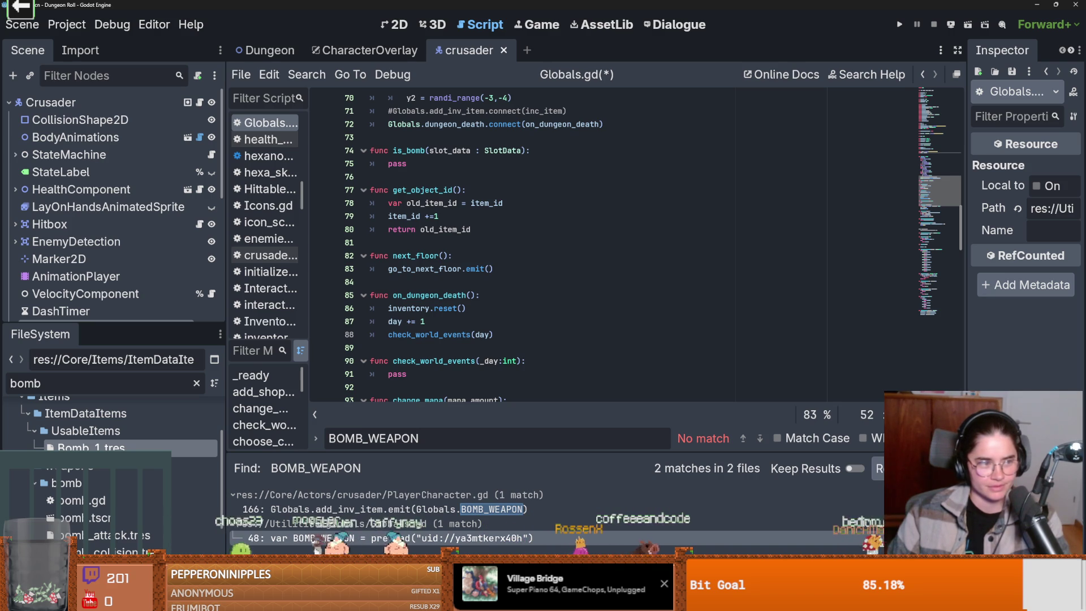
{"action": "scroll", "coordinate": [468, 377], "scroll_direction": "down", "scroll_amount": 1}
{"action": "scroll", "coordinate": [467, 378], "scroll_direction": "up", "scroll_amount": 1}
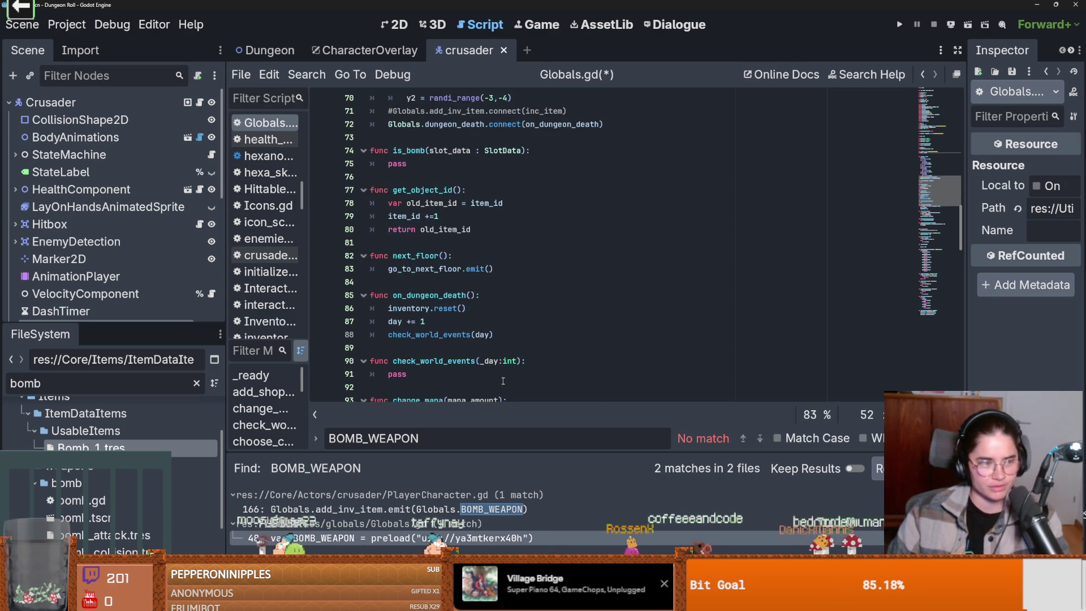
{"action": "scroll", "coordinate": [430, 368], "scroll_direction": "down", "scroll_amount": 3}
{"action": "left_click", "coordinate": [397, 256]}
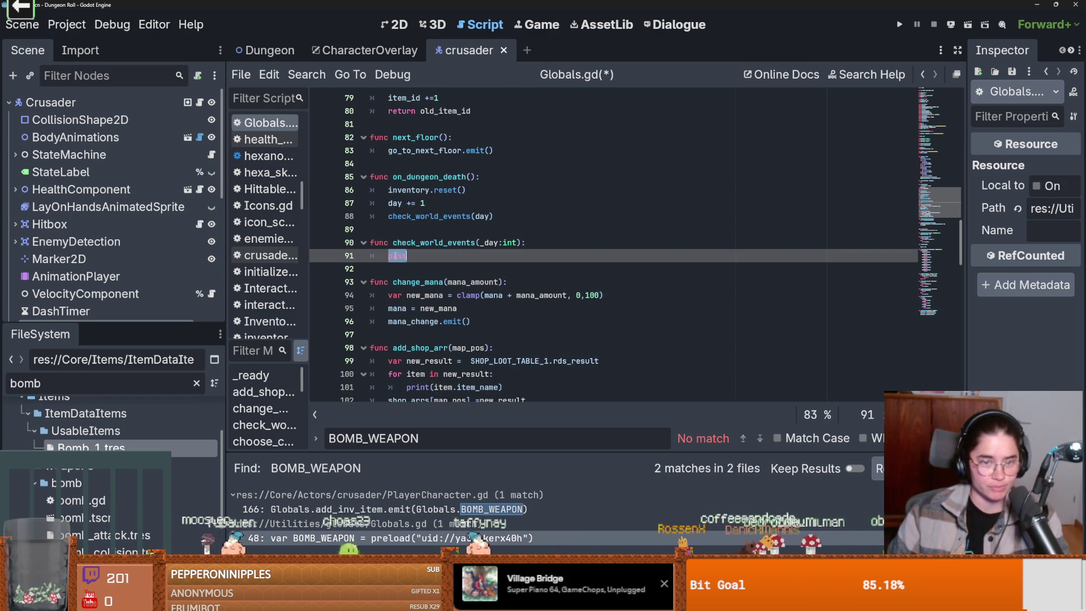
{"action": "scroll", "coordinate": [418, 325], "scroll_direction": "up", "scroll_amount": 5}
{"action": "double_click", "coordinate": [397, 243]}
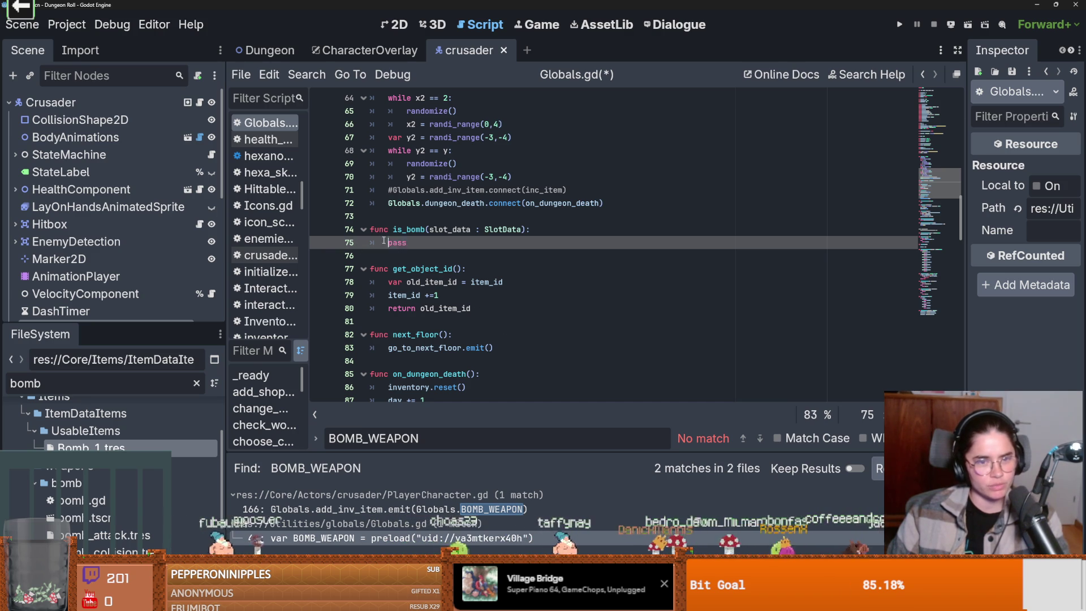
{"action": "scroll", "coordinate": [542, 323], "scroll_direction": "up", "scroll_amount": 2}
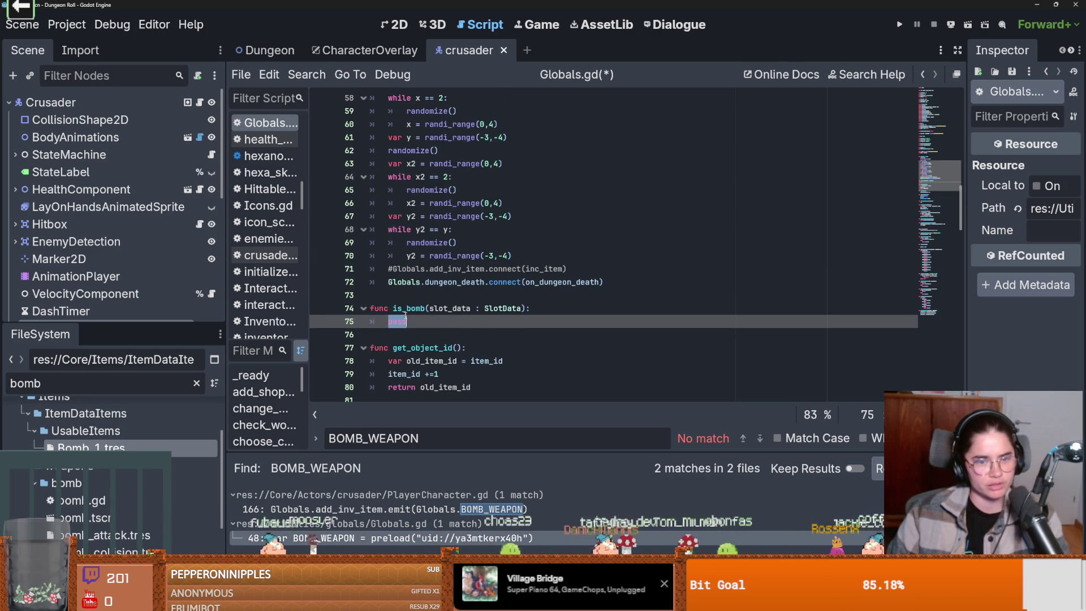
Remove the extra blank line under bombs and check the BOMB_1 references.
{"action": "scroll", "coordinate": [507, 311], "scroll_direction": "up", "scroll_amount": 8}
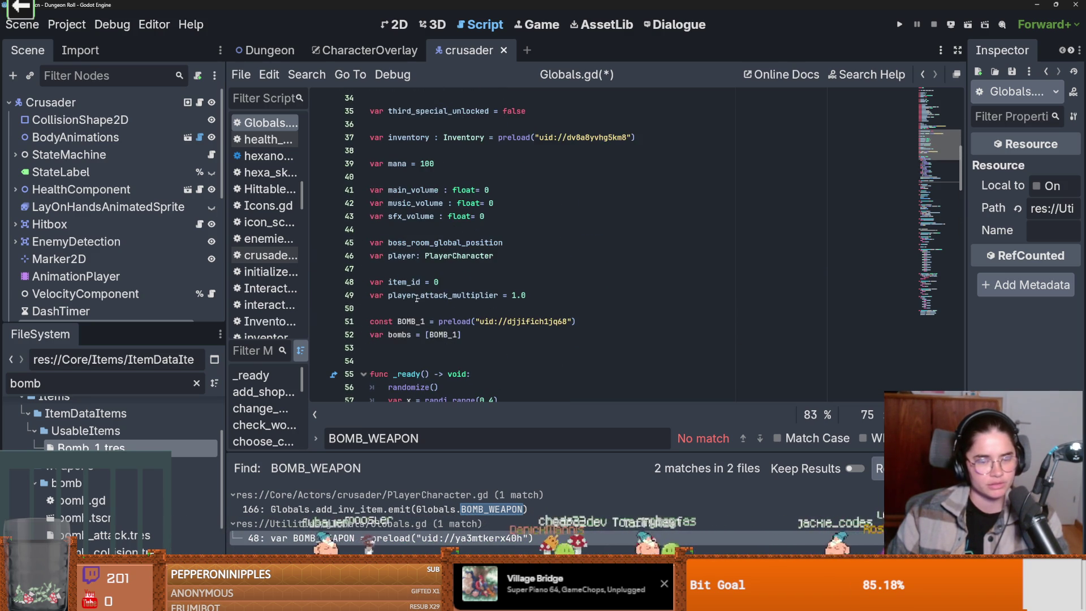
{"action": "left_click", "coordinate": [413, 346]}
{"action": "key", "text": "BackSpace"}
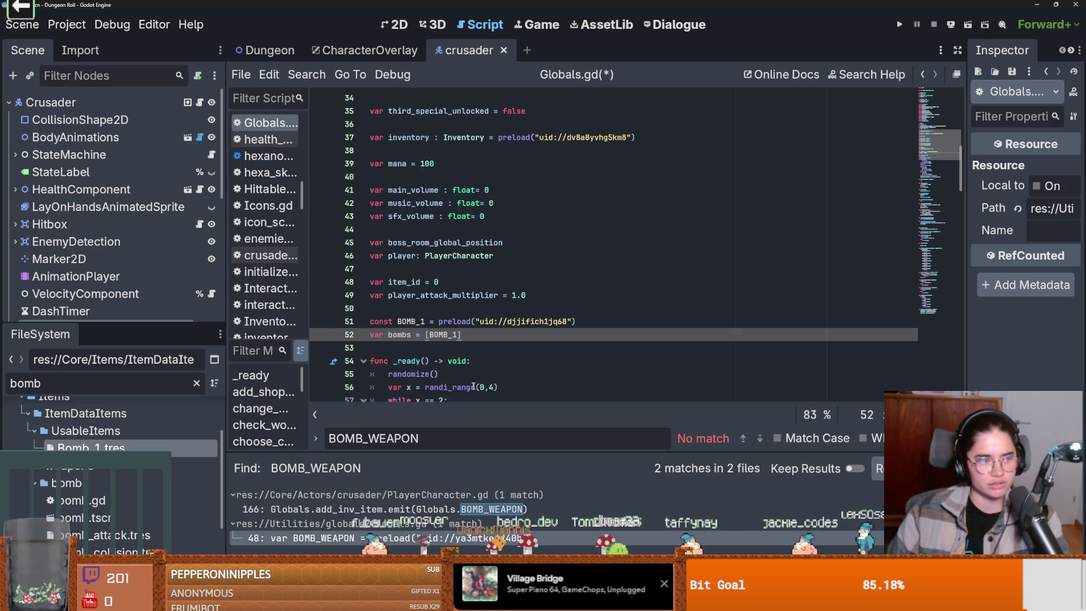
{"action": "scroll", "coordinate": [462, 387], "scroll_direction": "down", "scroll_amount": 7}
{"action": "left_click", "coordinate": [402, 347]}
{"action": "double_click", "coordinate": [402, 347]}
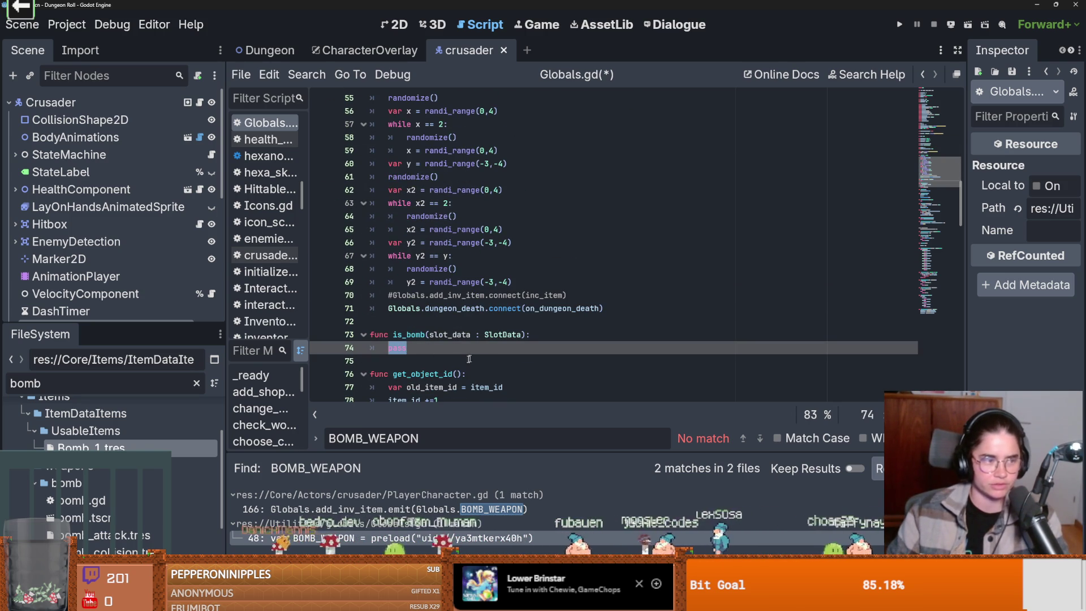
{"action": "scroll", "coordinate": [434, 351], "scroll_direction": "up", "scroll_amount": 5}
{"action": "double_click", "coordinate": [410, 250]}
{"action": "scroll", "coordinate": [528, 387], "scroll_direction": "down", "scroll_amount": 4}
{"action": "scroll", "coordinate": [528, 387], "scroll_direction": "up", "scroll_amount": 2}
{"action": "double_click", "coordinate": [444, 175]}
{"action": "scroll", "coordinate": [485, 313], "scroll_direction": "down", "scroll_amount": 4}
{"action": "left_click", "coordinate": [485, 313]}
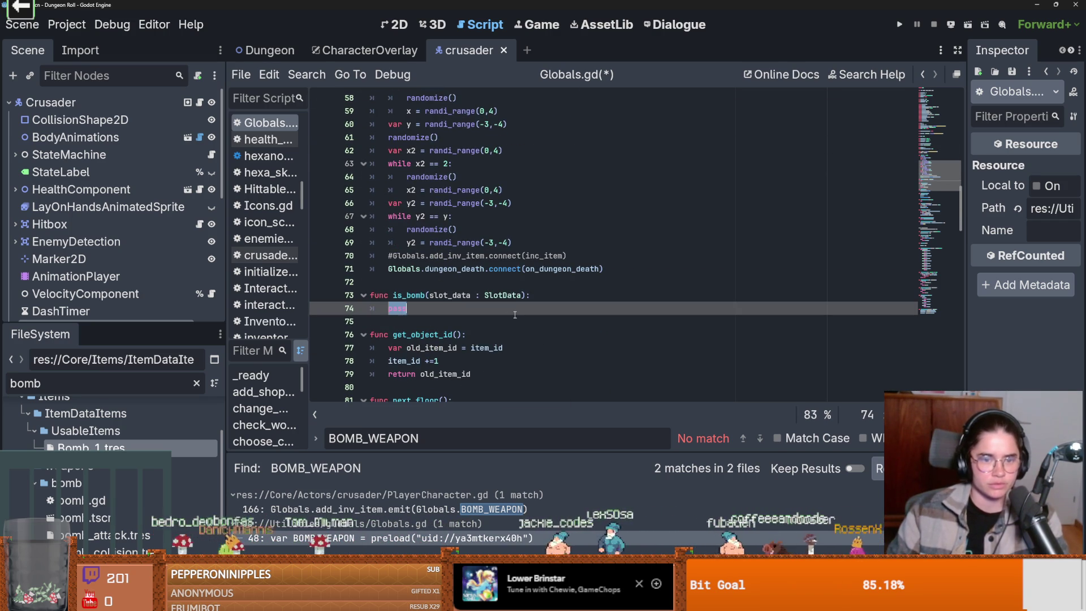
Replace pass with 'if slot_data:' and a nested 'if bombs.has(slot_data.item_data):' check.
{"action": "key", "text": "BackSpace"}
{"action": "key", "text": "BackSpace"}
{"action": "key", "text": "BackSpace"}
{"action": "type", "text": "if slo"}
{"action": "key", "text": "Return"}
{"action": "key", "text": "Return"}
{"action": "type", "text": "if slo"}
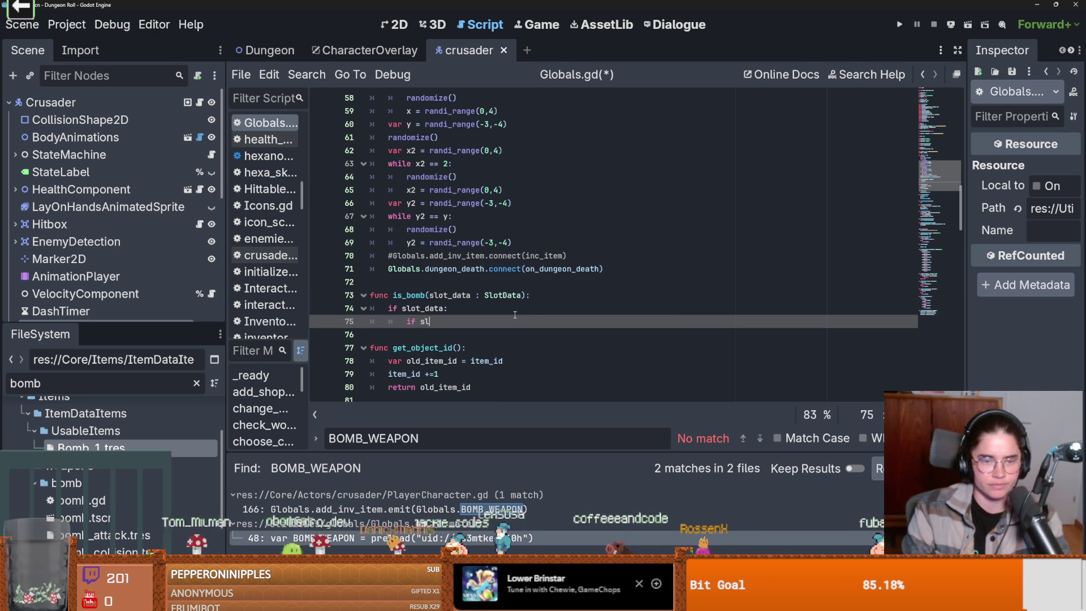
{"action": "key", "text": "Return"}
{"action": "type", "text": ".i"}
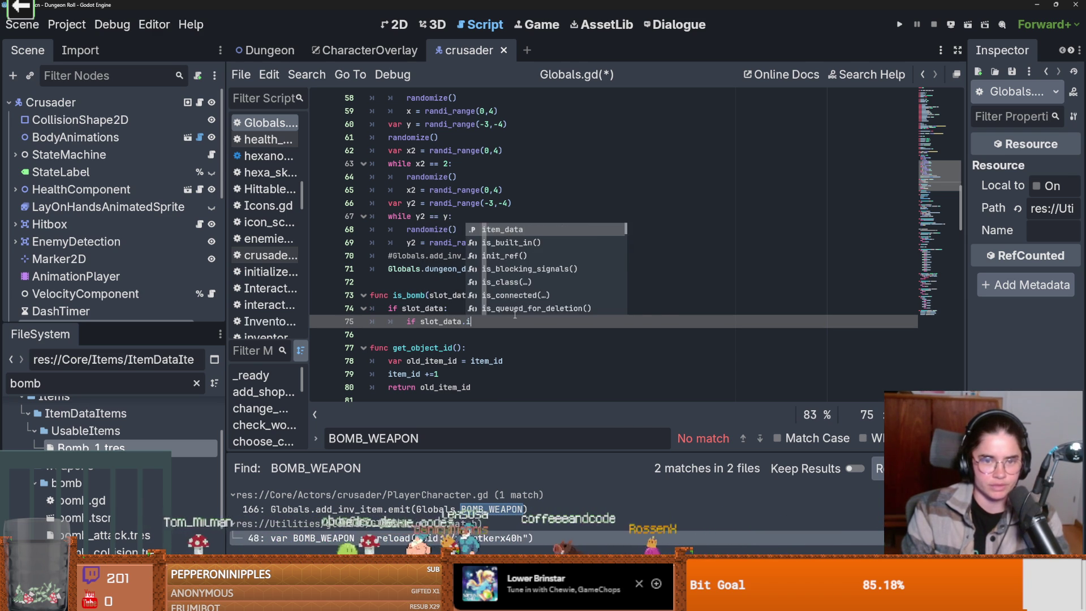
{"action": "key", "text": "Return"}
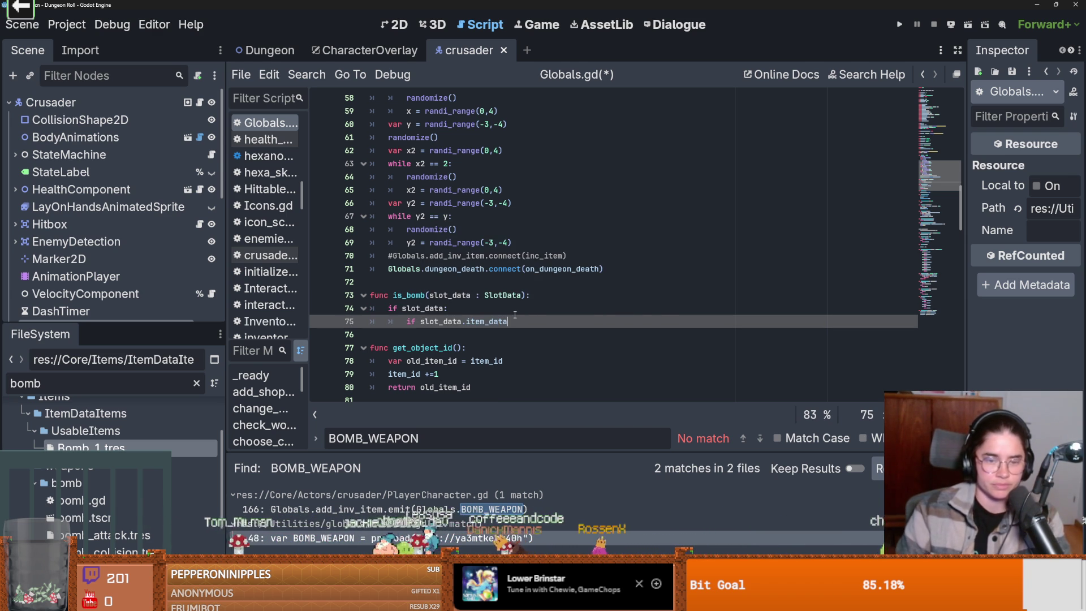
{"action": "left_click", "coordinate": [414, 322]}
{"action": "type", "text": "bombs."}
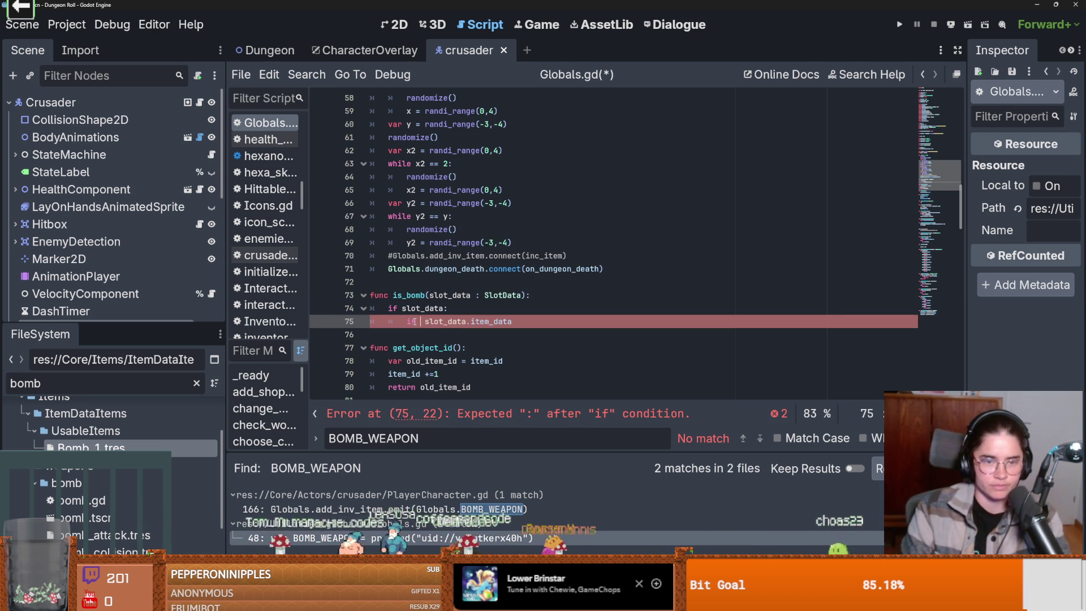
{"action": "type", "text": "has"}
{"action": "key", "text": "Return"}
{"action": "key", "text": "Delete"}
{"action": "key", "text": "Delete"}
{"action": "left_click", "coordinate": [558, 321]}
{"action": "type", "text": ")"}
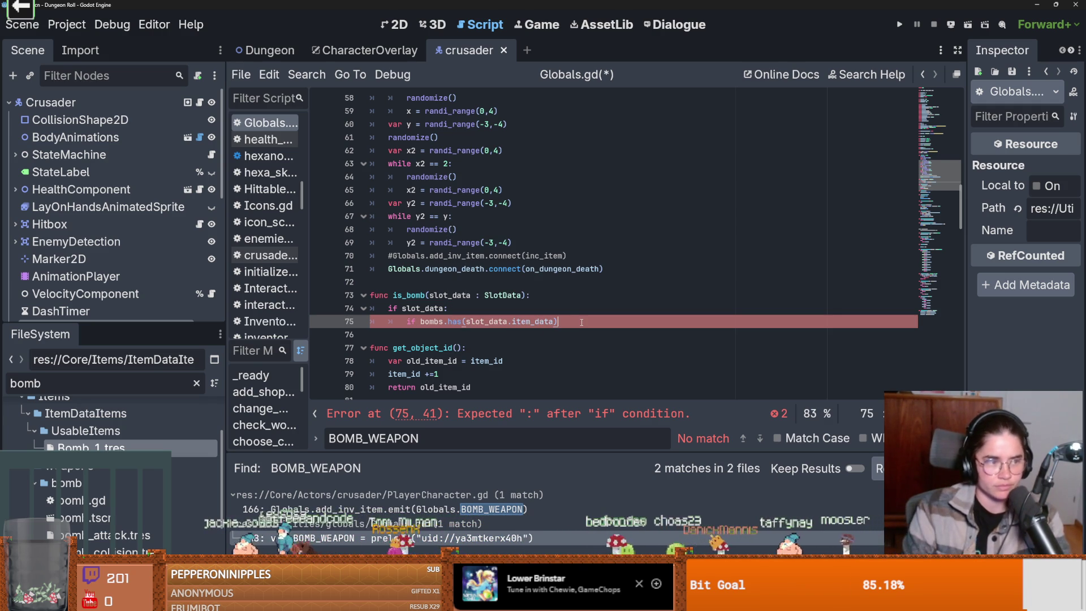
Add return true under the has check, an else returning false, and save.
{"action": "key", "text": "Return"}
{"action": "type", "text": "psas"}
{"action": "key", "text": "BackSpace"}
{"action": "key", "text": "BackSpace"}
{"action": "key", "text": "BackSpace"}
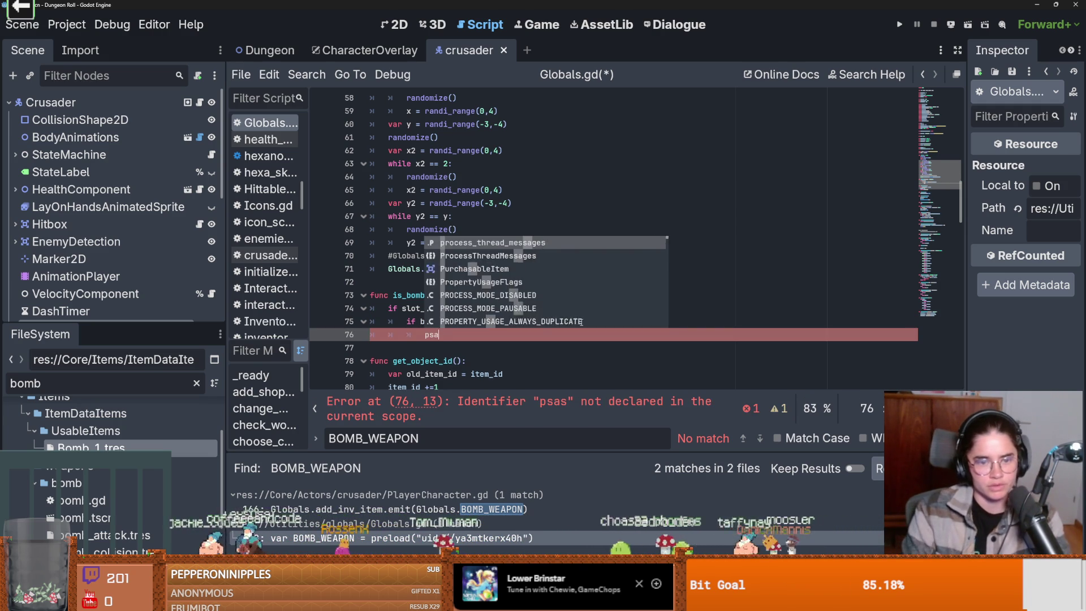
{"action": "type", "text": "ret"}
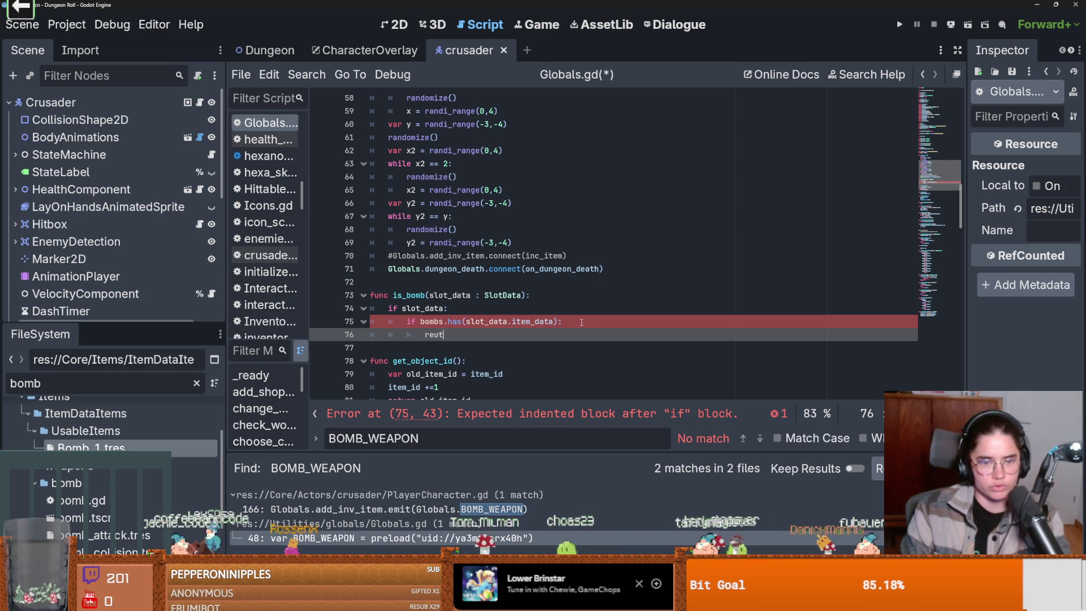
{"action": "type", "text": "urn true"}
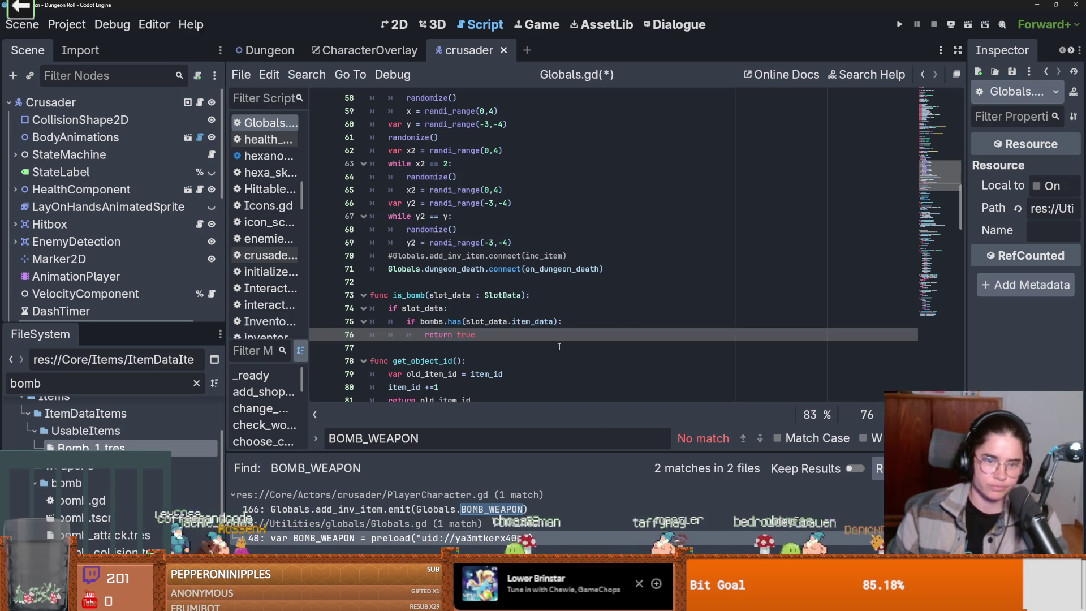
{"action": "key", "text": "Return"}
{"action": "type", "text": "e:"}
{"action": "key", "text": "Return"}
{"action": "type", "text": "return"}
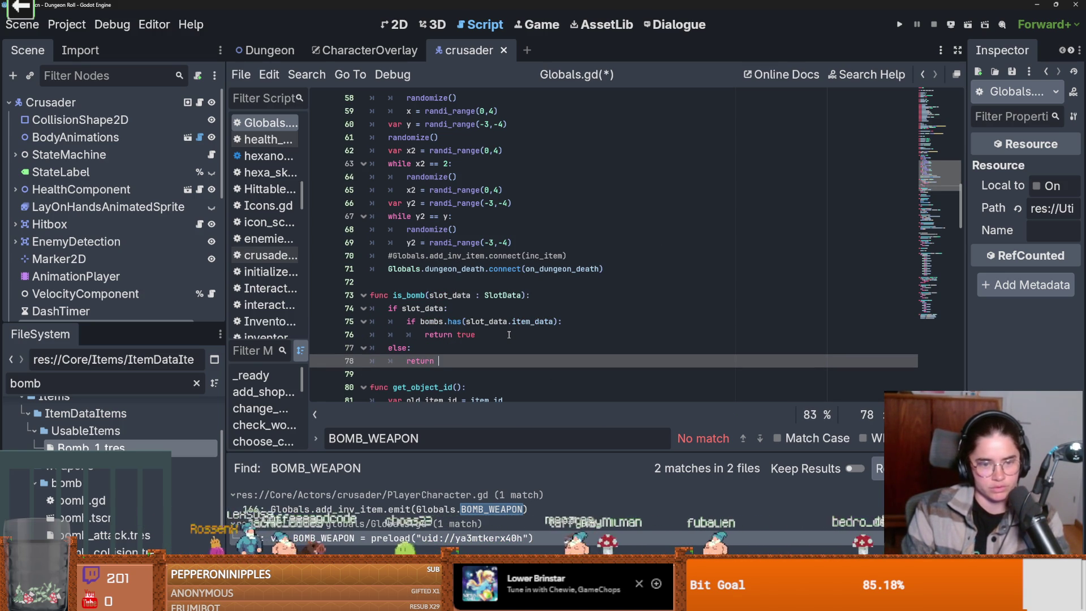
{"action": "type", "text": "se"}
{"action": "key", "text": "ctrl+s"}
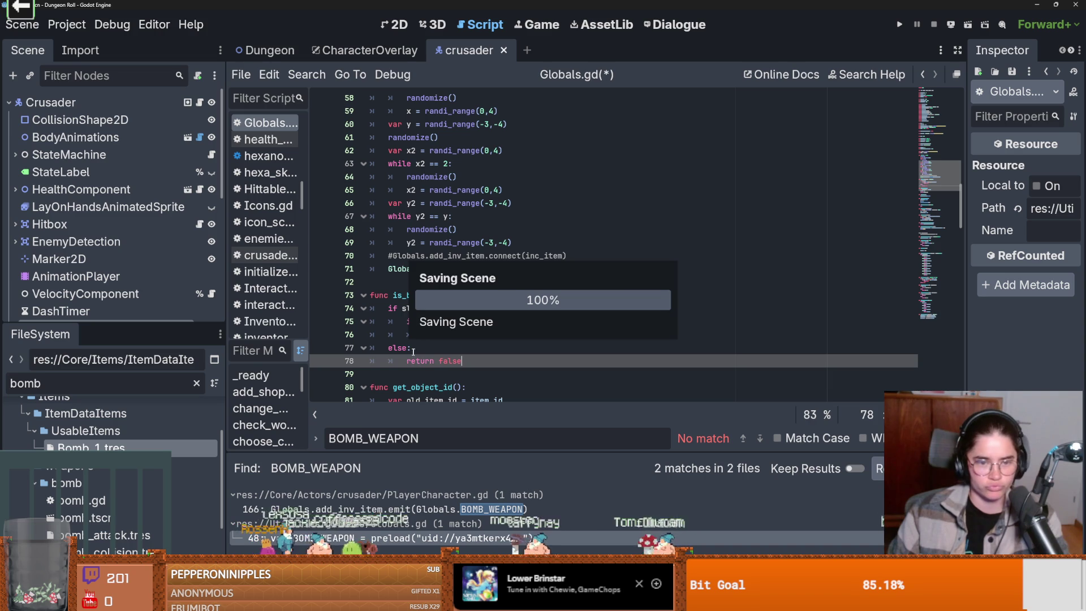
Drop the else so return false sits at function level, save, and open crusader.gd.
{"action": "left_click_drag", "start_coordinate": [388, 348], "coordinate": [406, 361]}
{"action": "key", "text": "BackSpace"}
{"action": "key", "text": "Up"}
{"action": "key", "text": "End"}
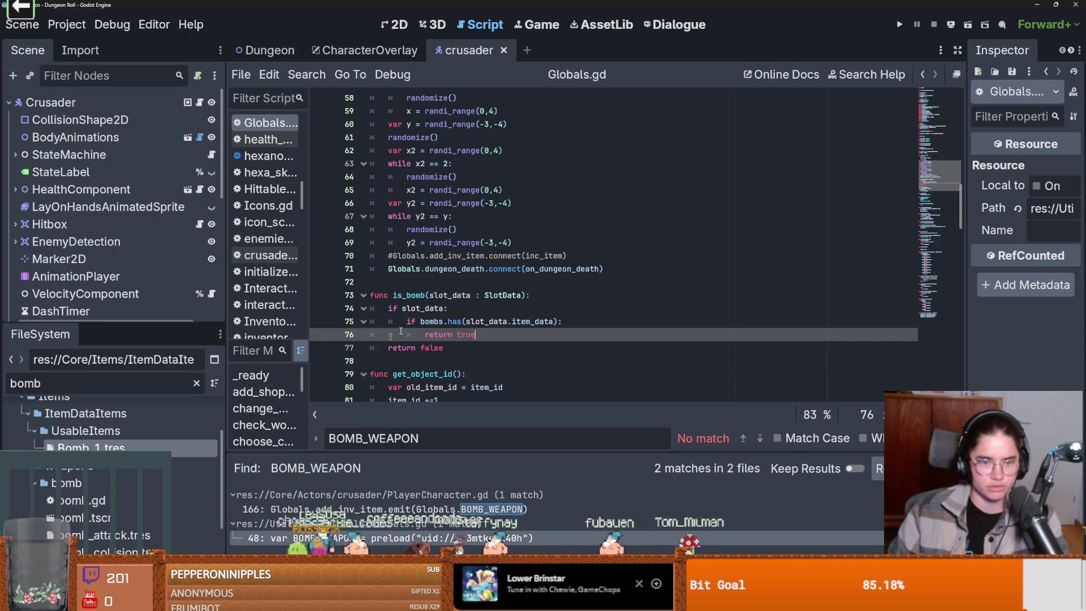
{"action": "left_click_drag", "start_coordinate": [394, 295], "coordinate": [526, 296]}
{"action": "key", "text": "ctrl+s"}
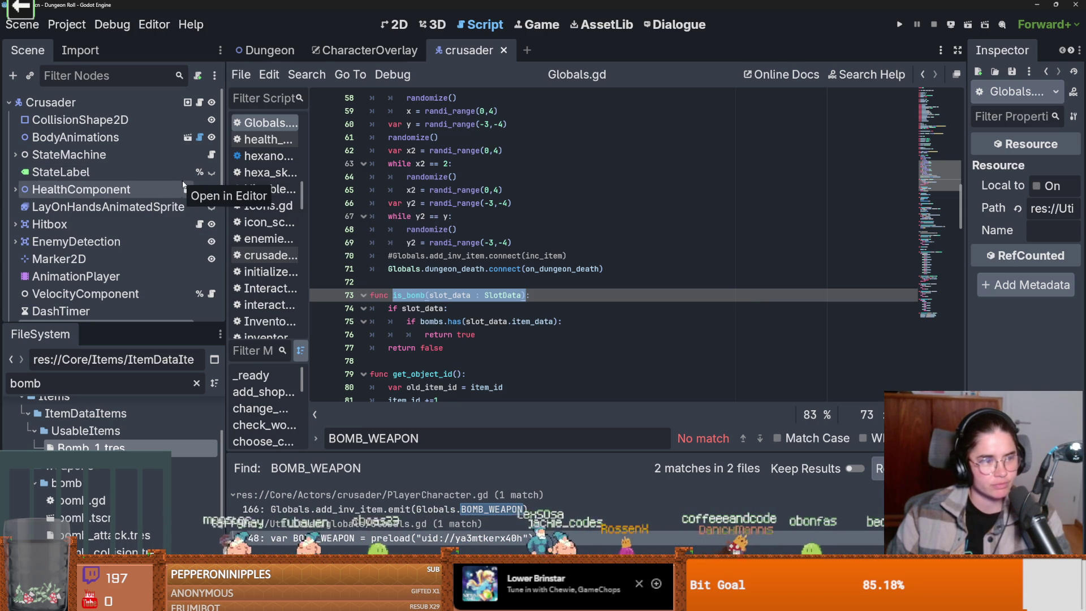
{"action": "left_click", "coordinate": [200, 102]}
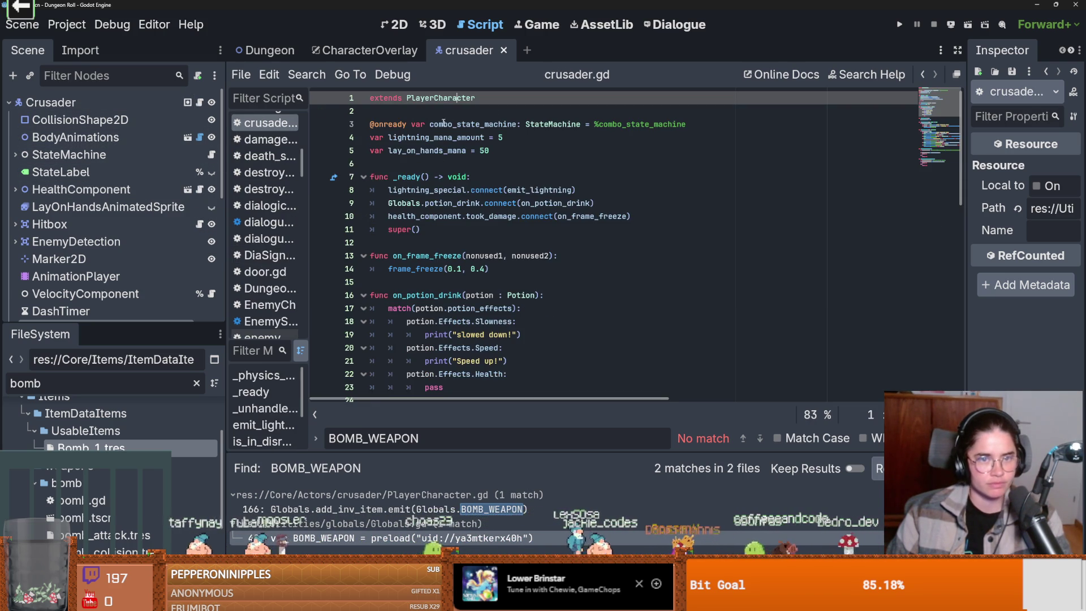
Change line 166's condition to Globals.is_bomb(INVENTORY.slot_datas[1]) and save PlayerCharacter.gd.
{"action": "left_click", "coordinate": [428, 98], "text": "ctrl"}
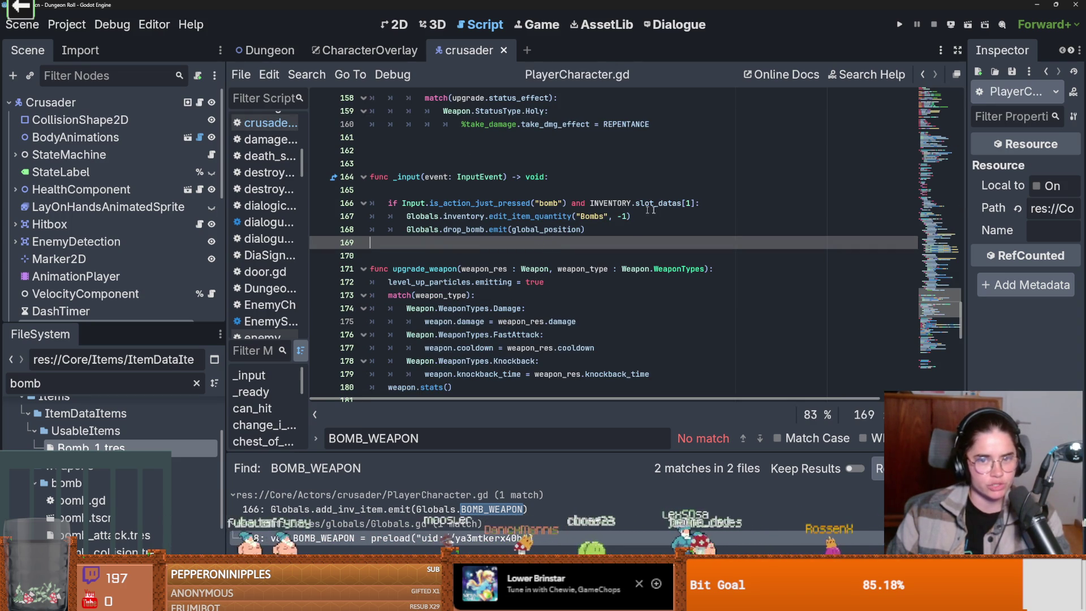
{"action": "left_click", "coordinate": [692, 203]}
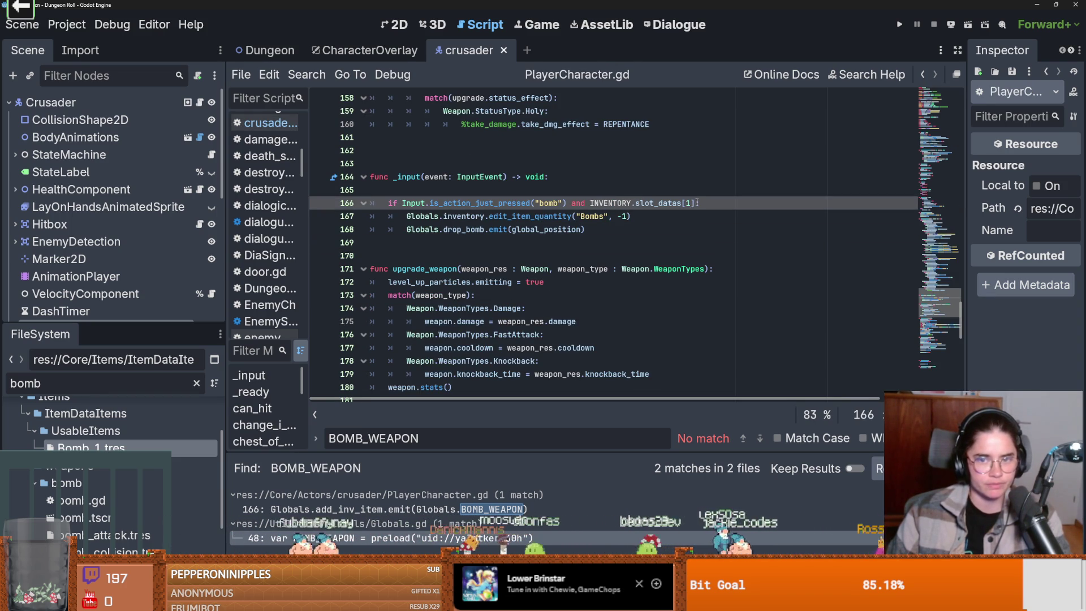
{"action": "left_click_drag", "start_coordinate": [696, 204], "coordinate": [601, 199]}
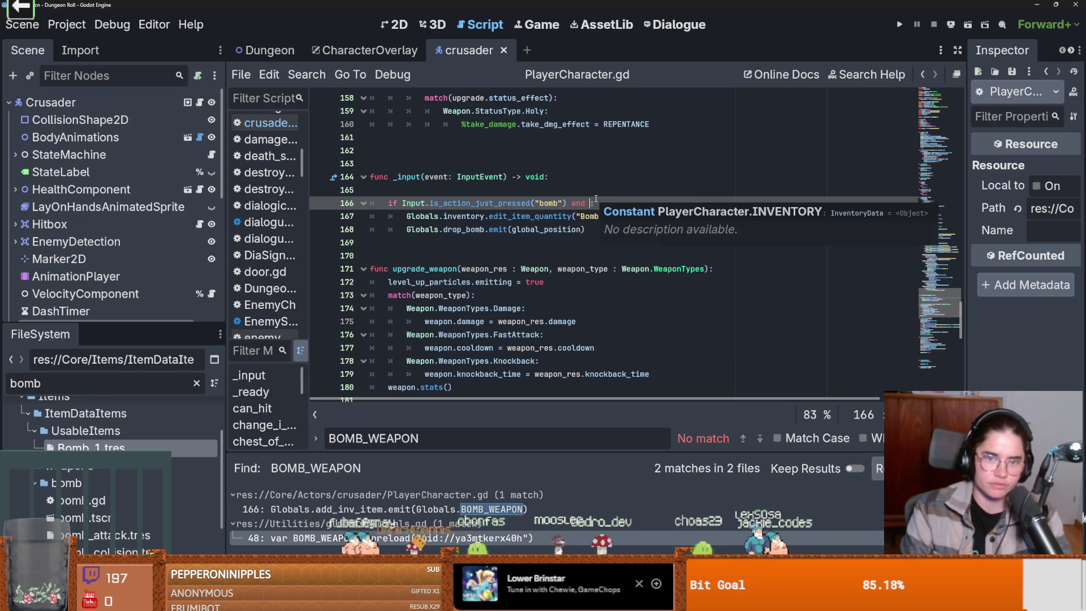
{"action": "key", "text": "BackSpace"}
{"action": "key", "text": "ctrl+z"}
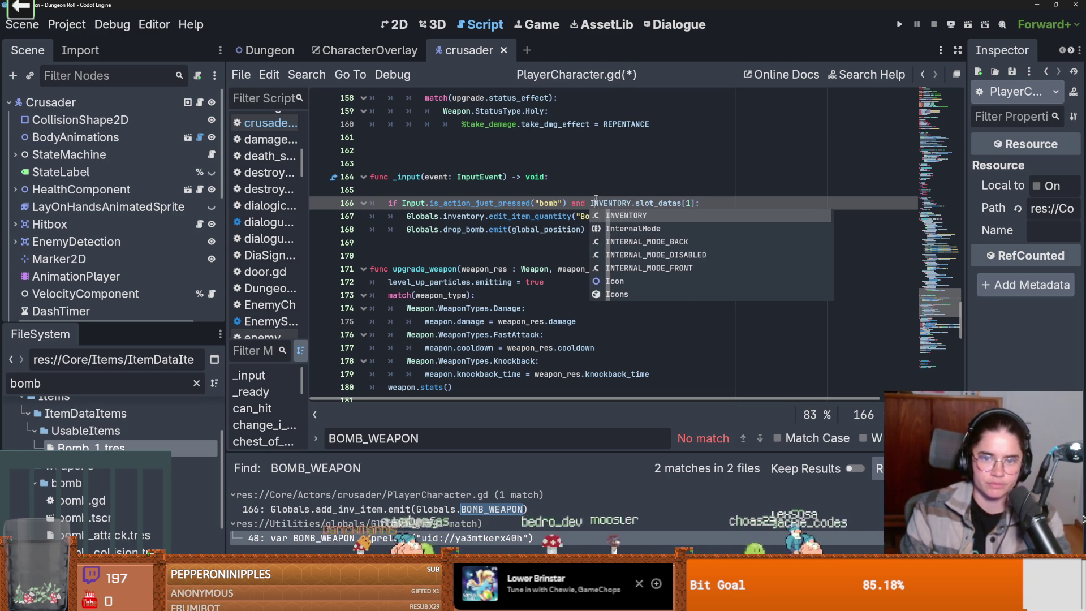
{"action": "type", "text": "Globals."}
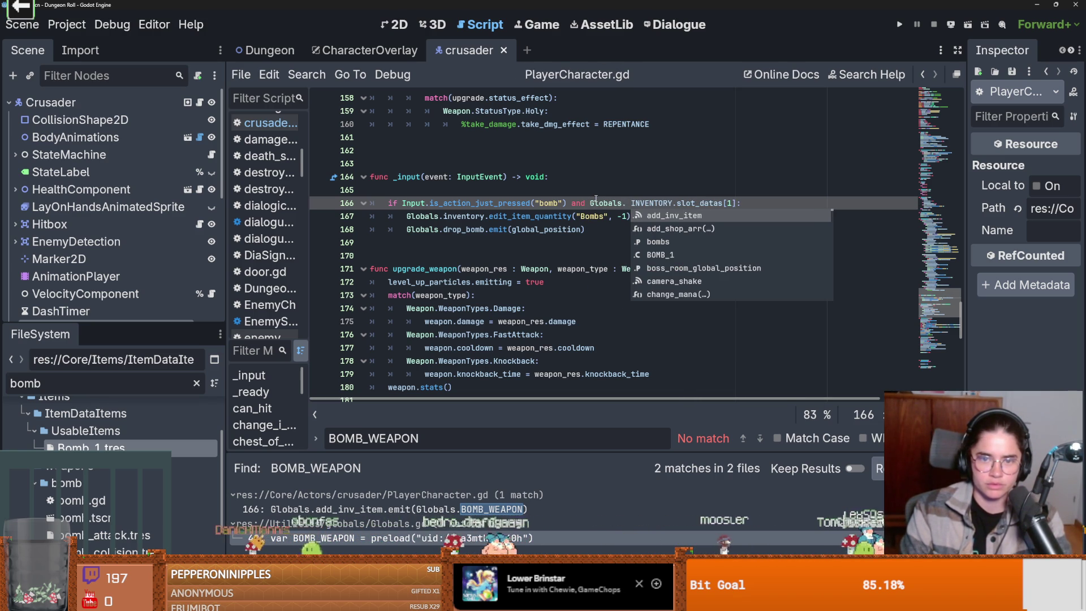
{"action": "type", "text": " is_b"}
{"action": "key", "text": "Return"}
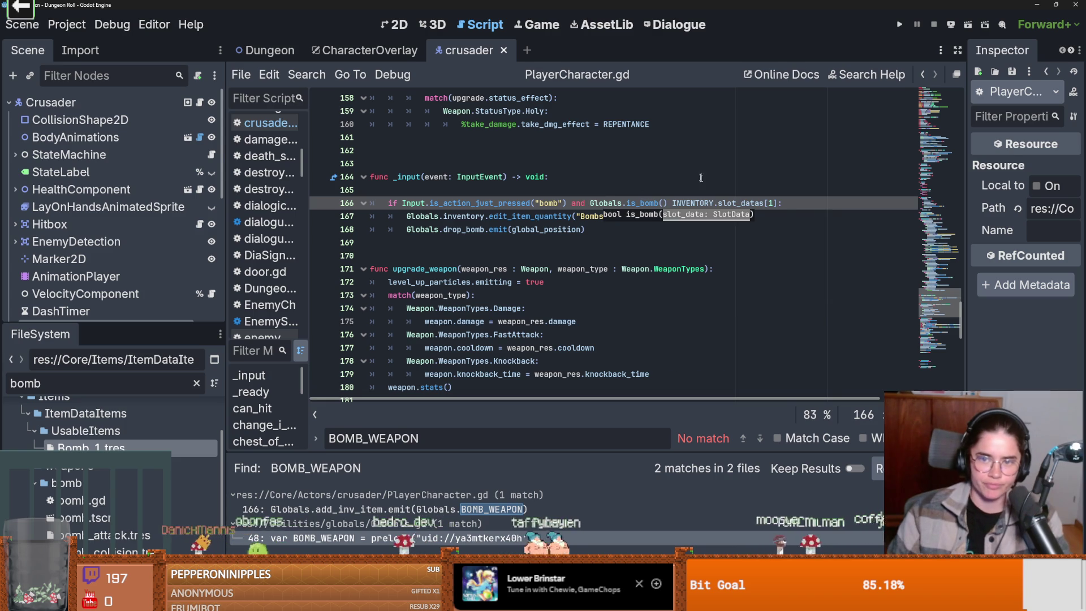
{"action": "left_click_drag", "start_coordinate": [780, 203], "coordinate": [663, 203]}
{"action": "left_click", "coordinate": [777, 209]}
{"action": "key", "text": "BackSpace"}
{"action": "key", "text": "ctrl+s"}
Delete the line decrementing the Bombs quantity and run the project.
{"action": "left_click", "coordinate": [644, 221]}
{"action": "left_click_drag", "start_coordinate": [644, 221], "coordinate": [328, 214]}
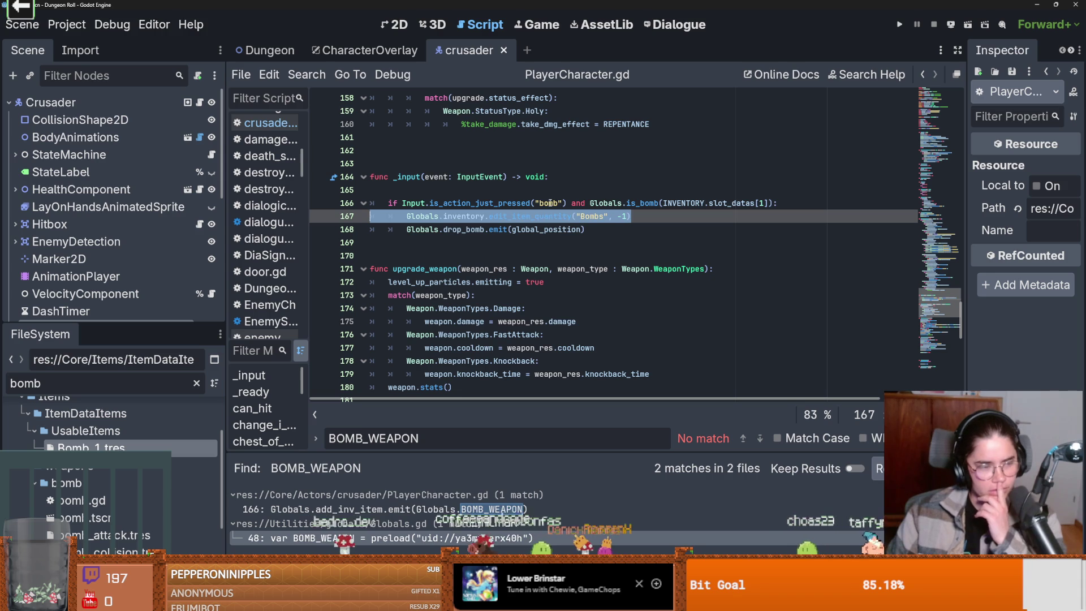
{"action": "left_click", "coordinate": [646, 218]}
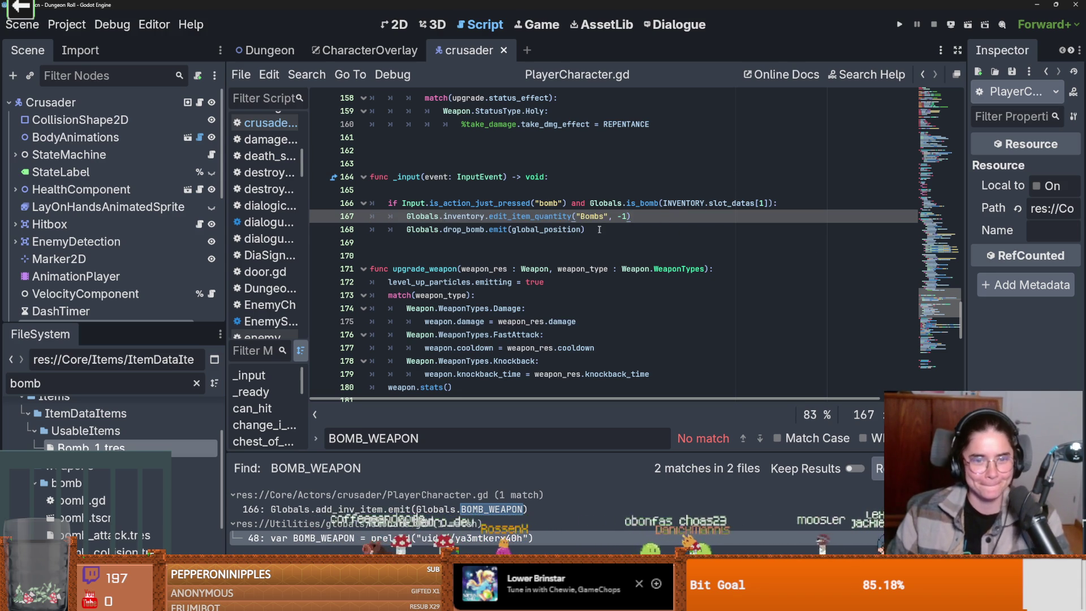
{"action": "mouse_move", "coordinate": [353, 216]}
{"action": "left_mouse_down"}
{"action": "mouse_move", "coordinate": [353, 203]}
{"action": "mouse_move", "coordinate": [353, 215]}
{"action": "left_mouse_up"}
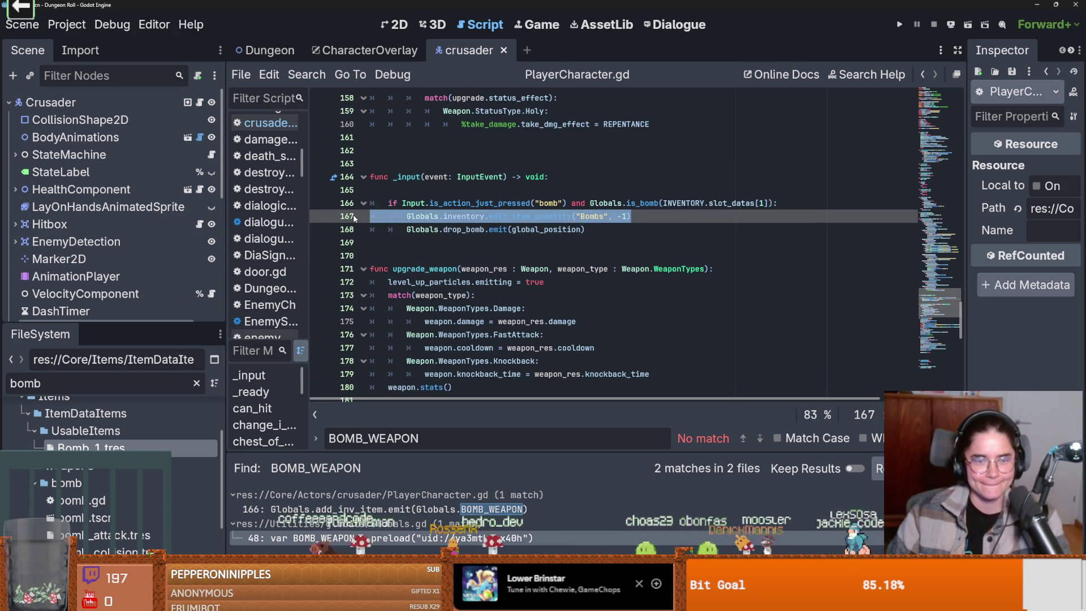
{"action": "key", "text": "BackSpace"}
{"action": "key", "text": "BackSpace"}
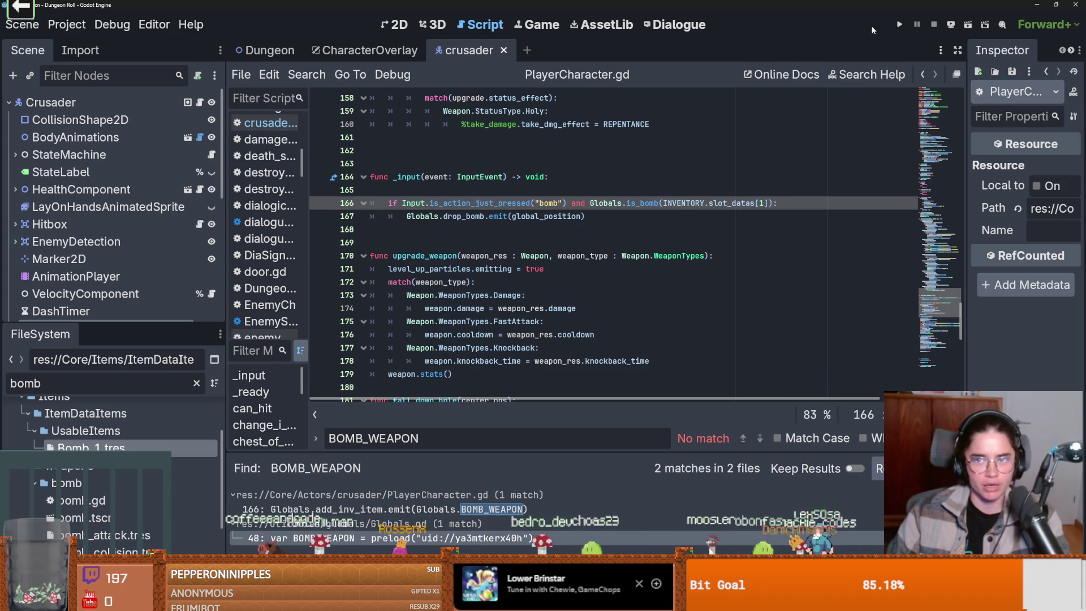
{"action": "left_click", "coordinate": [899, 24]}
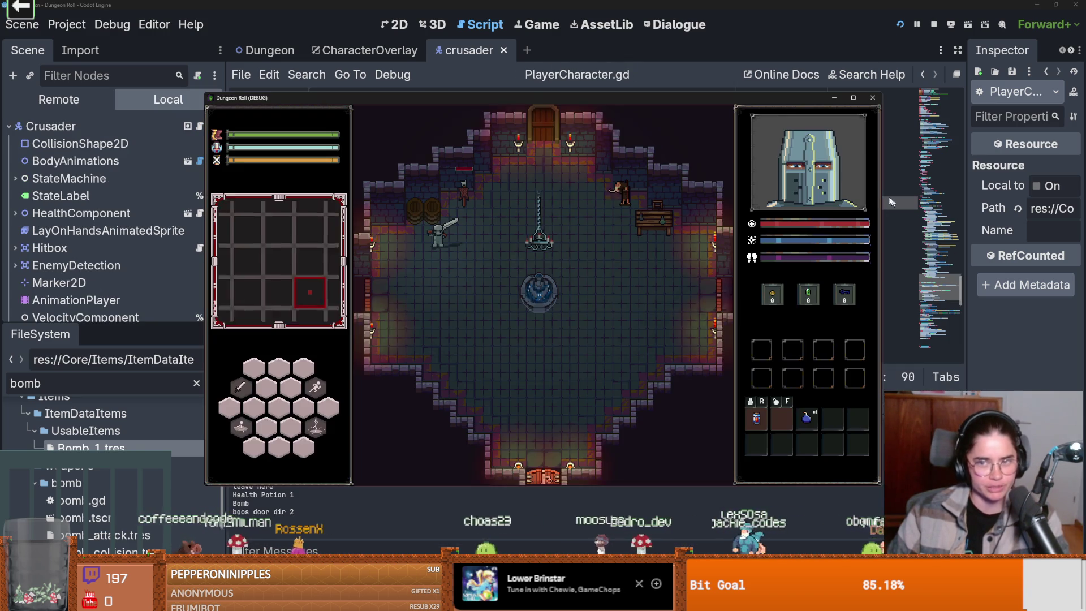
Walk the knight right and back left, then close the game window and save.
{"action": "key", "text": "d"}
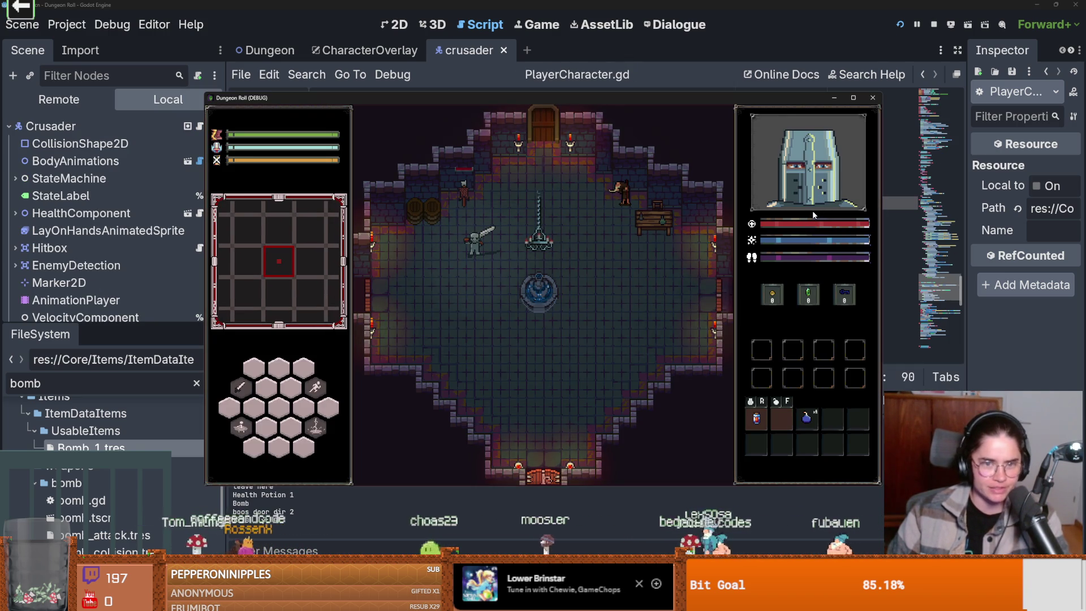
{"action": "key", "text": "d"}
{"action": "key", "text": "a"}
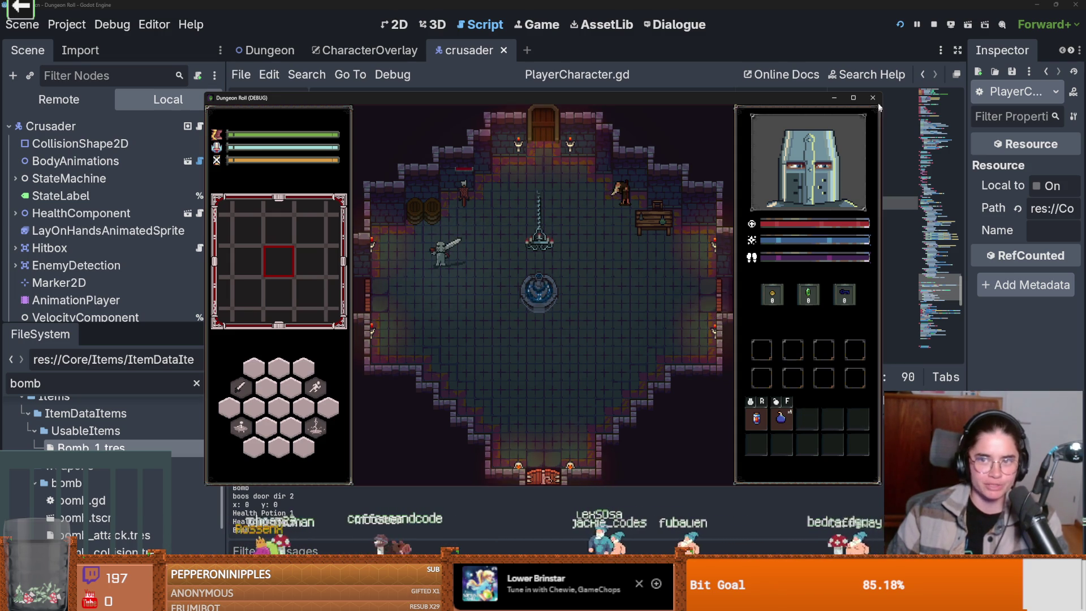
{"action": "left_click", "coordinate": [873, 98]}
{"action": "key", "text": "ctrl+s"}
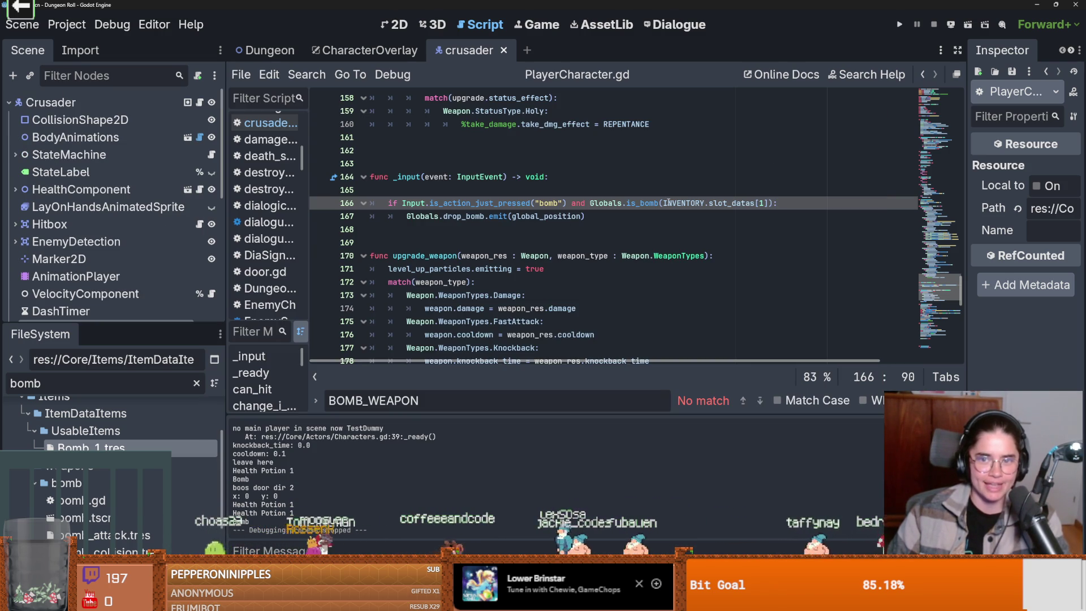
Select the Globals.is_bomb call in line 166's bomb condition and check its documentation.
{"action": "mouse_move", "coordinate": [609, 202]}
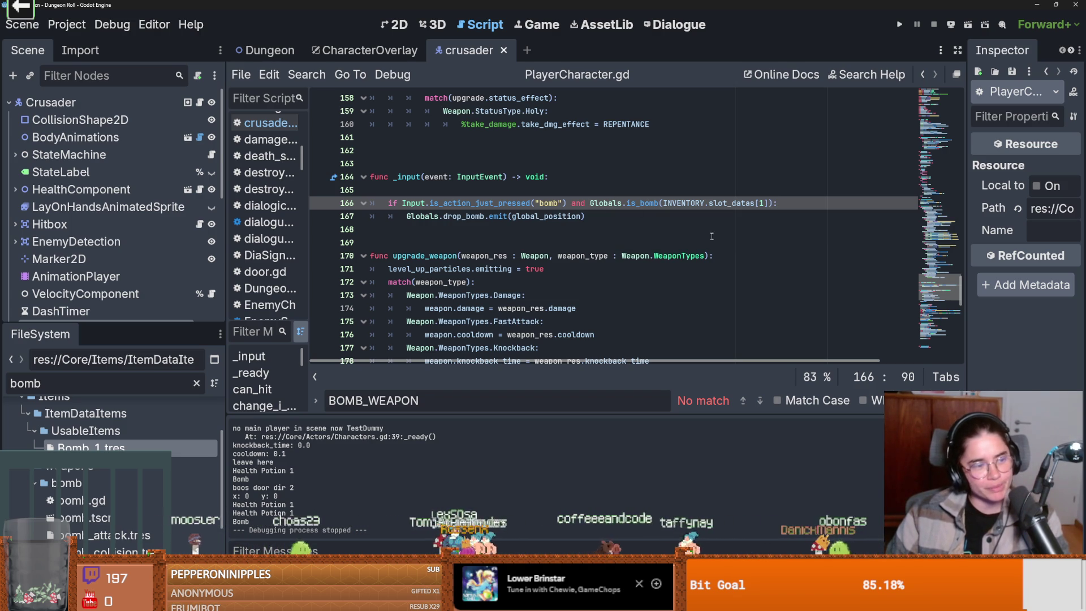
{"action": "left_click", "coordinate": [573, 216]}
{"action": "left_click", "coordinate": [572, 202]}
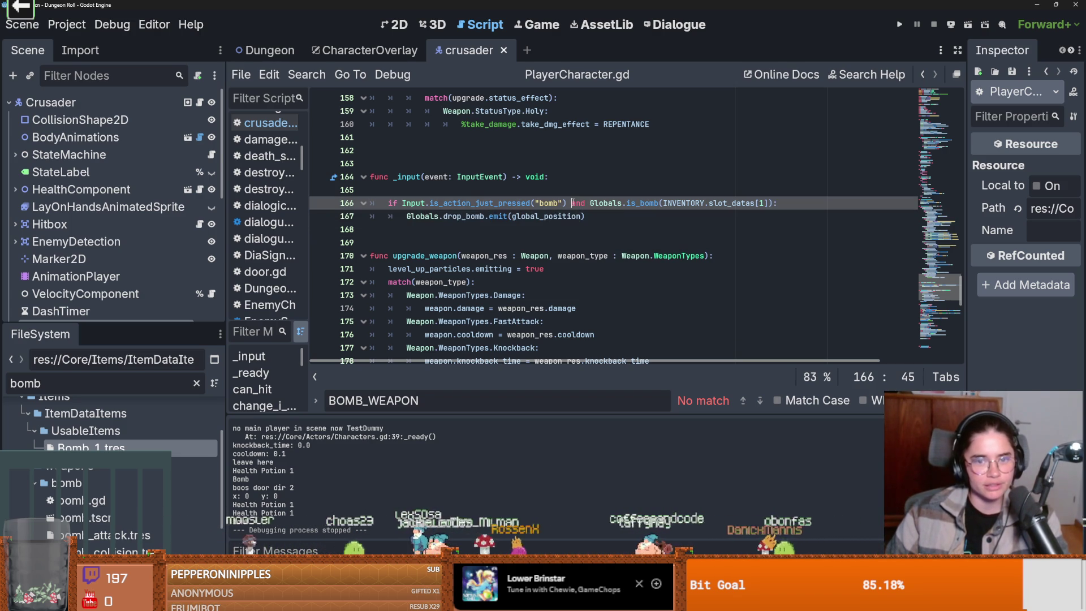
{"action": "left_click_drag", "start_coordinate": [571, 202], "coordinate": [771, 202]}
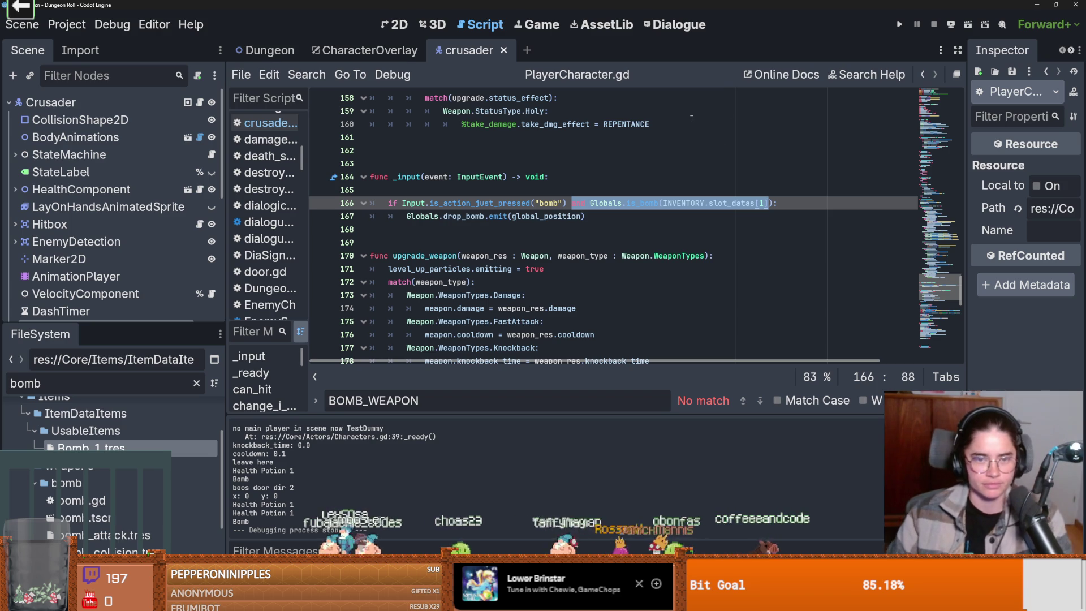
{"action": "left_click_drag", "start_coordinate": [773, 203], "coordinate": [586, 202]}
{"action": "left_click", "coordinate": [590, 203]}
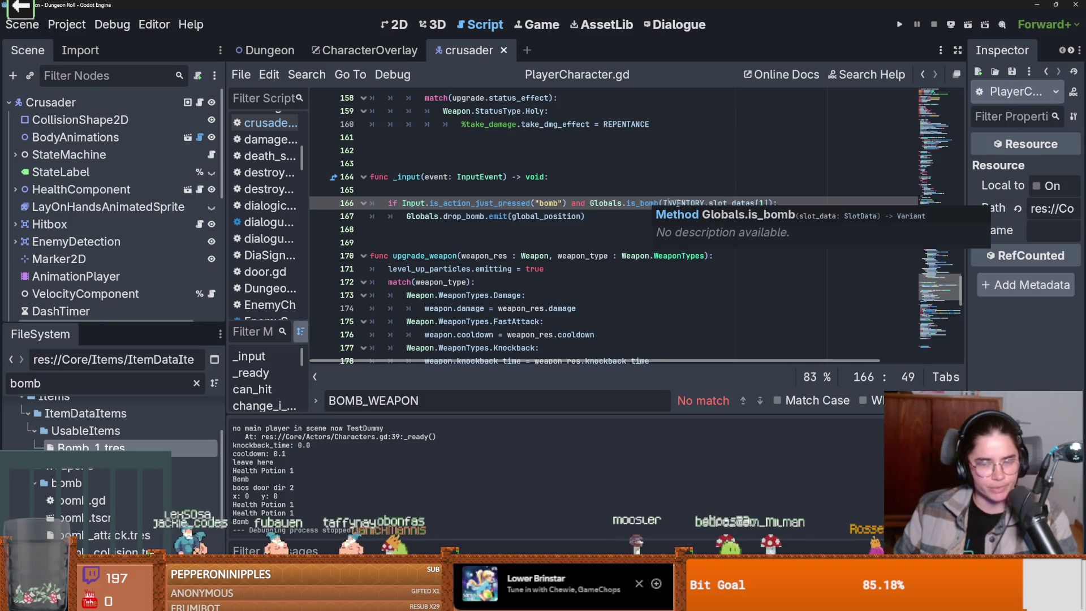
{"action": "mouse_move", "coordinate": [773, 203]}
{"action": "left_mouse_down"}
{"action": "mouse_move", "coordinate": [590, 202]}
{"action": "mouse_move", "coordinate": [778, 203]}
{"action": "left_mouse_up"}
{"action": "left_click", "coordinate": [598, 202]}
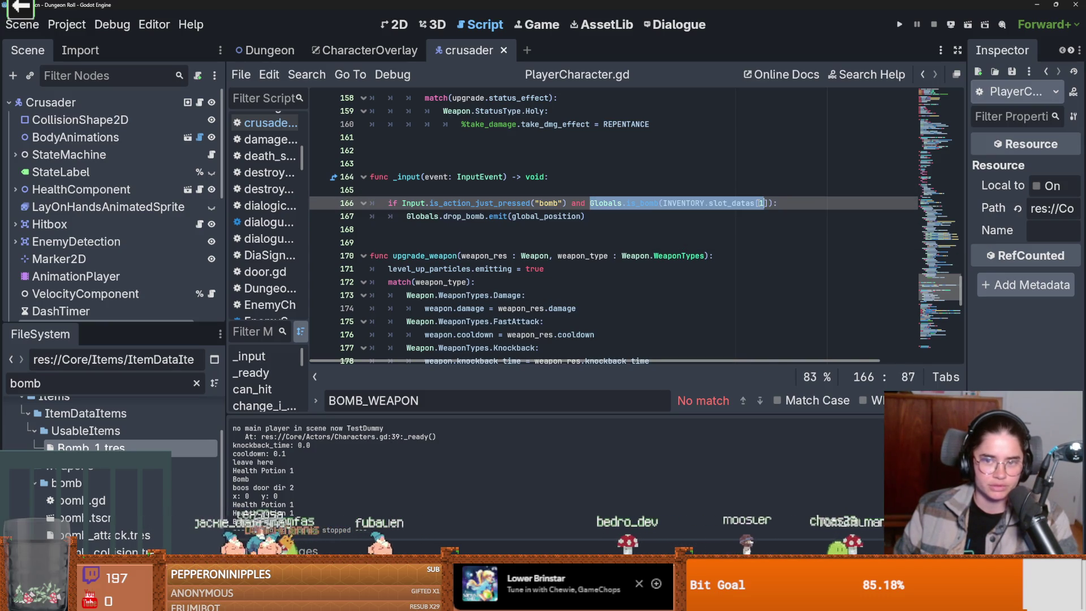
Jump from is_bomb on line 166 to its definition in Globals.gd.
{"action": "left_click", "coordinate": [759, 211]}
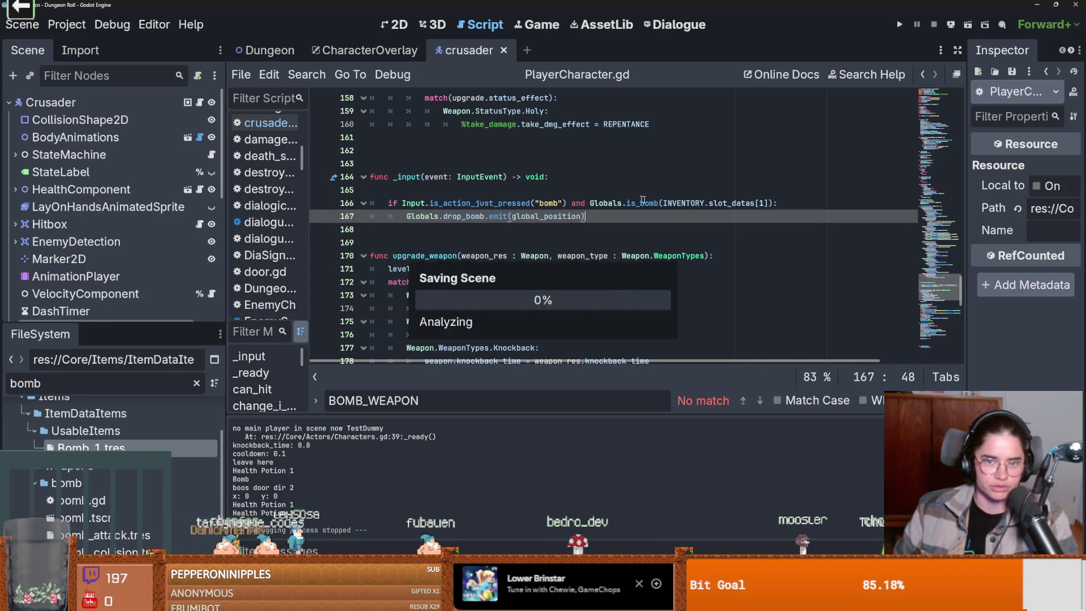
{"action": "double_click", "coordinate": [642, 203]}
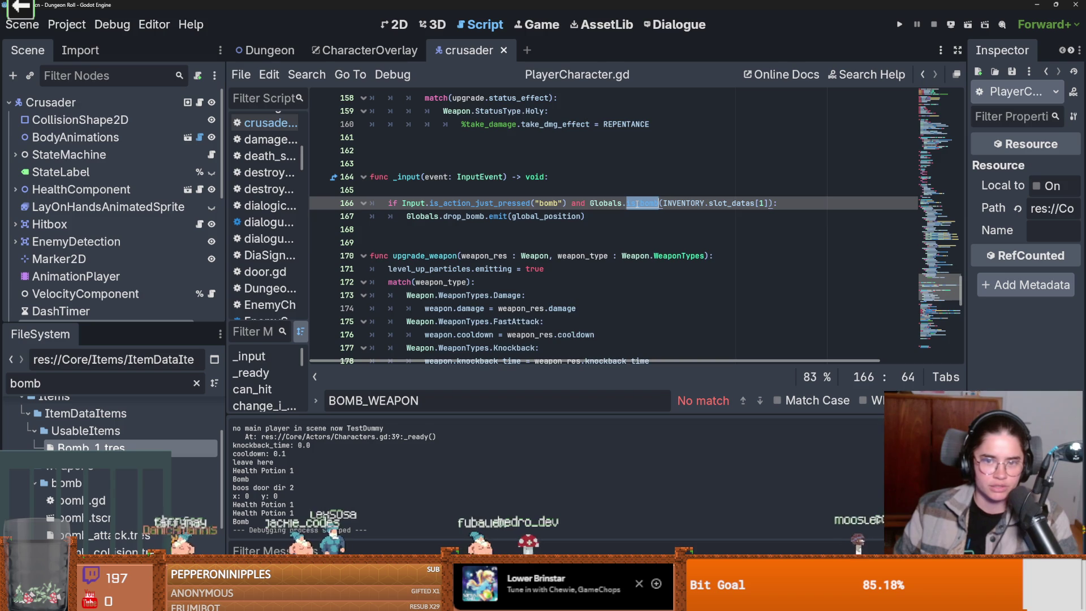
{"action": "left_click", "coordinate": [637, 203], "text": "ctrl"}
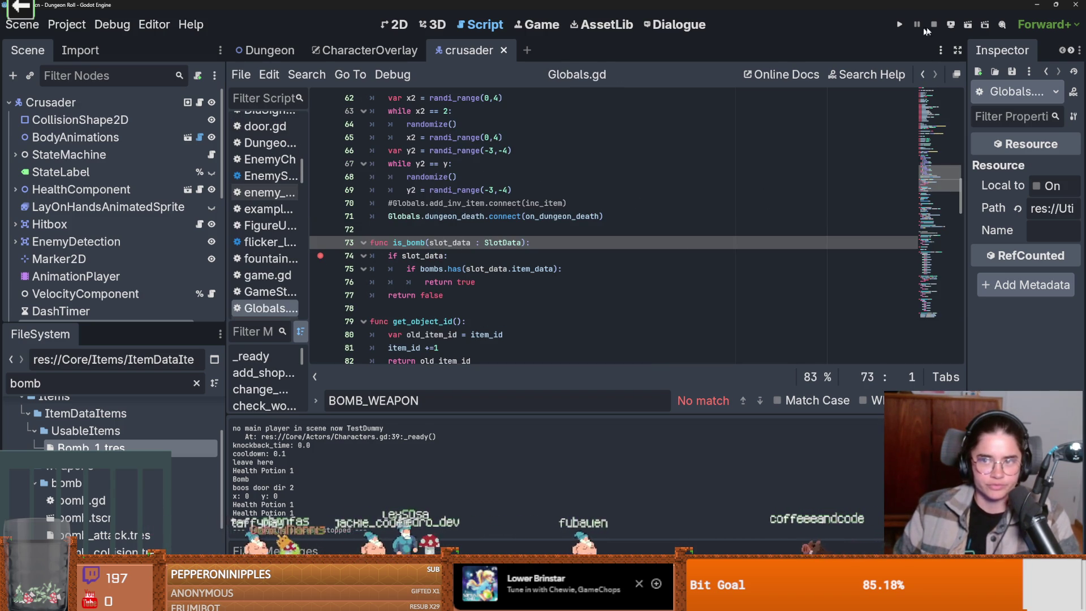
Run the game, step and resume past the line 74 breakpoint, then press F to drop a bomb.
{"action": "left_click", "coordinate": [898, 25]}
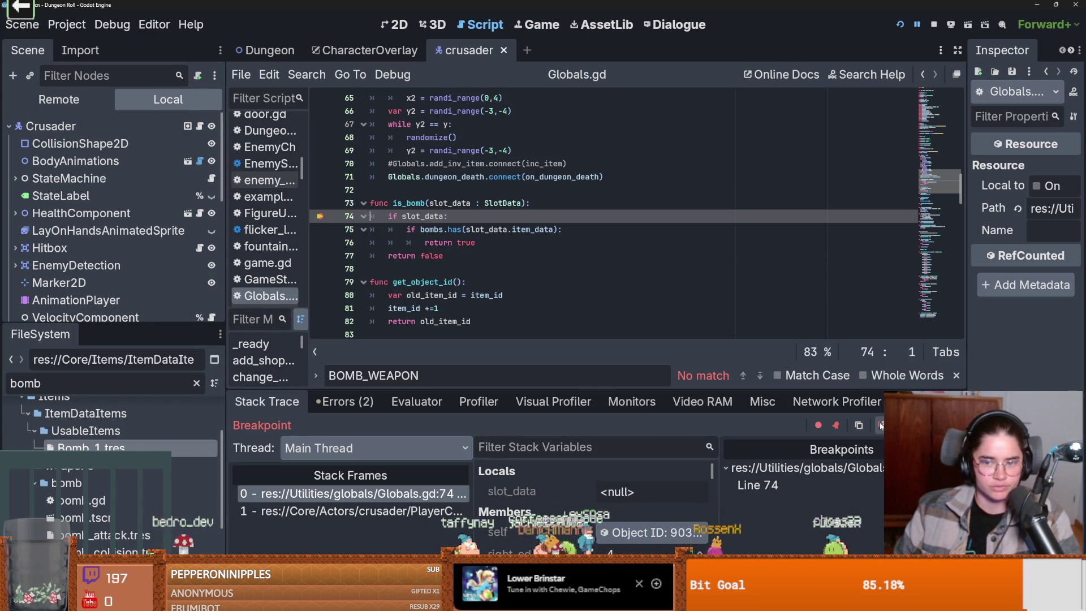
{"action": "key", "text": "F10"}
{"action": "key", "text": "F12"}
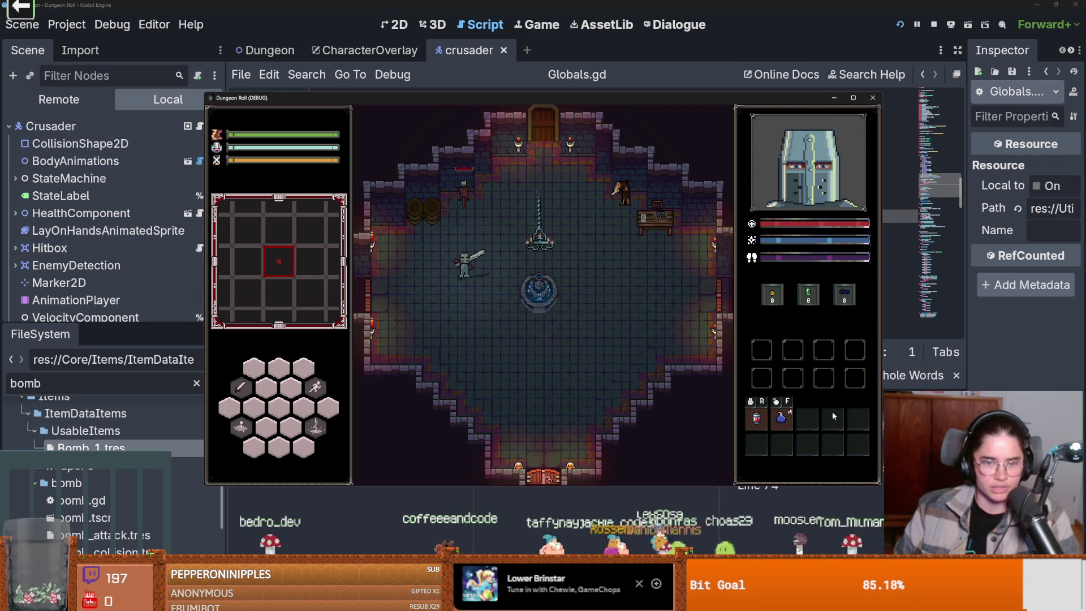
{"action": "key", "text": "f"}
Remove a stray character on Globals.gd line 74 and enlarge the debugger panel to inspect slot_data.
{"action": "key", "text": "BackSpace"}
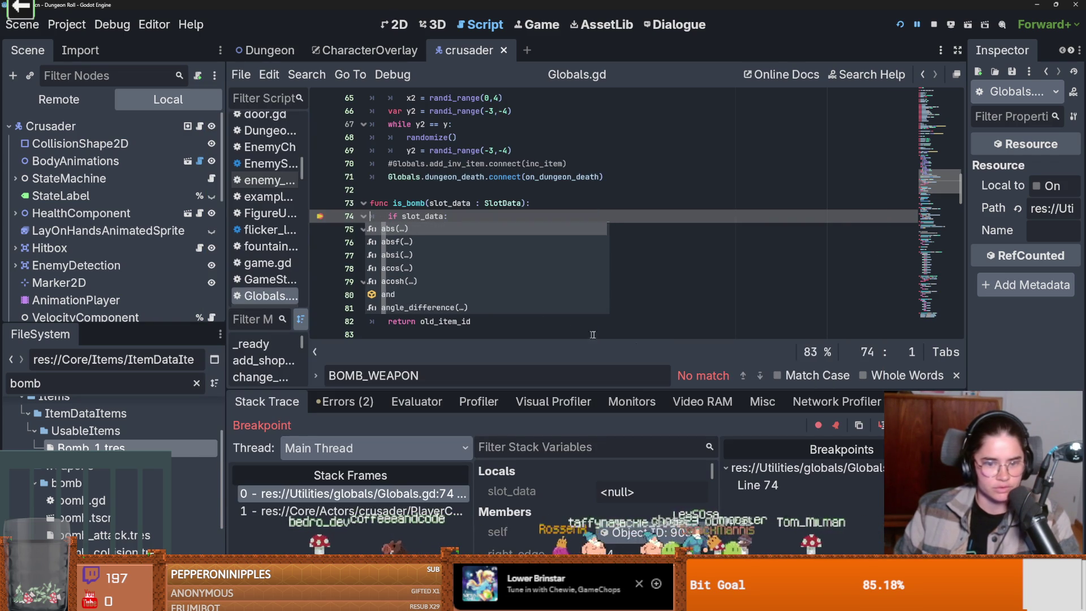
{"action": "left_click", "coordinate": [446, 216]}
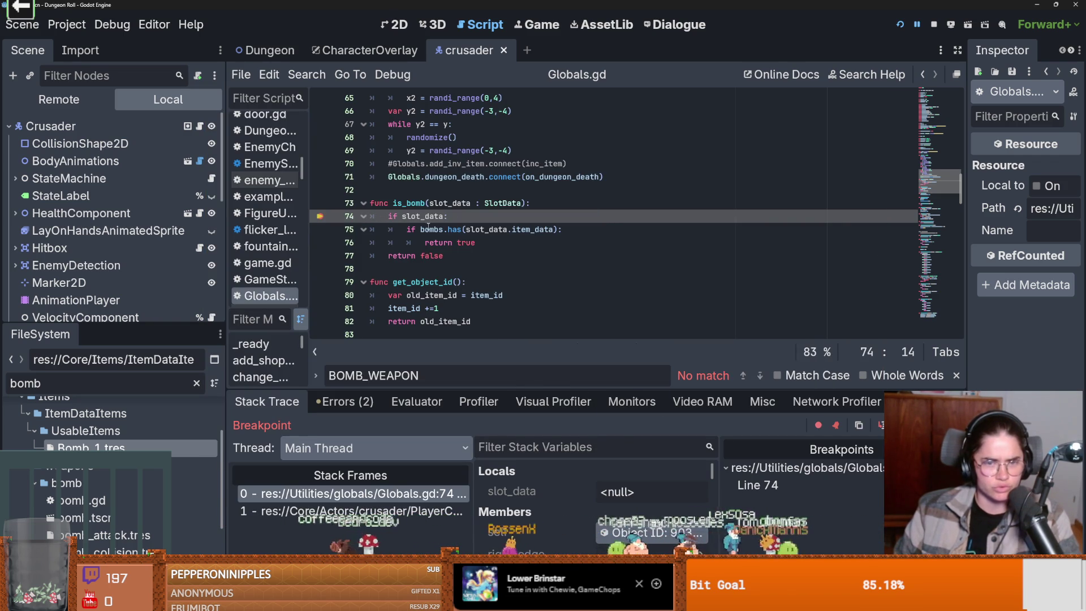
{"action": "left_click_drag", "start_coordinate": [501, 390], "coordinate": [501, 277]}
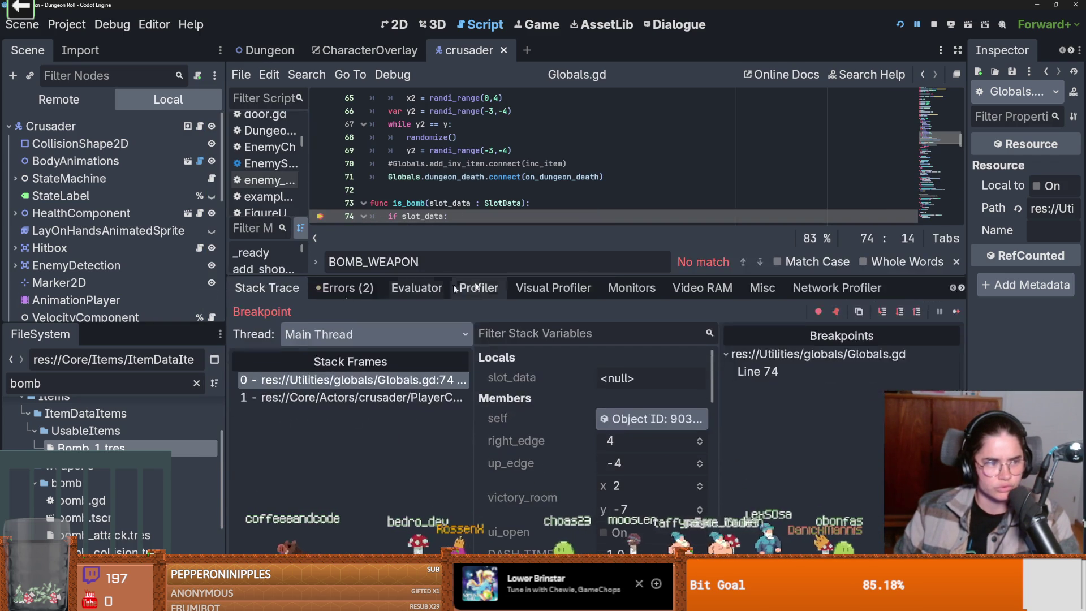
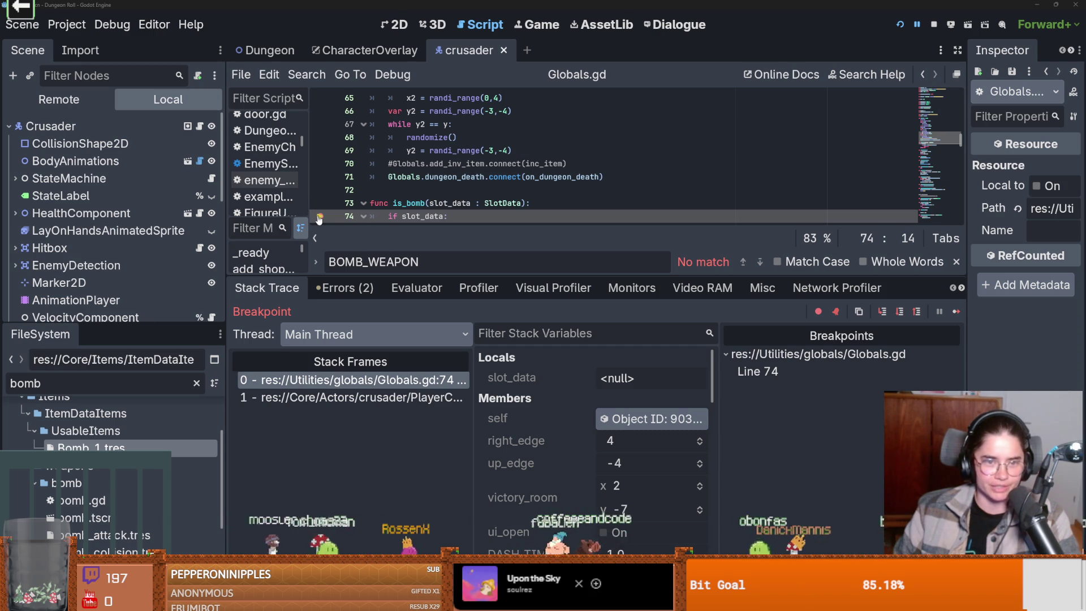
Show the PlayerCharacter.gd stack frame, review its stack variables, and place the cursor on line 165 in _input.
{"action": "left_click", "coordinate": [391, 398]}
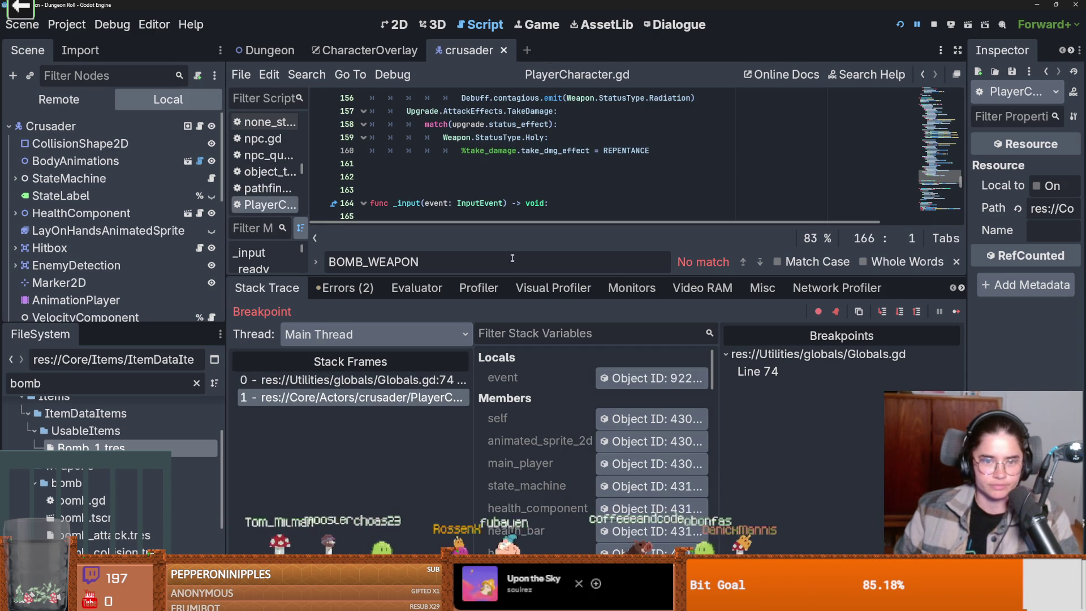
{"action": "mouse_move", "coordinate": [512, 277]}
{"action": "left_mouse_down"}
{"action": "mouse_move", "coordinate": [544, 462]}
{"action": "mouse_move", "coordinate": [576, 397]}
{"action": "mouse_move", "coordinate": [574, 321]}
{"action": "left_mouse_up"}
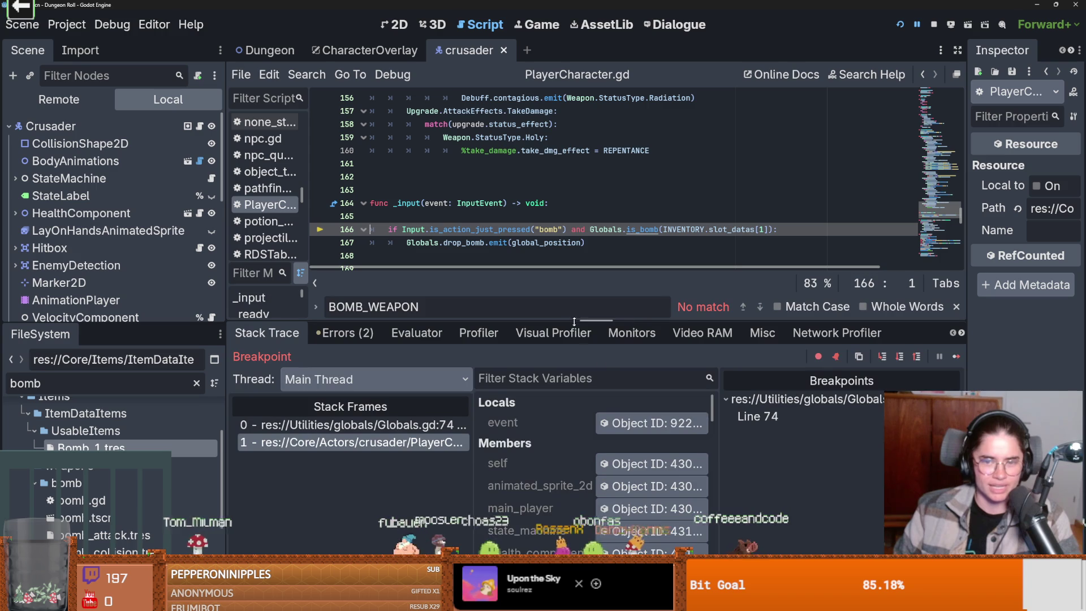
{"action": "scroll", "coordinate": [549, 487], "scroll_direction": "down", "scroll_amount": 10}
{"action": "scroll", "coordinate": [566, 488], "scroll_direction": "down", "scroll_amount": 10}
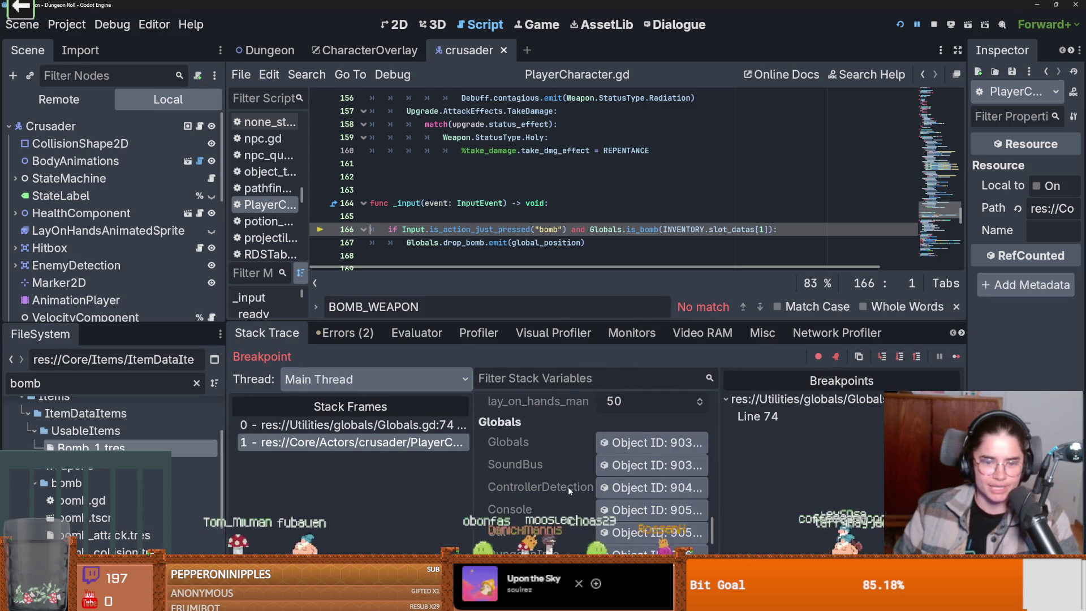
{"action": "scroll", "coordinate": [569, 487], "scroll_direction": "down", "scroll_amount": 3}
{"action": "scroll", "coordinate": [574, 489], "scroll_direction": "up", "scroll_amount": 8}
{"action": "scroll", "coordinate": [575, 490], "scroll_direction": "up", "scroll_amount": 10}
{"action": "scroll", "coordinate": [575, 492], "scroll_direction": "up", "scroll_amount": 10}
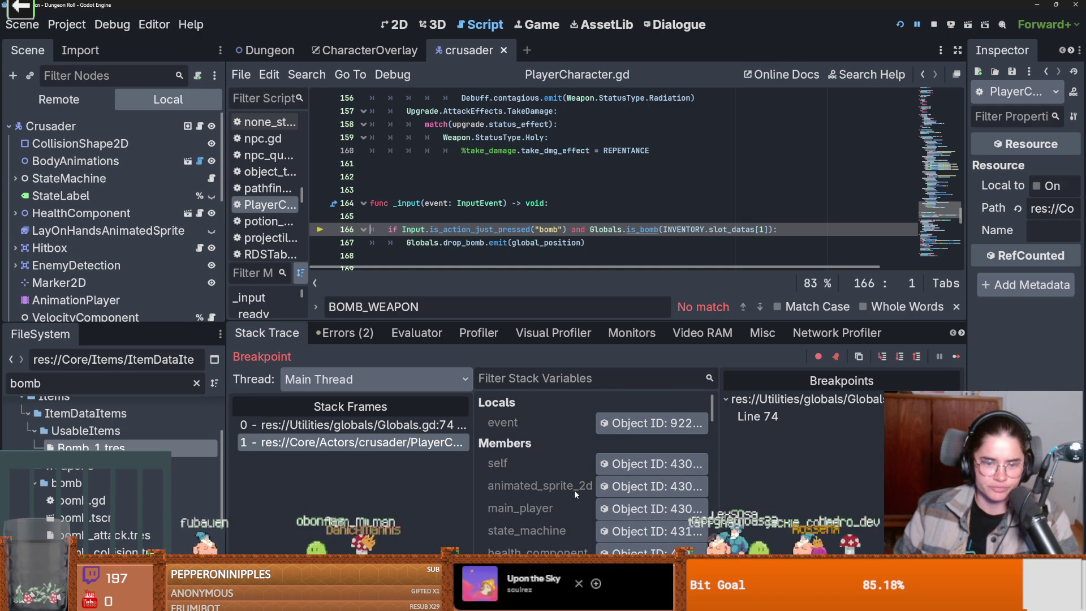
{"action": "scroll", "coordinate": [575, 490], "scroll_direction": "down", "scroll_amount": 5}
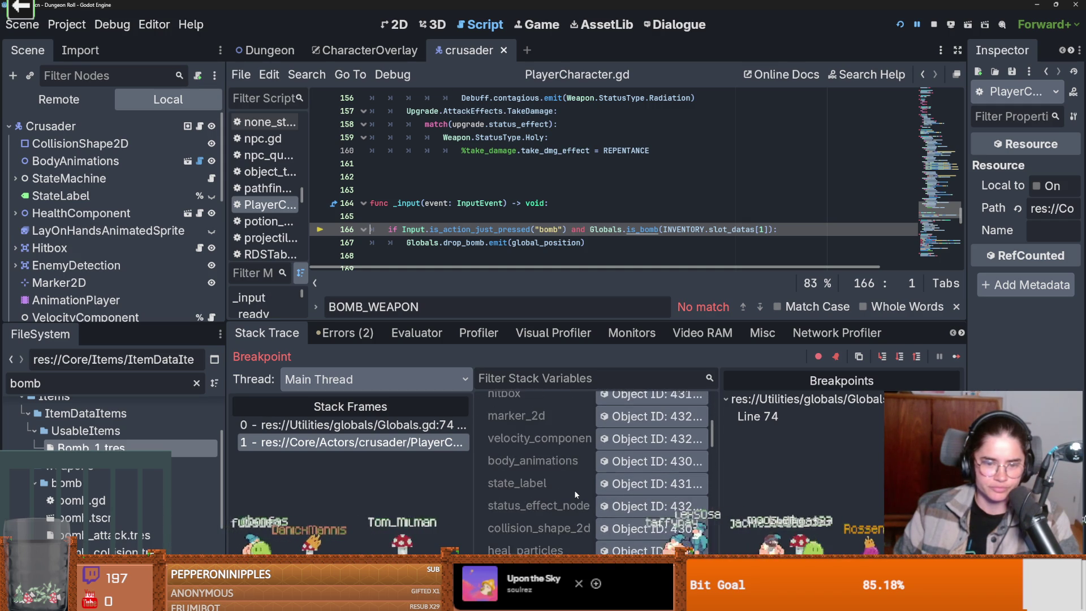
{"action": "scroll", "coordinate": [575, 490], "scroll_direction": "down", "scroll_amount": 6}
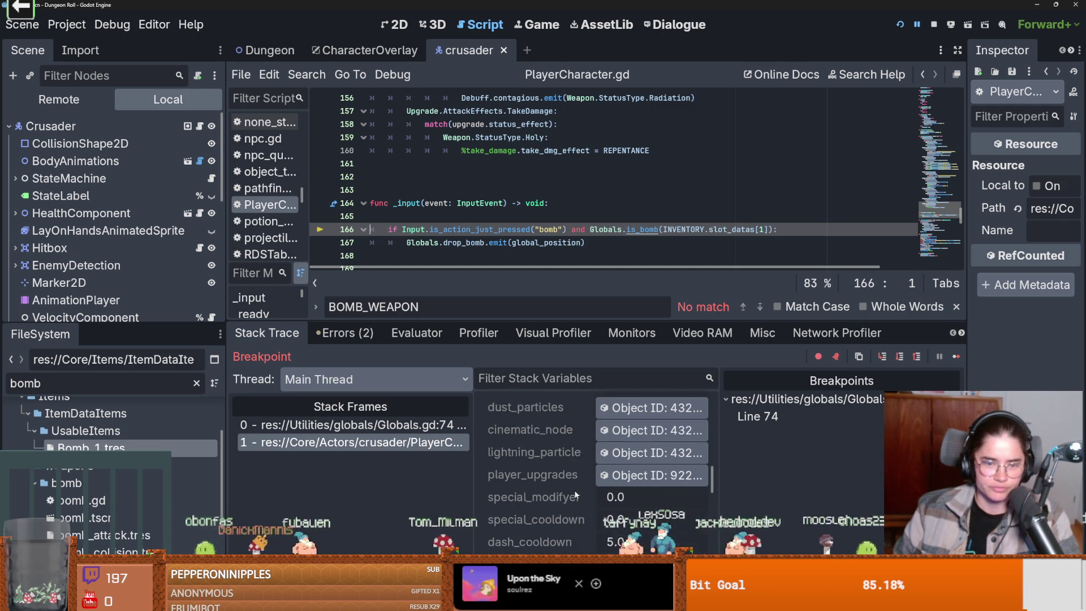
{"action": "scroll", "coordinate": [575, 490], "scroll_direction": "down", "scroll_amount": 8}
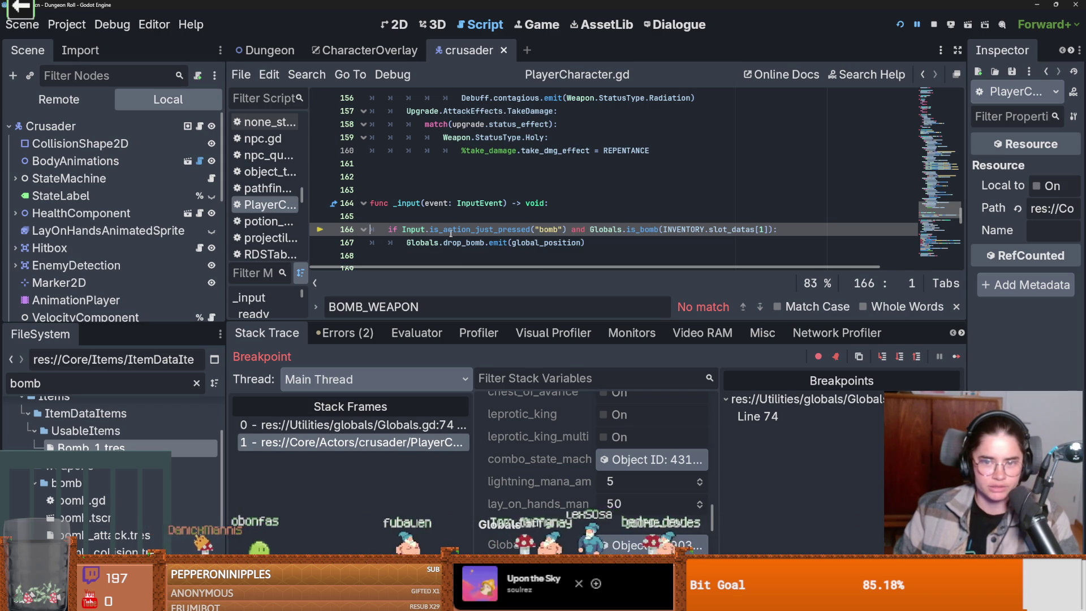
{"action": "left_click", "coordinate": [464, 215]}
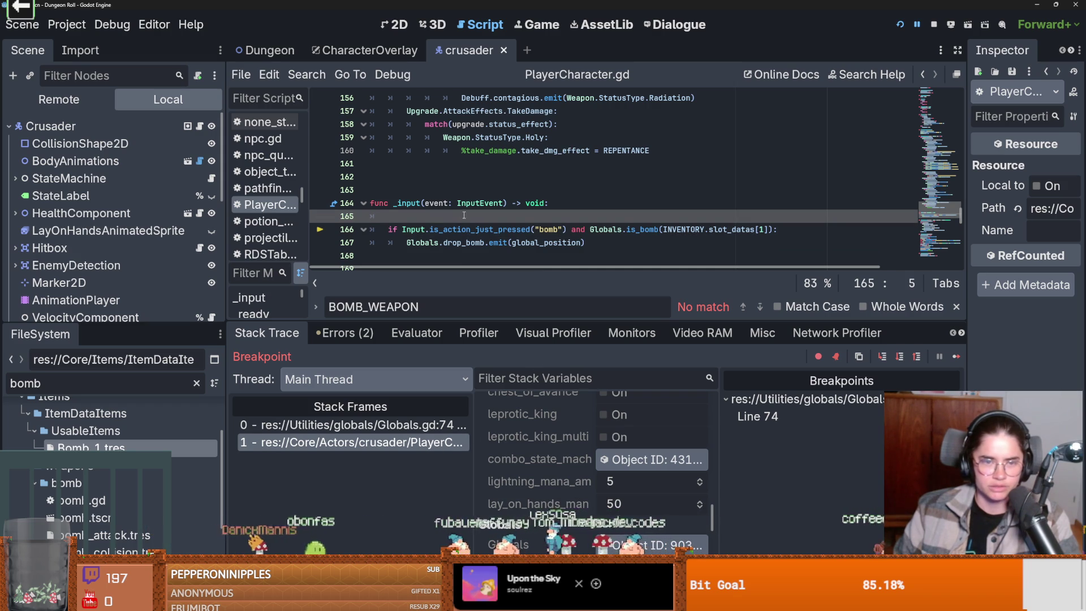
Filter the stack variables for 'INV', then clear the filter and scroll back up.
{"action": "left_click", "coordinate": [556, 378]}
{"action": "type", "text": "INV"}
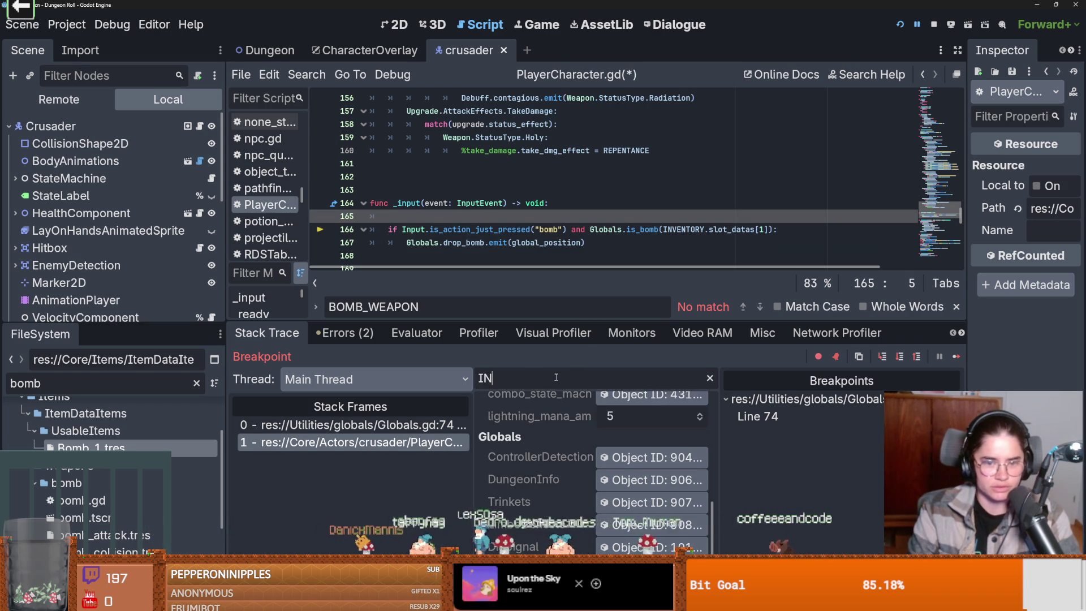
{"action": "key", "text": "BackSpace"}
{"action": "key", "text": "BackSpace"}
{"action": "key", "text": "BackSpace"}
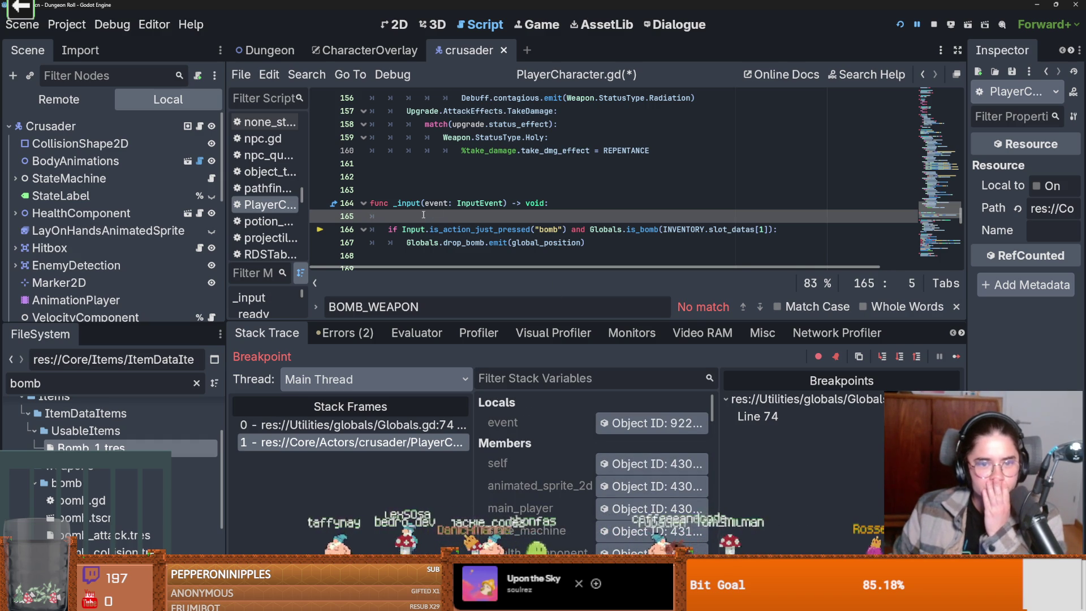
{"action": "scroll", "coordinate": [519, 243], "scroll_direction": "up", "scroll_amount": 20}
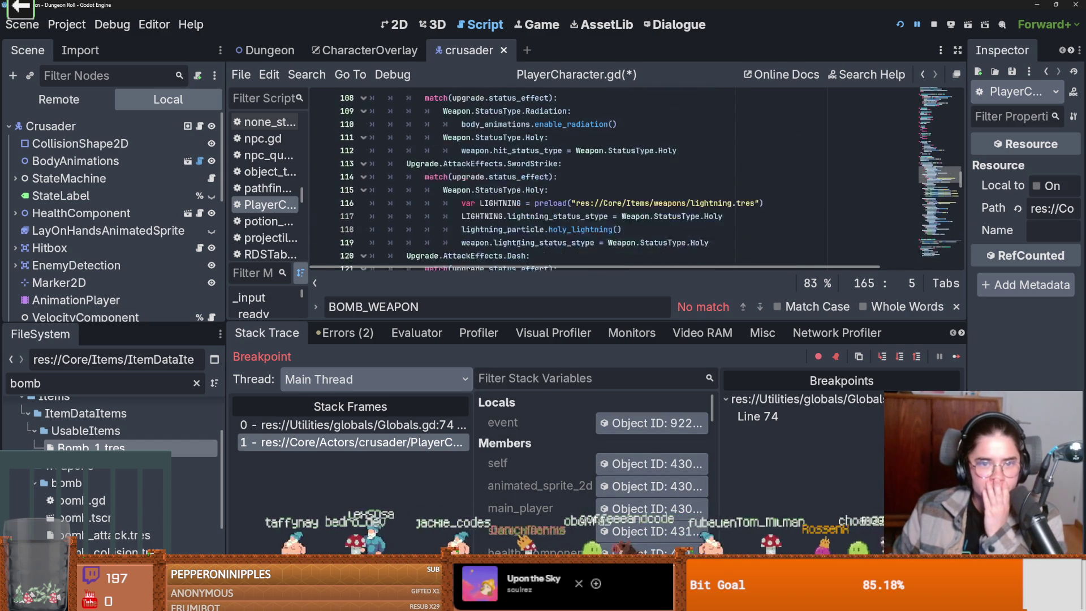
{"action": "scroll", "coordinate": [519, 243], "scroll_direction": "up", "scroll_amount": 16}
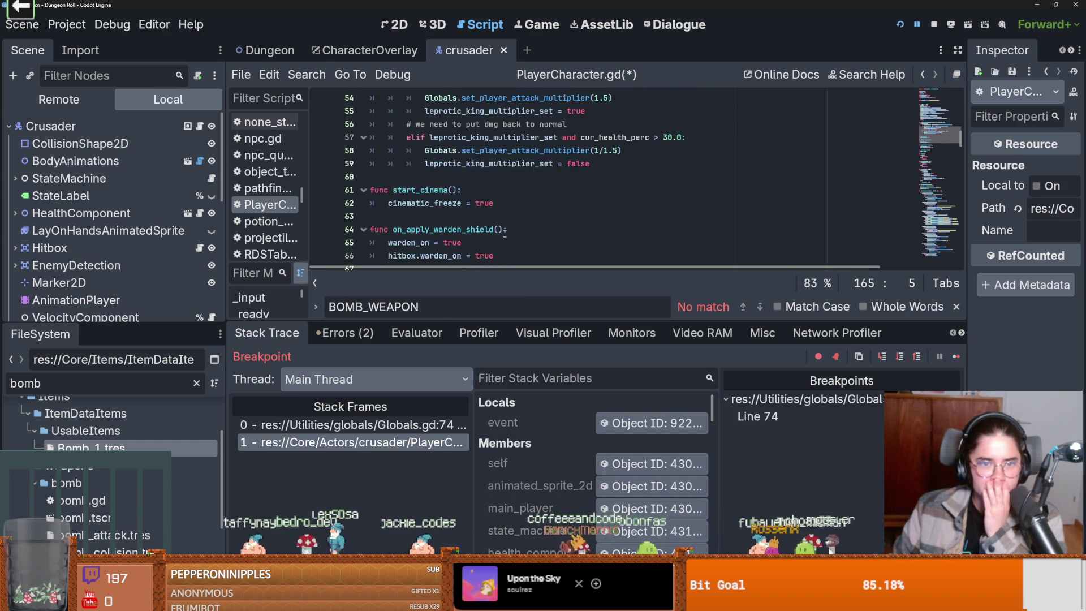
{"action": "scroll", "coordinate": [508, 232], "scroll_direction": "up", "scroll_amount": 6}
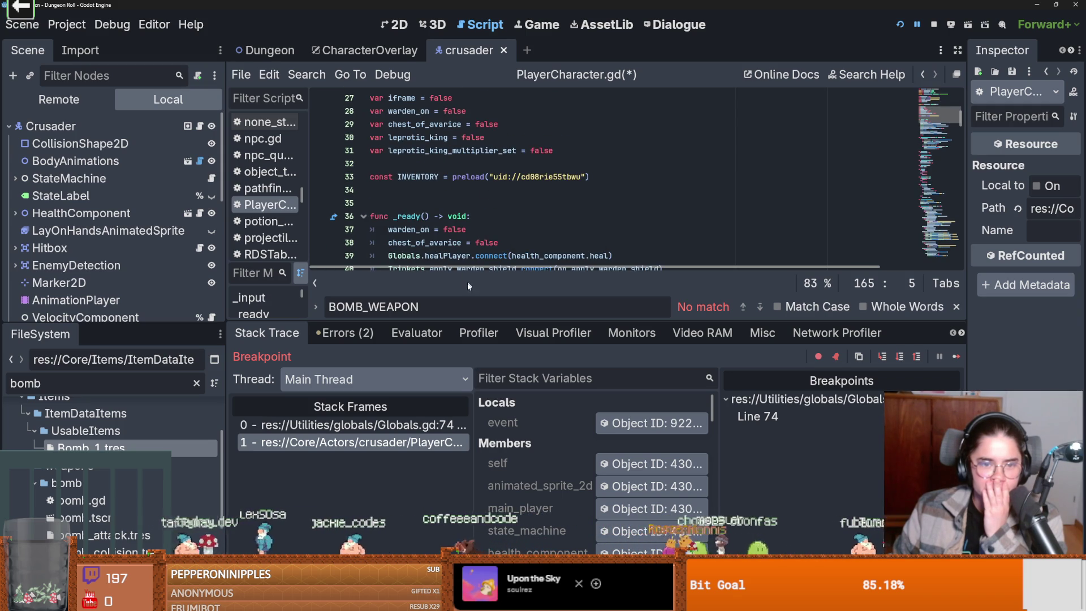
Enlarge the script view and select .slot_datas[1] in the bomb check on line 166.
{"action": "left_click_drag", "start_coordinate": [494, 320], "coordinate": [494, 430]}
{"action": "scroll", "coordinate": [486, 293], "scroll_direction": "down", "scroll_amount": 11}
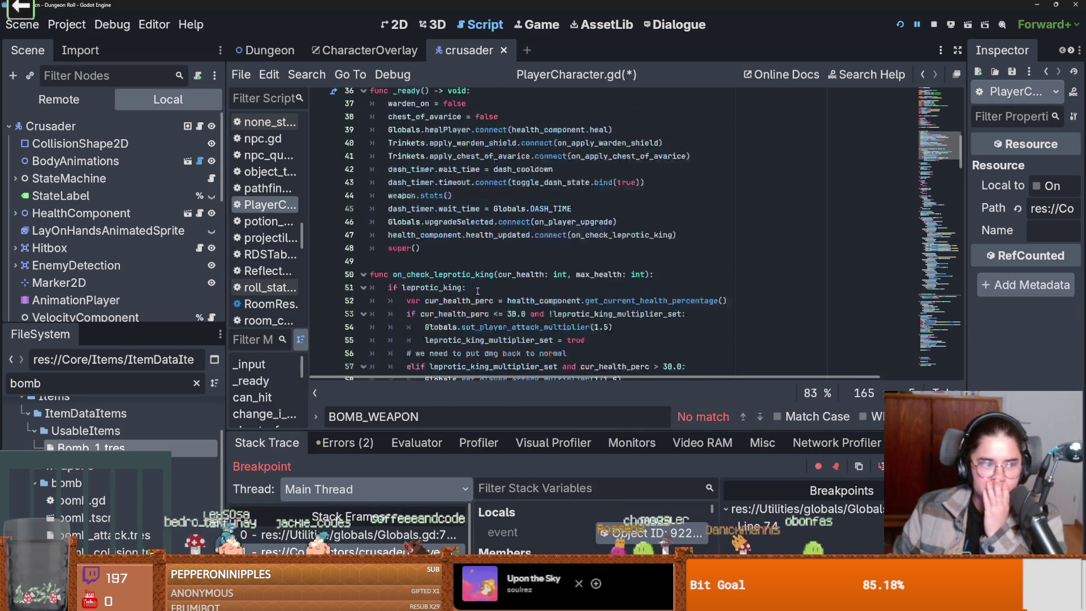
{"action": "scroll", "coordinate": [486, 293], "scroll_direction": "down", "scroll_amount": 15}
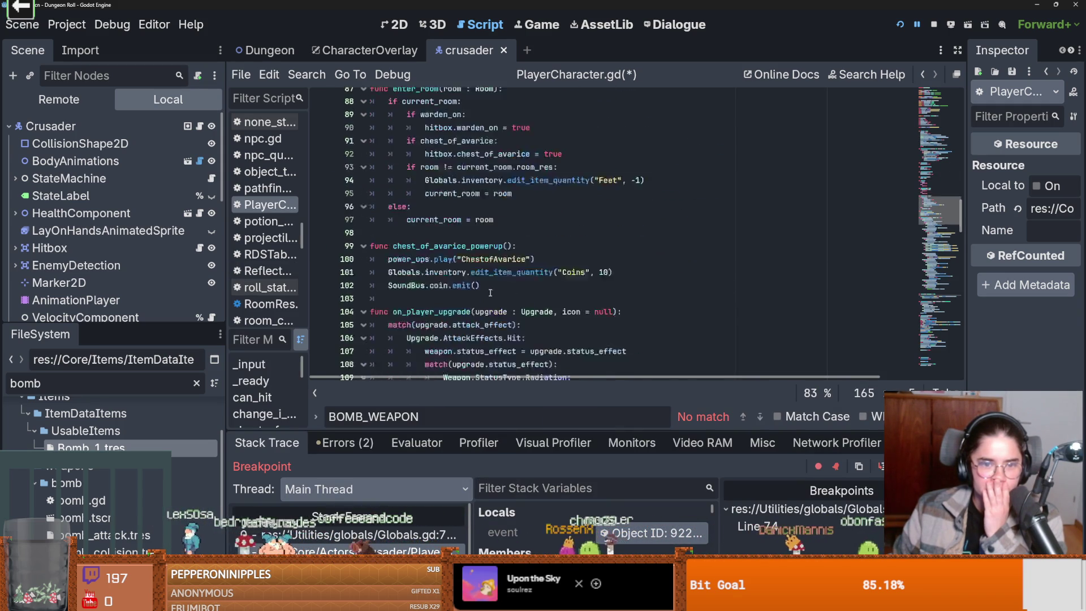
{"action": "scroll", "coordinate": [492, 292], "scroll_direction": "down", "scroll_amount": 19}
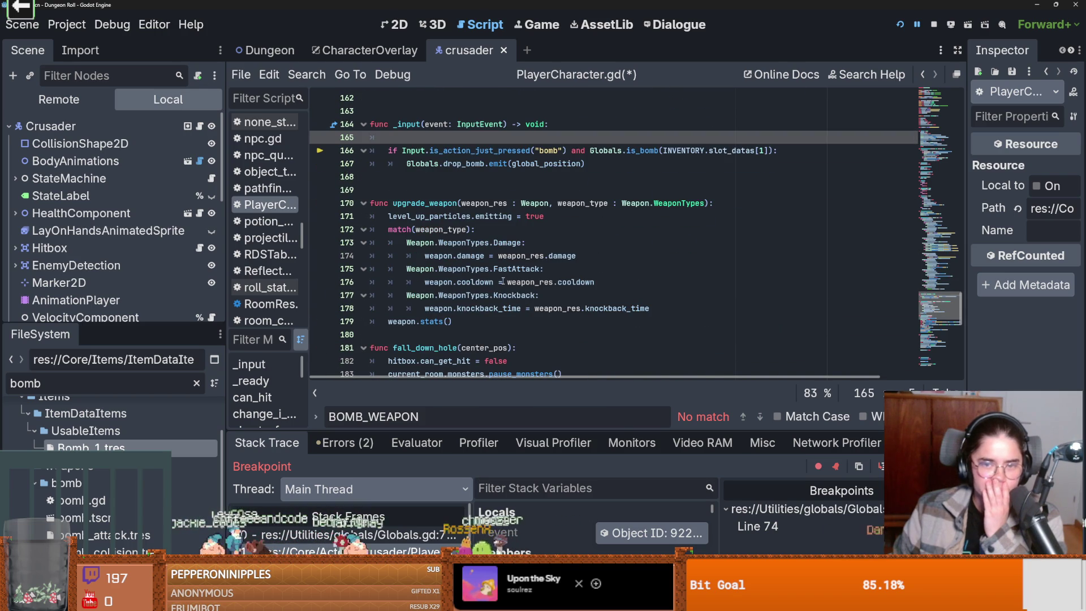
{"action": "left_click_drag", "start_coordinate": [769, 151], "coordinate": [705, 150]}
Pass INVENTORY directly to is_bomb and remove the breakpoint on Globals.gd line 74.
{"action": "key", "text": "BackSpace"}
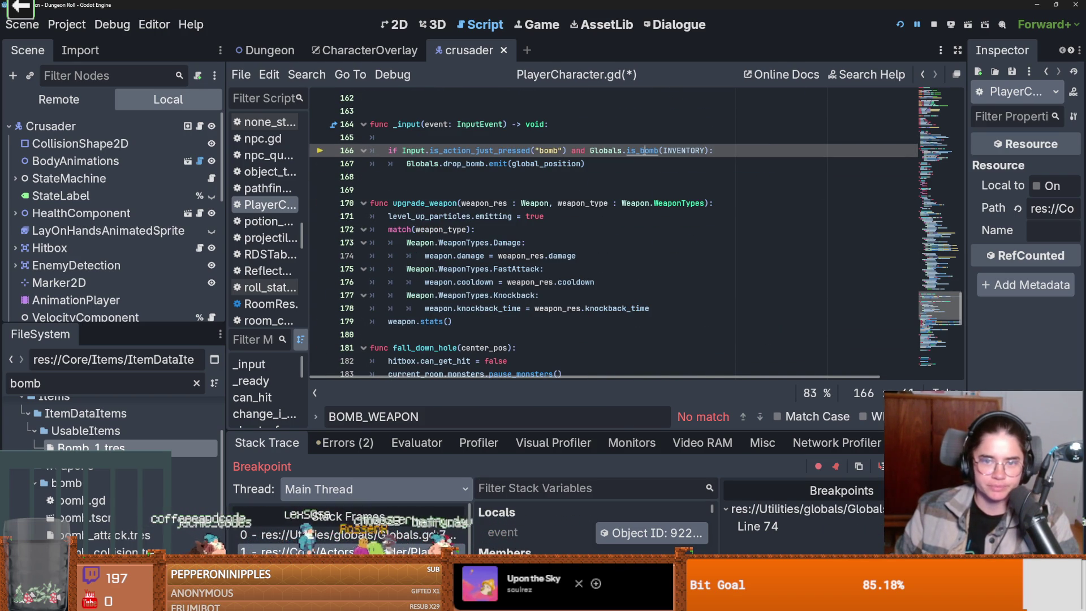
{"action": "left_click", "coordinate": [643, 151], "text": "ctrl"}
{"action": "left_click", "coordinate": [334, 163]}
Change is_bomb's parameter to 'inv : InventoryData'.
{"action": "double_click", "coordinate": [460, 151]}
{"action": "type", "text": "inv"}
{"action": "double_click", "coordinate": [475, 150]}
{"action": "type", "text": "Inv"}
{"action": "key", "text": "Return"}
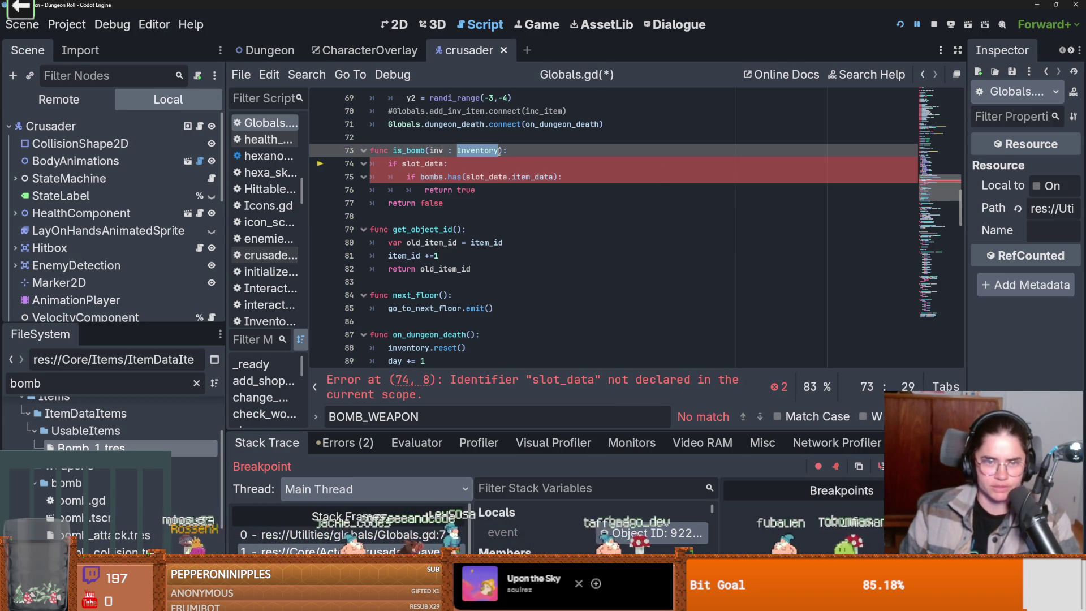
{"action": "key", "text": "BackSpace"}
{"action": "key", "text": "BackSpace"}
{"action": "key", "text": "BackSpace"}
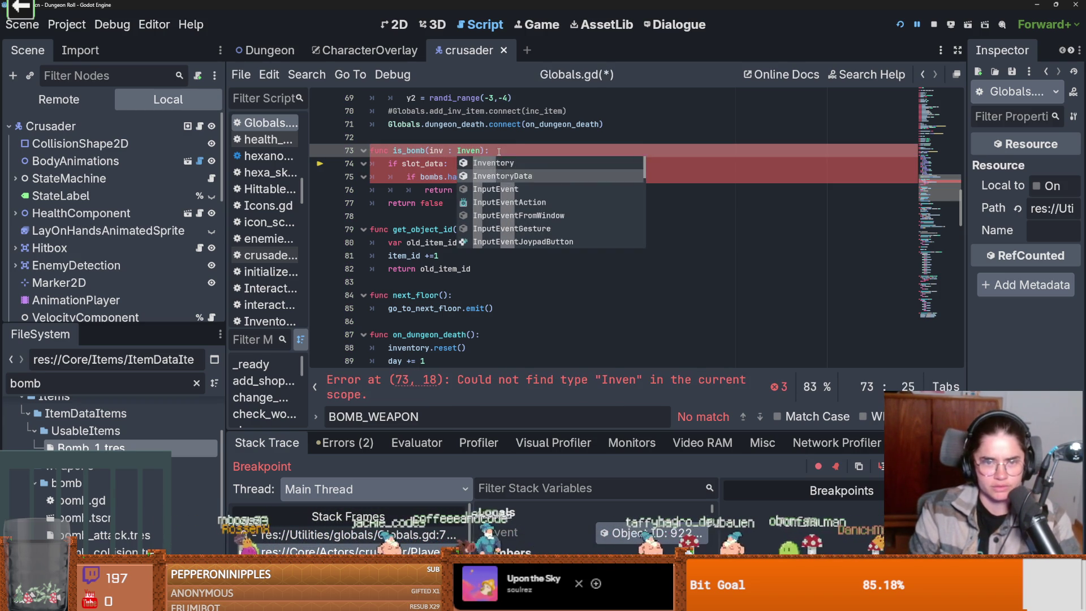
{"action": "key", "text": "Return"}
{"action": "key", "text": "Return"}
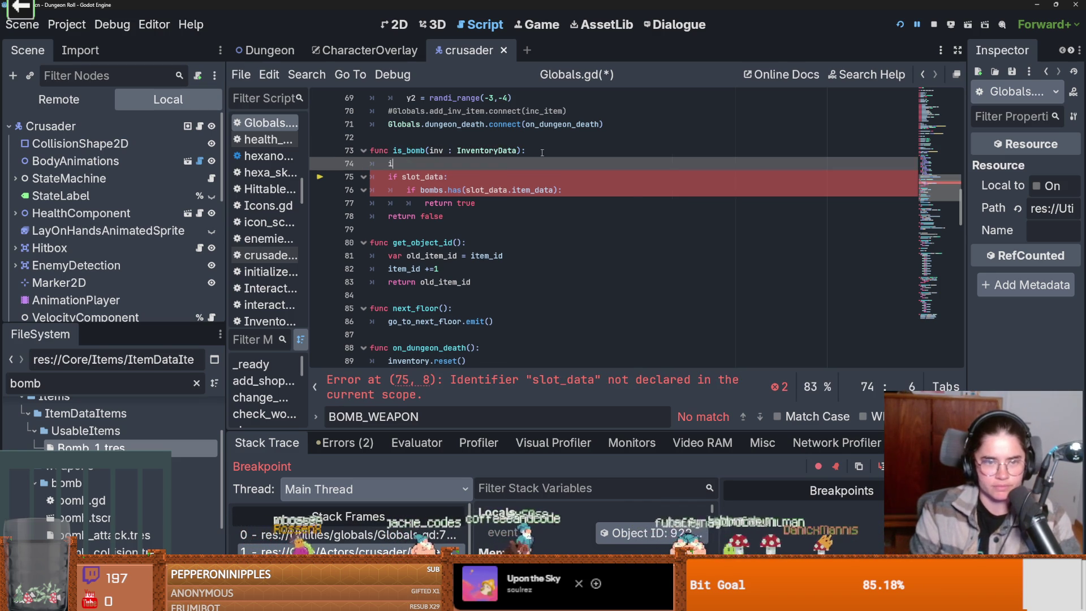
{"action": "key", "text": "BackSpace"}
Replace slot_data with inv.slot_datas[1] on lines 75 and 76, then run the game.
{"action": "double_click", "coordinate": [412, 177]}
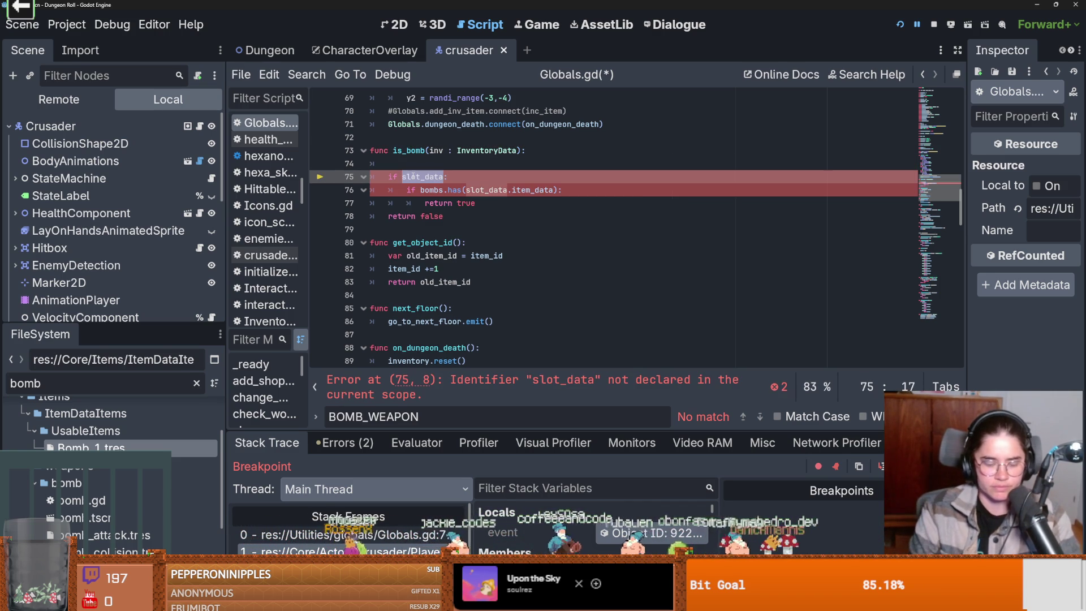
{"action": "type", "text": "if inv."}
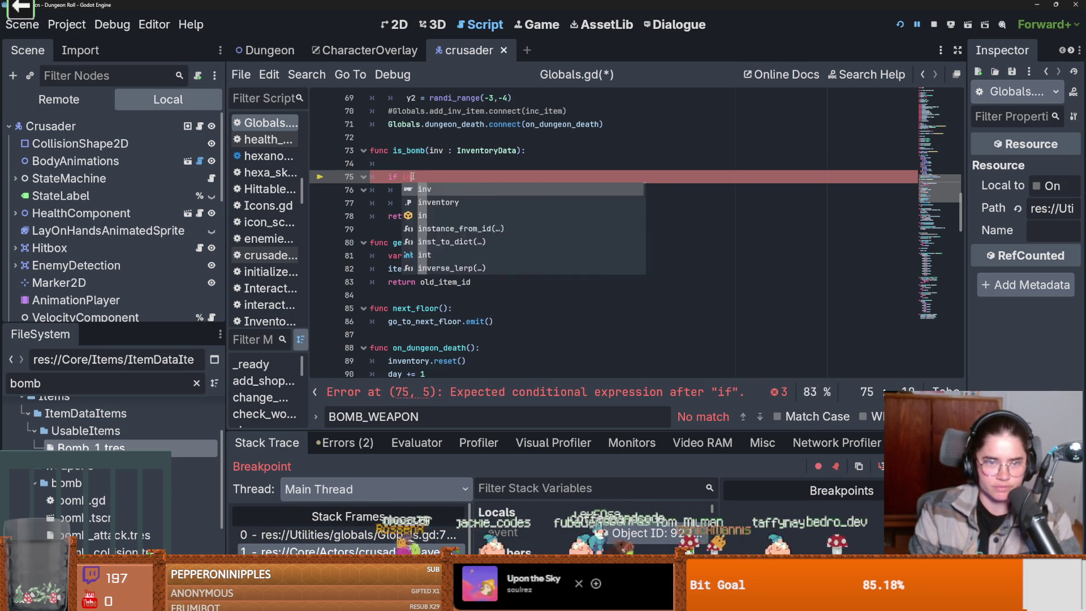
{"action": "type", "text": "slot_datas:"}
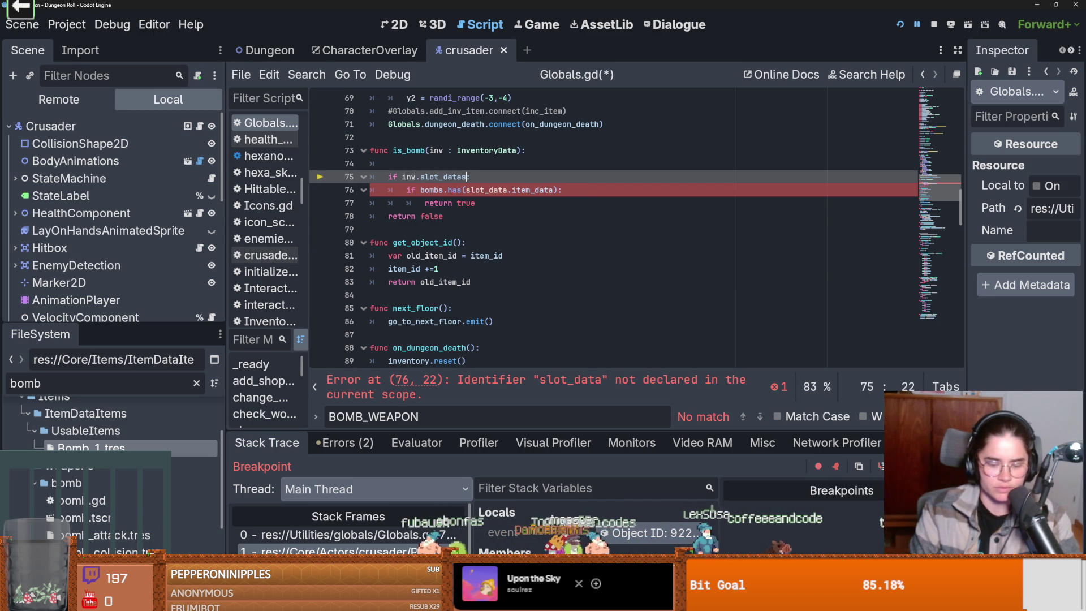
{"action": "type", "text": "[1"}
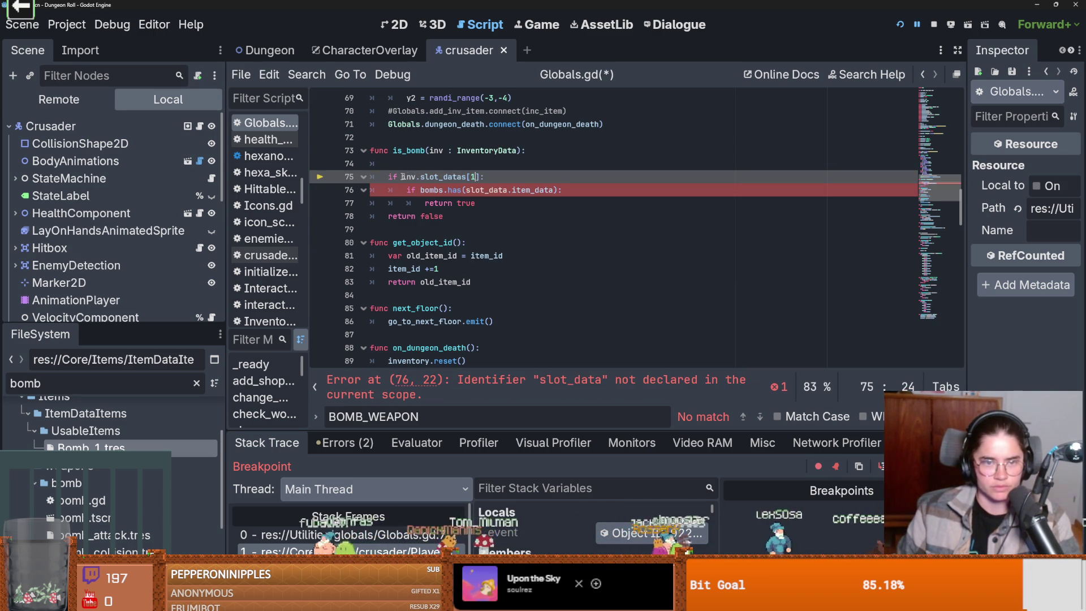
{"action": "left_click_drag", "start_coordinate": [482, 177], "coordinate": [404, 179]}
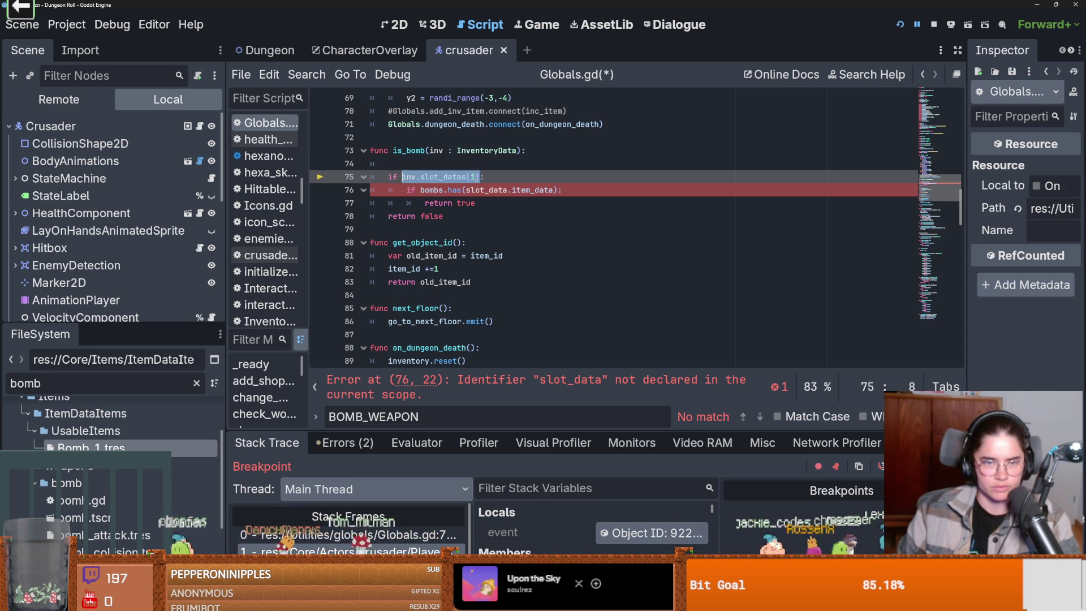
{"action": "left_click", "coordinate": [476, 177]}
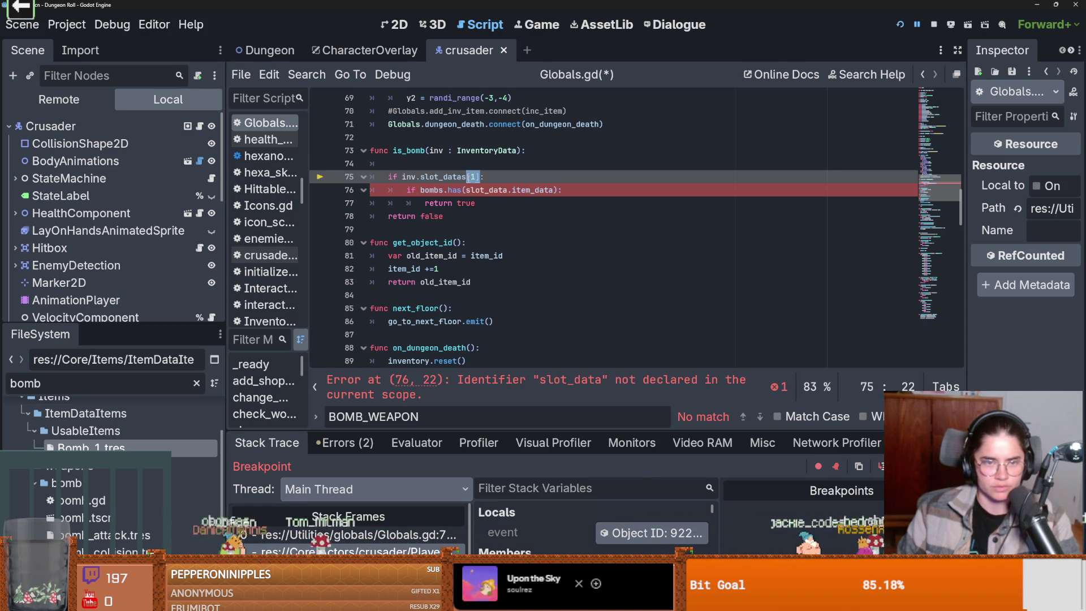
{"action": "left_click_drag", "start_coordinate": [468, 177], "coordinate": [418, 177]}
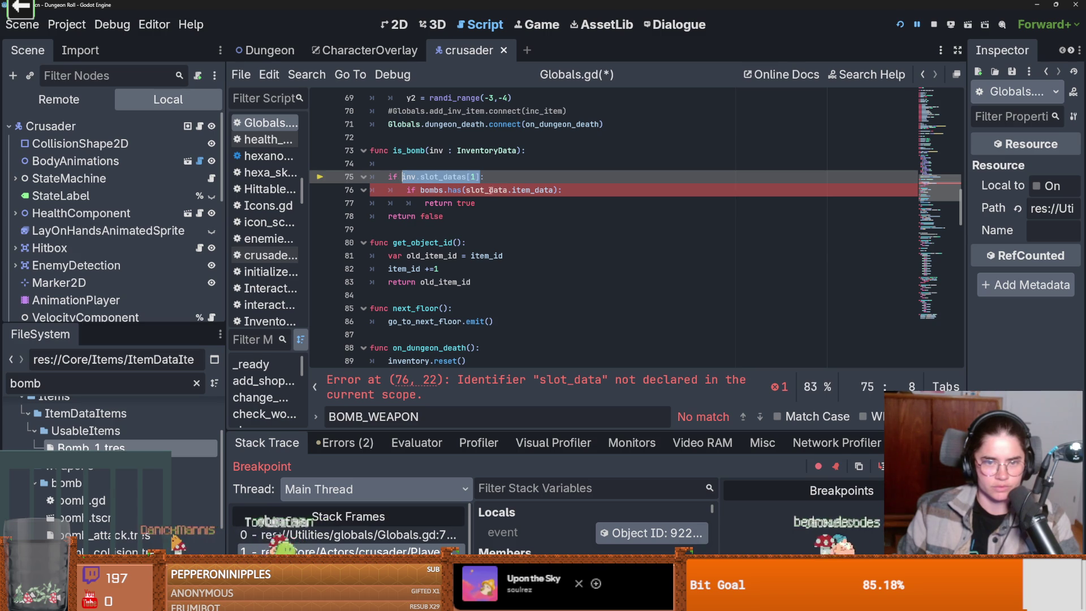
{"action": "key", "text": "ctrl+c"}
{"action": "double_click", "coordinate": [484, 190]}
{"action": "key", "text": "ctrl+v"}
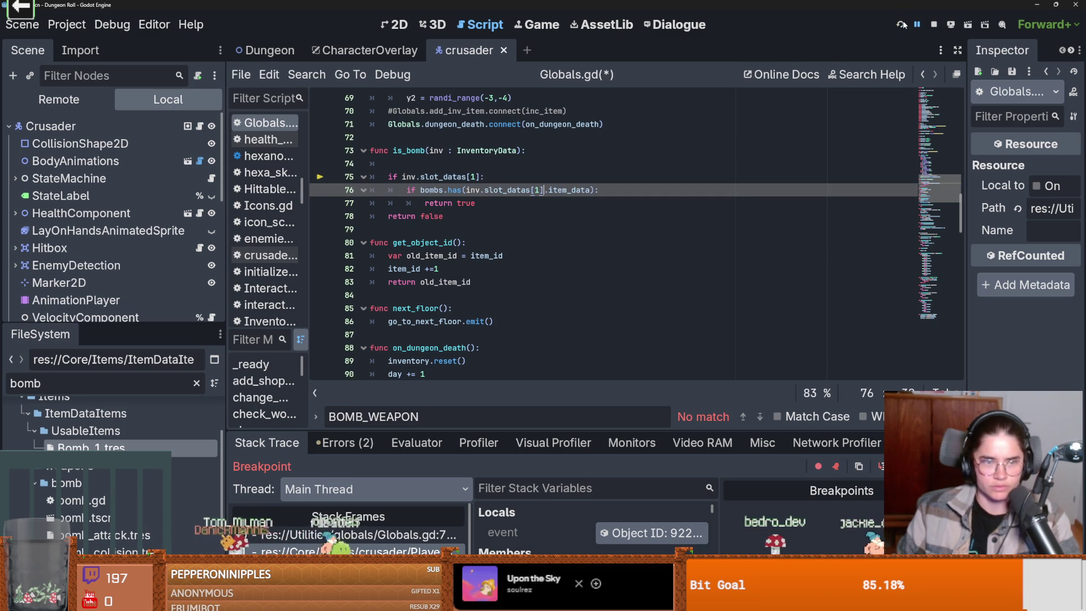
{"action": "left_click", "coordinate": [902, 25]}
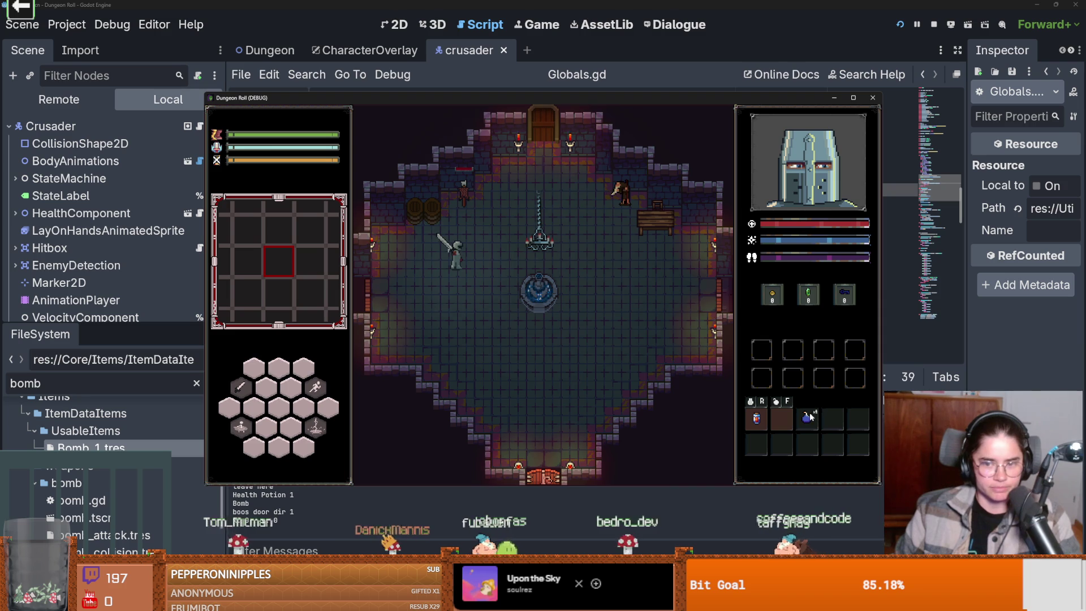
Put the bomb in the F quick slot, walk around, and move it between quick slots.
{"action": "left_click", "coordinate": [779, 421]}
{"action": "key", "text": "f"}
{"action": "key", "text": "s"}
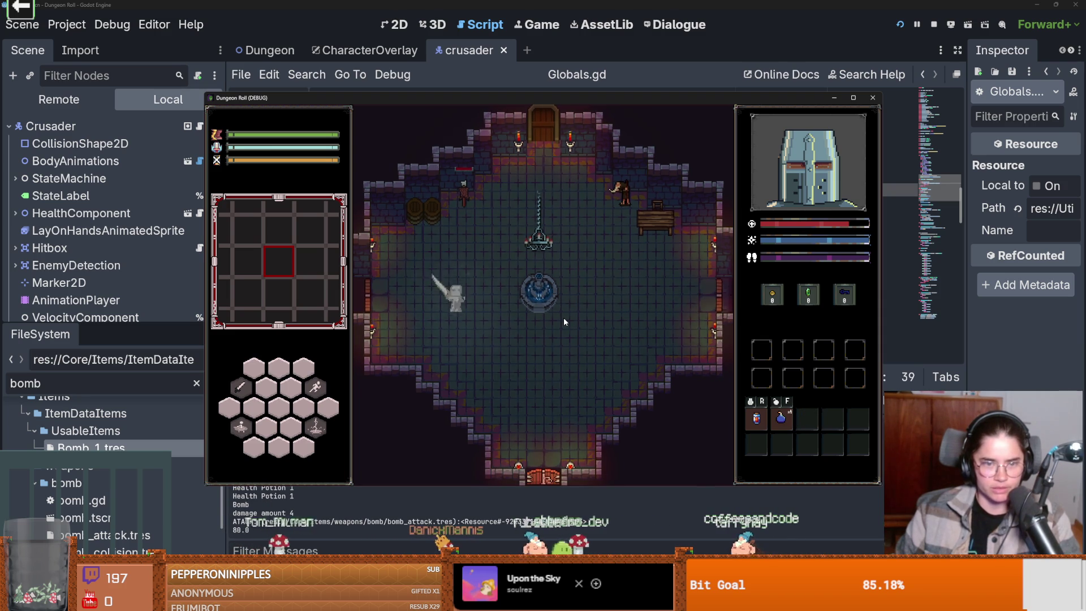
{"action": "key", "text": "w"}
{"action": "key", "text": "a"}
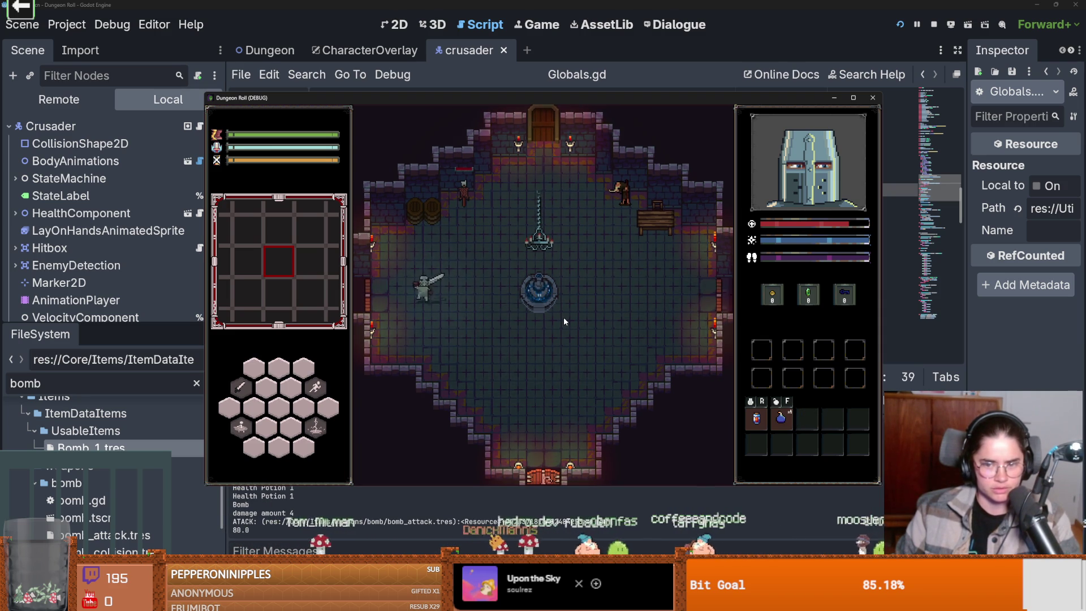
{"action": "key", "text": "w"}
{"action": "key", "text": "d"}
{"action": "left_click_drag", "start_coordinate": [781, 418], "coordinate": [812, 422]}
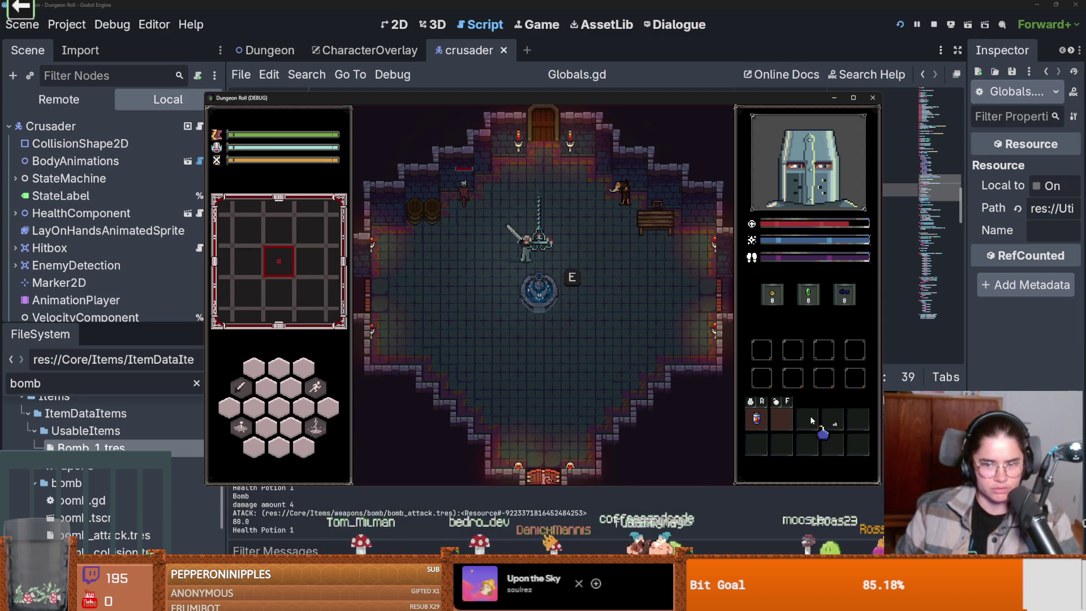
{"action": "key", "text": "a"}
{"action": "key", "text": "s"}
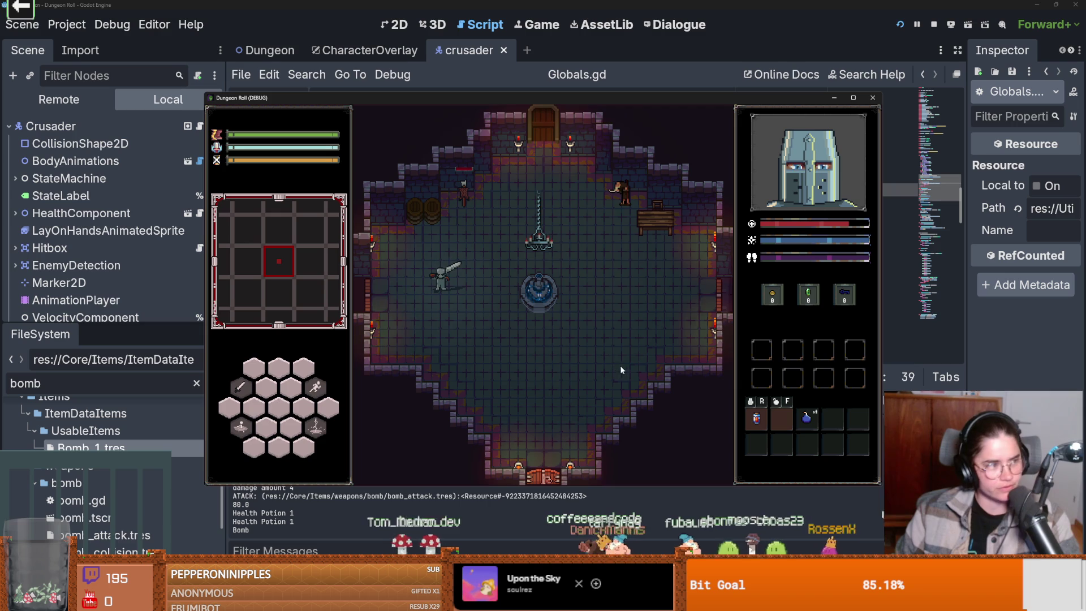
{"action": "left_click_drag", "start_coordinate": [796, 413], "coordinate": [781, 419]}
Drop several bombs with F around the room while walking away from the explosions.
{"action": "key", "text": "w"}
{"action": "key", "text": "d"}
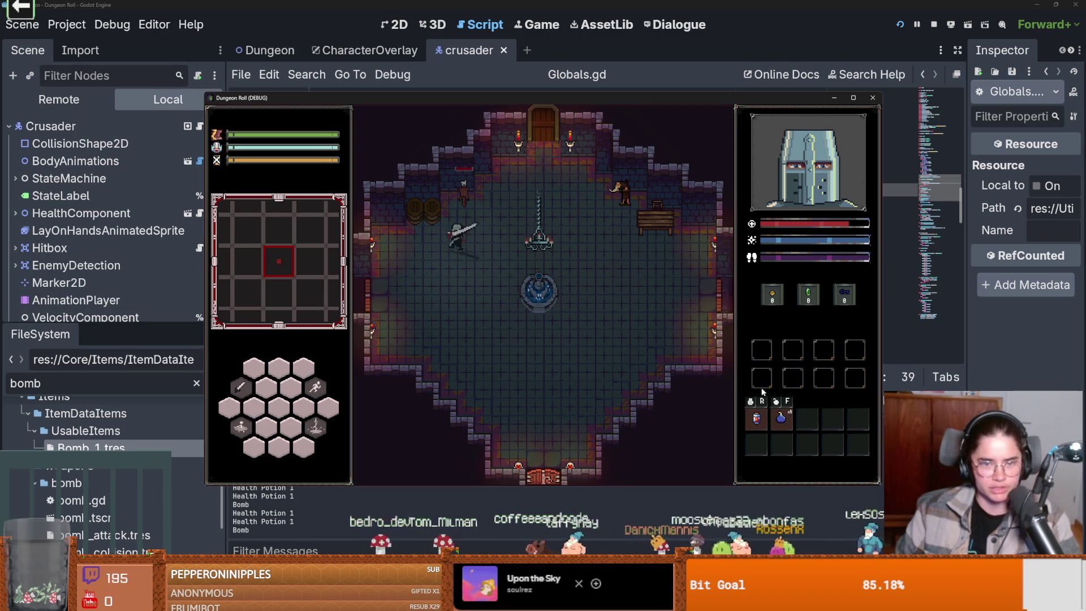
{"action": "key", "text": "s"}
{"action": "key", "text": "d"}
{"action": "key", "text": "f"}
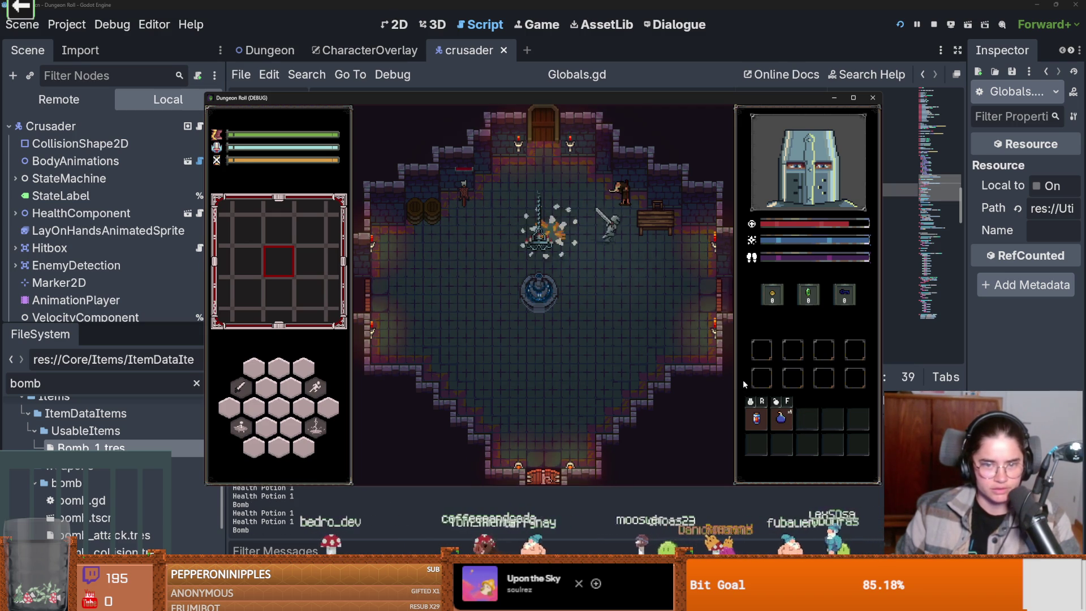
{"action": "key", "text": "a"}
{"action": "key", "text": "f"}
{"action": "key", "text": "w"}
{"action": "key", "text": "d"}
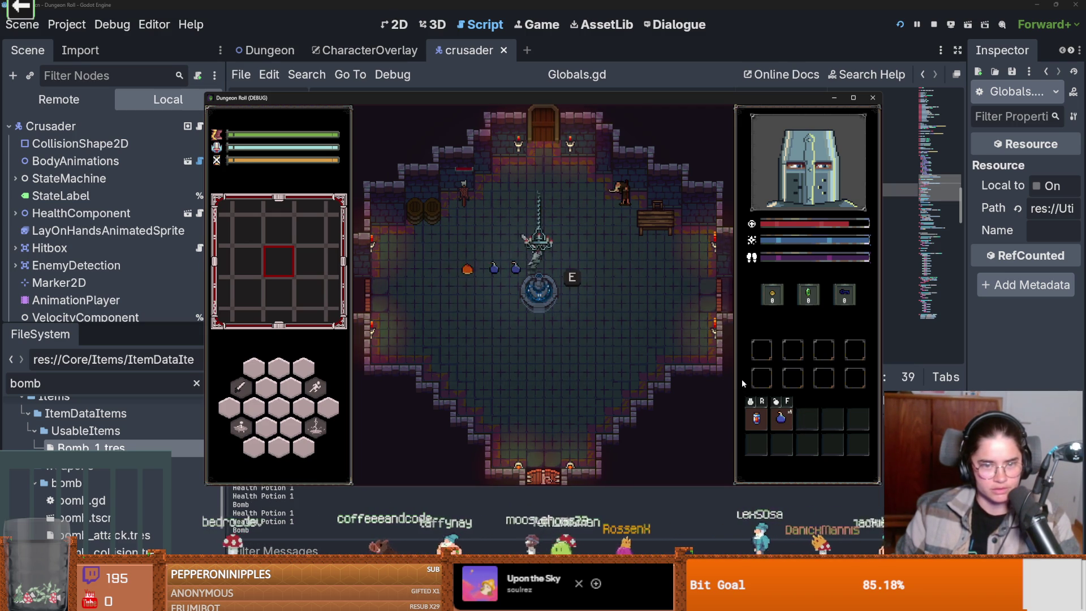
{"action": "key", "text": "f"}
{"action": "key", "text": "f"}
{"action": "key", "text": "s"}
{"action": "key", "text": "a"}
{"action": "key", "text": "f"}
{"action": "key", "text": "w"}
{"action": "key", "text": "a"}
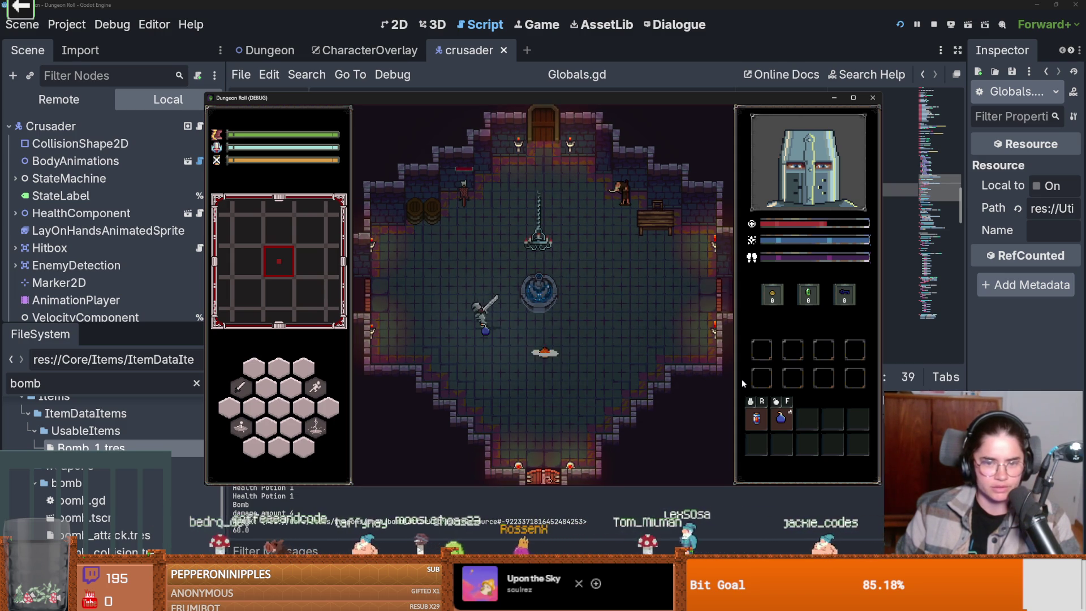
{"action": "key", "text": "d"}
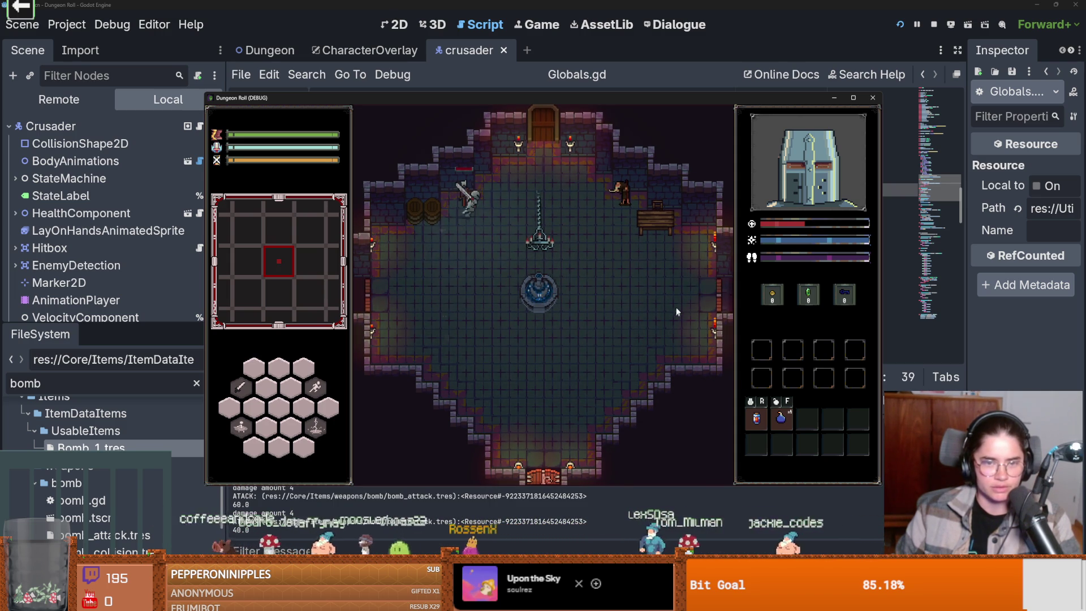
Drink a health potion with R, drag the potion out of its quick slot, and stop the game.
{"action": "key", "text": "r"}
{"action": "key", "text": "s"}
{"action": "left_click_drag", "start_coordinate": [757, 419], "coordinate": [758, 439]}
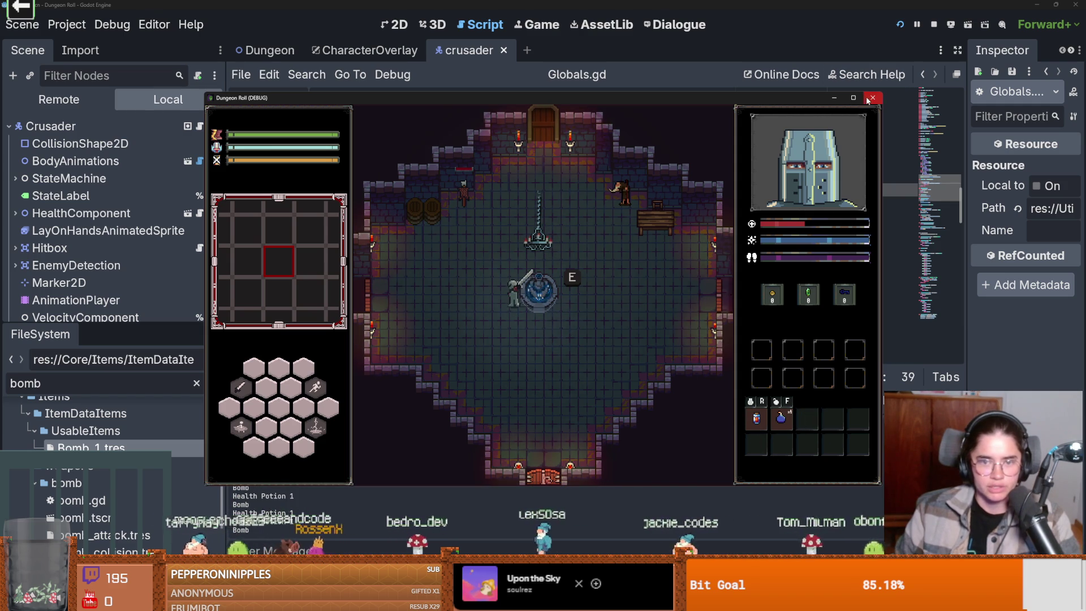
{"action": "key", "text": "F8"}
{"action": "key", "text": "ctrl+s"}
{"action": "left_click", "coordinate": [486, 209]}
Remove the blank line in is_bomb and paste a copy of the function below it.
{"action": "left_click", "coordinate": [410, 162]}
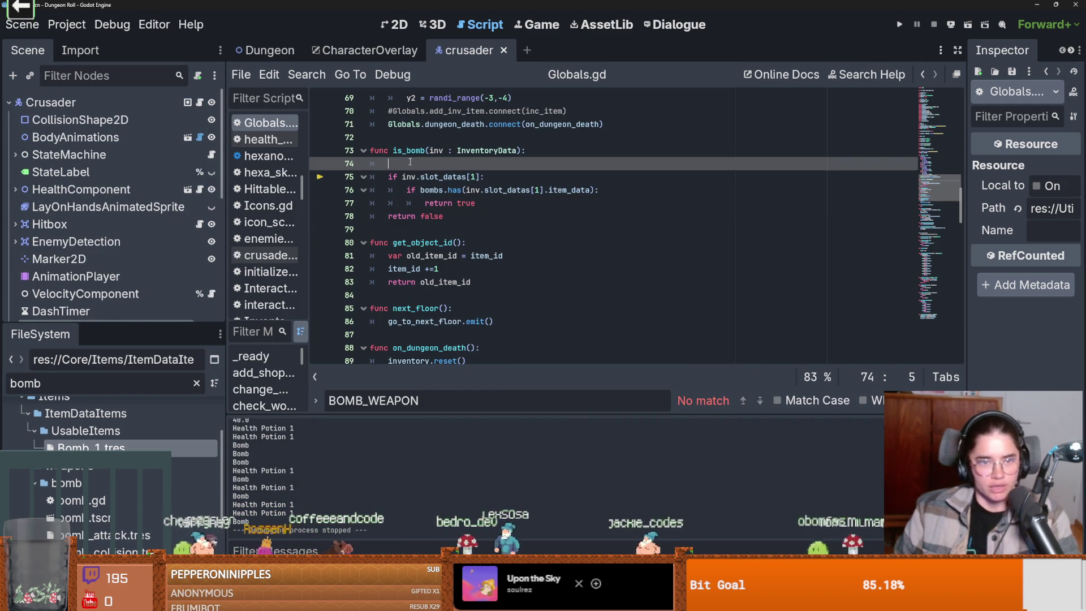
{"action": "key", "text": "BackSpace"}
{"action": "key", "text": "BackSpace"}
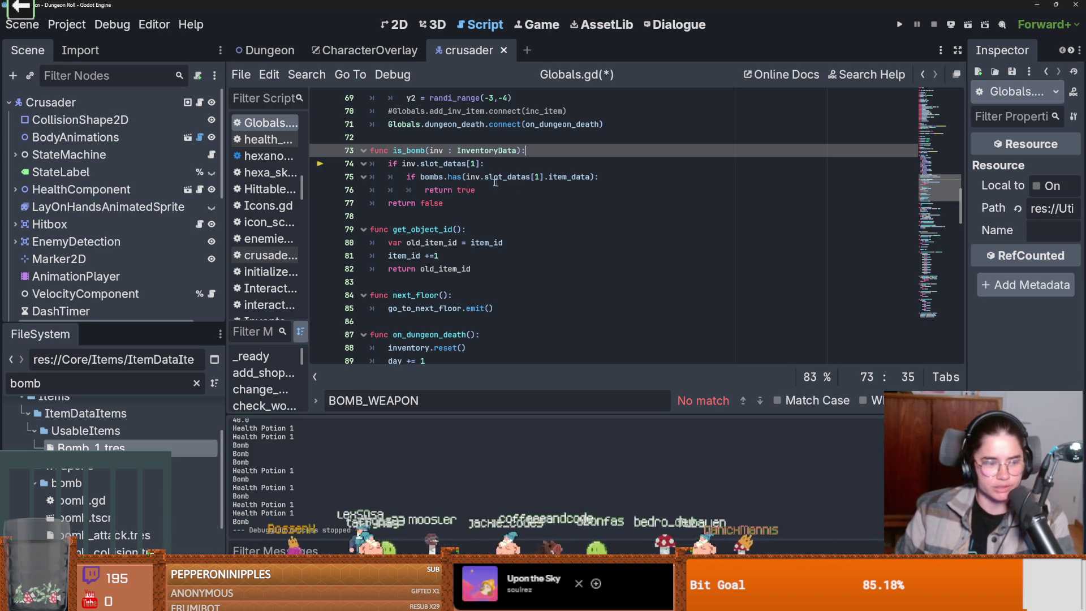
{"action": "left_click_drag", "start_coordinate": [480, 203], "coordinate": [327, 155]}
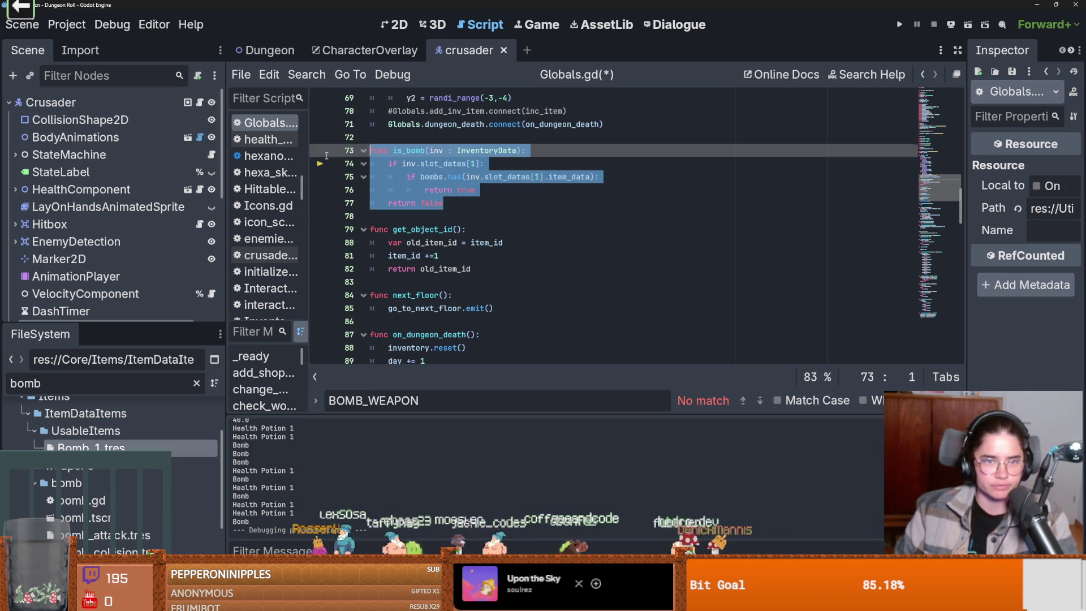
{"action": "key", "text": "ctrl+c"}
{"action": "left_click", "coordinate": [452, 203]}
{"action": "key", "text": "Return"}
{"action": "key", "text": "Return"}
{"action": "key", "text": "ctrl+v"}
Rename the copied function to is_potion and save Globals.gd.
{"action": "left_click", "coordinate": [426, 230]}
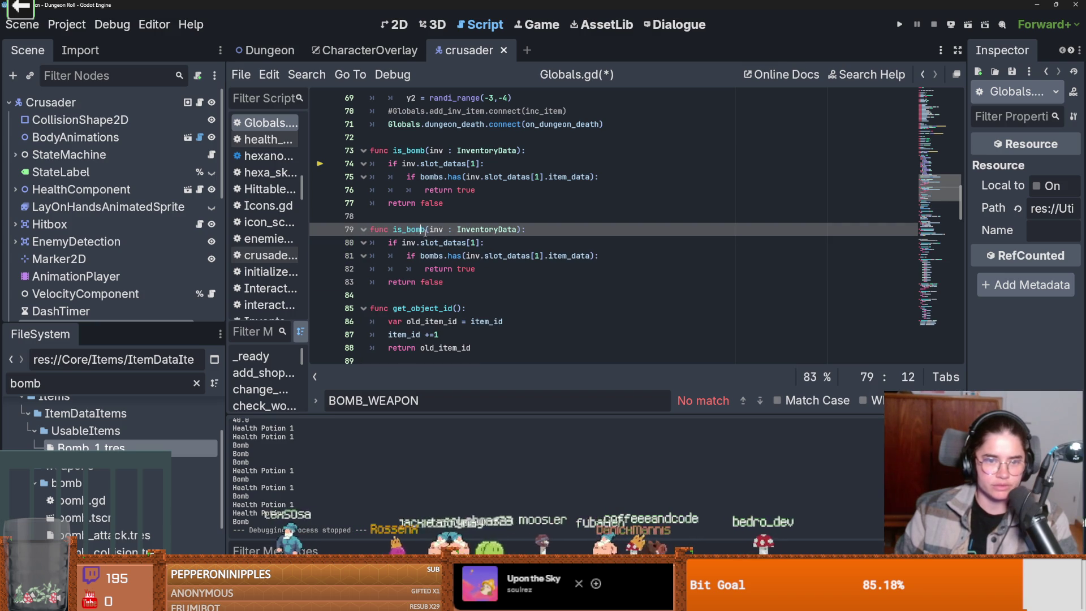
{"action": "type", "text": "health"}
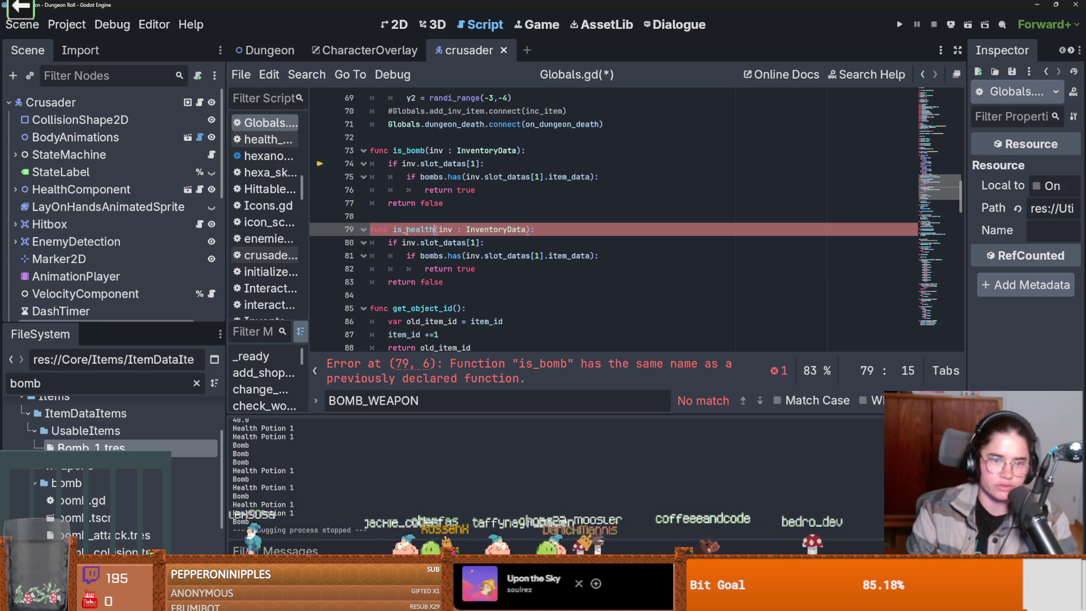
{"action": "key", "text": "BackSpace"}
{"action": "key", "text": "BackSpace"}
{"action": "key", "text": "BackSpace"}
{"action": "type", "text": "posi"}
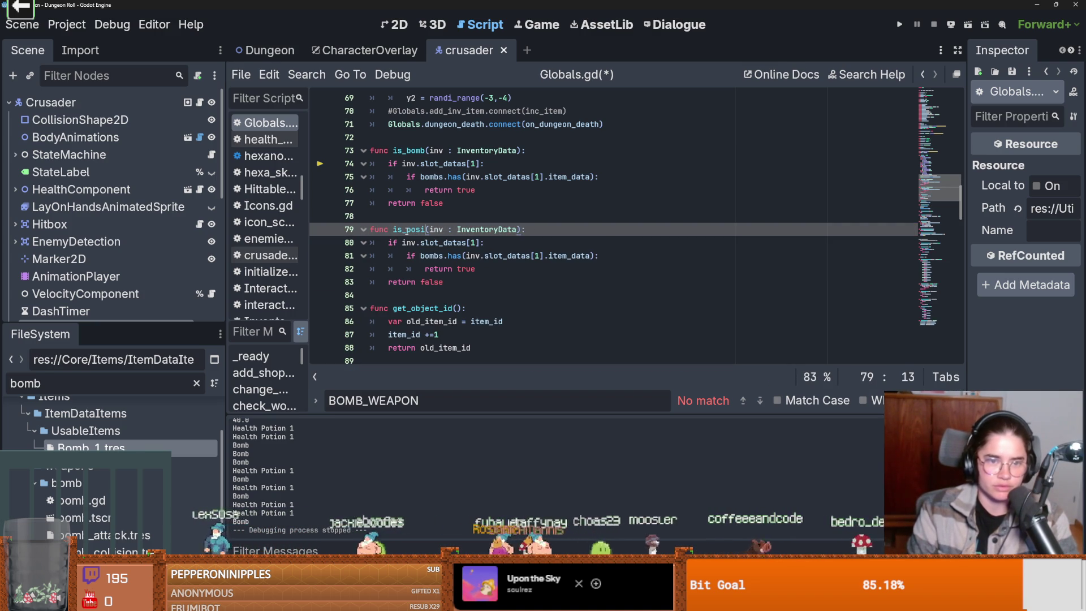
{"action": "key", "text": "BackSpace"}
{"action": "key", "text": "BackSpace"}
{"action": "key", "text": "BackSpace"}
{"action": "type", "text": "tion"}
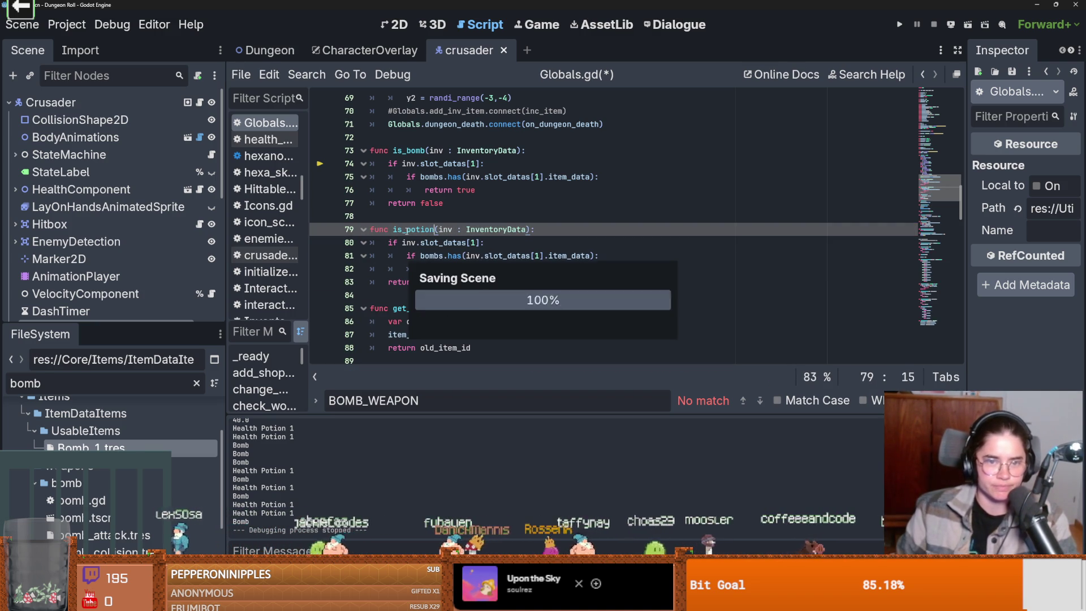
{"action": "key", "text": "ctrl+s"}
{"action": "mouse_move", "coordinate": [388, 176]}
{"action": "left_mouse_down"}
{"action": "mouse_move", "coordinate": [430, 190]}
{"action": "mouse_move", "coordinate": [557, 191]}
{"action": "left_mouse_up"}
{"action": "left_click", "coordinate": [475, 188]}
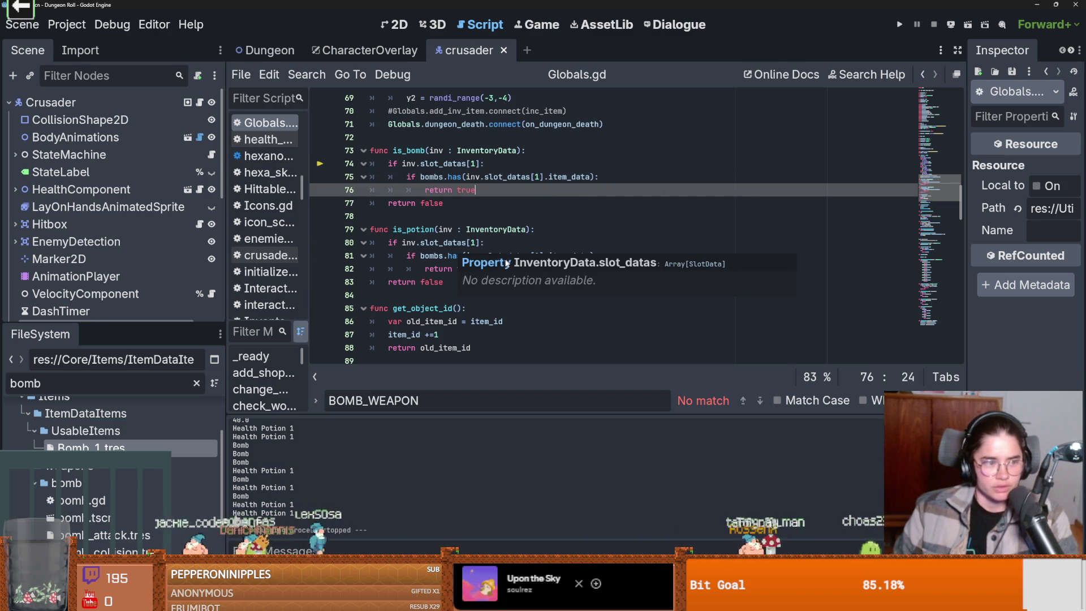
Change the slot index from 1 to 0 on lines 80 and 81.
{"action": "left_click", "coordinate": [472, 243]}
{"action": "key", "text": "ctrl+s"}
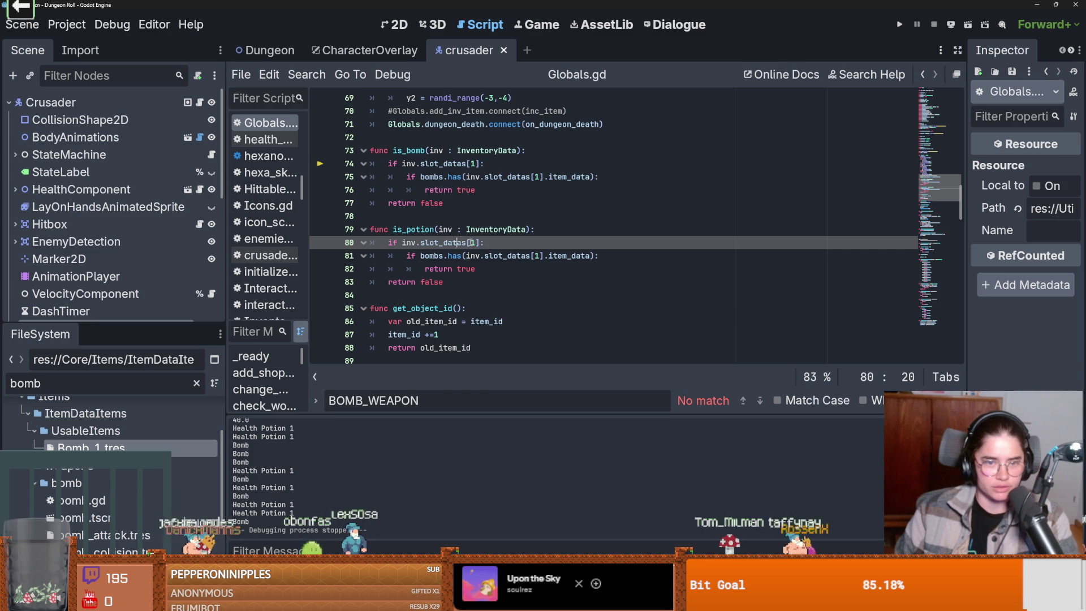
{"action": "double_click", "coordinate": [472, 243]}
{"action": "type", "text": "0"}
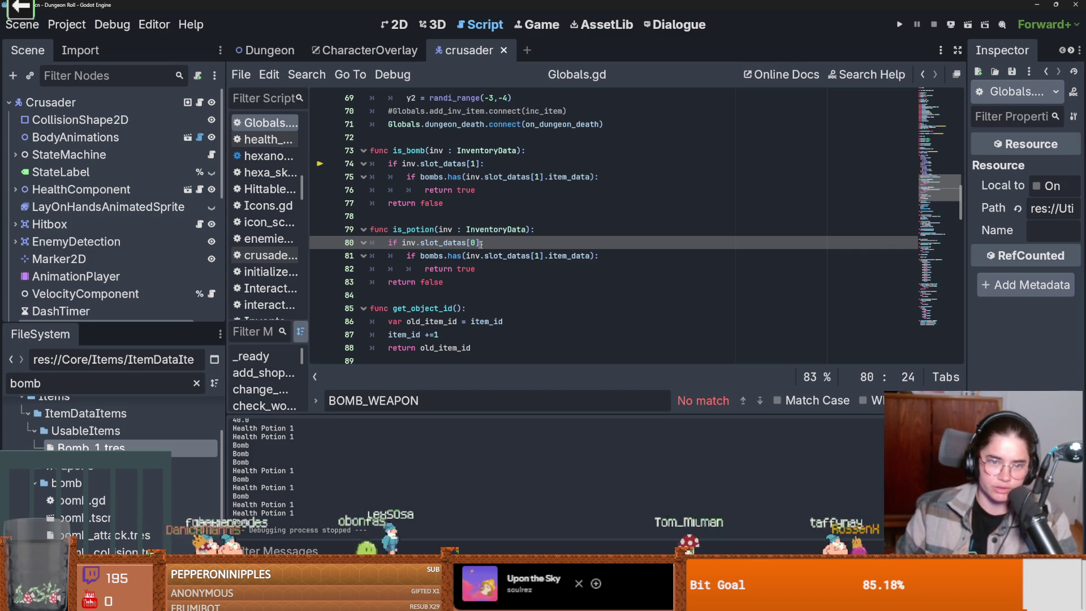
{"action": "double_click", "coordinate": [544, 256]}
{"action": "type", "text": "0"}
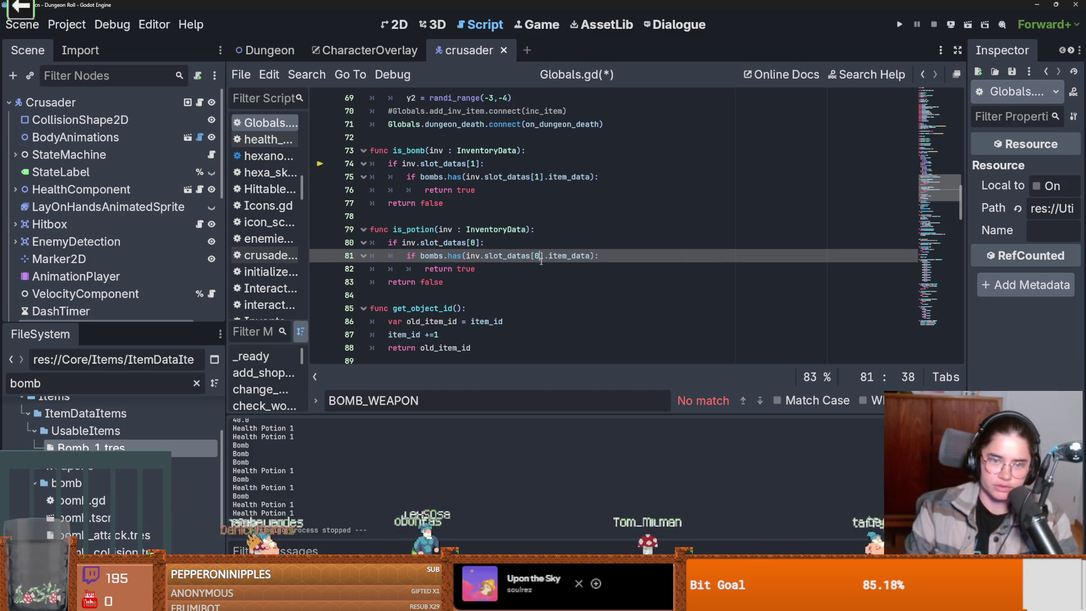
{"action": "scroll", "coordinate": [504, 256], "scroll_direction": "up", "scroll_amount": 11}
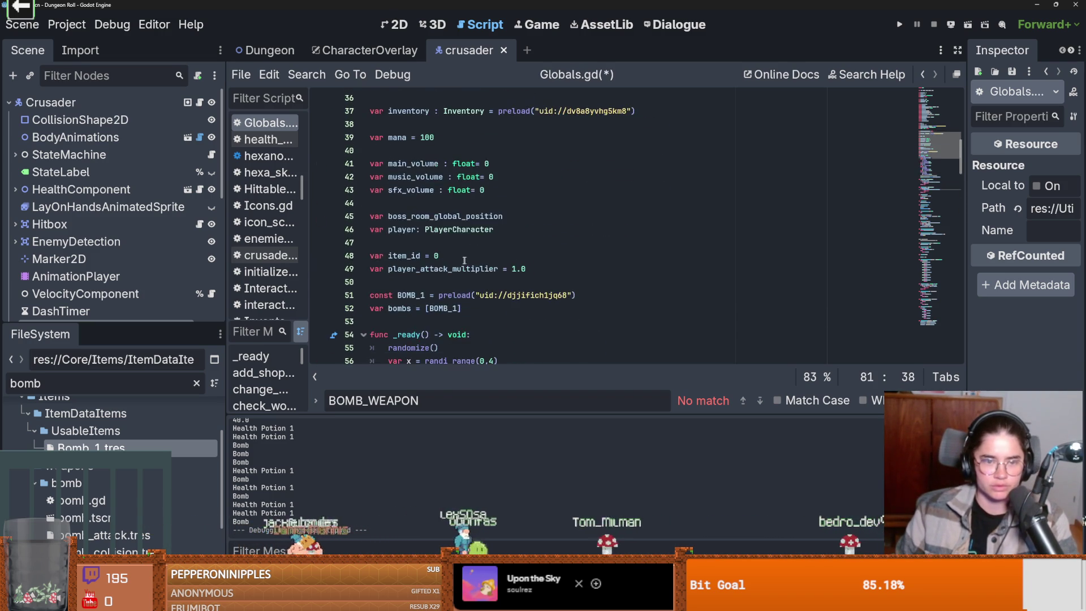
Add blank lines after the bombs list and clear the file filter in the FileSystem panel.
{"action": "scroll", "coordinate": [427, 287], "scroll_direction": "down", "scroll_amount": 1}
{"action": "left_click", "coordinate": [460, 269]}
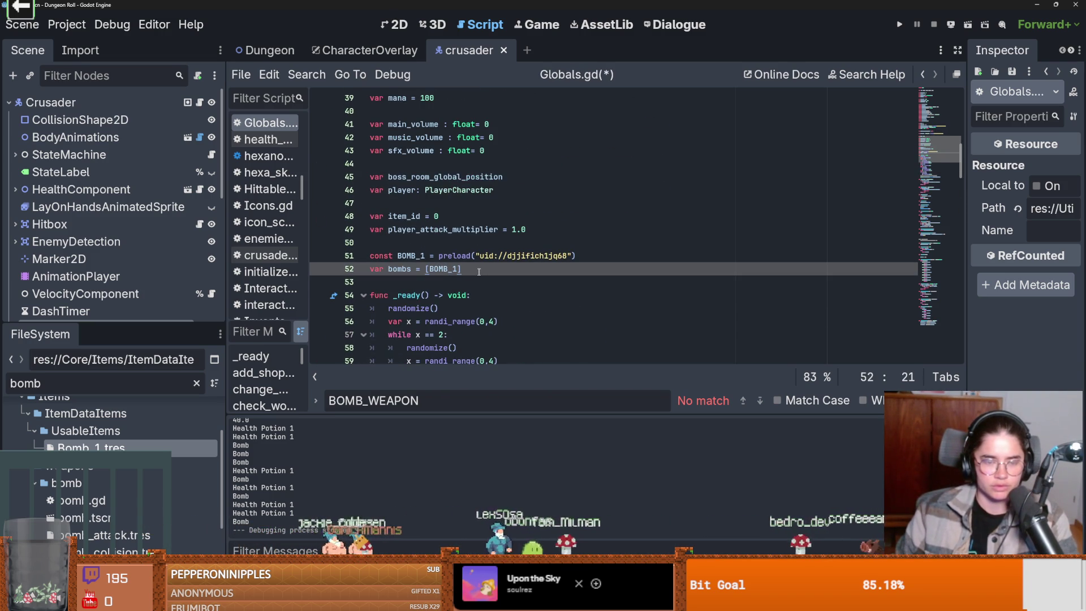
{"action": "key", "text": "Return"}
{"action": "key", "text": "Return"}
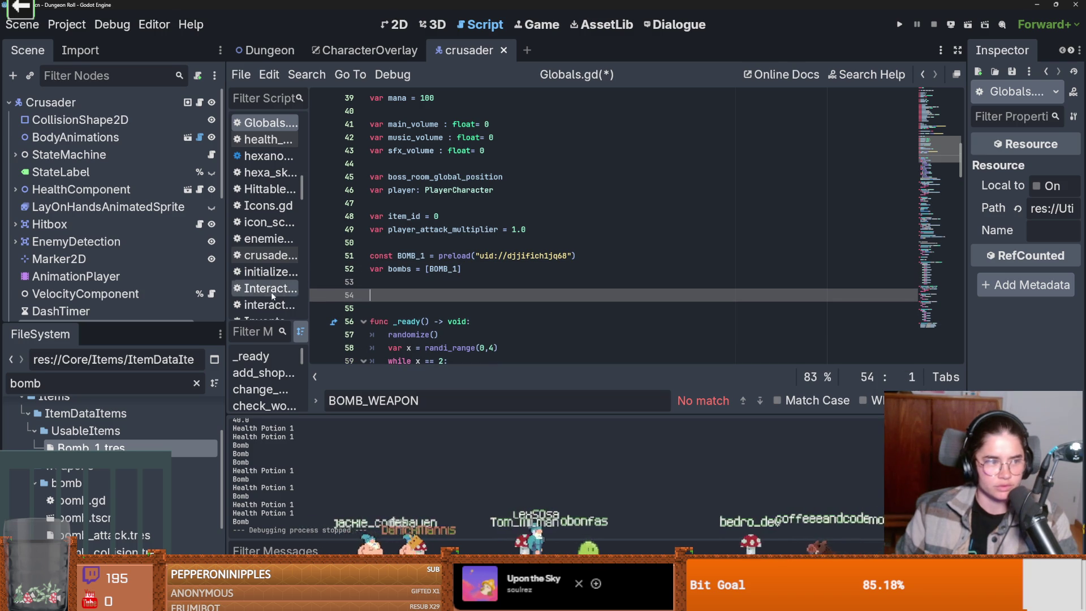
{"action": "scroll", "coordinate": [84, 437], "scroll_direction": "down", "scroll_amount": 2}
{"action": "scroll", "coordinate": [84, 436], "scroll_direction": "up", "scroll_amount": 2}
{"action": "key", "text": "BackSpace"}
{"action": "key", "text": "BackSpace"}
{"action": "key", "text": "BackSpace"}
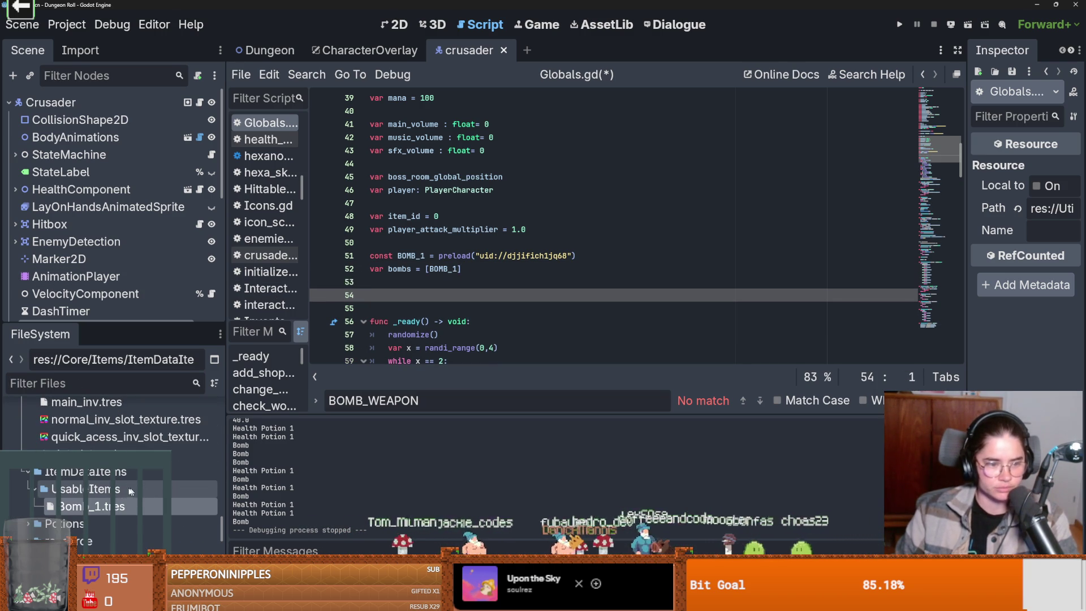
{"action": "scroll", "coordinate": [120, 504], "scroll_direction": "down", "scroll_amount": 2}
{"action": "scroll", "coordinate": [119, 503], "scroll_direction": "down", "scroll_amount": 3}
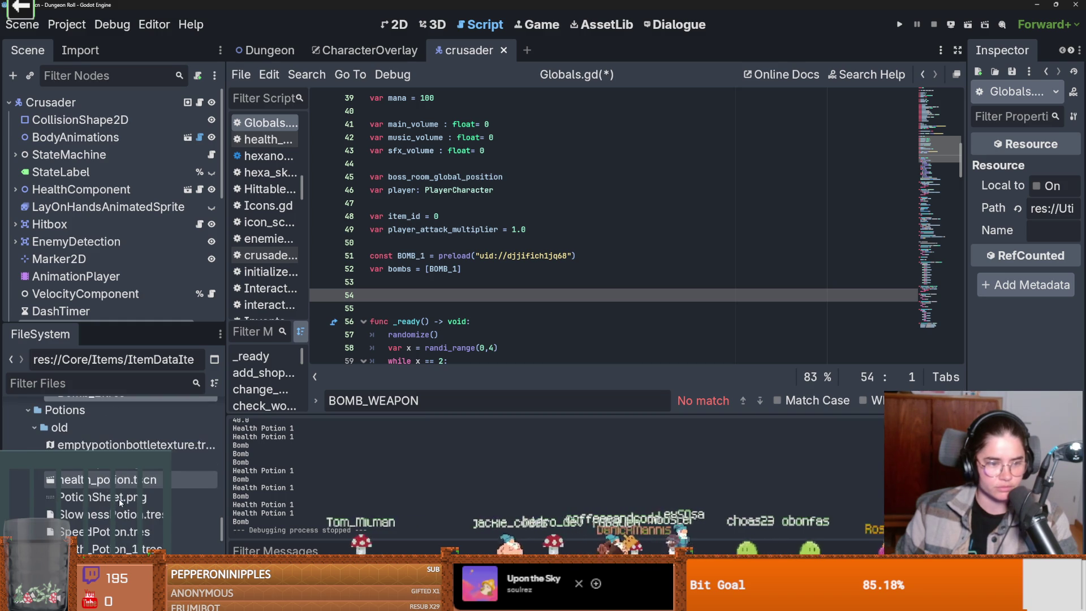
Drag Health_Potion_1 into Globals.gd as a preload constant, then undo a started potions list.
{"action": "left_click", "coordinate": [98, 528]}
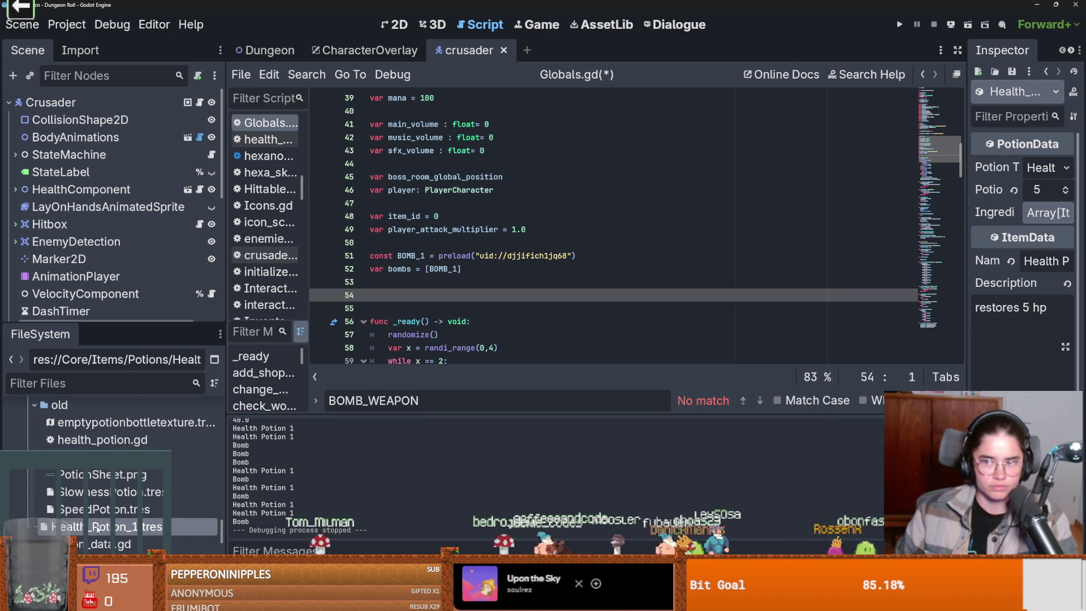
{"action": "left_click_drag", "start_coordinate": [94, 531], "coordinate": [445, 296]}
{"action": "left_click", "coordinate": [445, 300]}
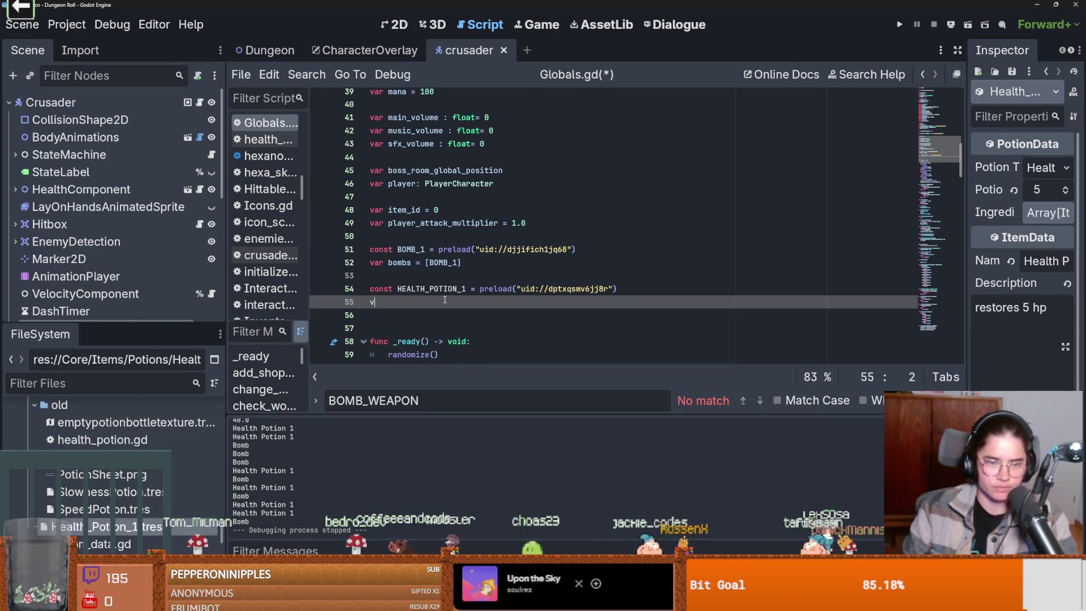
{"action": "type", "text": "var 0"}
{"action": "type", "text": "otions"}
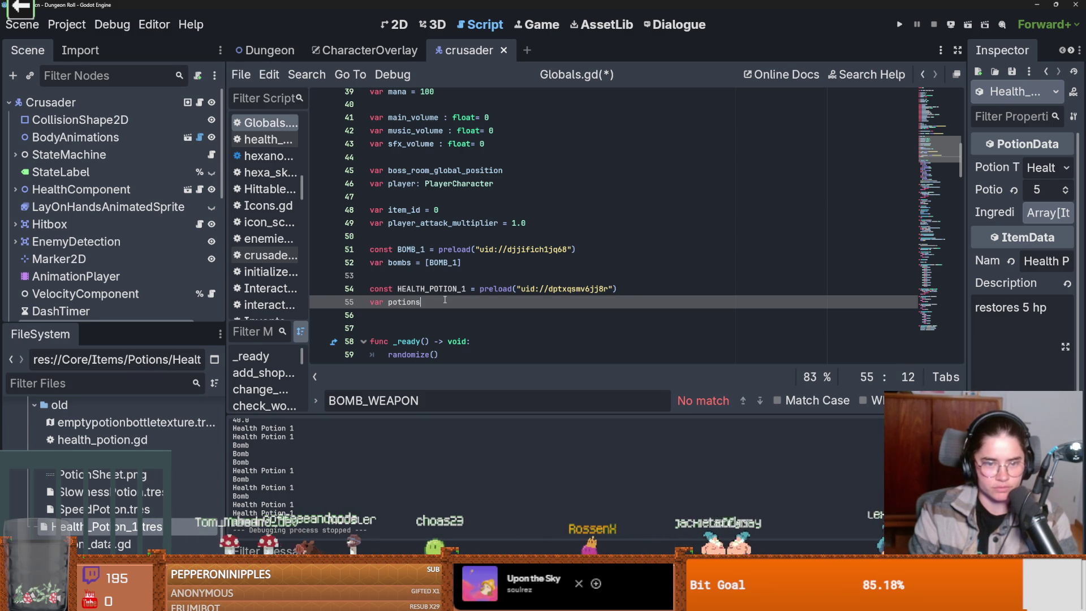
{"action": "type", "text": " = [HEALTH_POTION_1"}
{"action": "key", "text": "ctrl+z"}
{"action": "scroll", "coordinate": [447, 305], "scroll_direction": "down", "scroll_amount": 10}
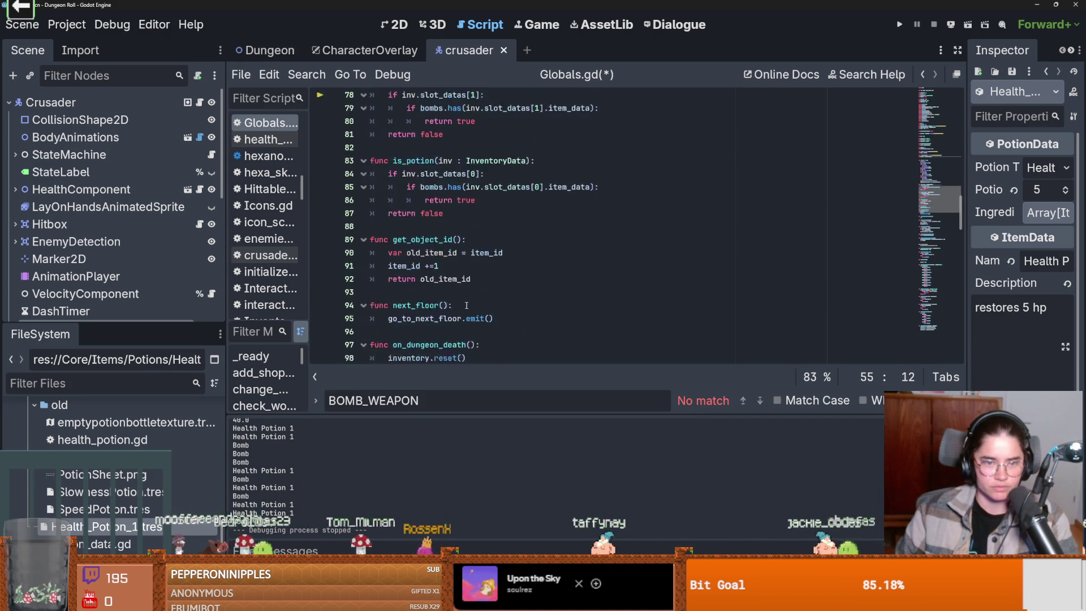
{"action": "scroll", "coordinate": [449, 238], "scroll_direction": "down", "scroll_amount": 2}
{"action": "scroll", "coordinate": [445, 272], "scroll_direction": "up", "scroll_amount": 5}
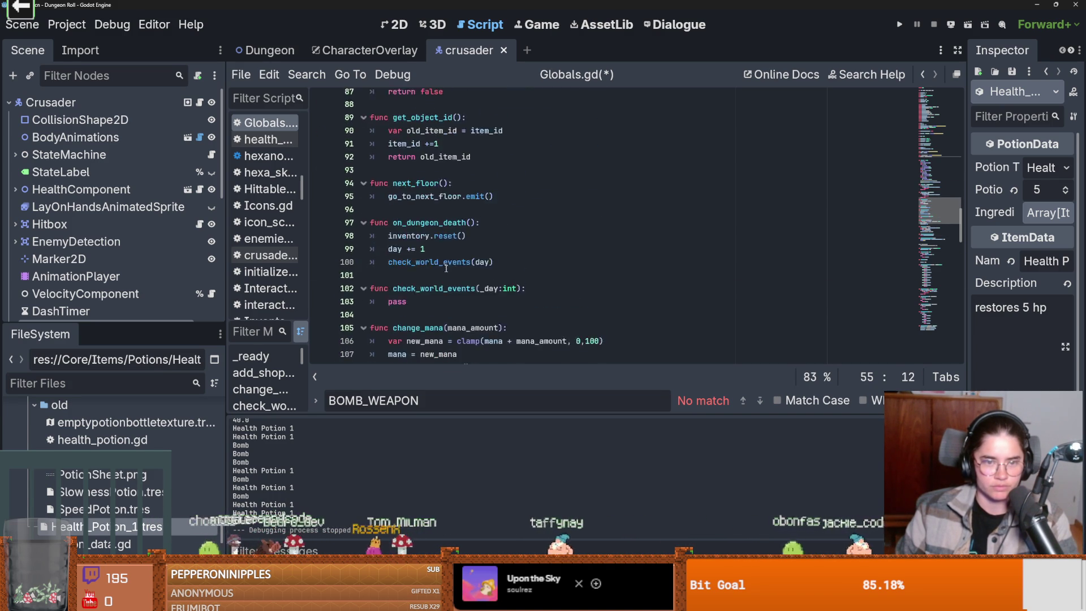
{"action": "scroll", "coordinate": [445, 272], "scroll_direction": "down", "scroll_amount": 1}
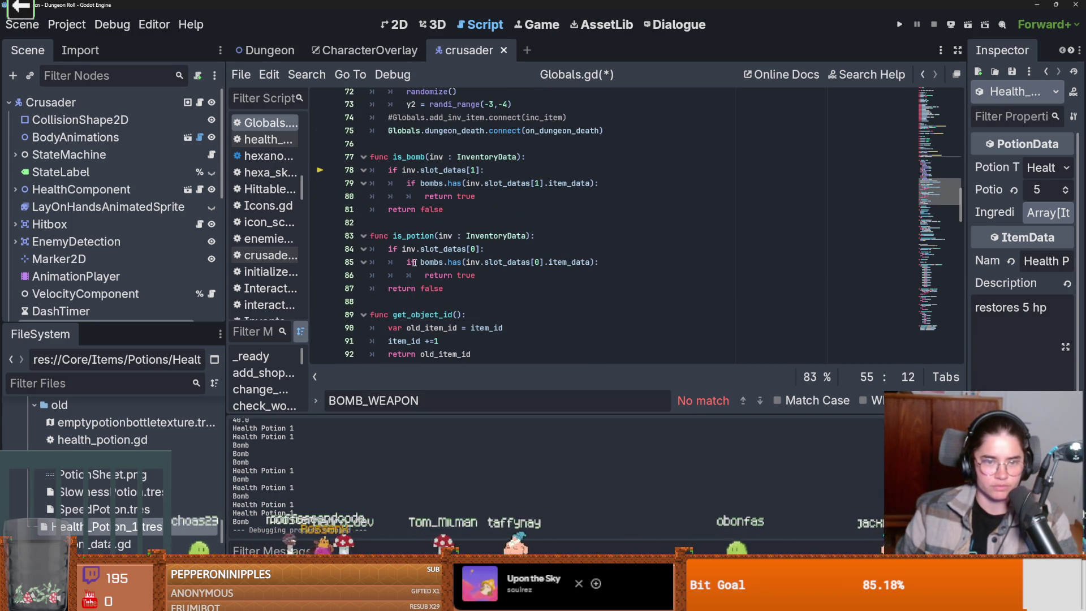
Make is_potion check the potions list instead of bombs and save Globals.gd.
{"action": "double_click", "coordinate": [432, 262]}
{"action": "type", "text": "potions"}
{"action": "left_click", "coordinate": [502, 272]}
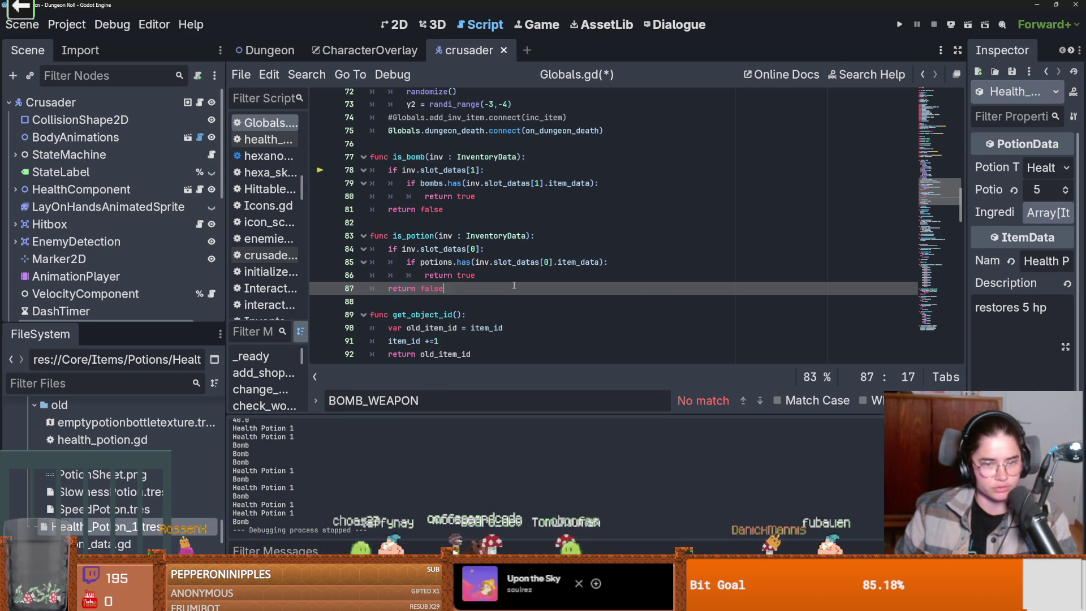
{"action": "key", "text": "ctrl+s"}
{"action": "key", "text": "Up"}
{"action": "key", "text": "Up"}
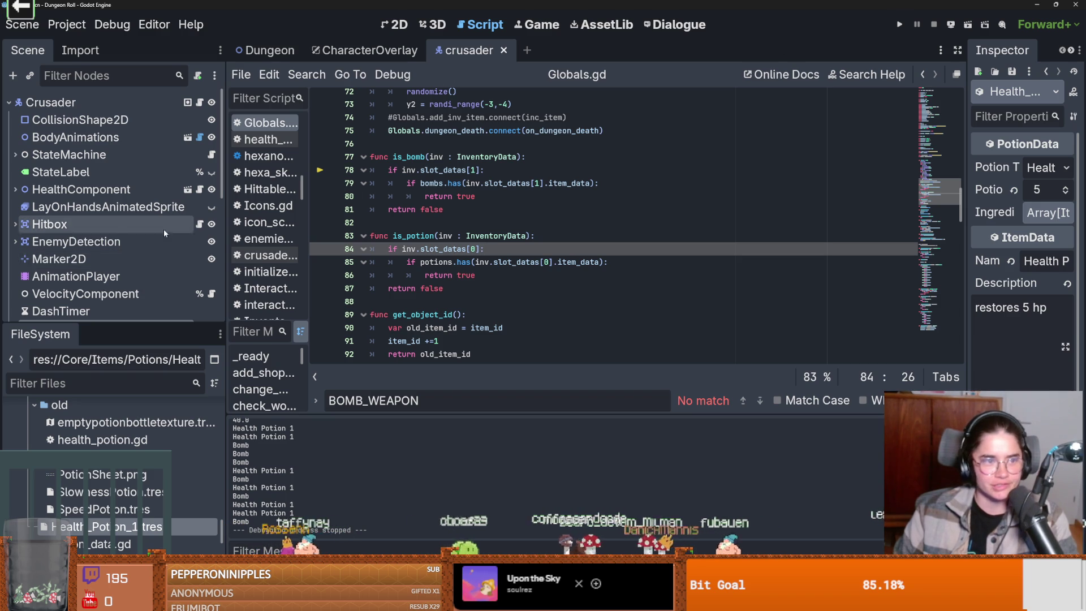
{"action": "left_click", "coordinate": [201, 103]}
Open PlayerCharacter.gd and duplicate the bomb input check on lines 166–167 directly below it.
{"action": "left_click", "coordinate": [416, 100], "text": "ctrl"}
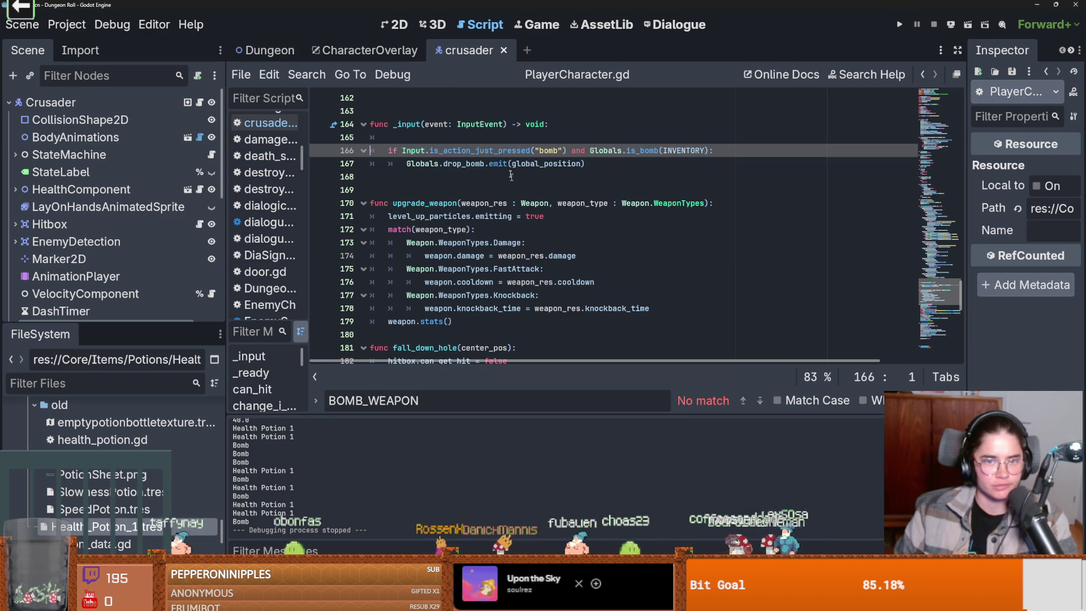
{"action": "double_click", "coordinate": [679, 150]}
{"action": "mouse_move", "coordinate": [597, 164]}
{"action": "left_mouse_down"}
{"action": "mouse_move", "coordinate": [379, 138]}
{"action": "mouse_move", "coordinate": [385, 149]}
{"action": "left_mouse_up"}
{"action": "key", "text": "ctrl+c"}
{"action": "left_click", "coordinate": [626, 167]}
{"action": "key", "text": "Return"}
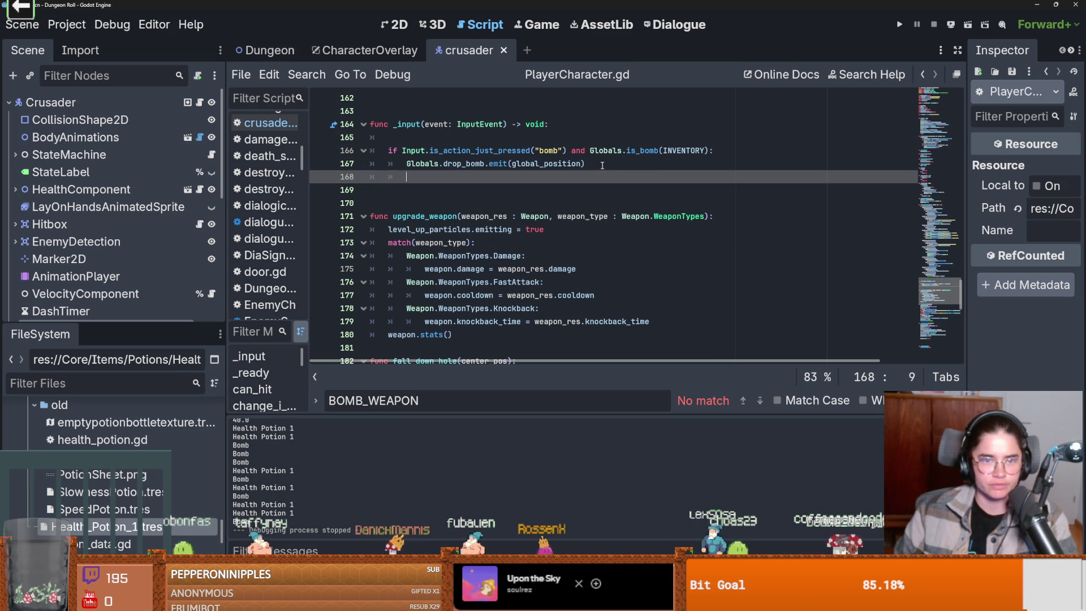
{"action": "key", "text": "ctrl+v"}
Start retyping 'bomb' in the copied check as 'potio' and open Project Settings.
{"action": "double_click", "coordinate": [555, 177]}
{"action": "type", "text": "po"}
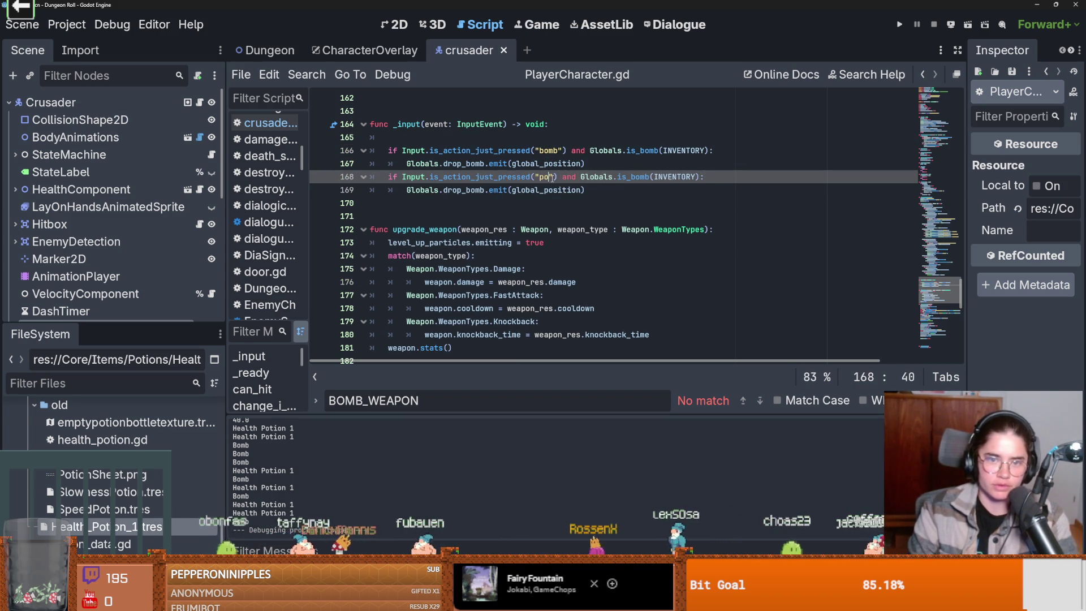
{"action": "type", "text": "tio"}
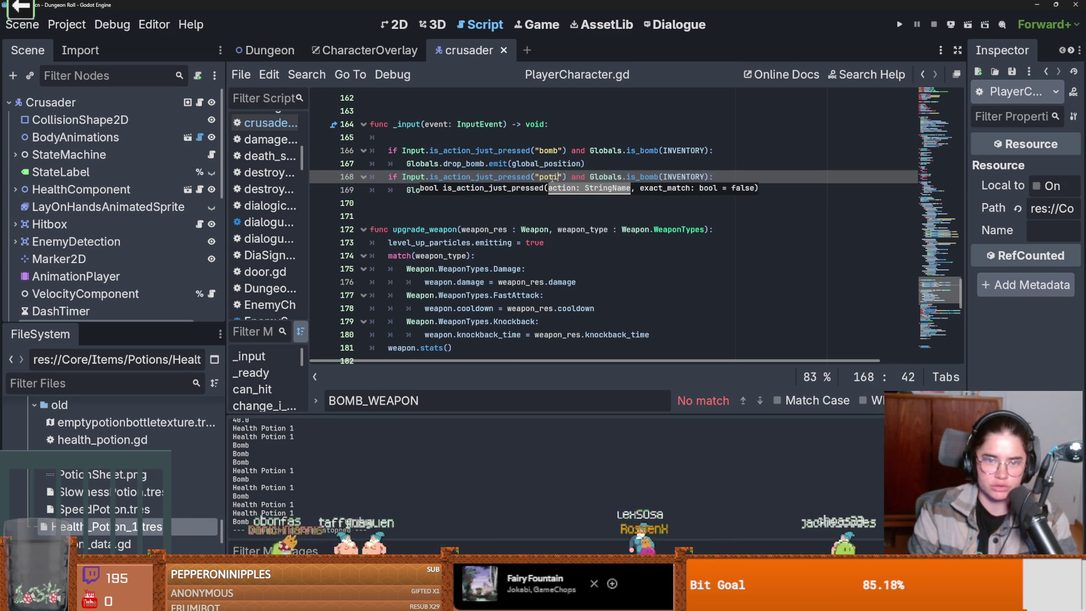
{"action": "left_click", "coordinate": [67, 24]}
{"action": "left_click", "coordinate": [168, 46]}
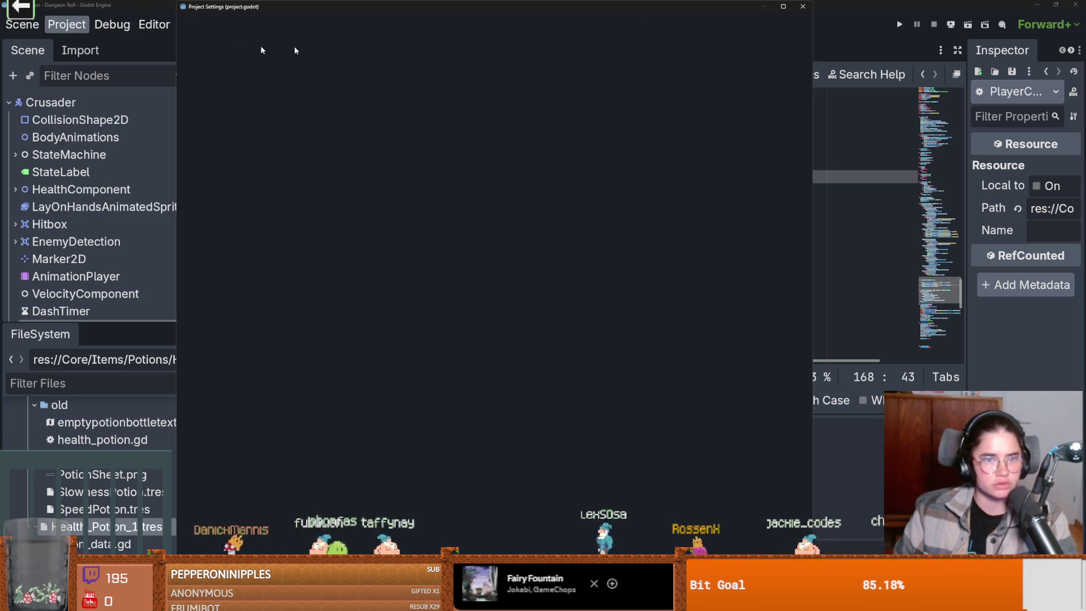
Find the quick_slot_1 action in the Input Map, read its name, and close Project Settings.
{"action": "left_click", "coordinate": [296, 30]}
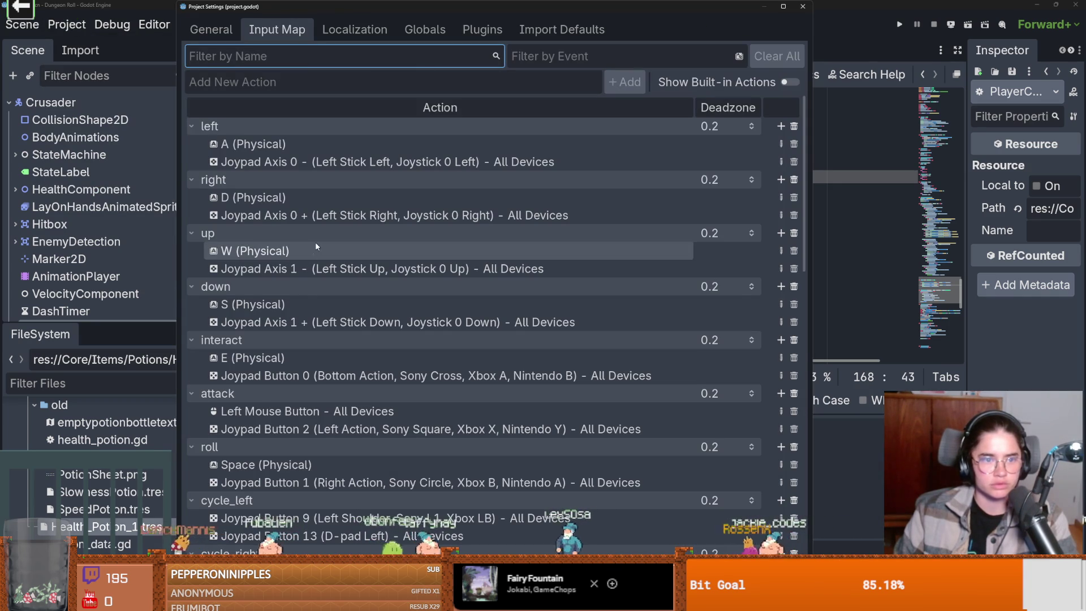
{"action": "scroll", "coordinate": [299, 271], "scroll_direction": "down", "scroll_amount": 3}
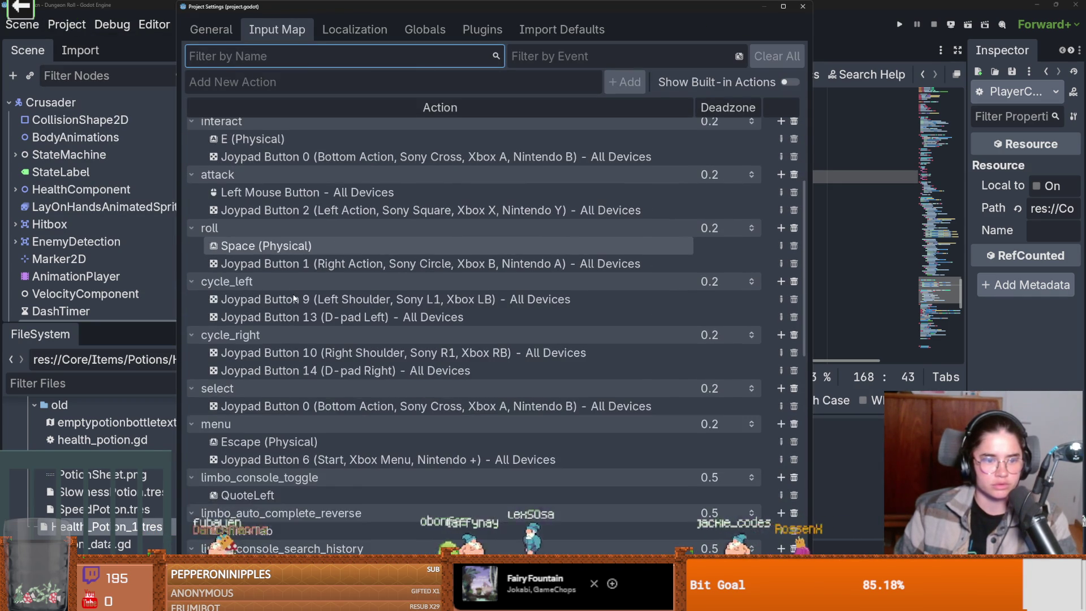
{"action": "scroll", "coordinate": [293, 298], "scroll_direction": "down", "scroll_amount": 6}
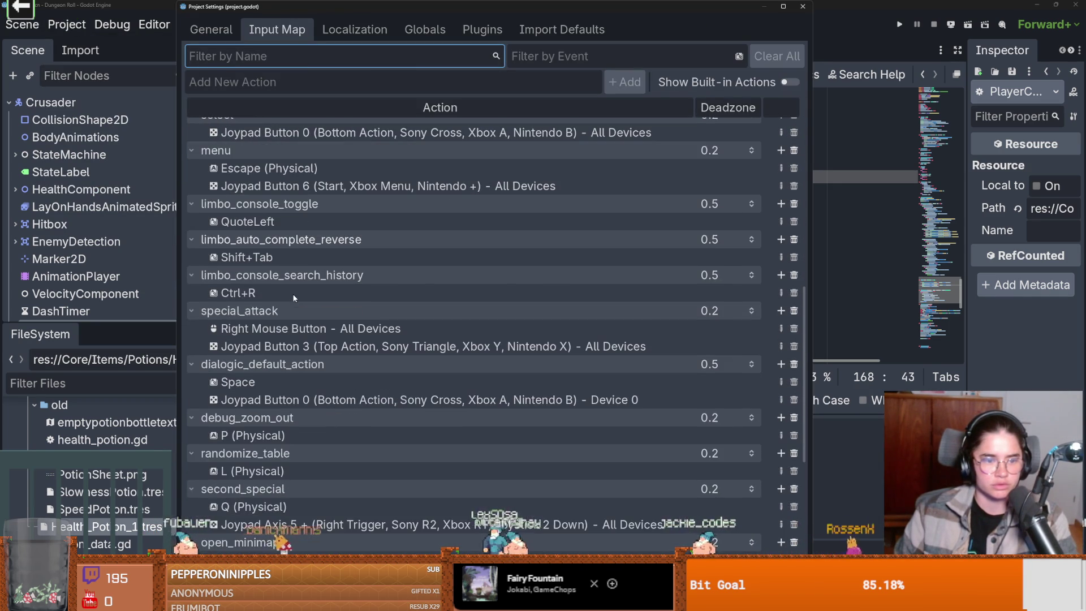
{"action": "scroll", "coordinate": [294, 299], "scroll_direction": "down", "scroll_amount": 4}
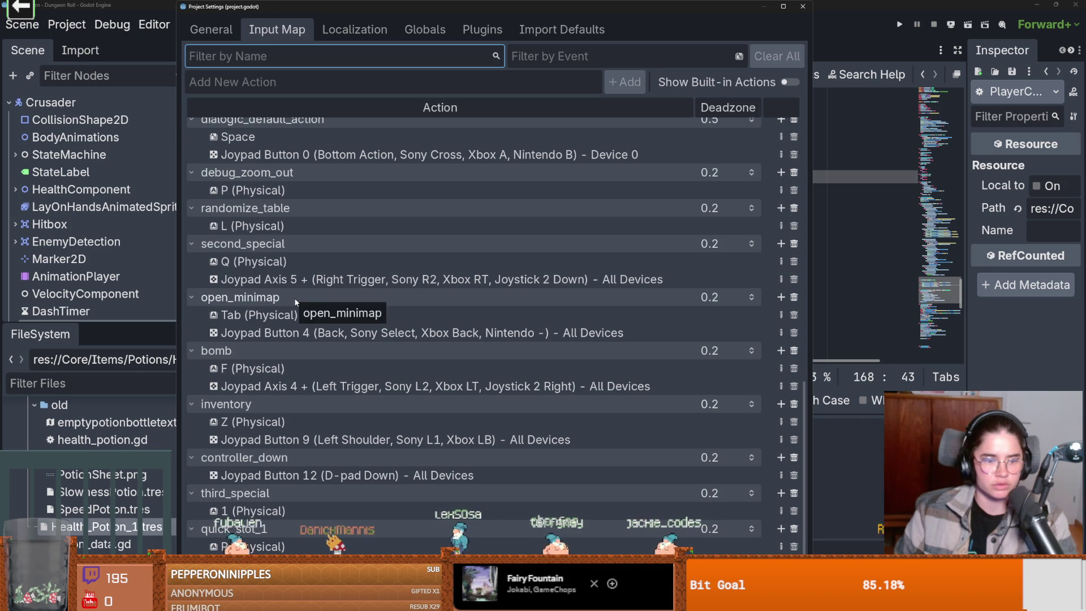
{"action": "double_click", "coordinate": [232, 529]}
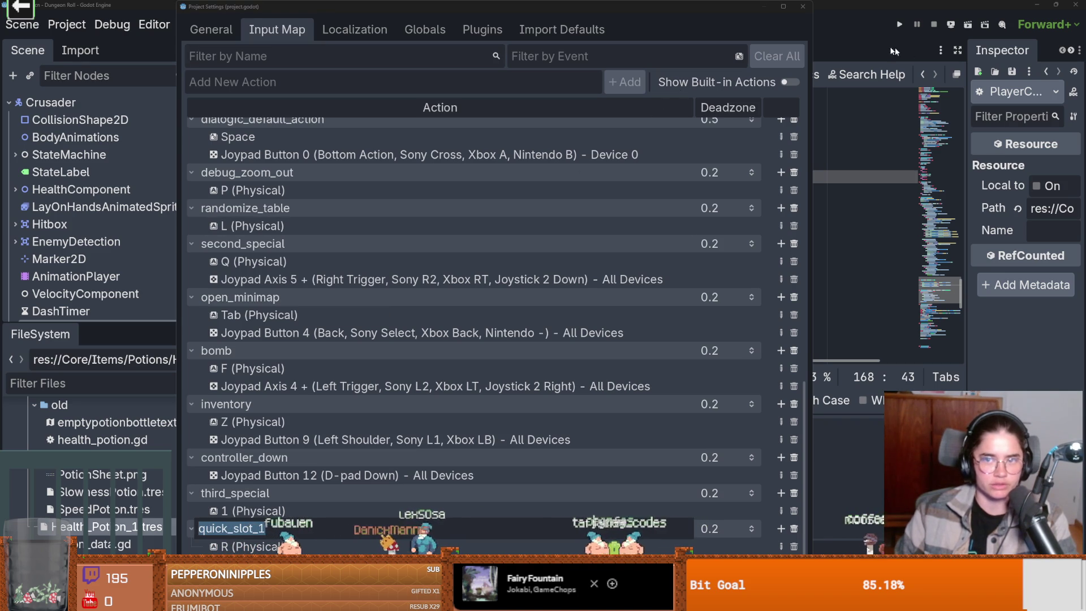
{"action": "left_click", "coordinate": [804, 9]}
{"action": "left_click", "coordinate": [801, 10]}
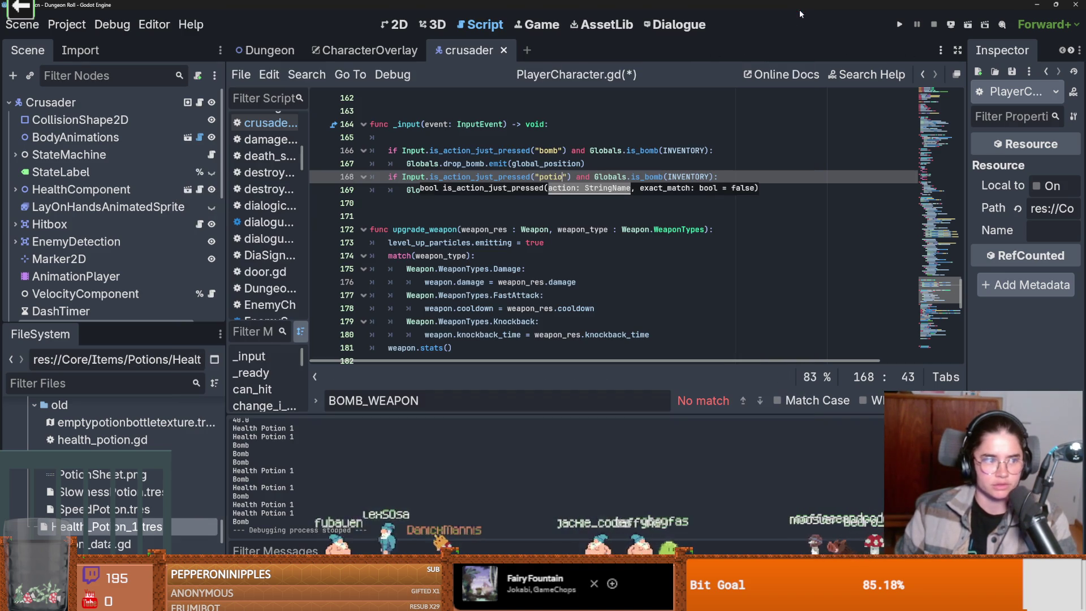
Change the copied check on line 168 to quick_slot_1 with Globals.is_potion.
{"action": "key", "text": "ctrl+BackSpace"}
{"action": "key", "text": "ctrl+v"}
{"action": "double_click", "coordinate": [677, 177]}
{"action": "type", "text": "is_"}
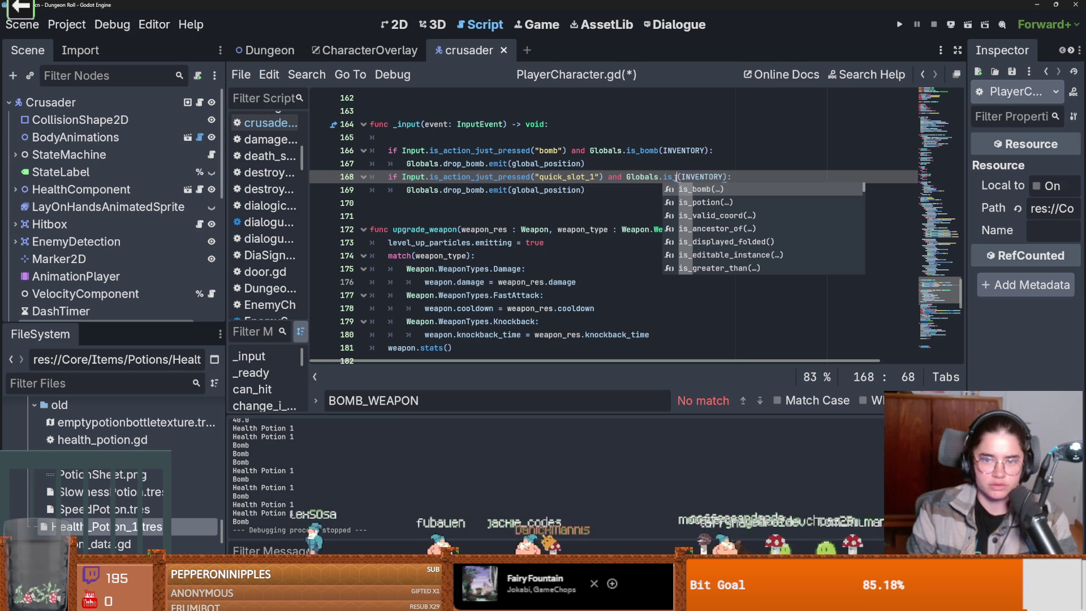
{"action": "key", "text": "Down"}
{"action": "key", "text": "Return"}
Comment out the copied drop_bomb call, add a pass placeholder, save, and open Globals.gd.
{"action": "left_click", "coordinate": [543, 199]}
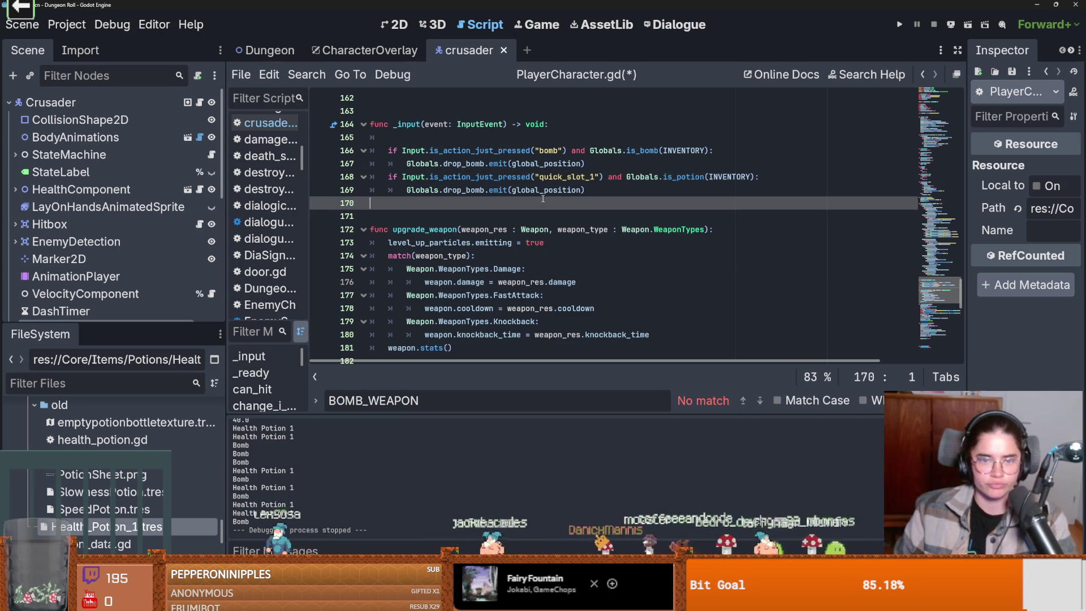
{"action": "double_click", "coordinate": [475, 195]}
{"action": "left_click", "coordinate": [594, 193]}
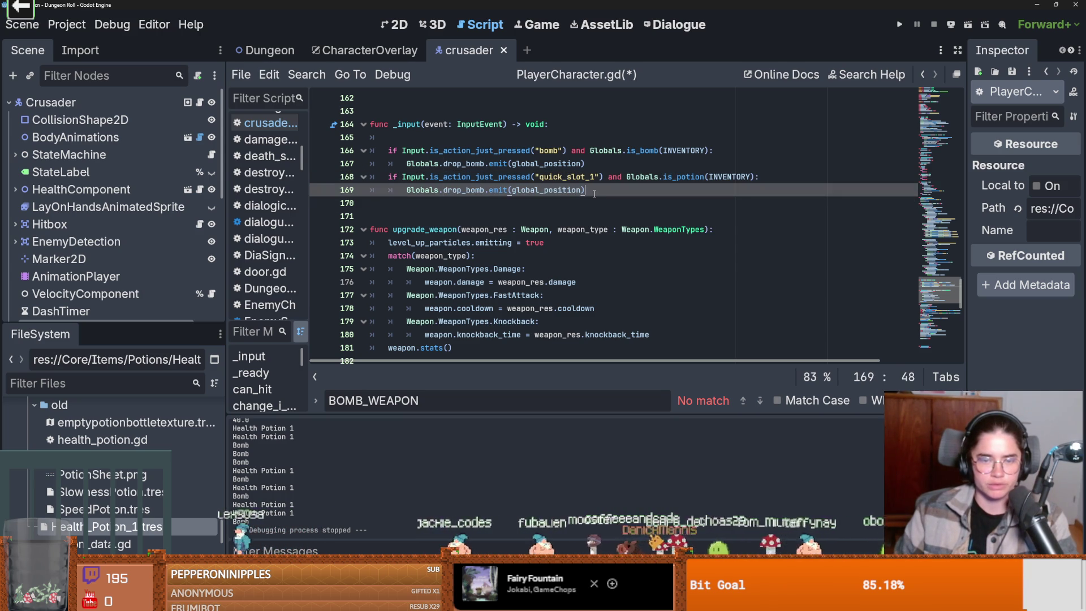
{"action": "key", "text": "ctrl+k"}
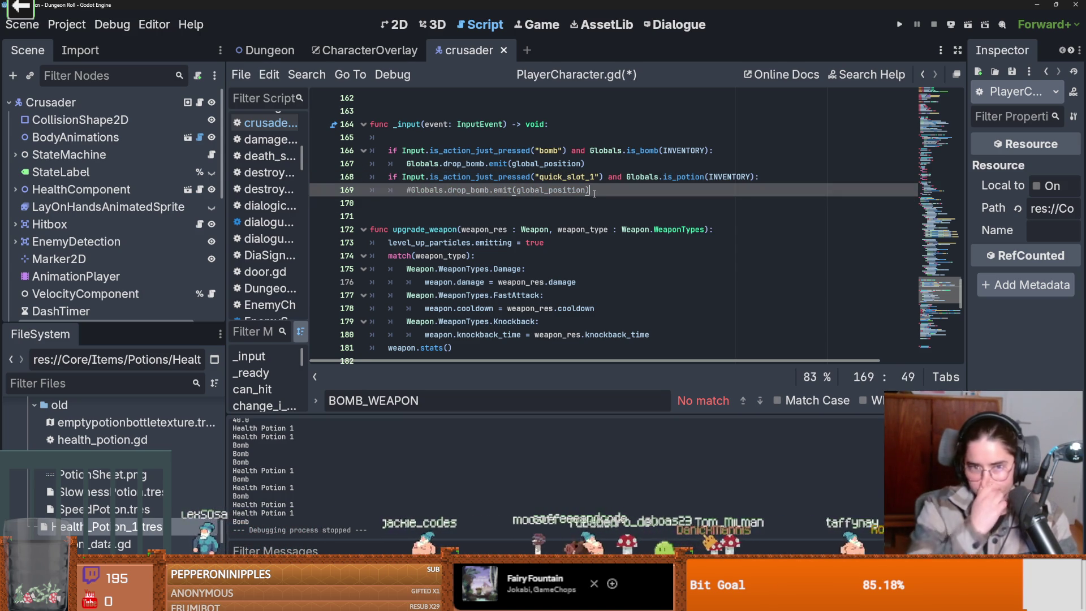
{"action": "key", "text": "Return"}
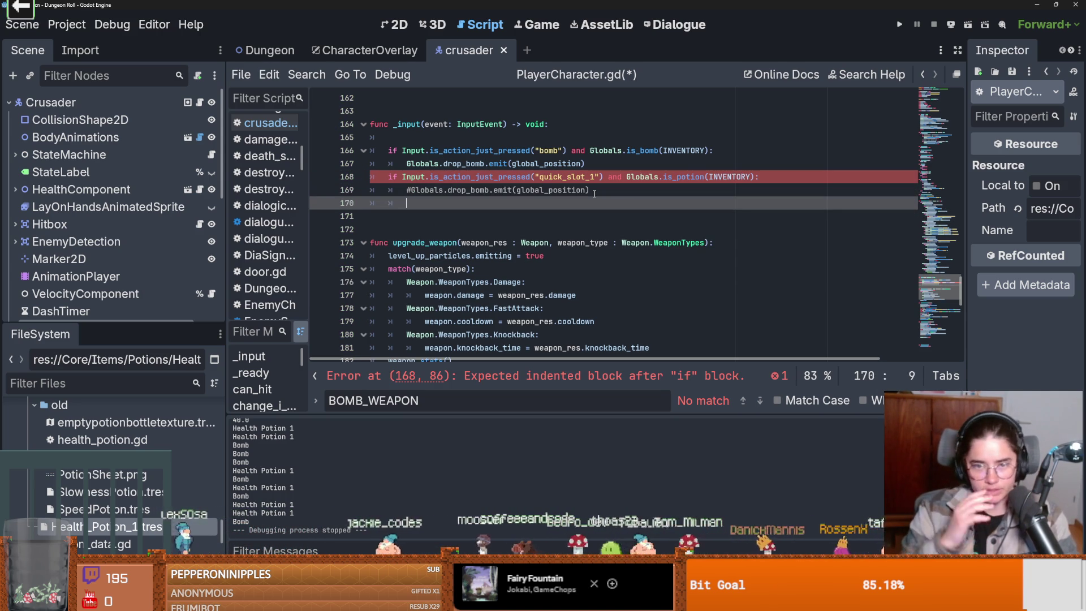
{"action": "type", "text": "pass"}
{"action": "key", "text": "ctrl+s"}
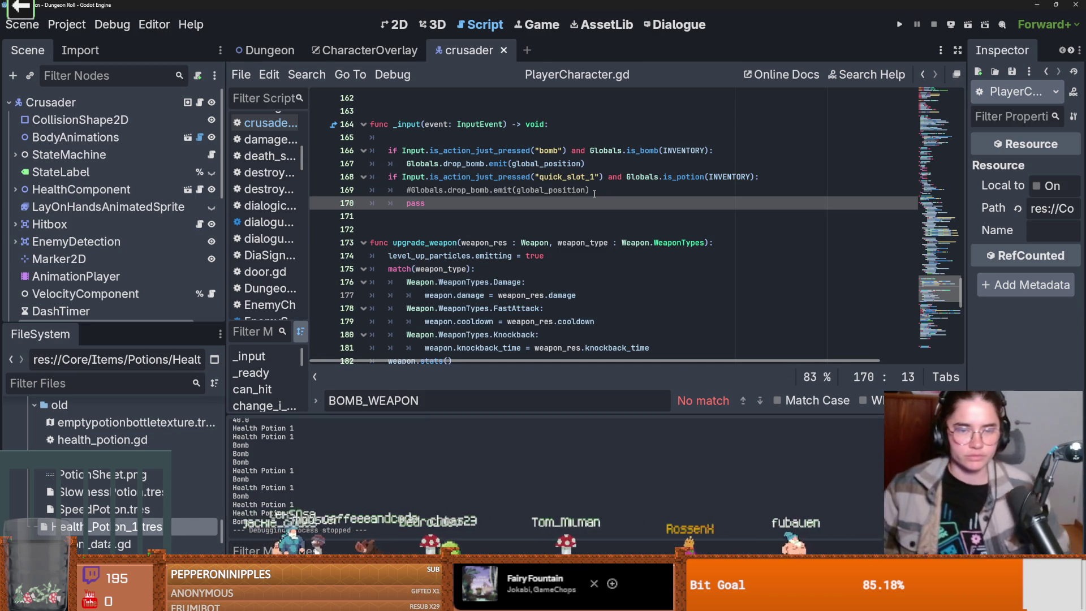
{"action": "left_click", "coordinate": [416, 164], "text": "ctrl"}
Review the signals in Globals.gd, starting a new signal line and then undoing it.
{"action": "scroll", "coordinate": [457, 225], "scroll_direction": "down", "scroll_amount": 6}
{"action": "left_click", "coordinate": [486, 208]}
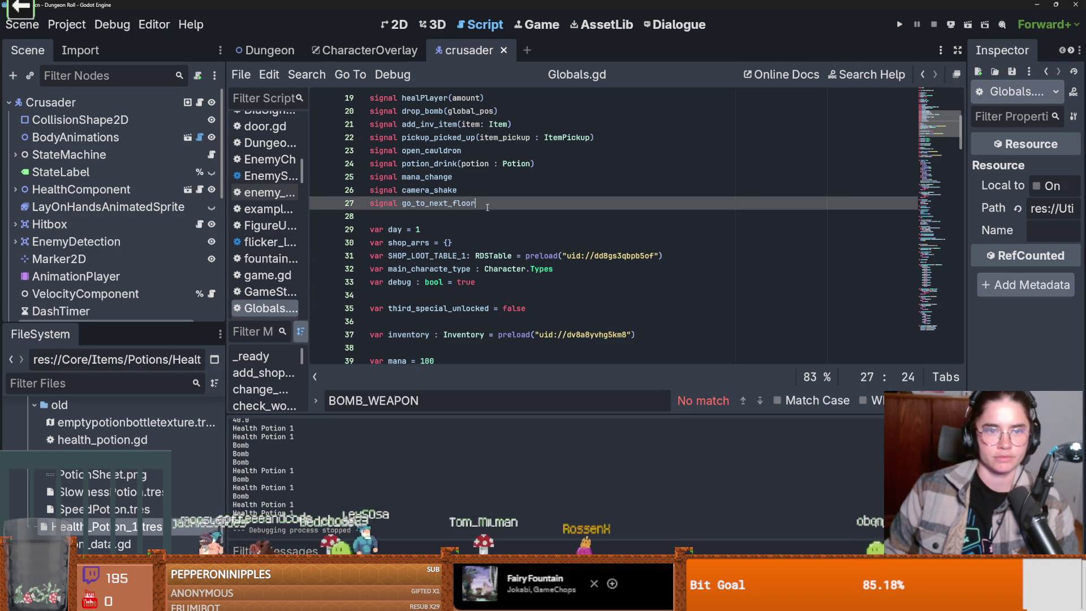
{"action": "left_click", "coordinate": [534, 115]}
{"action": "key", "text": "Return"}
{"action": "type", "text": "n"}
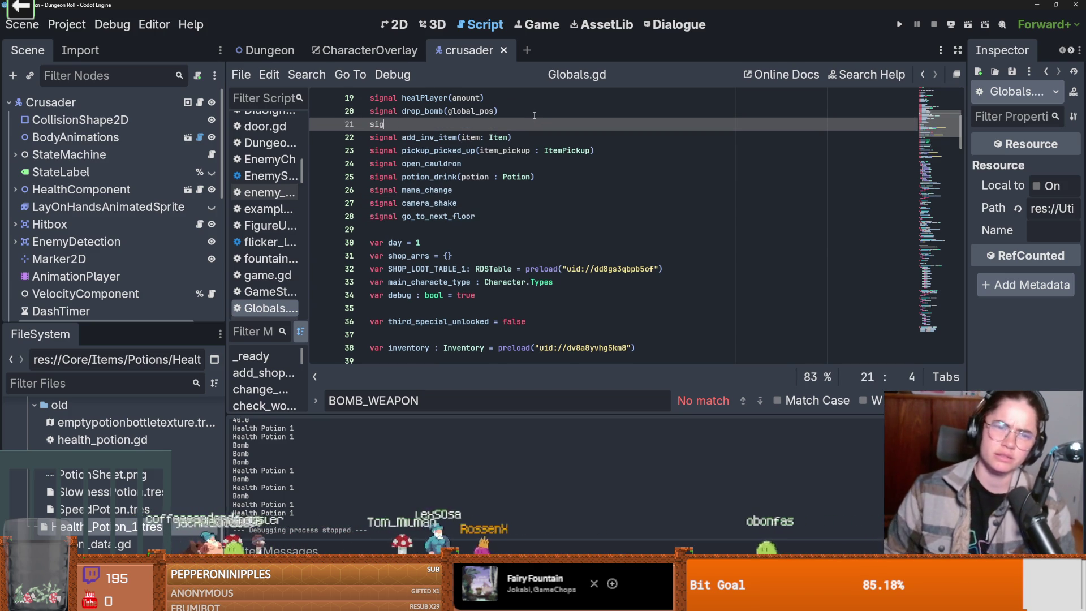
{"action": "key", "text": "ctrl+z"}
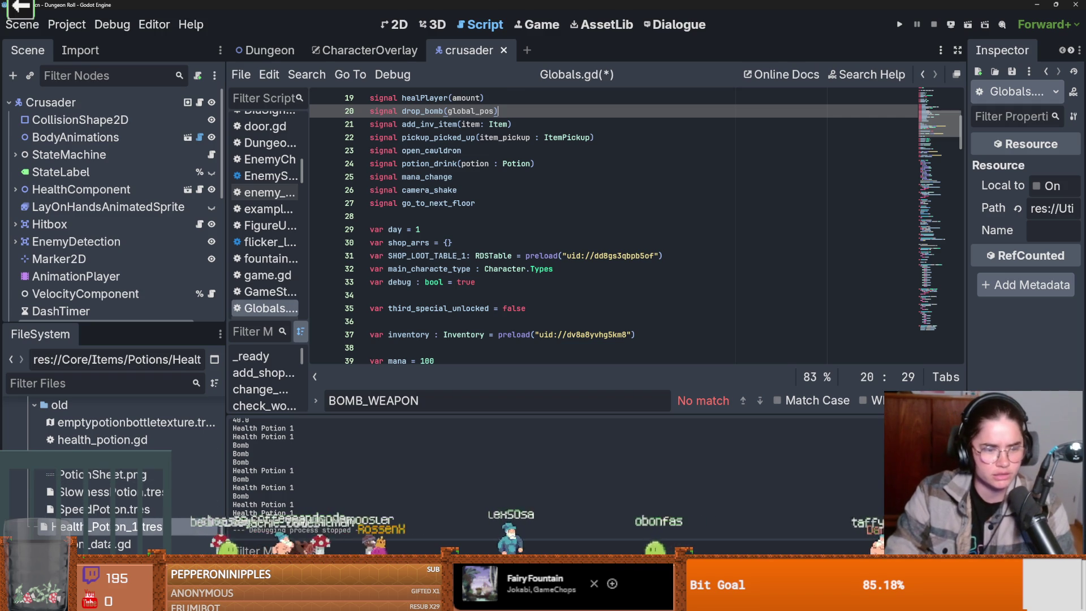
Filter the FileSystem for 'item_d', open item_data.gd, and begin 'func use_item():' at its end.
{"action": "left_click", "coordinate": [89, 387]}
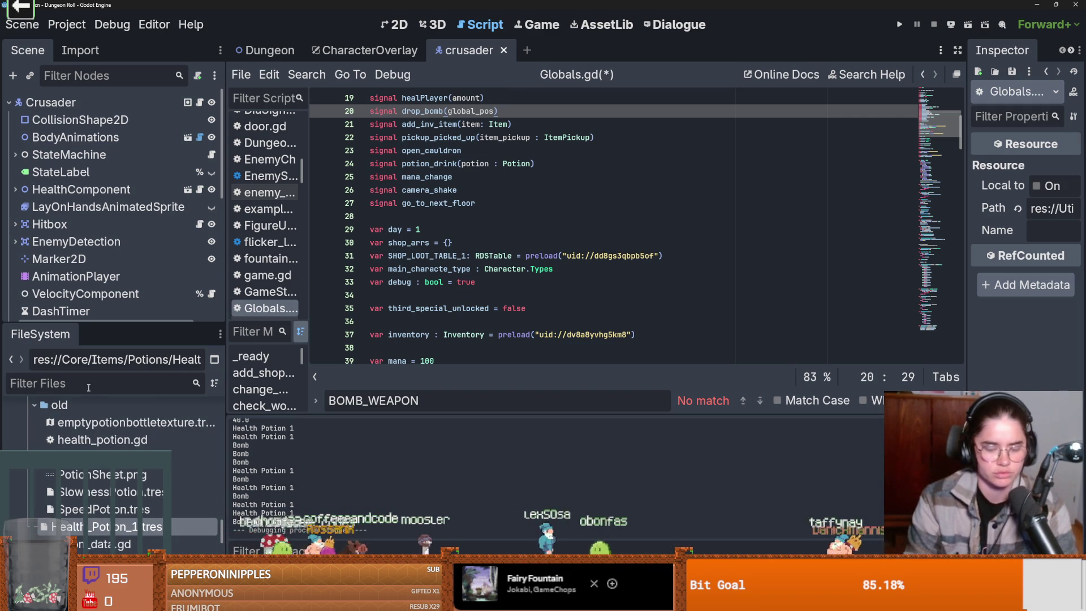
{"action": "type", "text": "itemda"}
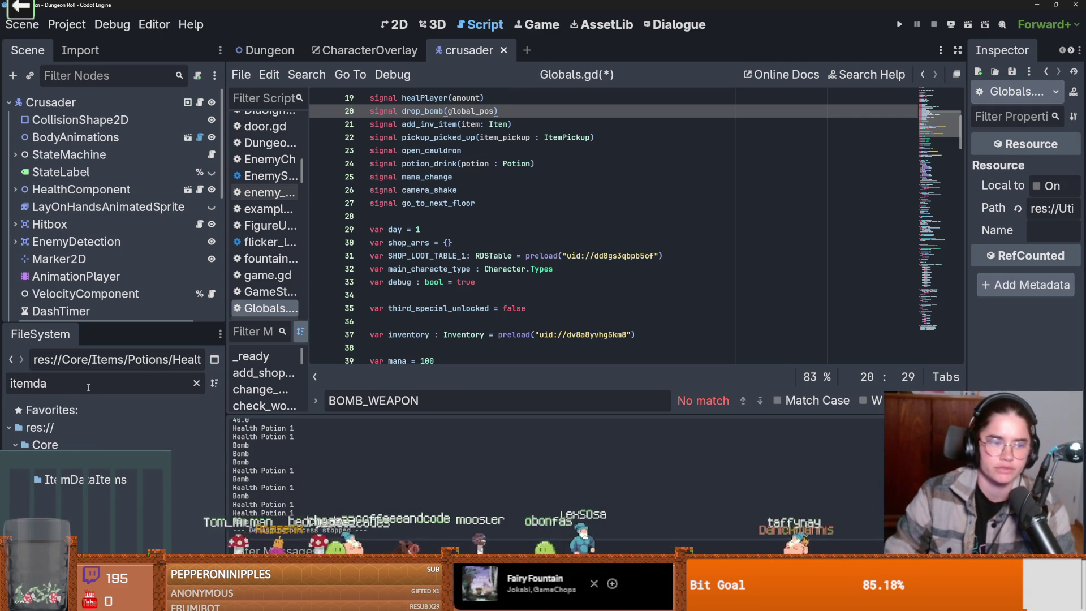
{"action": "key", "text": "BackSpace"}
{"action": "key", "text": "BackSpace"}
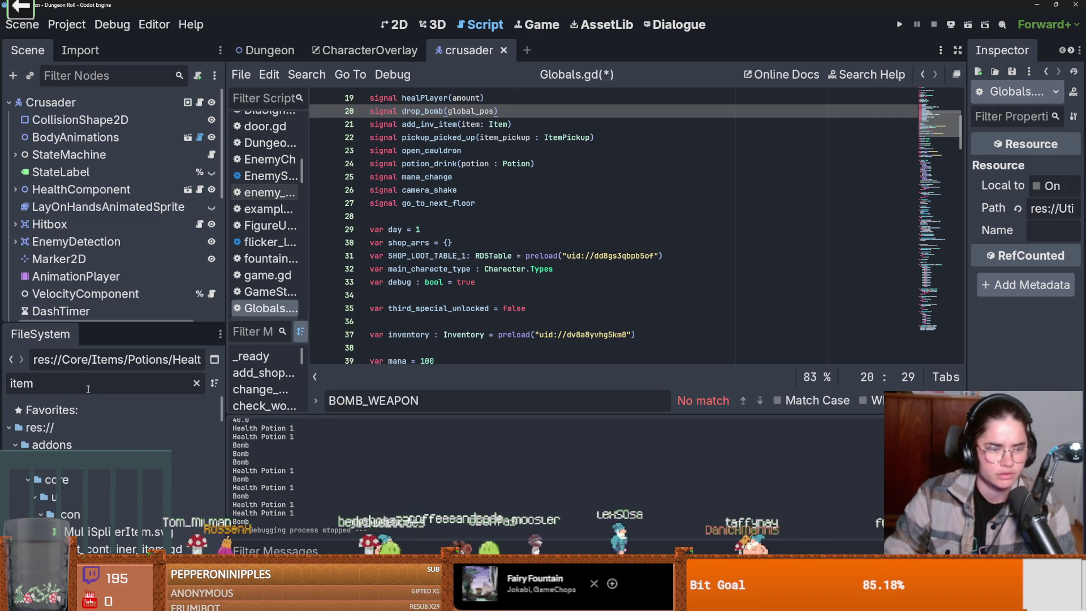
{"action": "type", "text": "_d"}
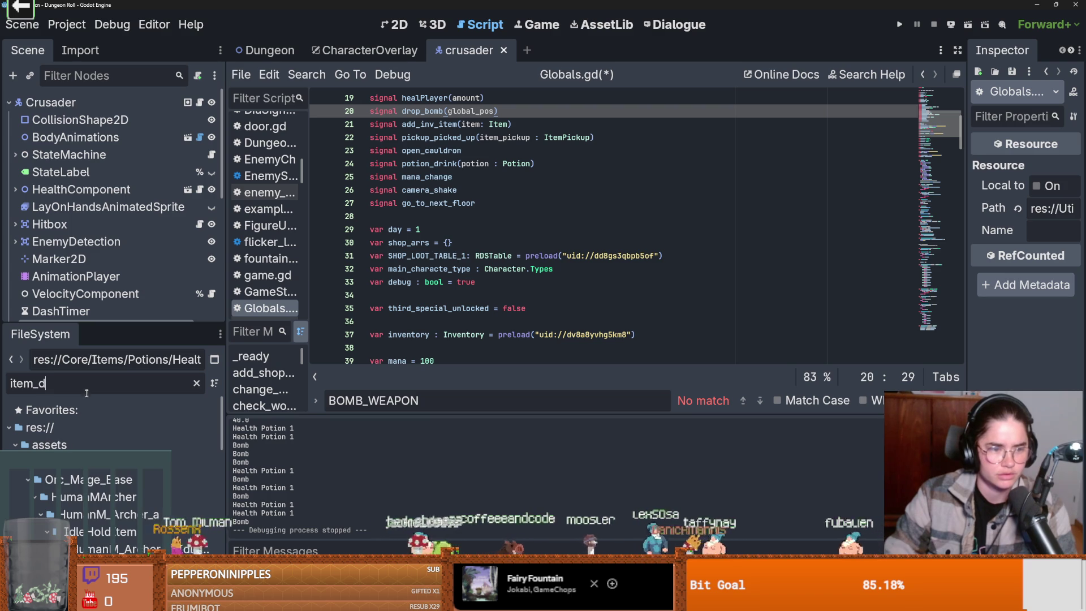
{"action": "scroll", "coordinate": [87, 430], "scroll_direction": "down", "scroll_amount": 3}
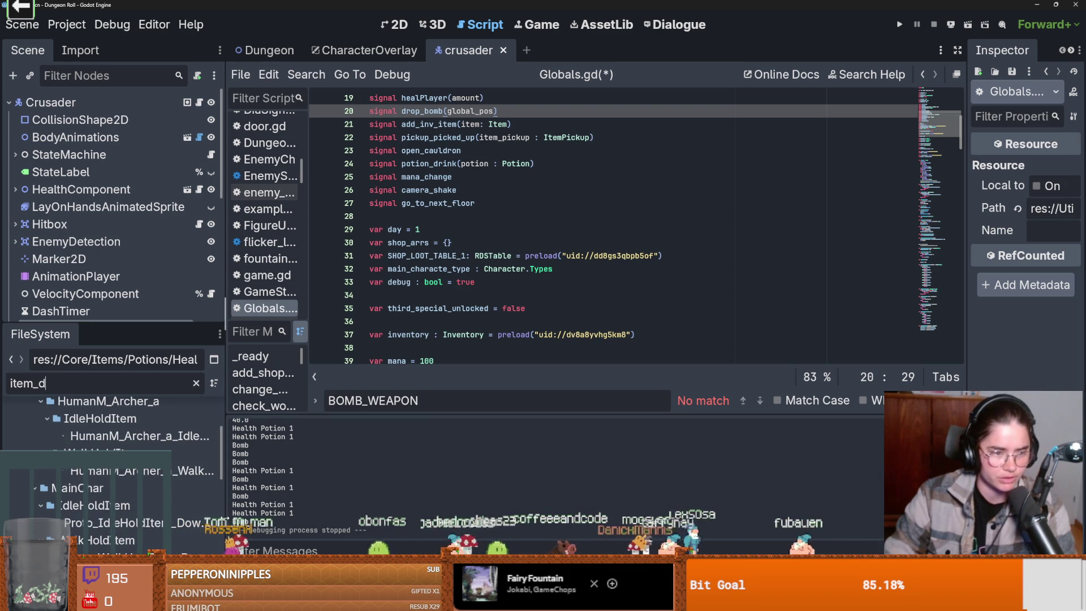
{"action": "scroll", "coordinate": [113, 453], "scroll_direction": "down", "scroll_amount": 5}
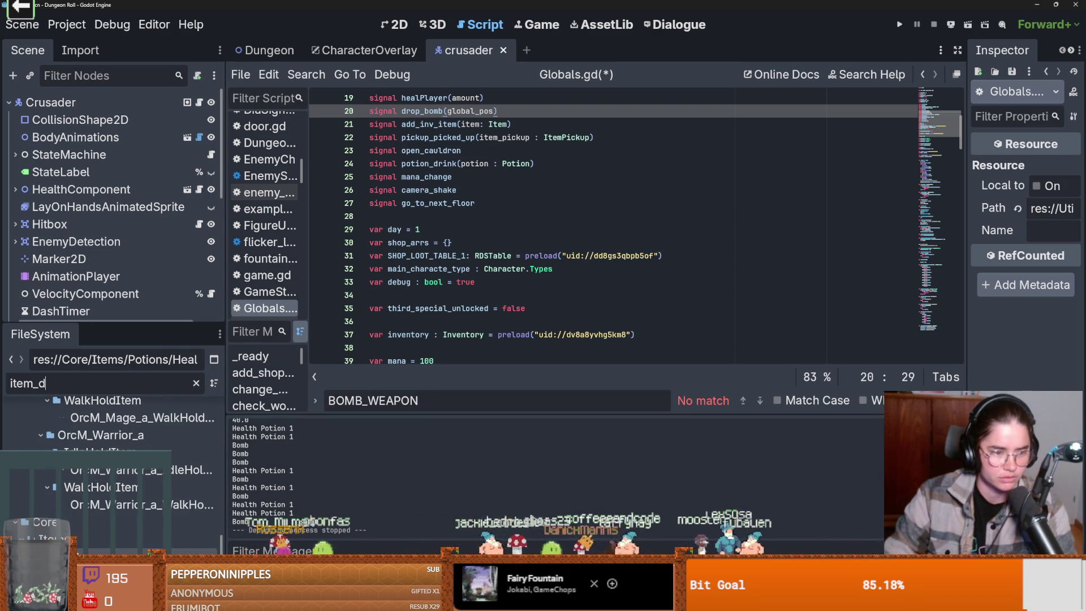
{"action": "double_click", "coordinate": [85, 543]}
{"action": "left_click", "coordinate": [436, 263]}
{"action": "type", "text": "func use_item():"}
Give use_item() a 'pass' body in item_data.gd and save the script.
{"action": "key", "text": "Return"}
{"action": "type", "text": "pas"}
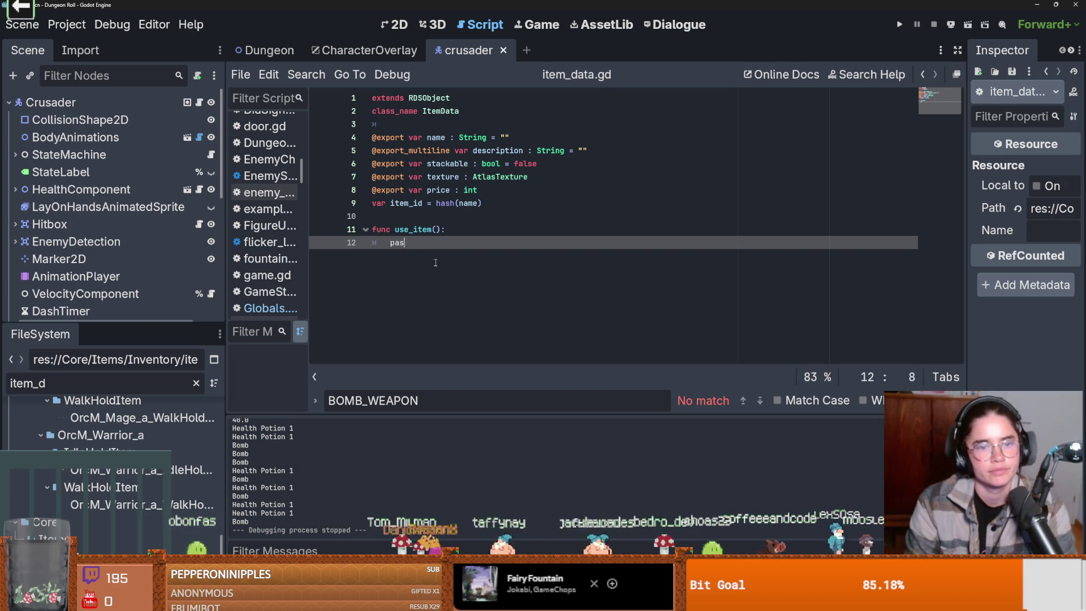
{"action": "type", "text": "s"}
{"action": "key", "text": "ctrl+s"}
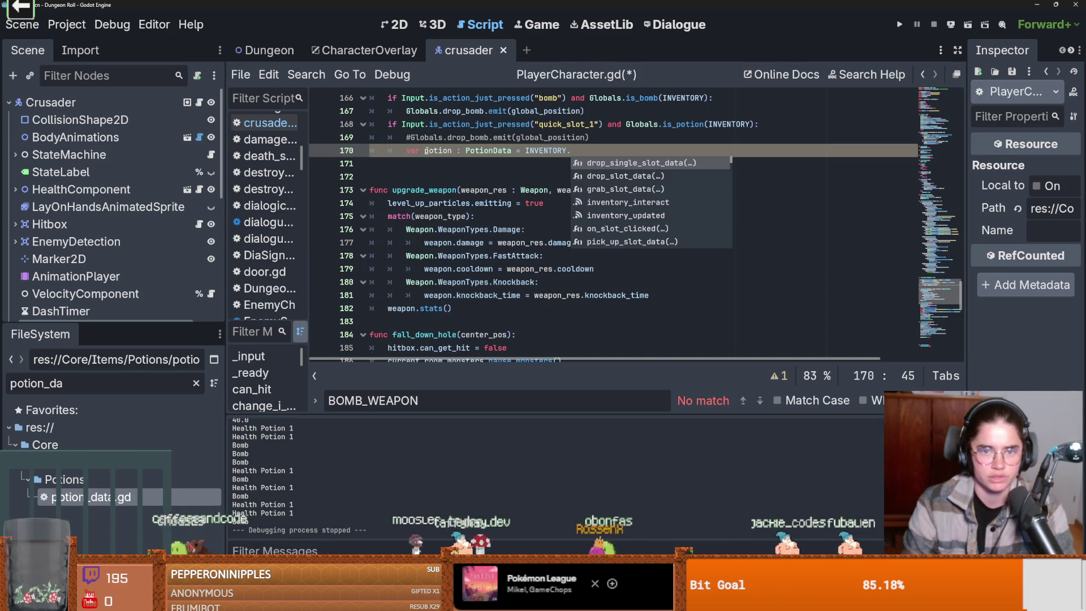
Set potion to INVENTORY.slot_datas[0].item_data, call potion.use_item(), save, and launch the game.
{"action": "type", "text": "g"}
{"action": "key", "text": "BackSpace"}
{"action": "type", "text": "slot_datas[0"}
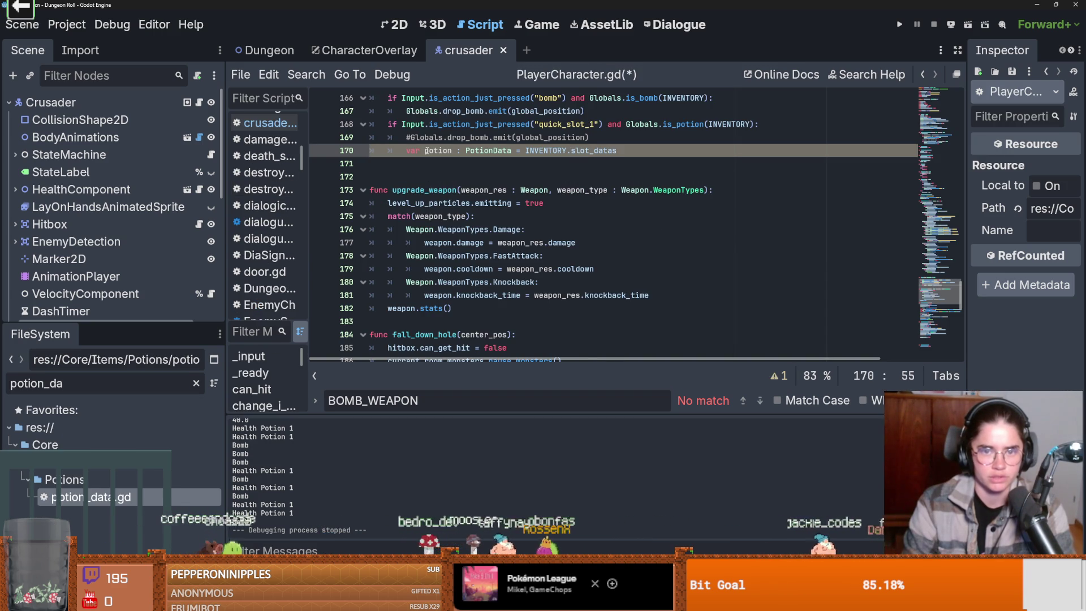
{"action": "type", "text": "].item_data"}
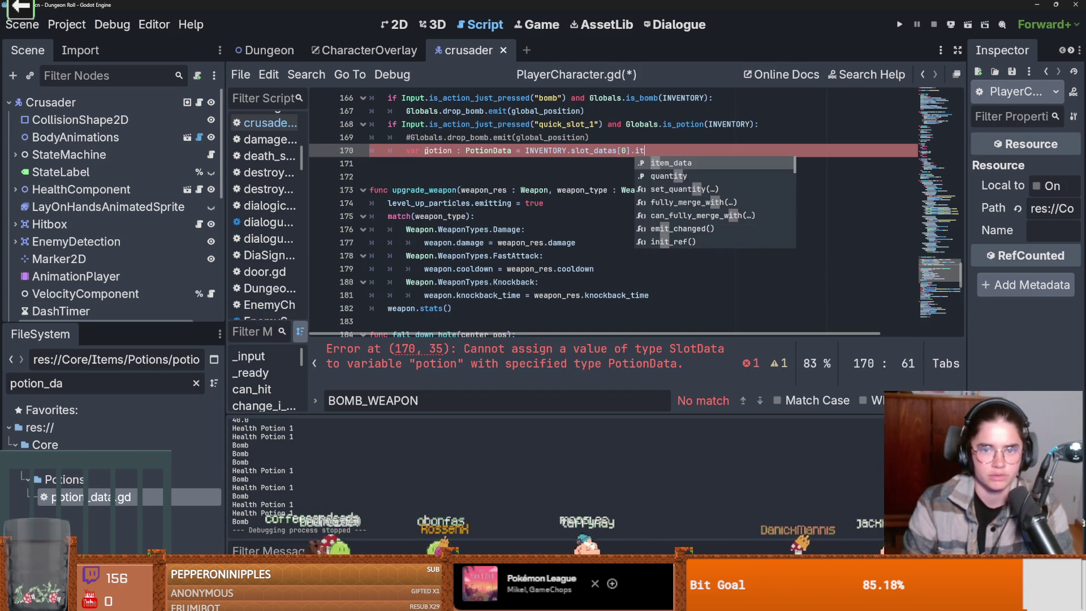
{"action": "key", "text": "Return"}
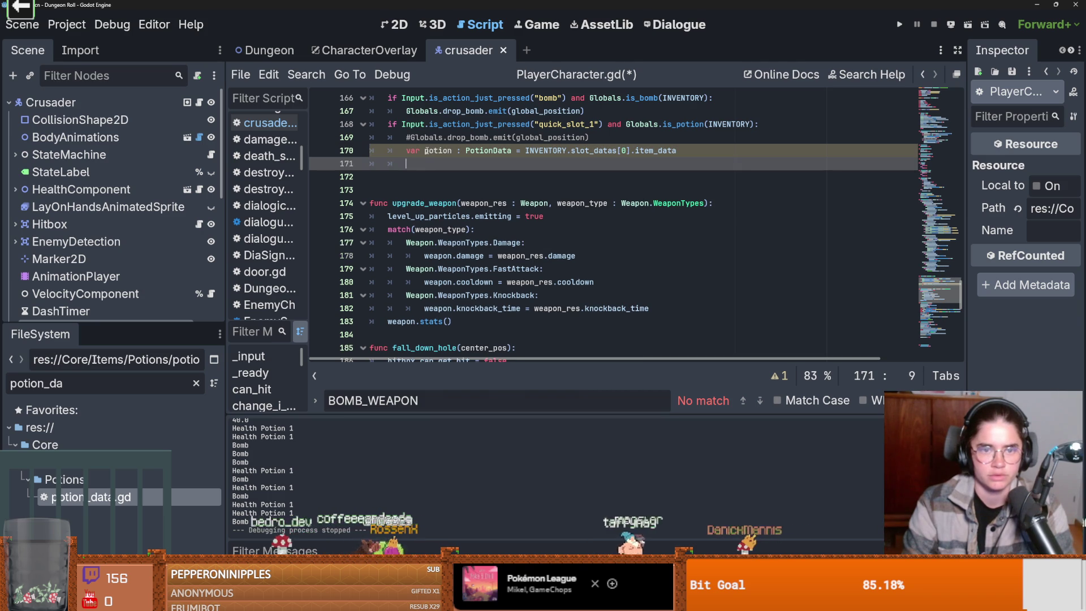
{"action": "type", "text": "potion.use_i"}
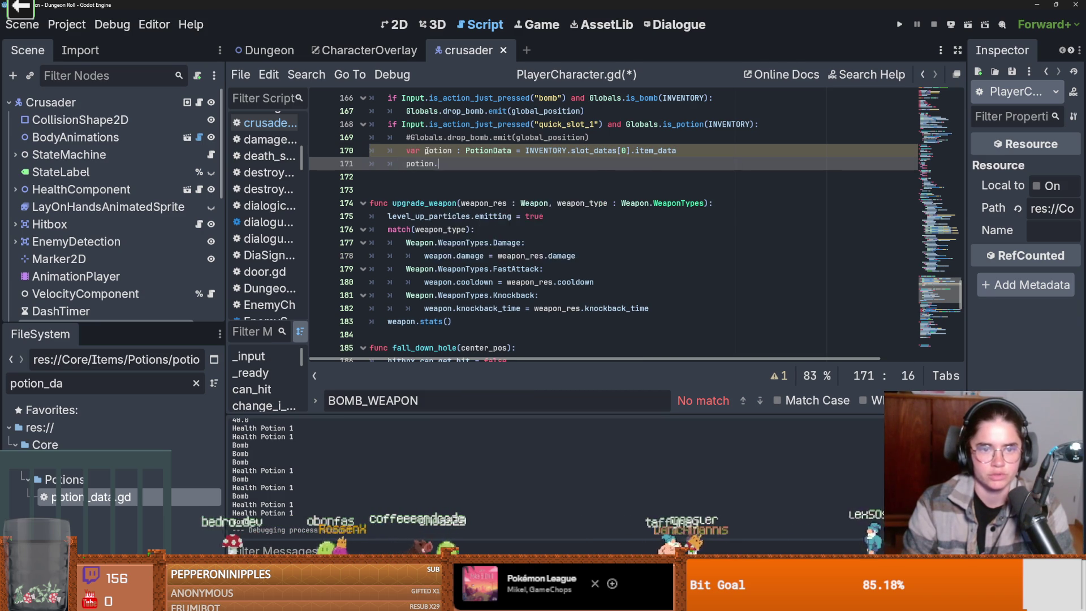
{"action": "type", "text": "tem"}
{"action": "key", "text": "Return"}
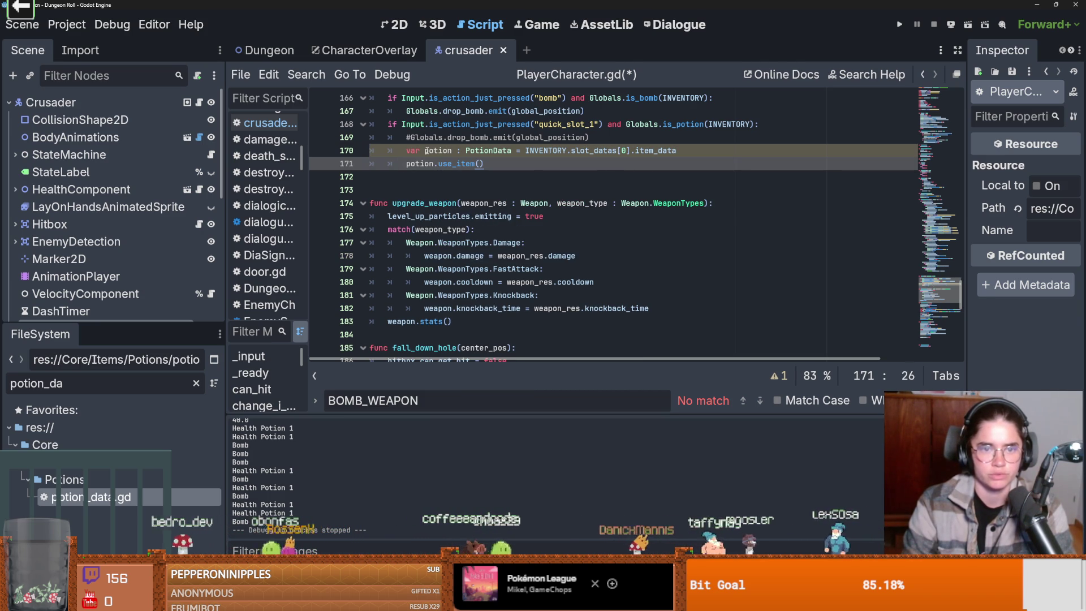
{"action": "key", "text": "ctrl+s"}
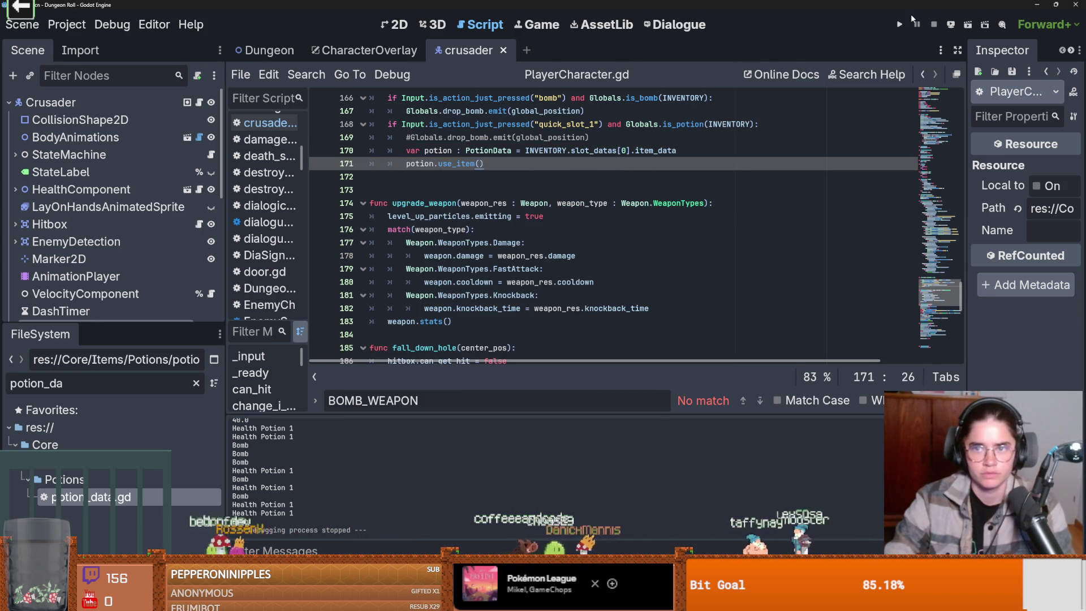
{"action": "left_click", "coordinate": [901, 23]}
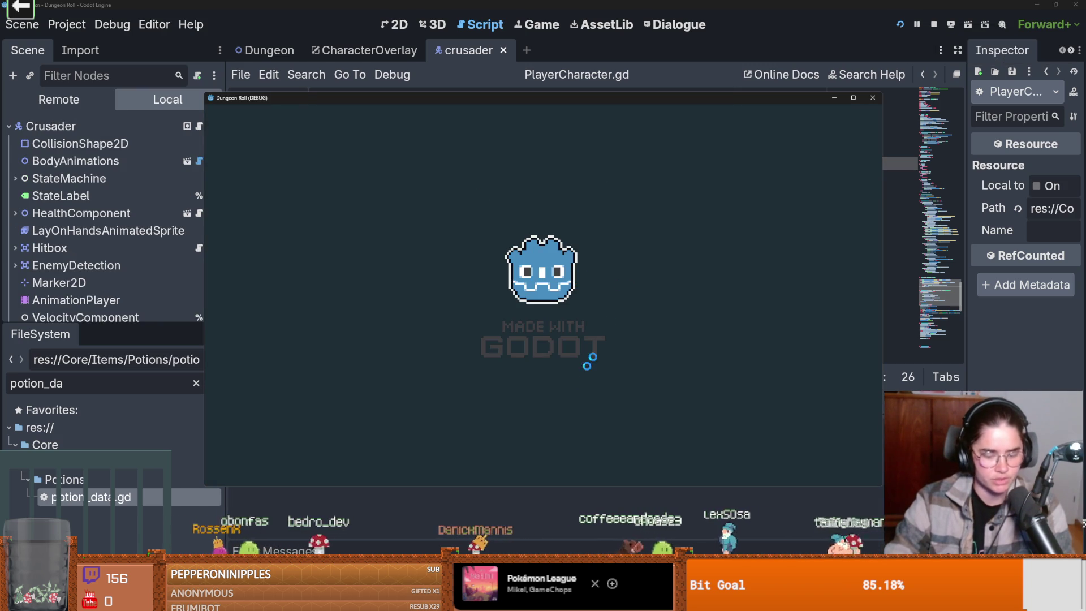
Put the health potion in the R quick slot and the bomb in the F slot.
{"action": "left_click_drag", "start_coordinate": [757, 418], "coordinate": [756, 444]}
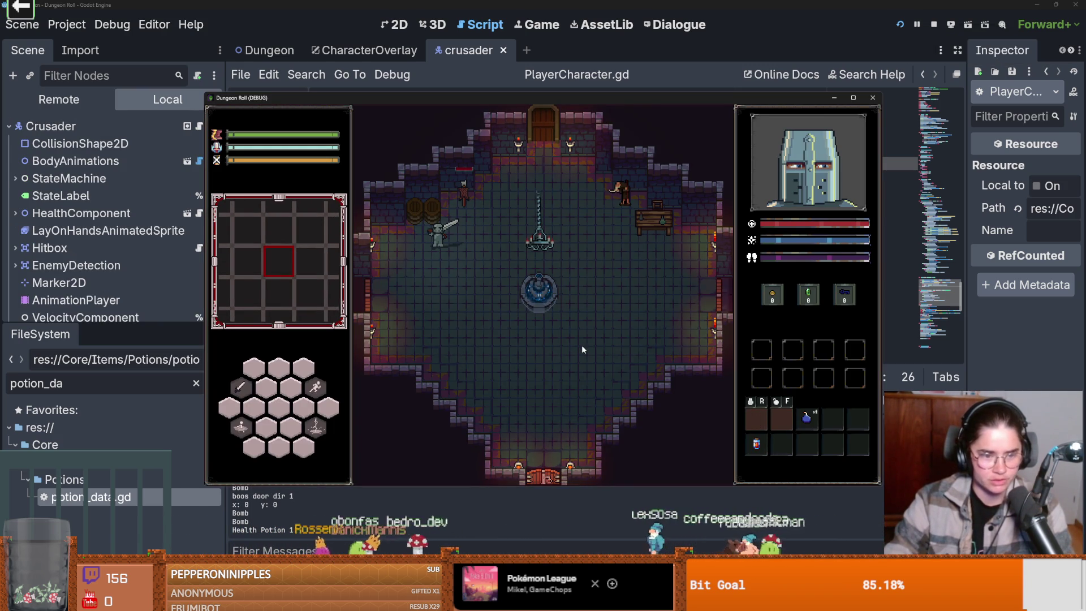
{"action": "left_click_drag", "start_coordinate": [756, 444], "coordinate": [757, 420]}
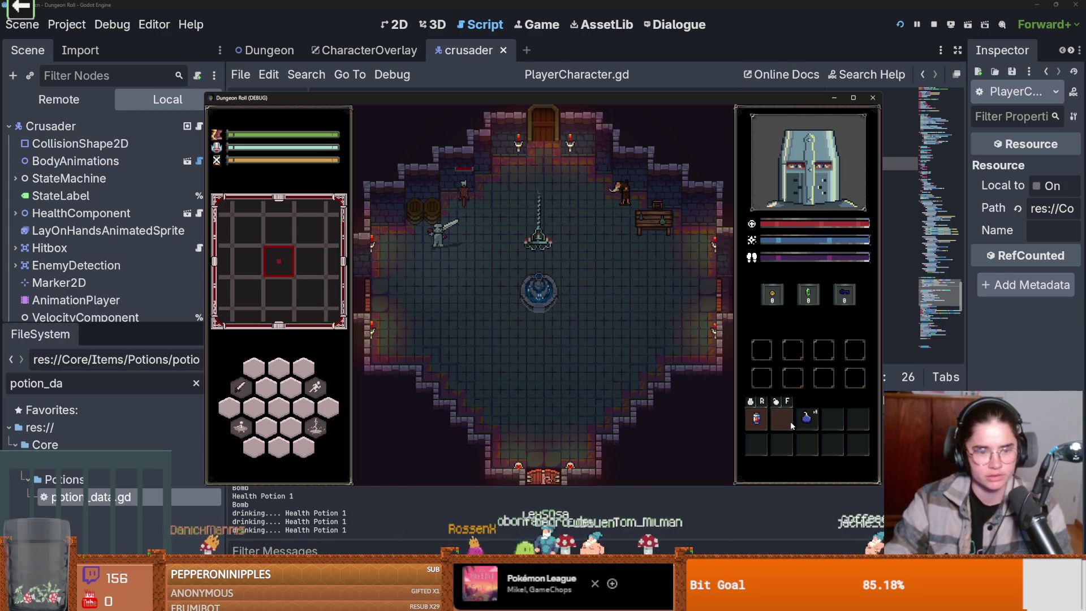
{"action": "left_click_drag", "start_coordinate": [807, 418], "coordinate": [781, 420]}
Walk around using the potion and dropping a bomb, then close the running game.
{"action": "key", "text": "s"}
{"action": "key", "text": "d"}
{"action": "key", "text": "d"}
{"action": "key", "text": "f"}
{"action": "key", "text": "w"}
{"action": "key", "text": "a"}
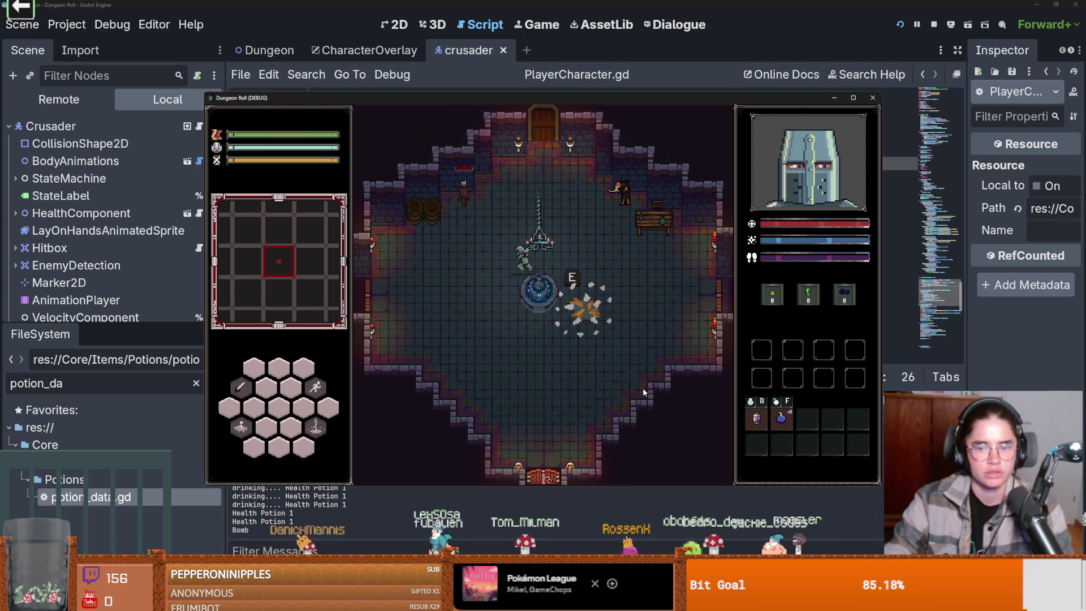
{"action": "left_click", "coordinate": [875, 98]}
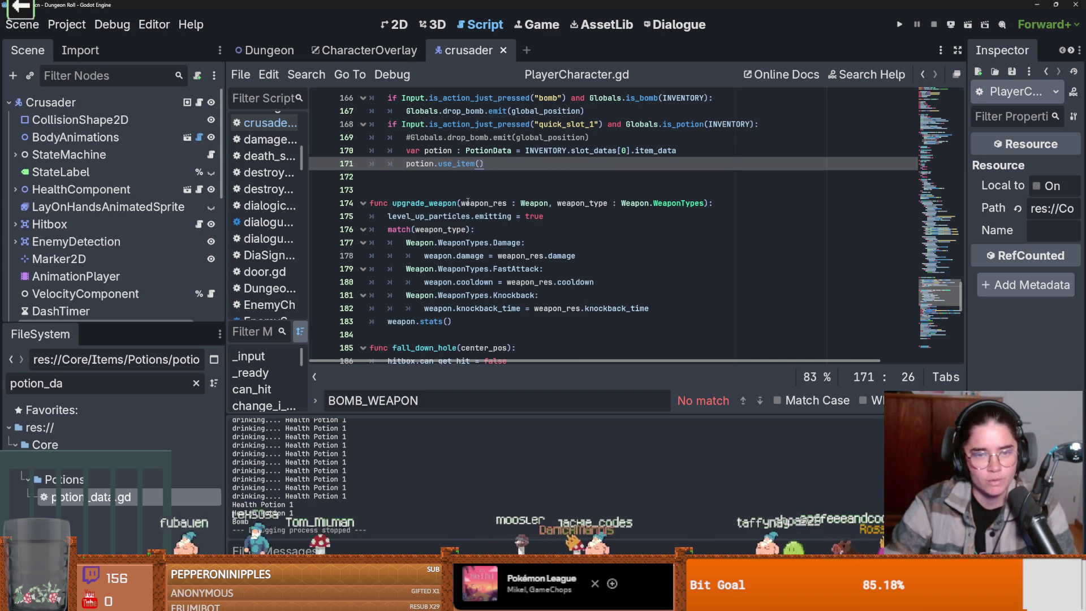
Inspect is_bomb in Globals.gd, try and erase an inventory line, then jump to slot_datas' declaration.
{"action": "scroll", "coordinate": [509, 260], "scroll_direction": "up", "scroll_amount": 2}
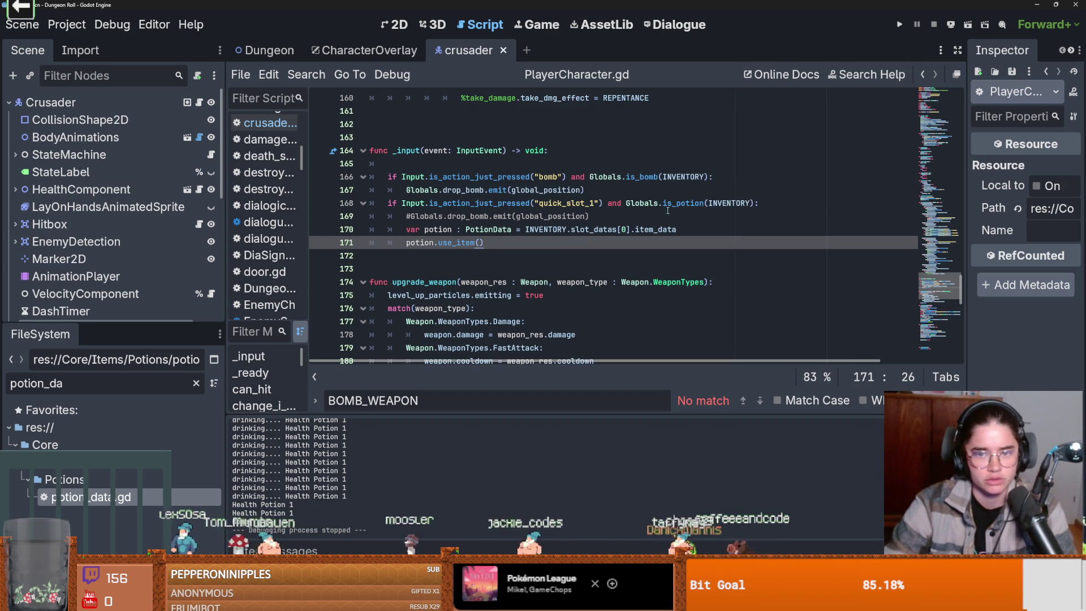
{"action": "left_click", "coordinate": [641, 177], "text": "ctrl"}
{"action": "left_click", "coordinate": [450, 229]}
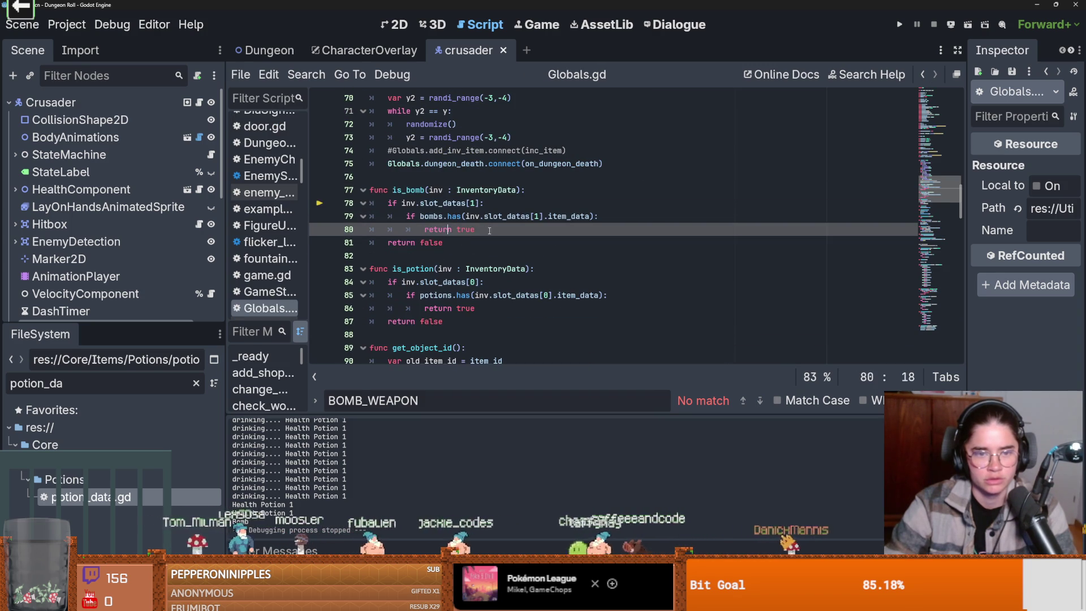
{"action": "key", "text": "Home"}
{"action": "key", "text": "Return"}
{"action": "key", "text": "Up"}
{"action": "type", "text": "inv"}
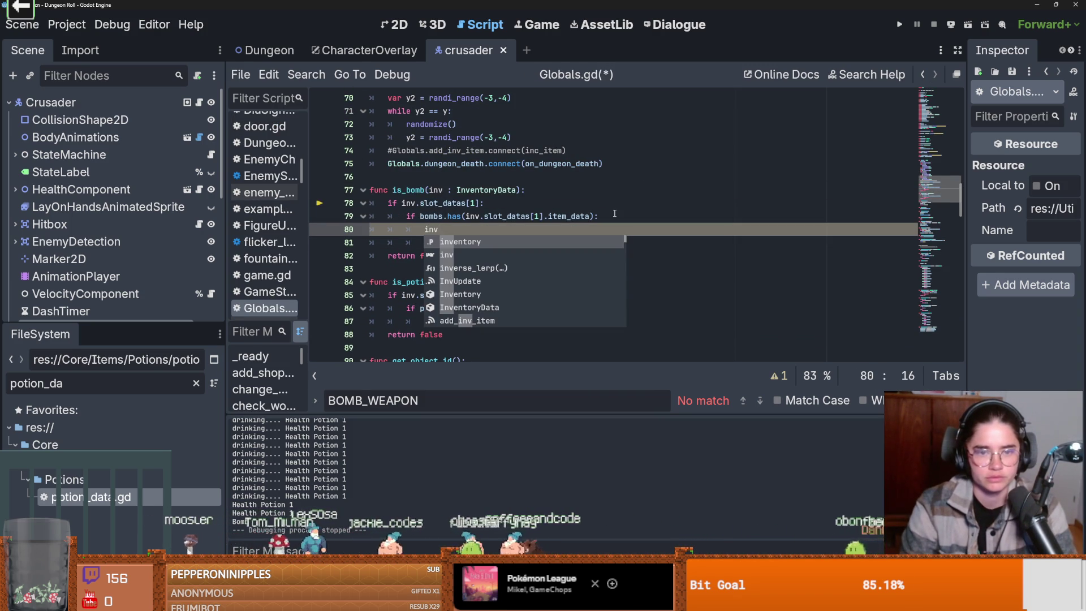
{"action": "key", "text": "BackSpace"}
{"action": "key", "text": "BackSpace"}
{"action": "key", "text": "BackSpace"}
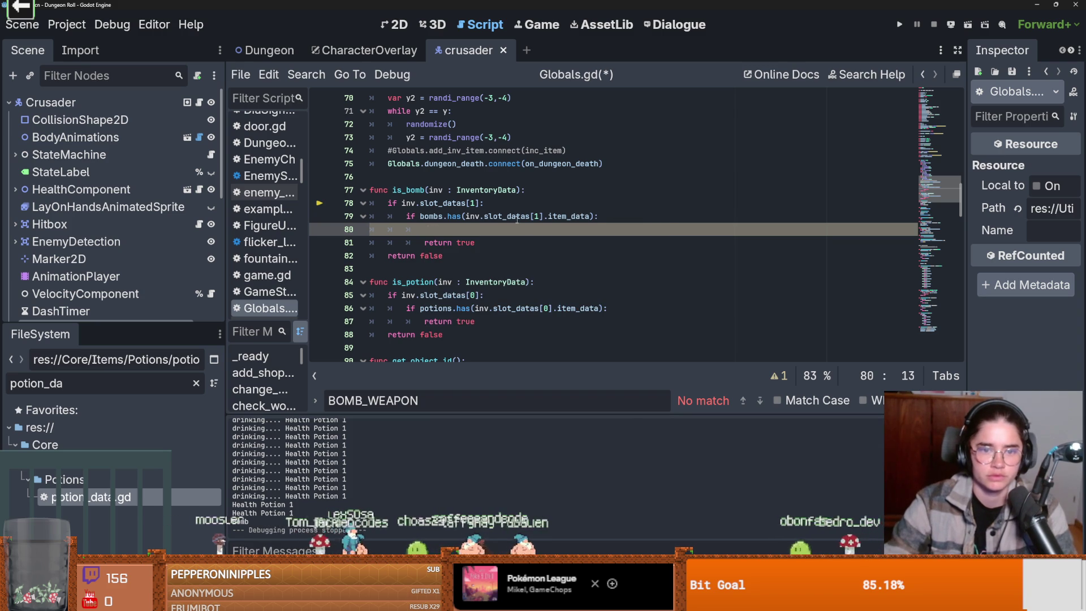
{"action": "left_click", "coordinate": [498, 216], "text": "ctrl"}
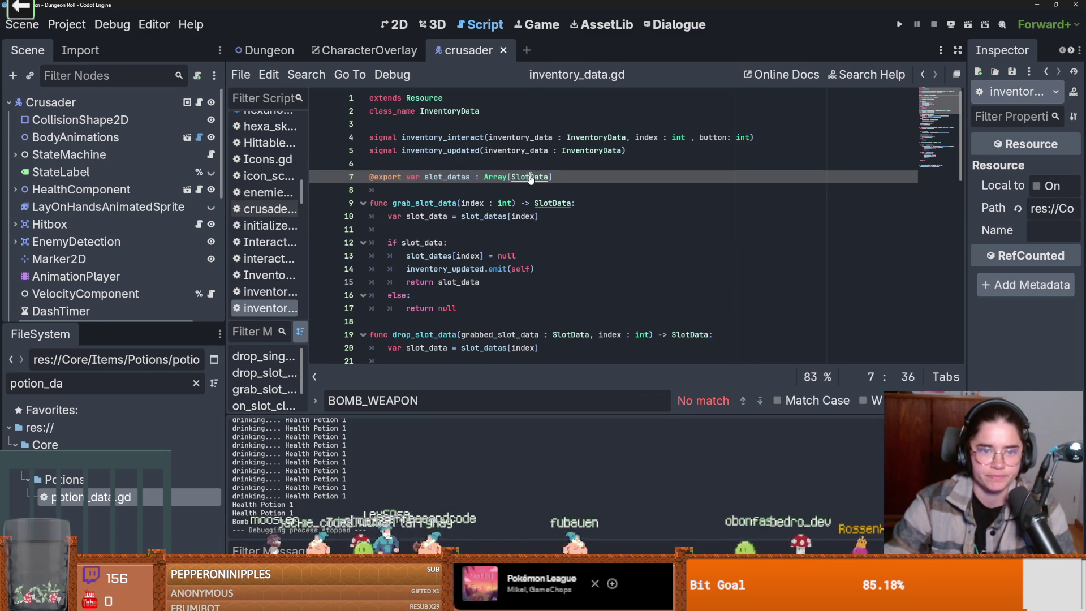
{"action": "left_click", "coordinate": [481, 205], "text": "ctrl"}
{"action": "scroll", "coordinate": [481, 206], "scroll_direction": "down", "scroll_amount": 3}
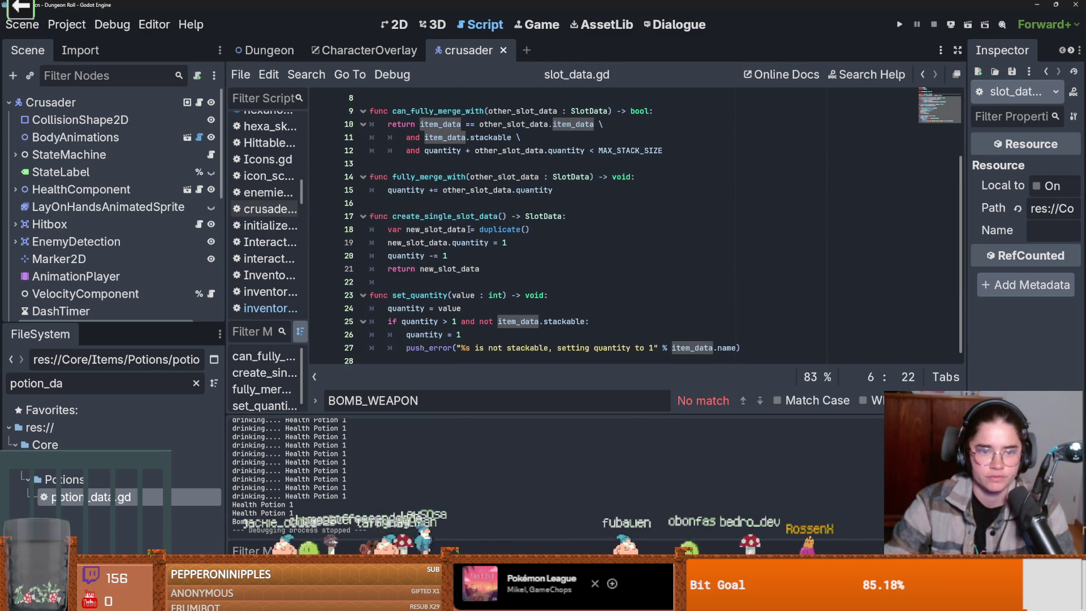
{"action": "scroll", "coordinate": [469, 229], "scroll_direction": "up", "scroll_amount": 3}
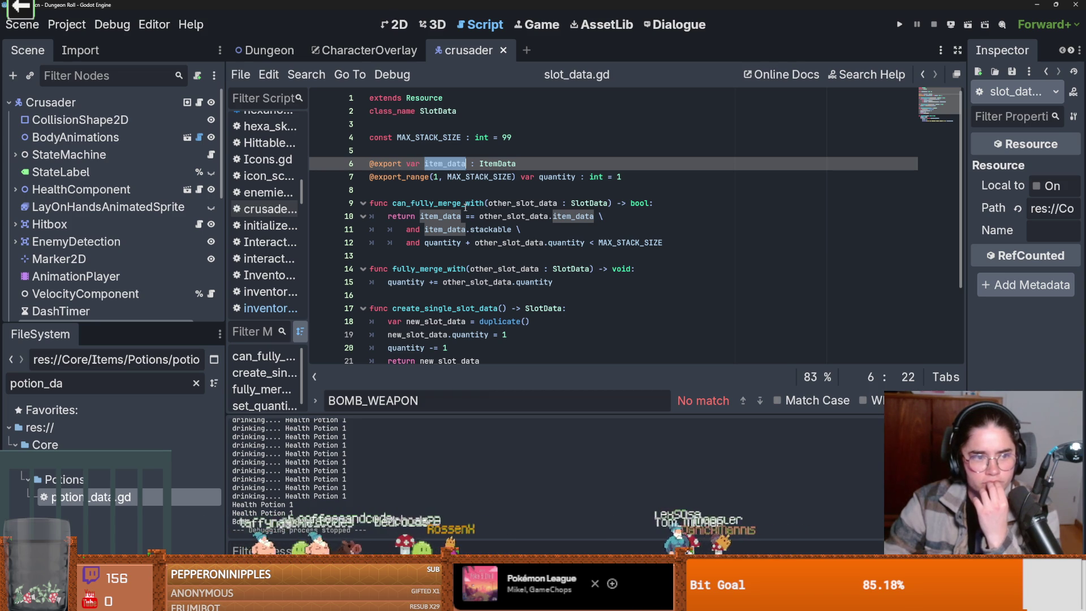
{"action": "scroll", "coordinate": [397, 210], "scroll_direction": "down", "scroll_amount": 1}
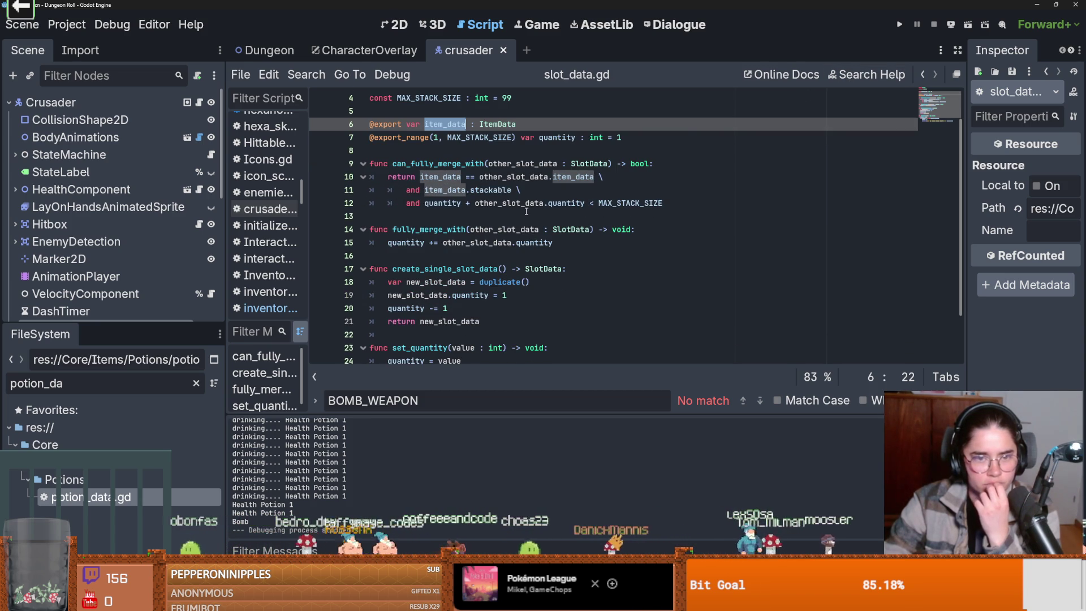
{"action": "double_click", "coordinate": [104, 384]}
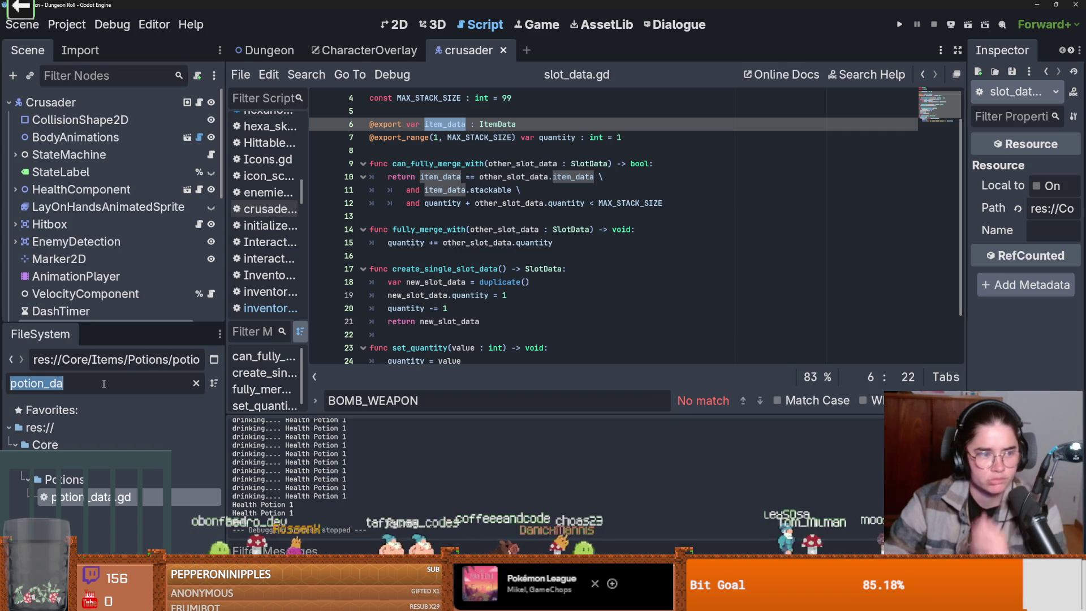
{"action": "type", "text": "invencot"}
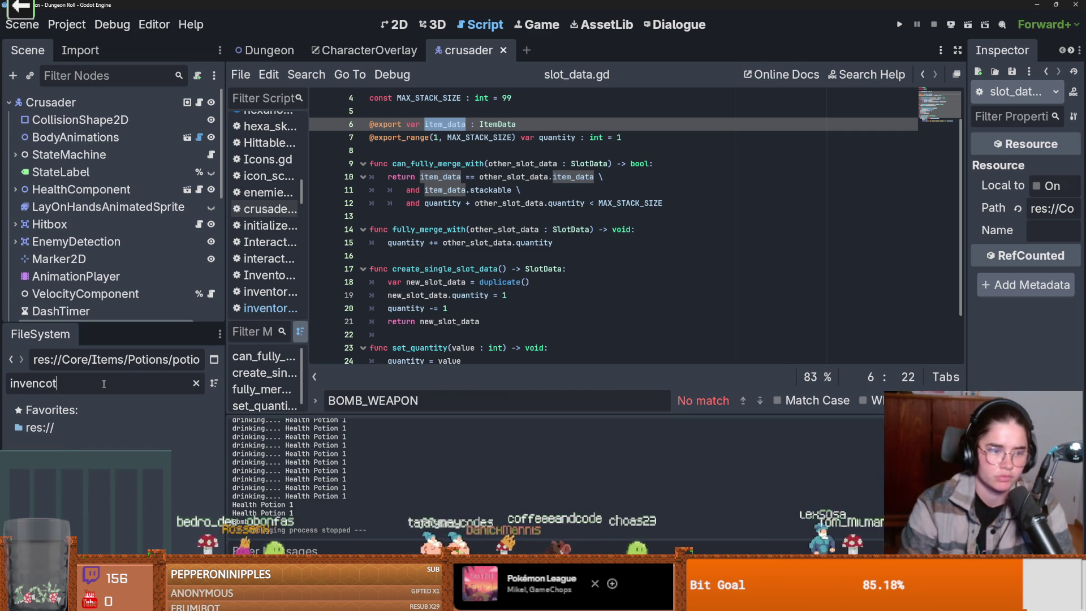
{"action": "key", "text": "BackSpace"}
{"action": "key", "text": "BackSpace"}
{"action": "key", "text": "BackSpace"}
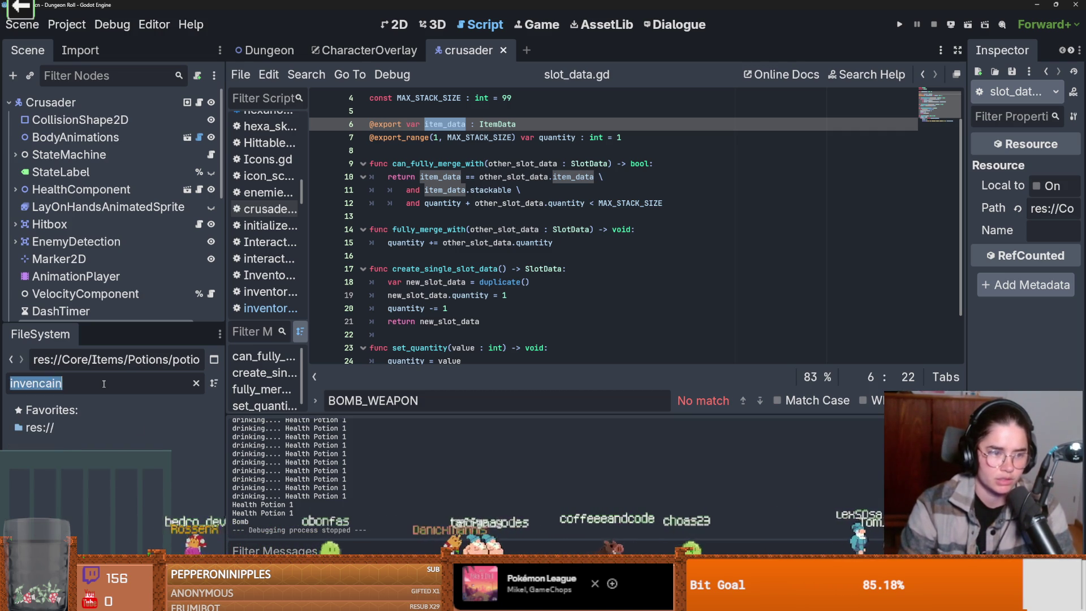
{"action": "type", "text": "ry_da"}
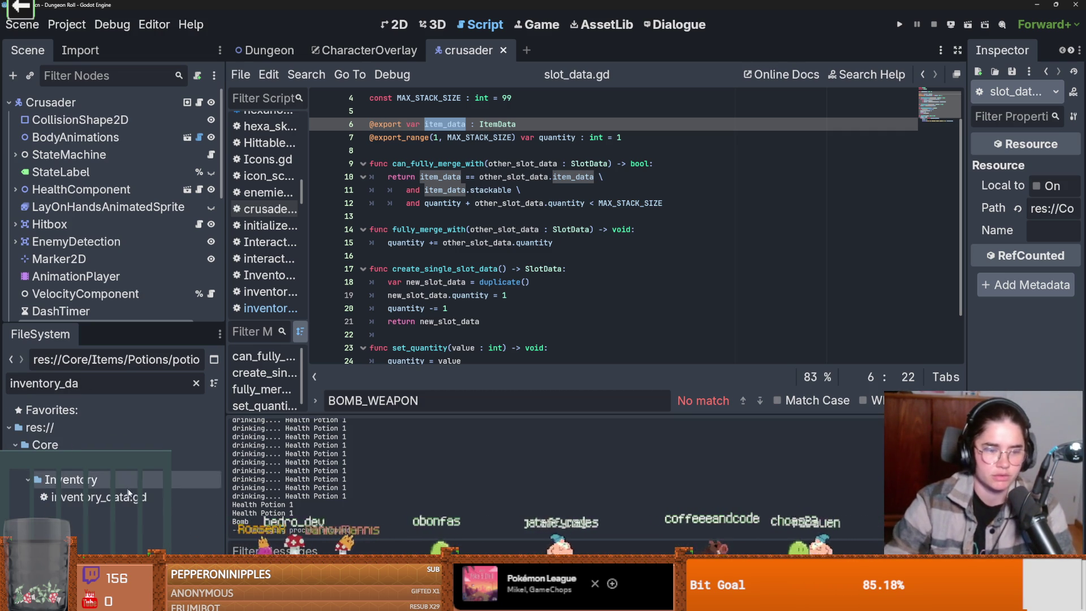
{"action": "double_click", "coordinate": [102, 497]}
{"action": "scroll", "coordinate": [512, 240], "scroll_direction": "down", "scroll_amount": 9}
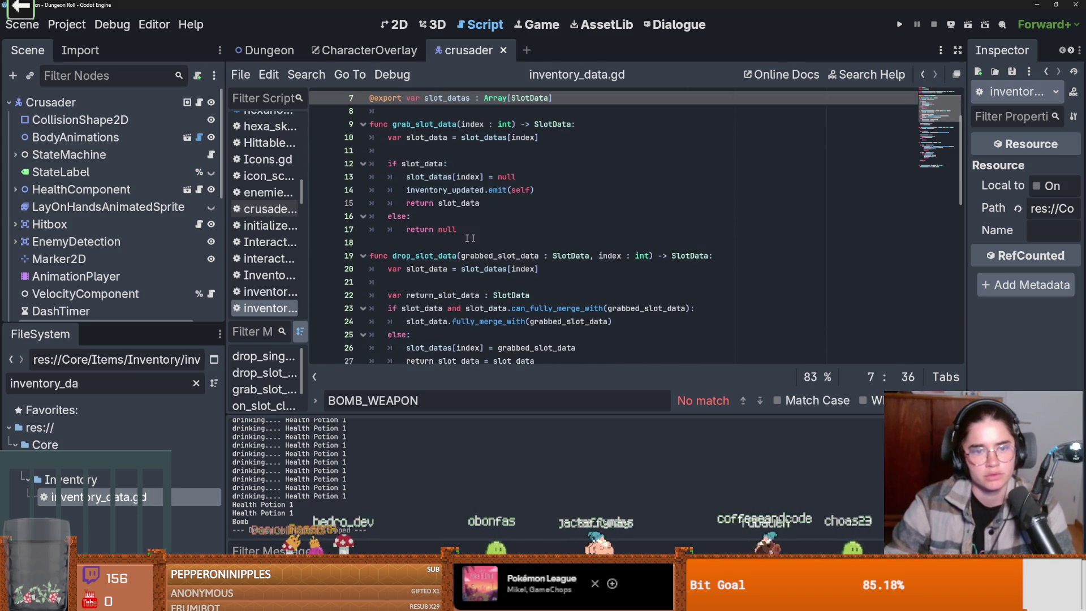
{"action": "scroll", "coordinate": [448, 248], "scroll_direction": "down", "scroll_amount": 5}
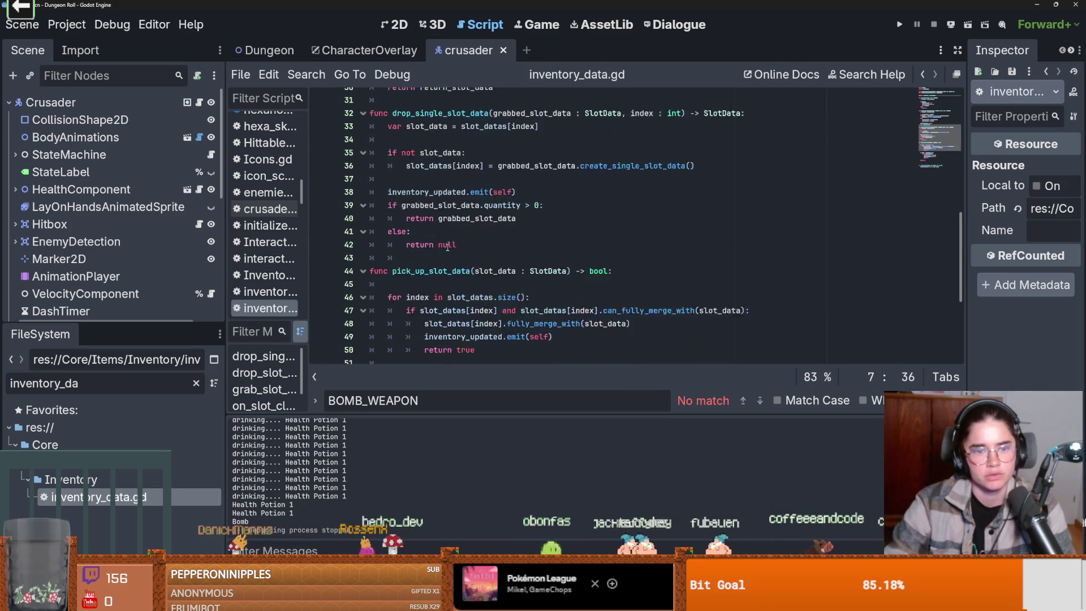
{"action": "scroll", "coordinate": [447, 248], "scroll_direction": "up", "scroll_amount": 6}
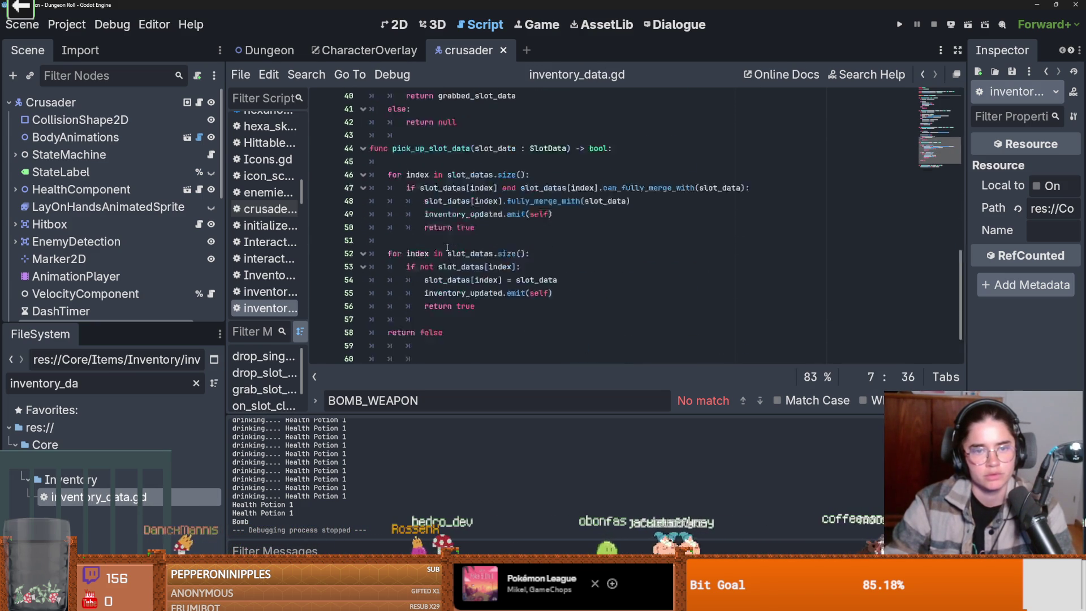
{"action": "left_click", "coordinate": [434, 177]}
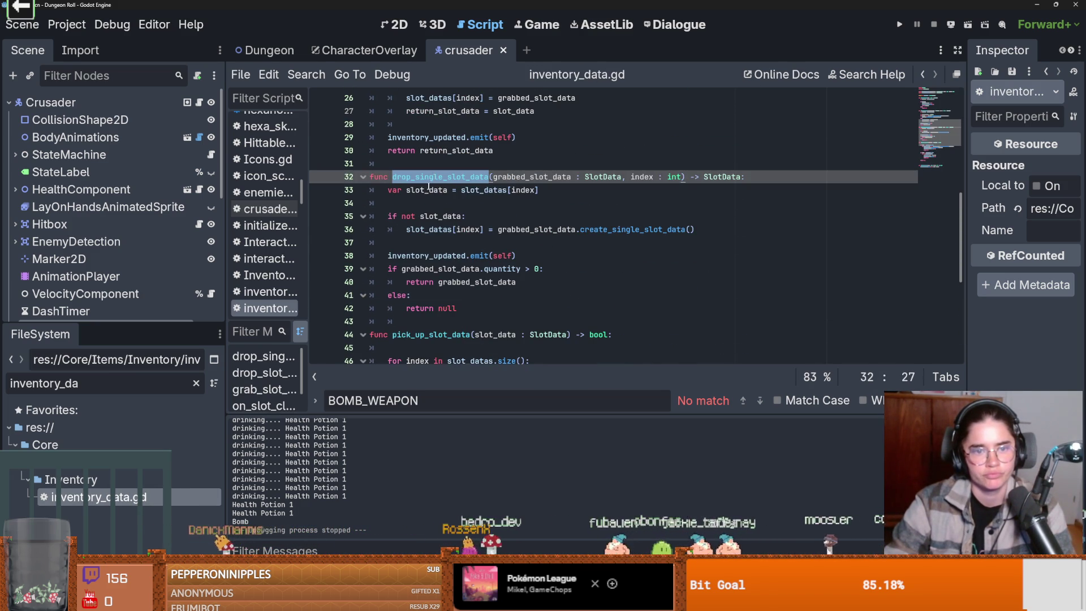
{"action": "double_click", "coordinate": [428, 190]}
{"action": "double_click", "coordinate": [447, 177]}
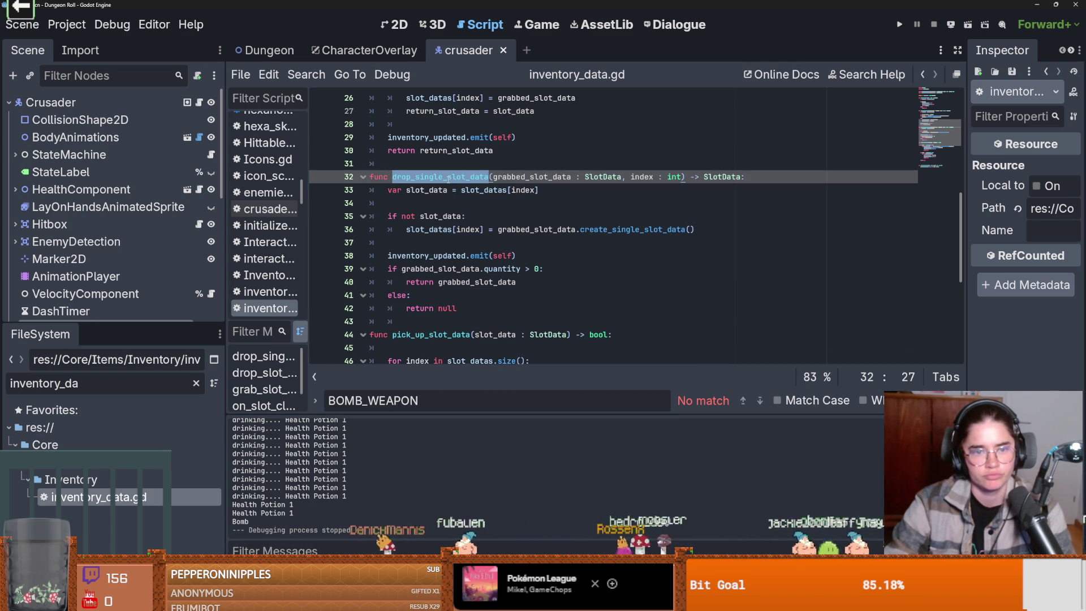
{"action": "scroll", "coordinate": [448, 179], "scroll_direction": "up", "scroll_amount": 3}
{"action": "scroll", "coordinate": [448, 178], "scroll_direction": "up", "scroll_amount": 5}
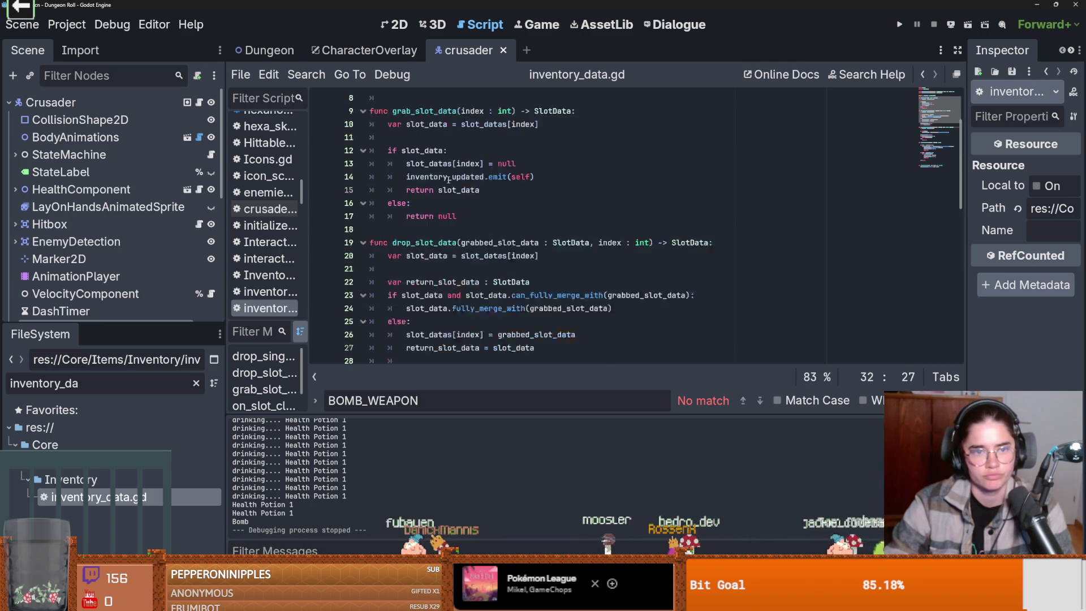
{"action": "scroll", "coordinate": [437, 306], "scroll_direction": "down", "scroll_amount": 5}
{"action": "left_click", "coordinate": [437, 306]}
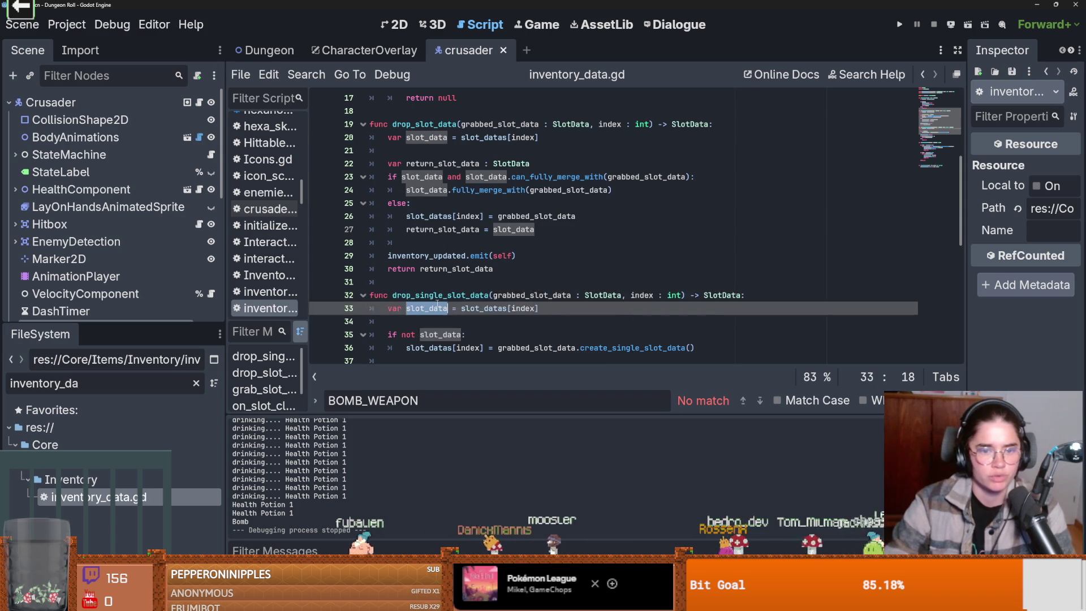
{"action": "left_click", "coordinate": [439, 123]}
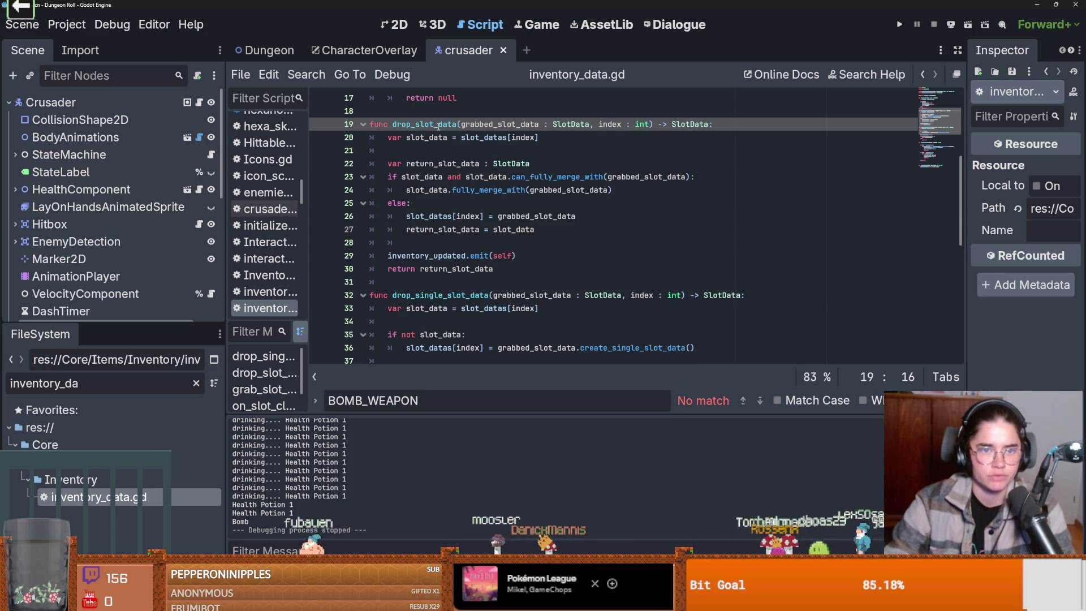
{"action": "double_click", "coordinate": [439, 123]}
{"action": "double_click", "coordinate": [455, 296]}
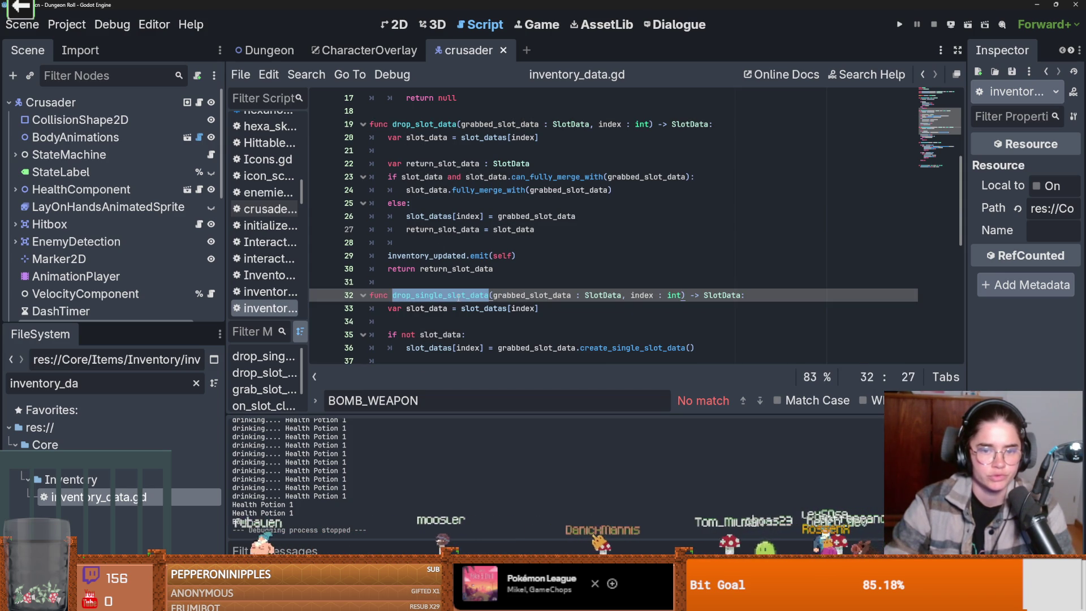
{"action": "left_click_drag", "start_coordinate": [686, 295], "coordinate": [391, 302]}
{"action": "key", "text": "ctrl+c"}
Save, open PlayerCharacter.gd from the crusader script, and find the bomb-drop block.
{"action": "key", "text": "ctrl+s"}
{"action": "left_click", "coordinate": [200, 104]}
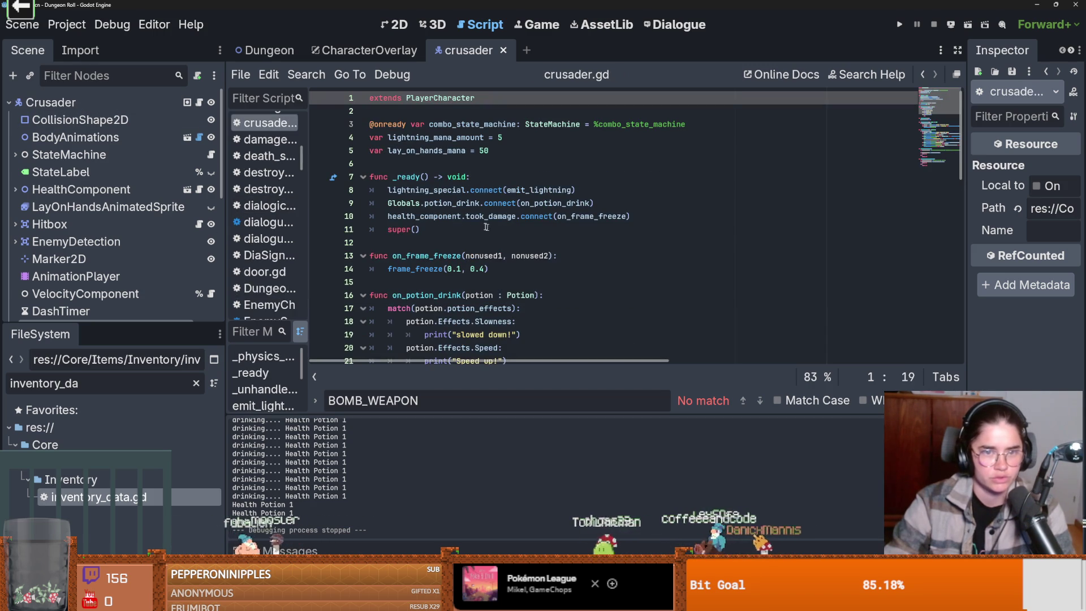
{"action": "left_click", "coordinate": [437, 98], "text": "ctrl"}
{"action": "scroll", "coordinate": [510, 227], "scroll_direction": "down", "scroll_amount": 20}
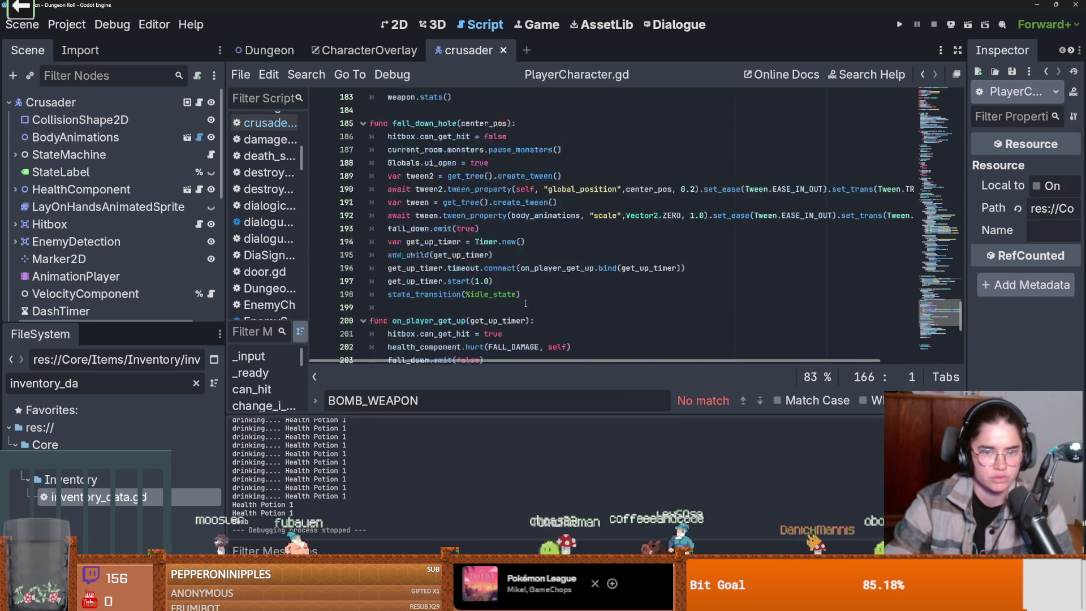
{"action": "scroll", "coordinate": [526, 304], "scroll_direction": "down", "scroll_amount": 2}
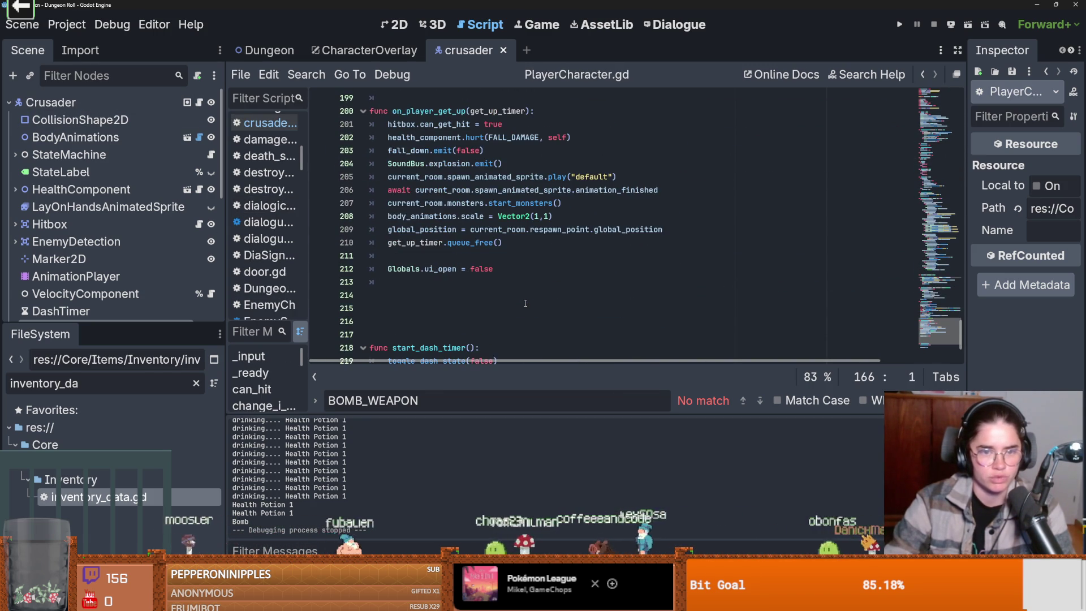
{"action": "scroll", "coordinate": [526, 304], "scroll_direction": "up", "scroll_amount": 5}
{"action": "scroll", "coordinate": [526, 304], "scroll_direction": "down", "scroll_amount": 5}
{"action": "scroll", "coordinate": [526, 304], "scroll_direction": "down", "scroll_amount": 4}
{"action": "scroll", "coordinate": [480, 283], "scroll_direction": "up", "scroll_amount": 6}
{"action": "scroll", "coordinate": [433, 264], "scroll_direction": "up", "scroll_amount": 3}
{"action": "scroll", "coordinate": [516, 272], "scroll_direction": "up", "scroll_amount": 7}
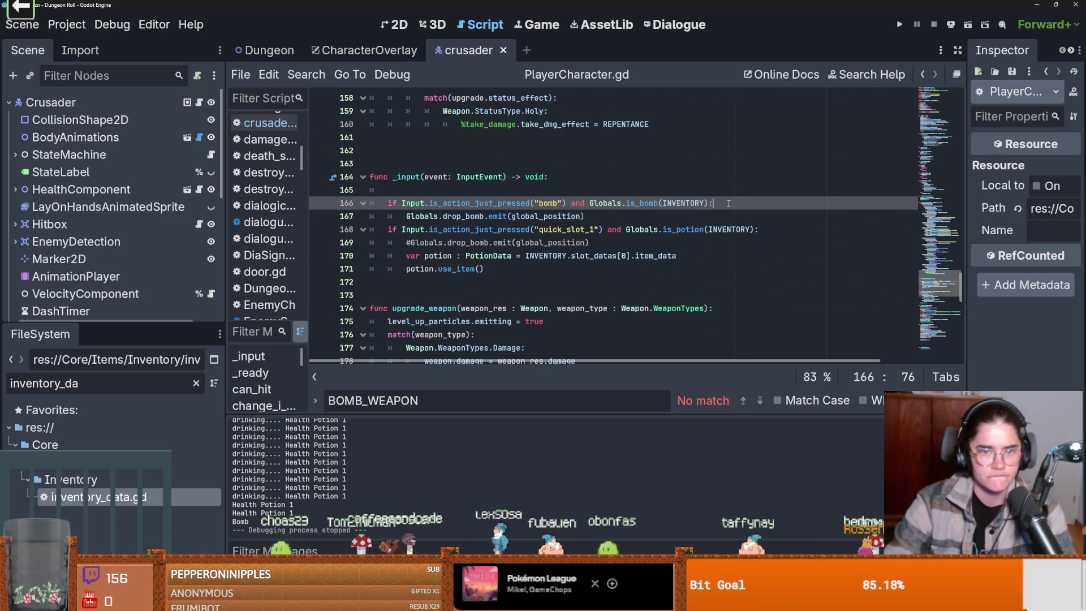
Add an INVENTORY.drop_single_slot_data call after the bomb drop using INVENTORY.slot_datas[1].
{"action": "left_click", "coordinate": [628, 217]}
{"action": "key", "text": "Return"}
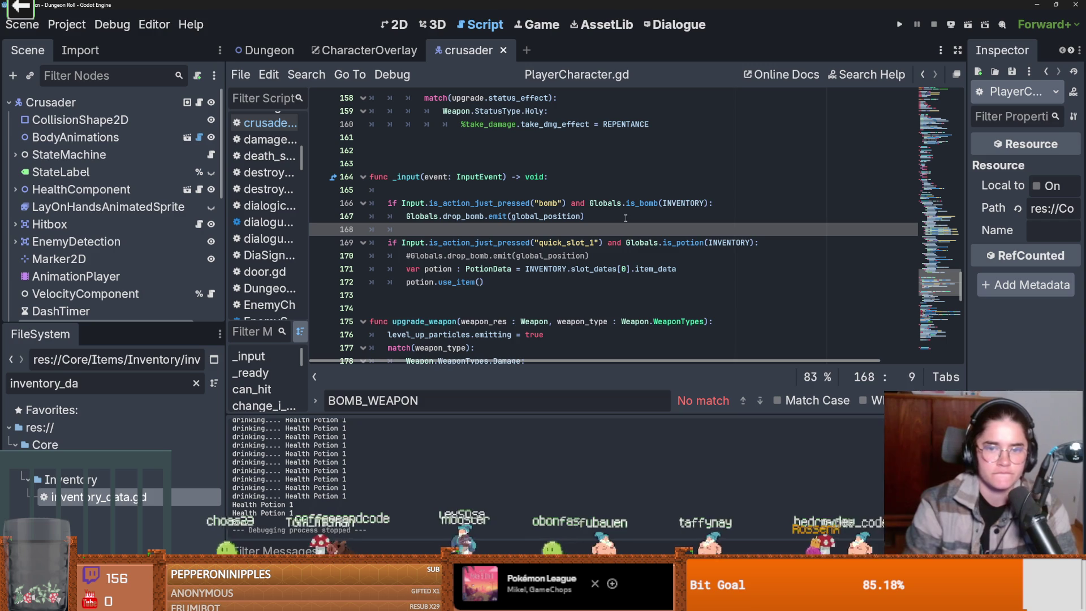
{"action": "type", "text": "I"}
{"action": "key", "text": "Return"}
{"action": "type", "text": "."}
{"action": "key", "text": "ctrl+v"}
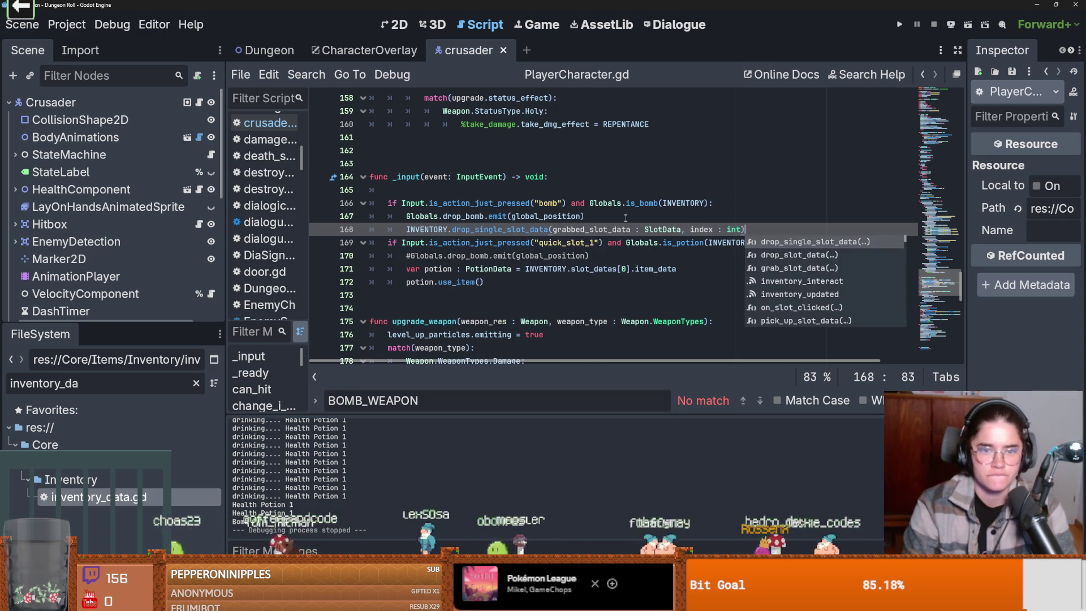
{"action": "left_click_drag", "start_coordinate": [679, 229], "coordinate": [552, 229]}
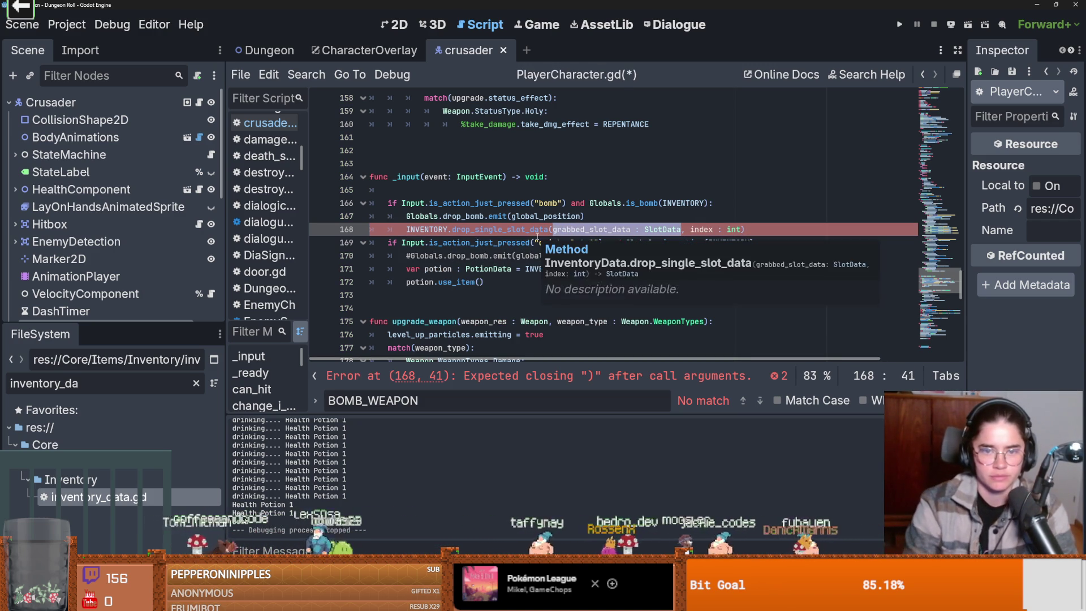
{"action": "type", "text": "INVENTORY."}
{"action": "type", "text": "slot_datas["}
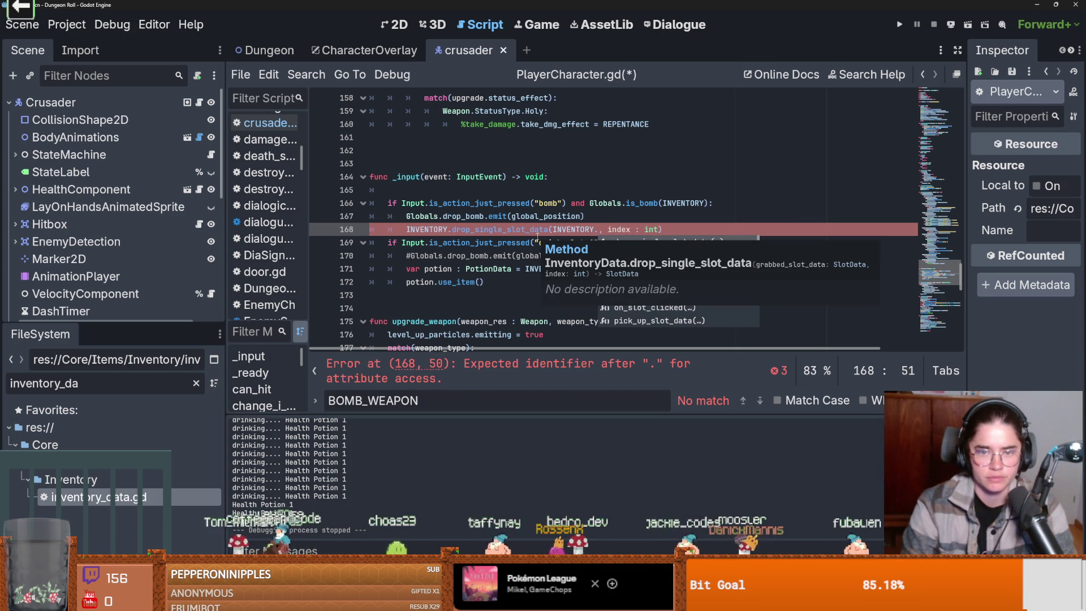
{"action": "type", "text": "1"}
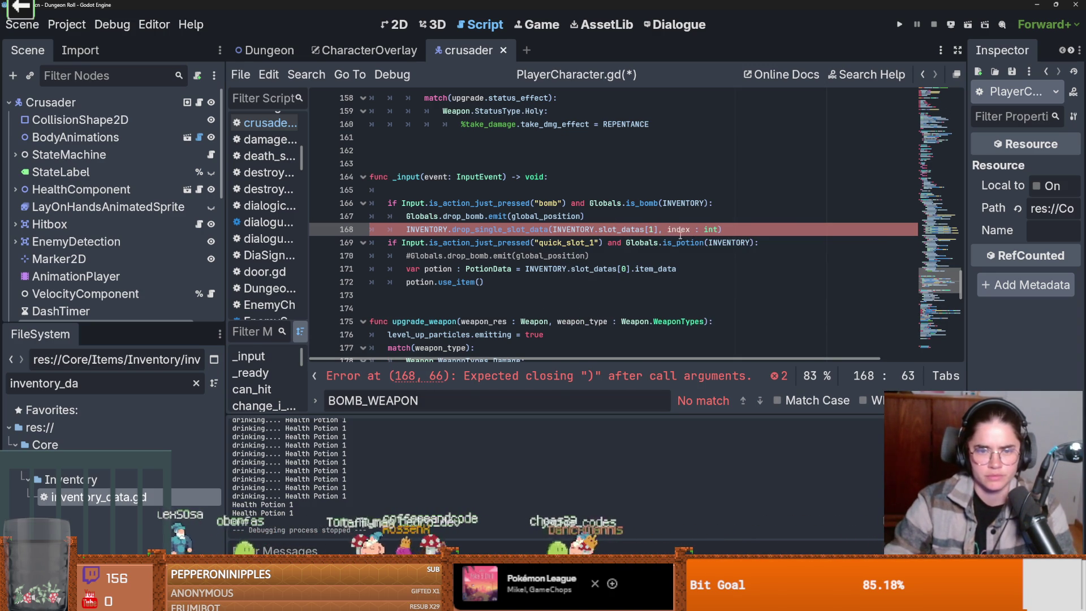
Check the drop_single_slot_data definition, then set the call's index argument to 1.
{"action": "left_click", "coordinate": [515, 230], "text": "ctrl"}
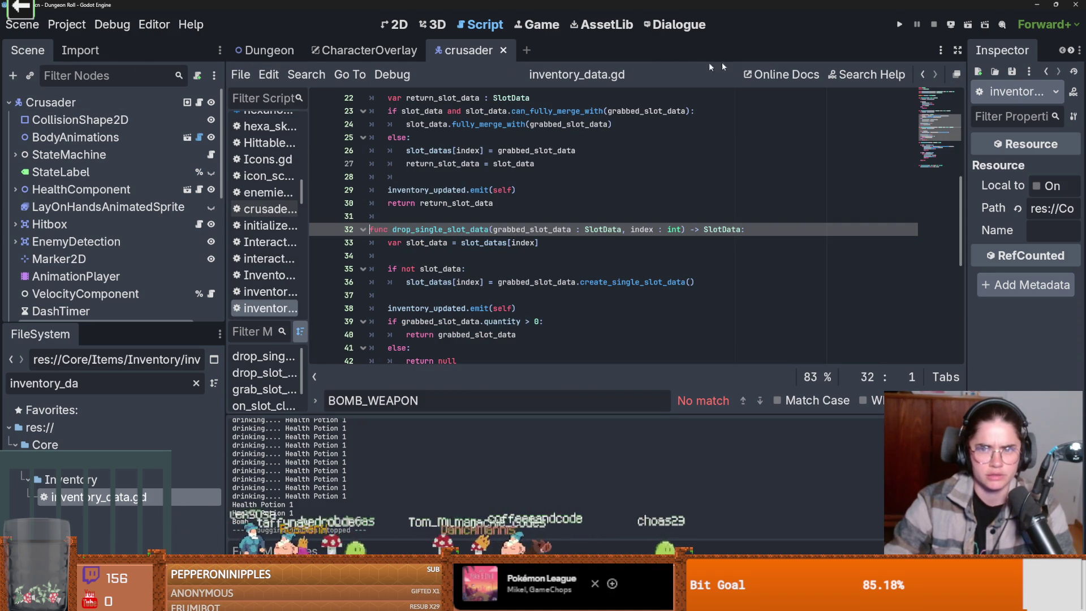
{"action": "scroll", "coordinate": [603, 113], "scroll_direction": "up", "scroll_amount": 2}
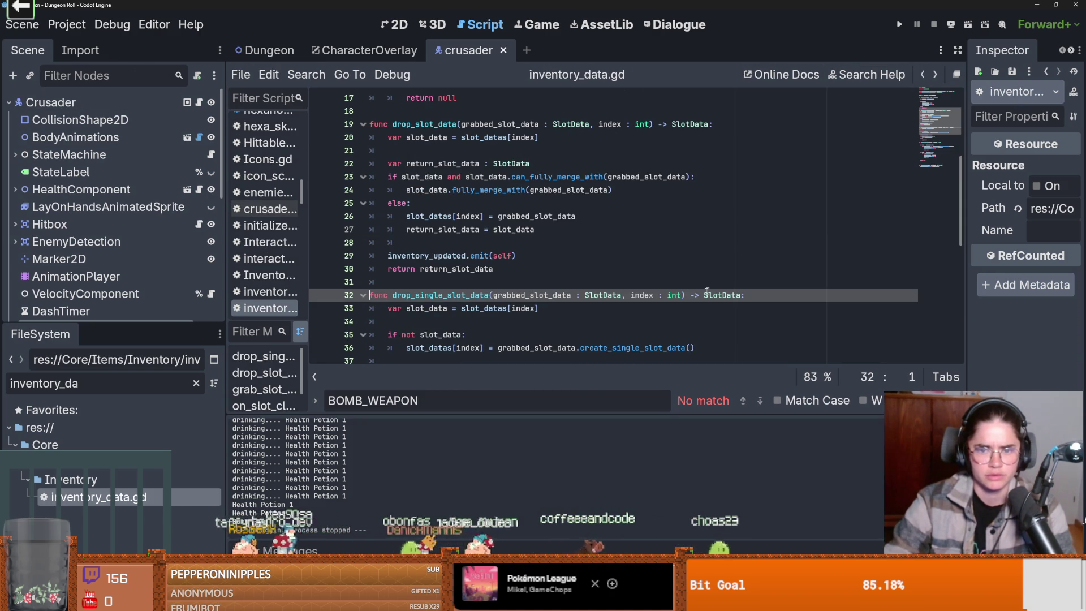
{"action": "scroll", "coordinate": [624, 278], "scroll_direction": "down", "scroll_amount": 1}
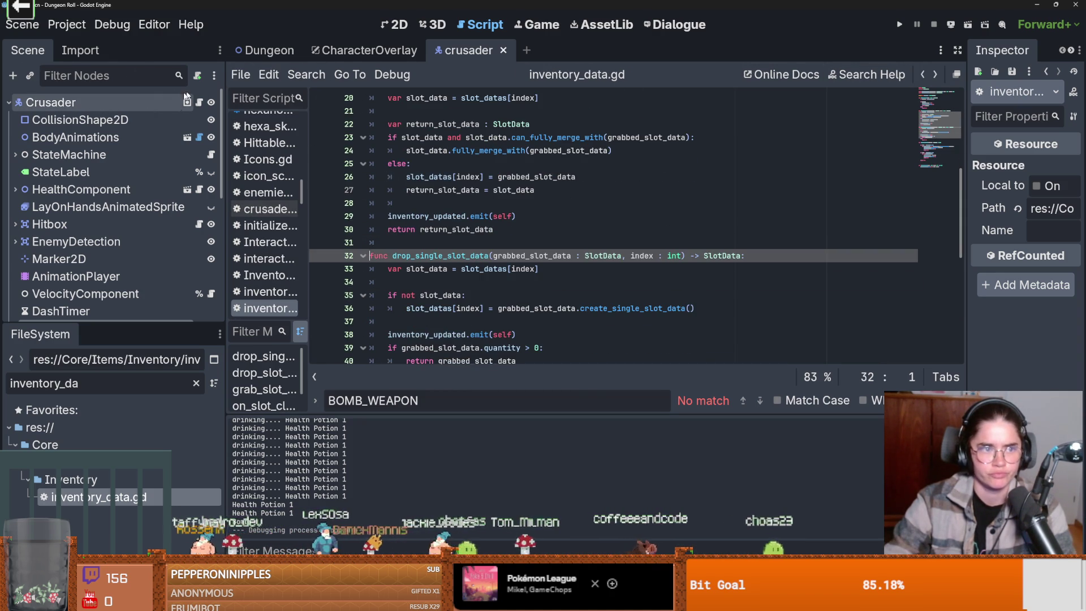
{"action": "left_click", "coordinate": [199, 103]}
{"action": "left_click", "coordinate": [449, 98], "text": "ctrl"}
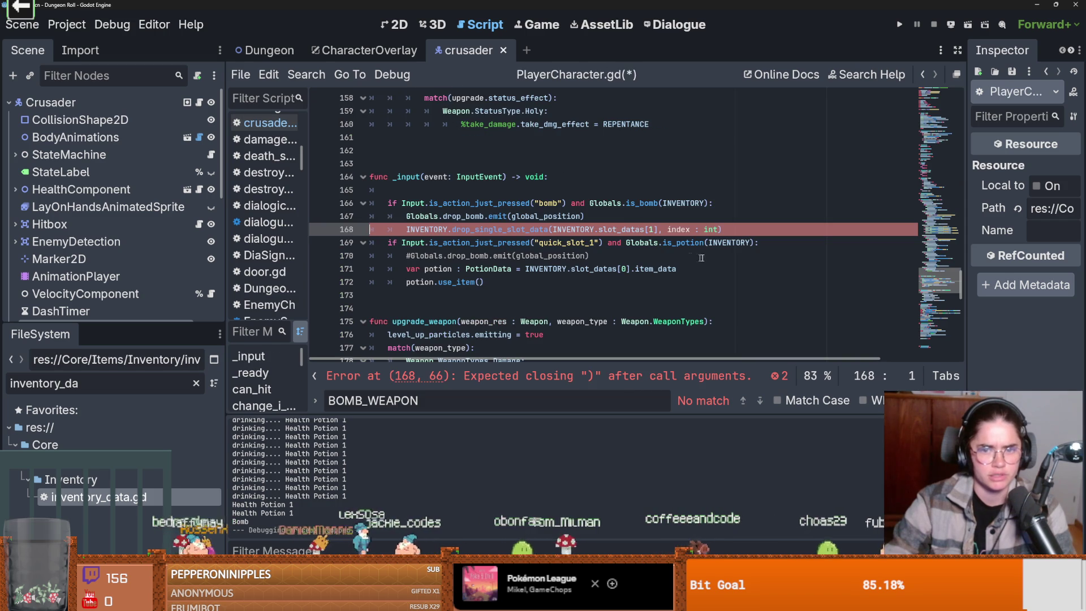
{"action": "left_click_drag", "start_coordinate": [687, 229], "coordinate": [668, 229]}
{"action": "type", "text": "1"}
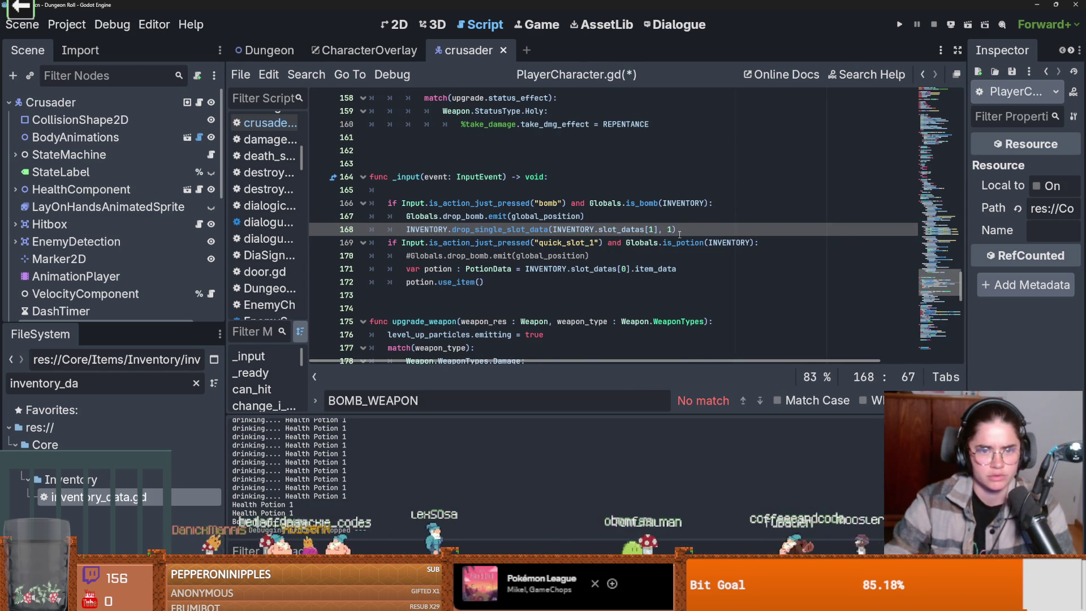
Copy the drop call below potion.use_item() and change its slot index to 0.
{"action": "mouse_move", "coordinate": [697, 231]}
{"action": "left_mouse_down"}
{"action": "mouse_move", "coordinate": [453, 218]}
{"action": "mouse_move", "coordinate": [406, 229]}
{"action": "left_mouse_up"}
{"action": "key", "text": "ctrl+c"}
{"action": "left_click", "coordinate": [530, 286]}
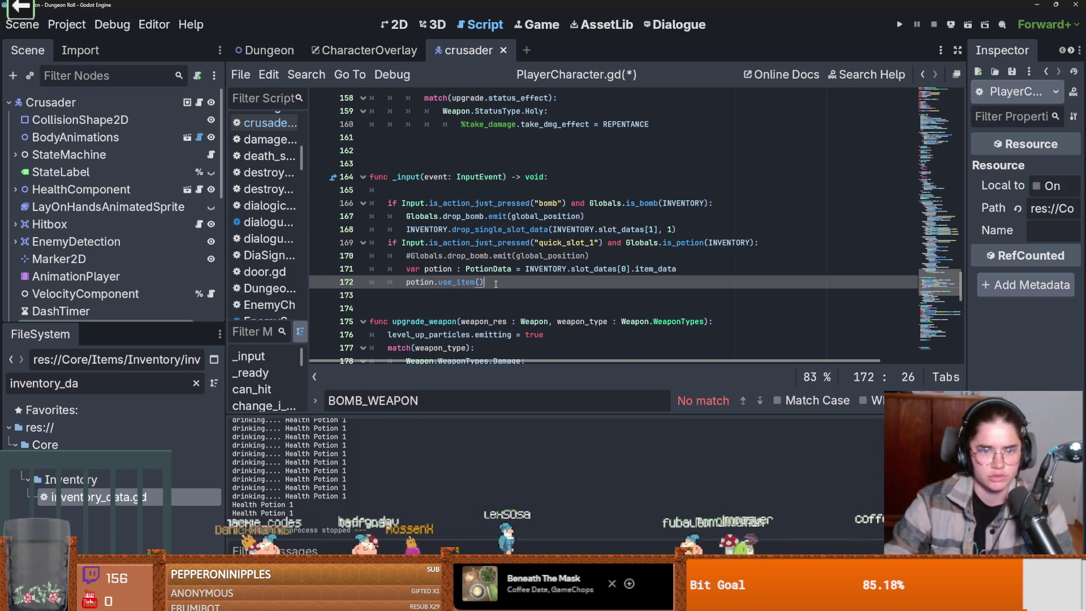
{"action": "key", "text": "Return"}
{"action": "key", "text": "ctrl+v"}
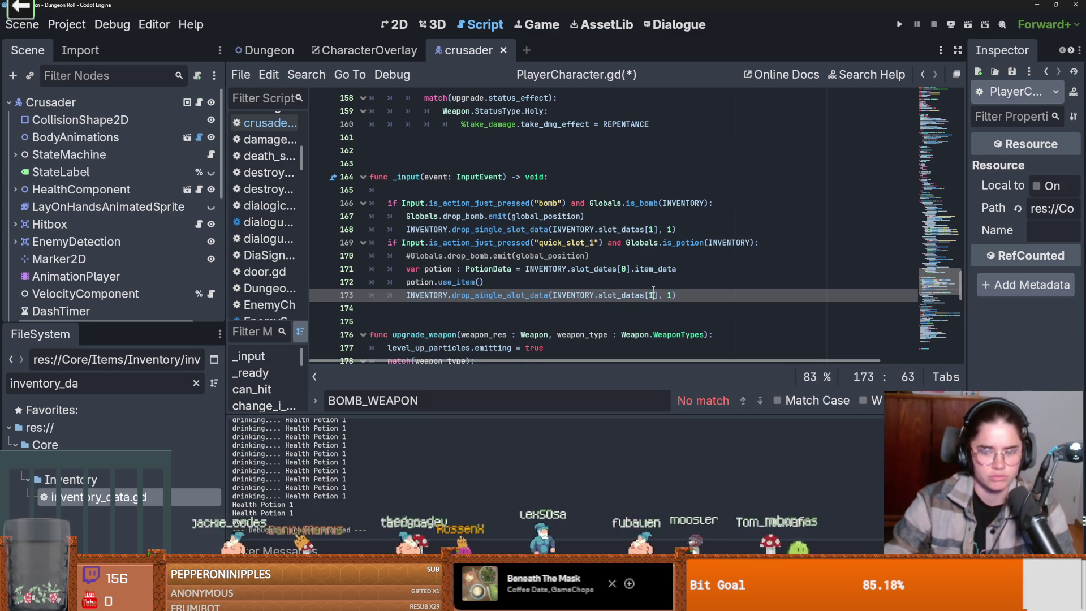
{"action": "type", "text": "0"}
{"action": "left_click", "coordinate": [671, 295]}
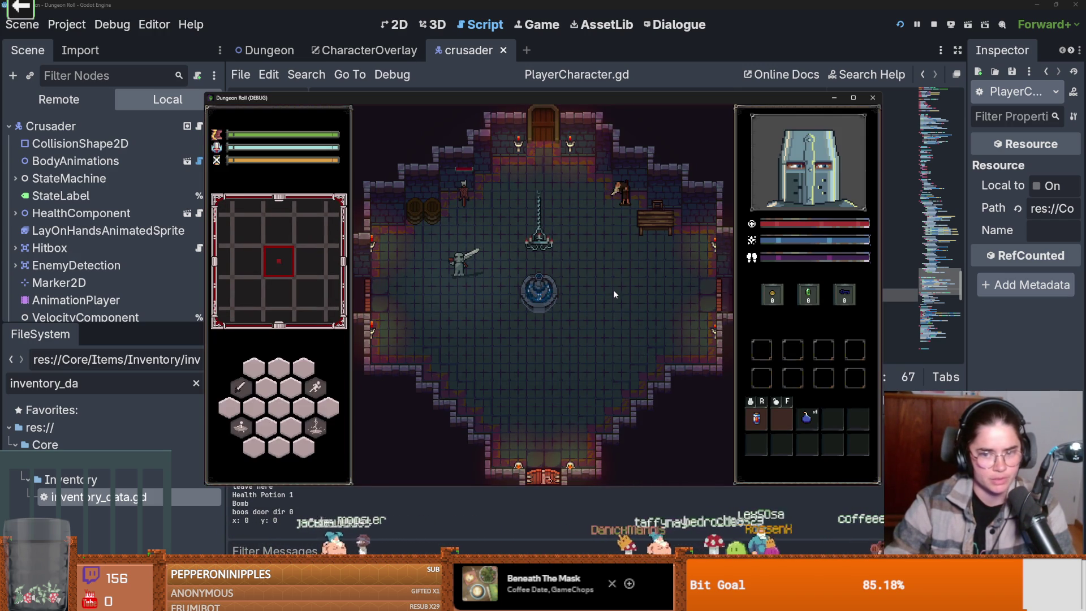
{"action": "key", "text": "r"}
{"action": "key", "text": "r"}
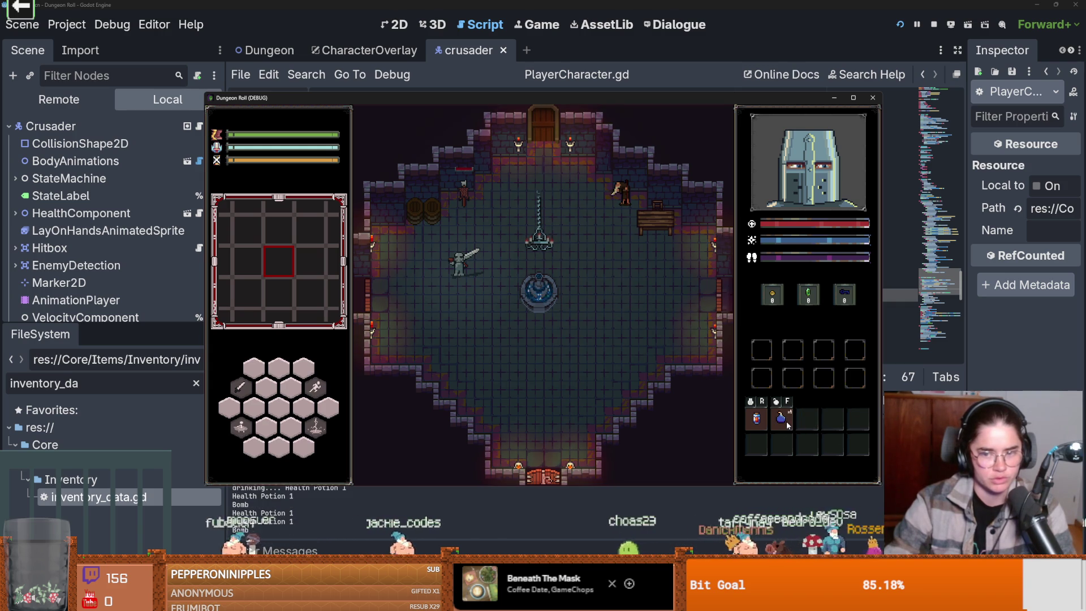
{"action": "type", "text": "fs"}
{"action": "key", "text": "BackSpace"}
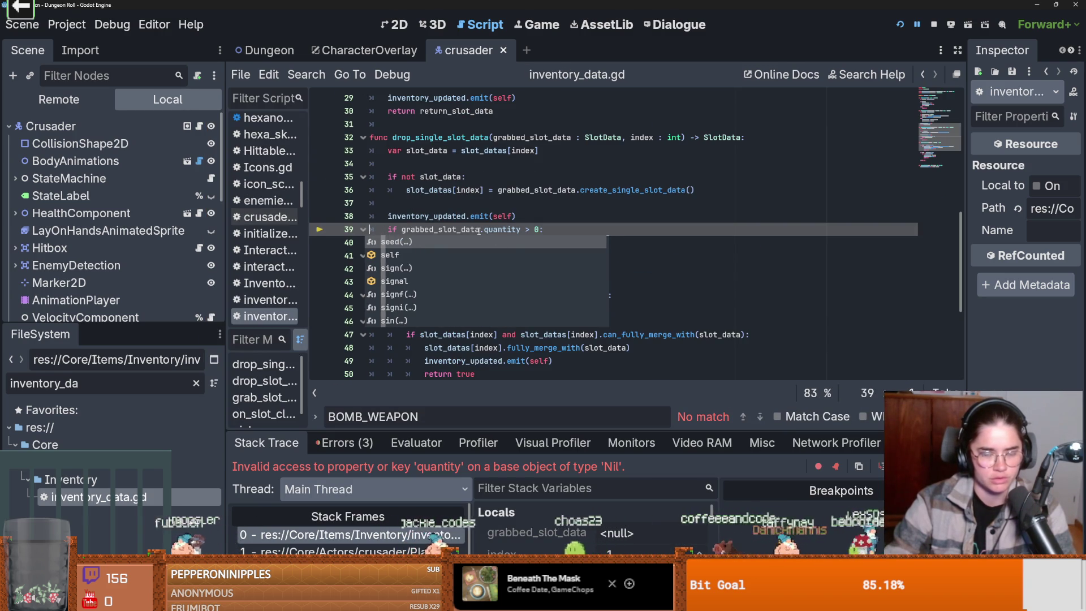
{"action": "key", "text": "Escape"}
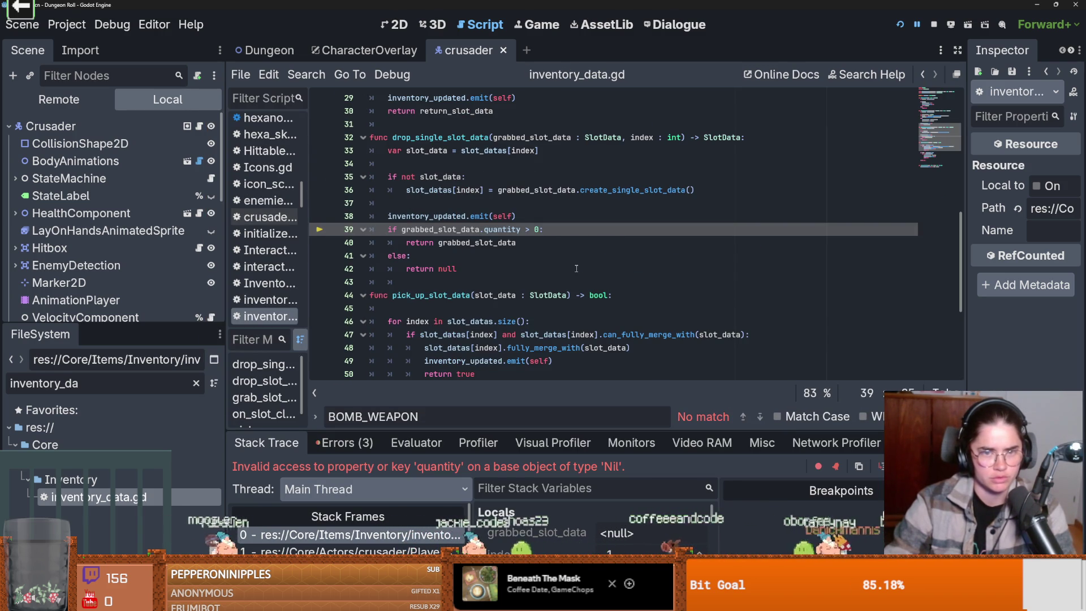
{"action": "double_click", "coordinate": [501, 243]}
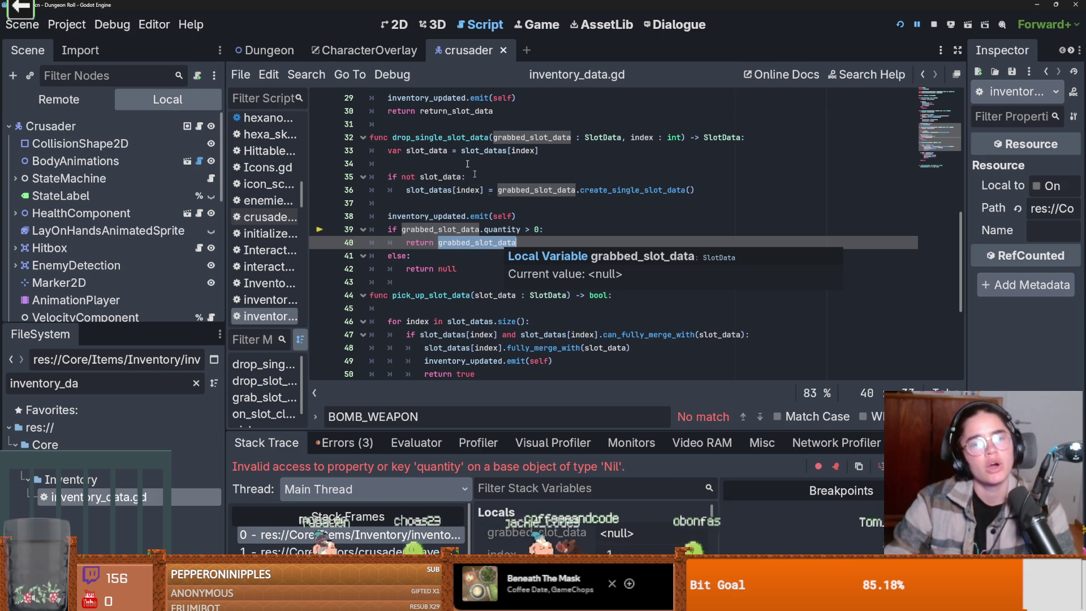
{"action": "double_click", "coordinate": [443, 136]}
{"action": "scroll", "coordinate": [472, 197], "scroll_direction": "up", "scroll_amount": 10}
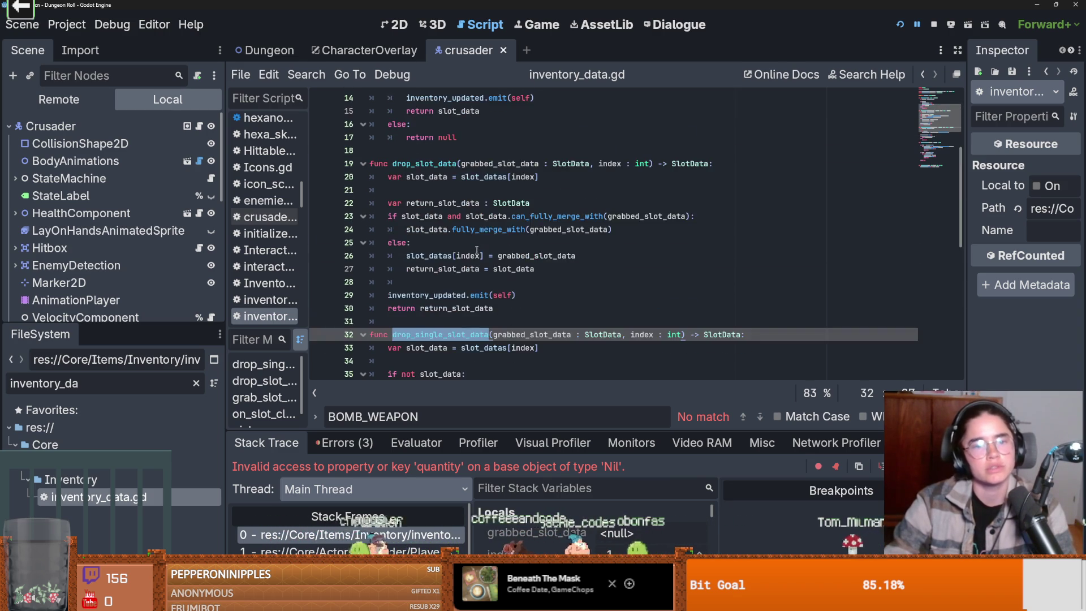
{"action": "scroll", "coordinate": [490, 242], "scroll_direction": "down", "scroll_amount": 5}
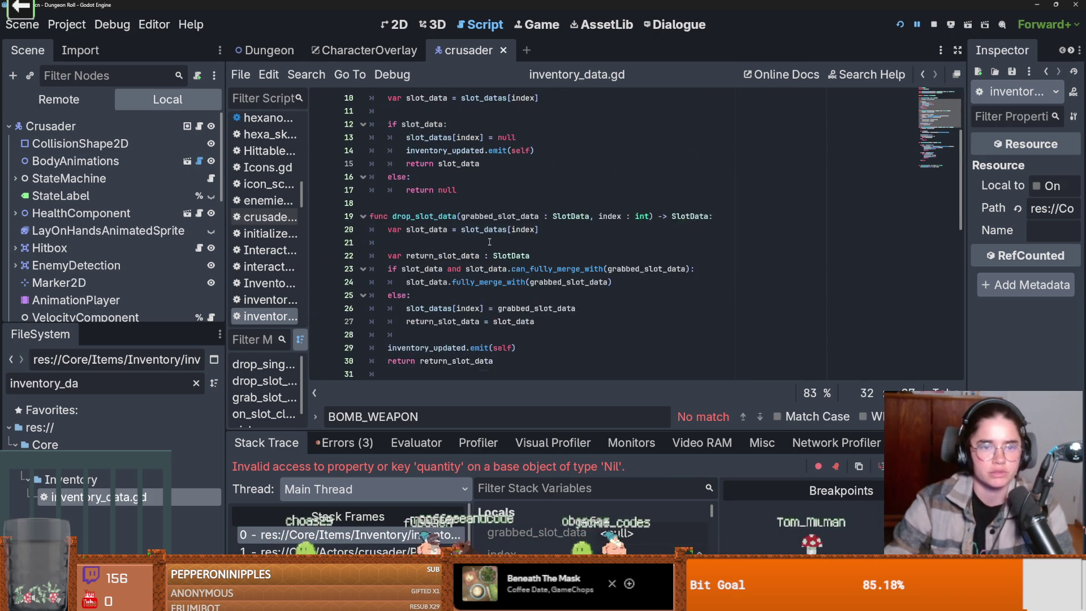
{"action": "scroll", "coordinate": [495, 236], "scroll_direction": "down", "scroll_amount": 3}
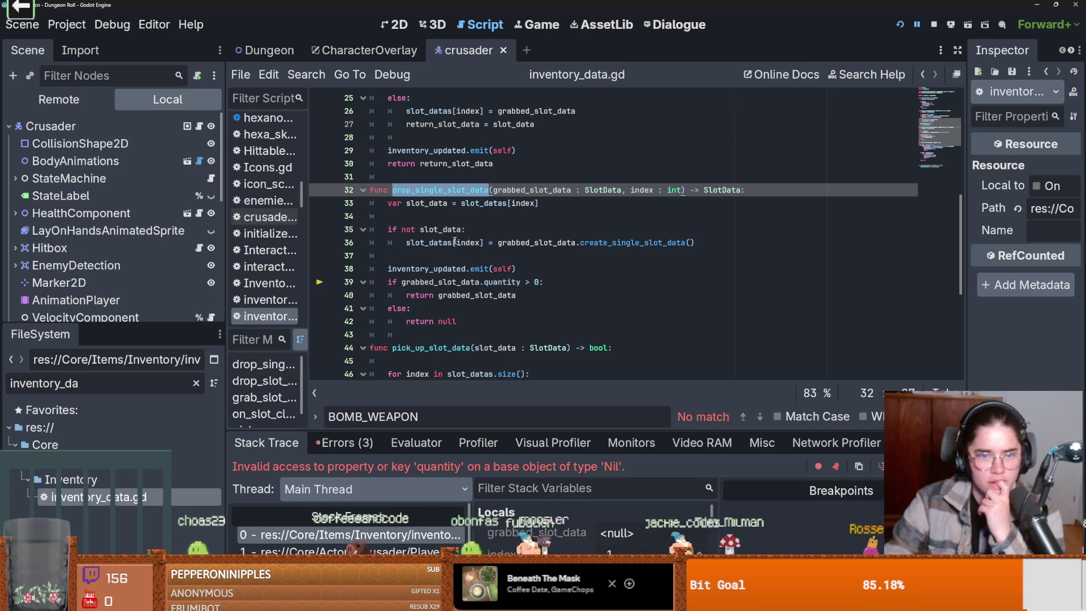
{"action": "double_click", "coordinate": [615, 245]}
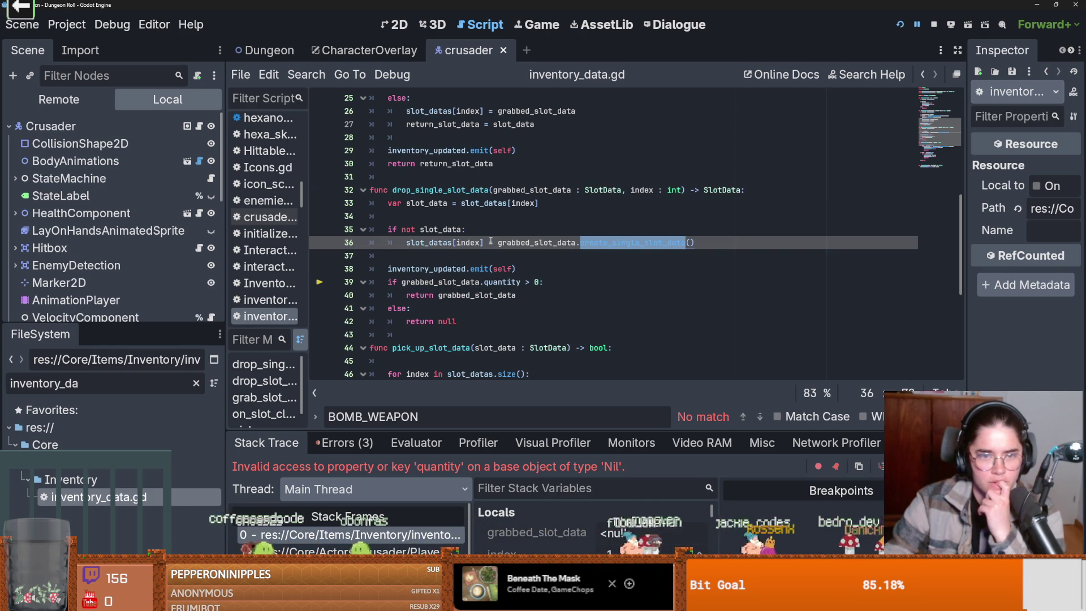
{"action": "scroll", "coordinate": [491, 242], "scroll_direction": "up", "scroll_amount": 8}
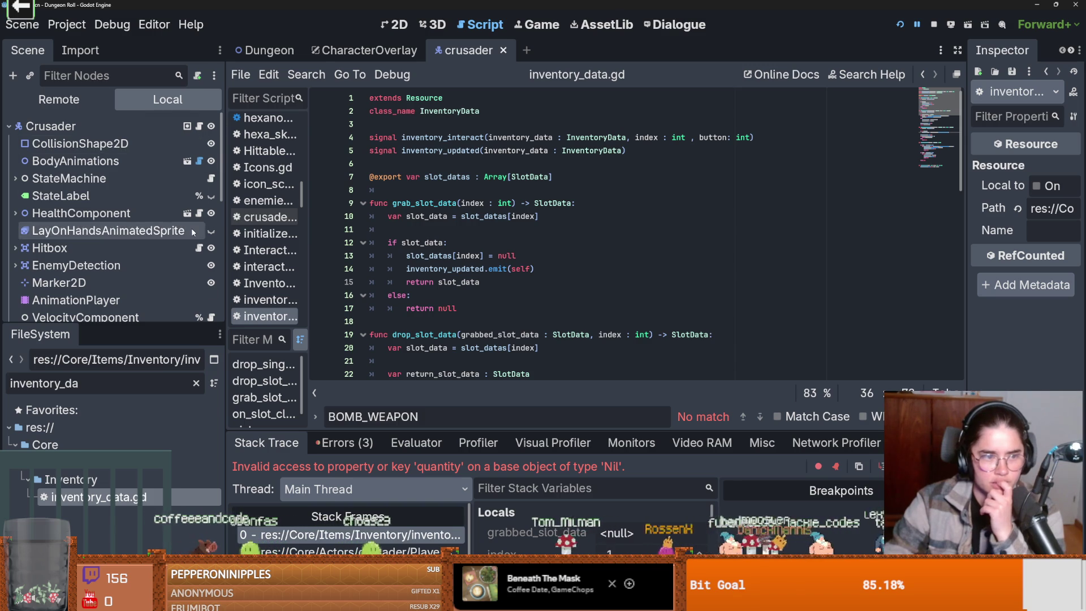
{"action": "scroll", "coordinate": [192, 229], "scroll_direction": "down", "scroll_amount": 5}
{"action": "scroll", "coordinate": [404, 235], "scroll_direction": "down", "scroll_amount": 3}
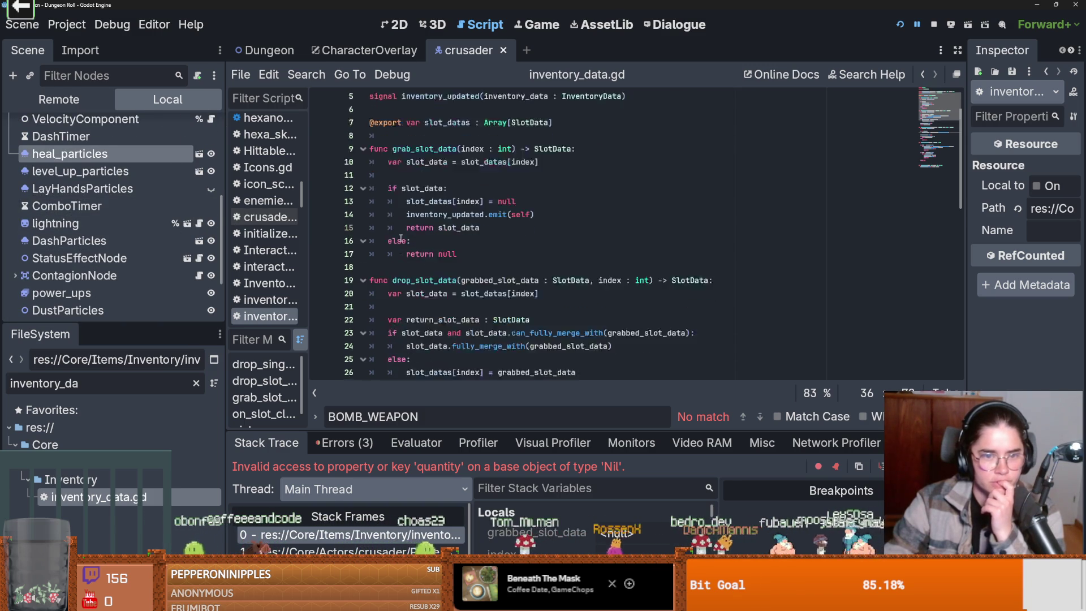
{"action": "scroll", "coordinate": [404, 234], "scroll_direction": "up", "scroll_amount": 3}
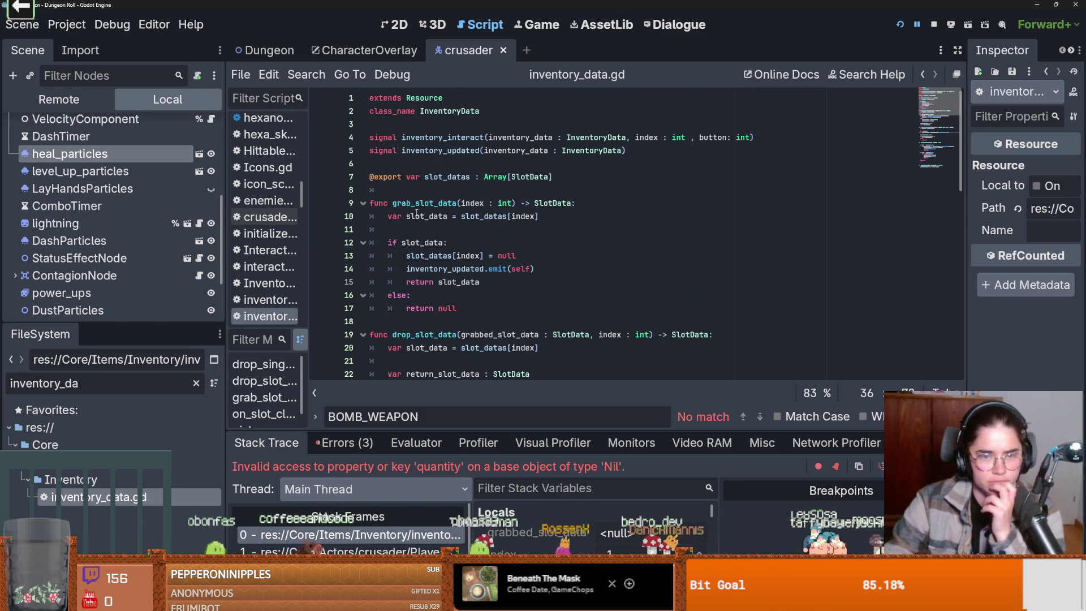
{"action": "mouse_move", "coordinate": [416, 212]}
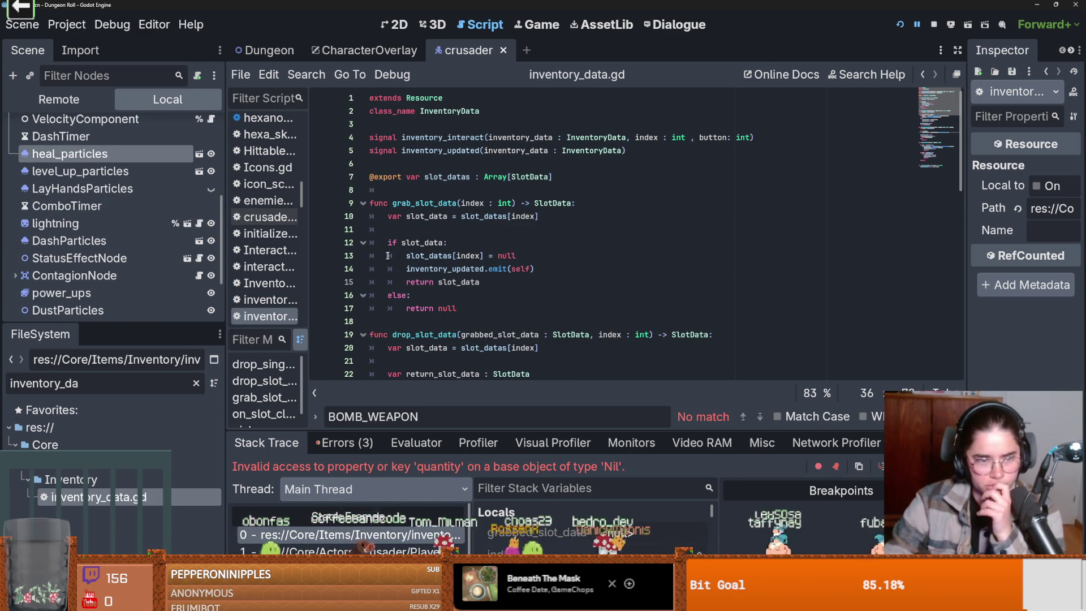
{"action": "double_click", "coordinate": [99, 381]}
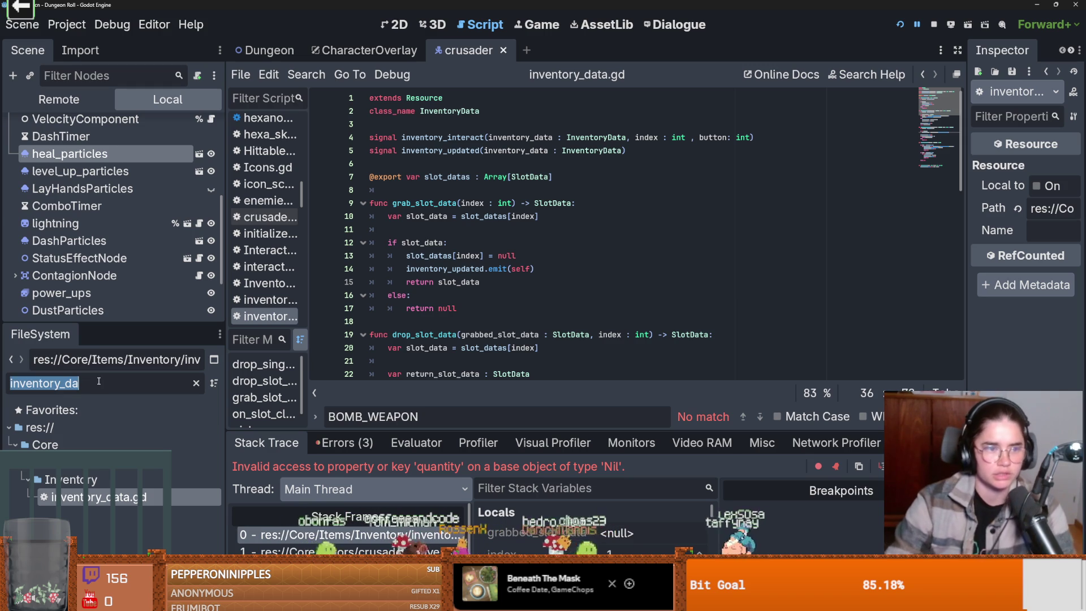
Filter the FileSystem for 'slot_data', open slot_data.gd, clear the filter, and save.
{"action": "type", "text": "slot_data"}
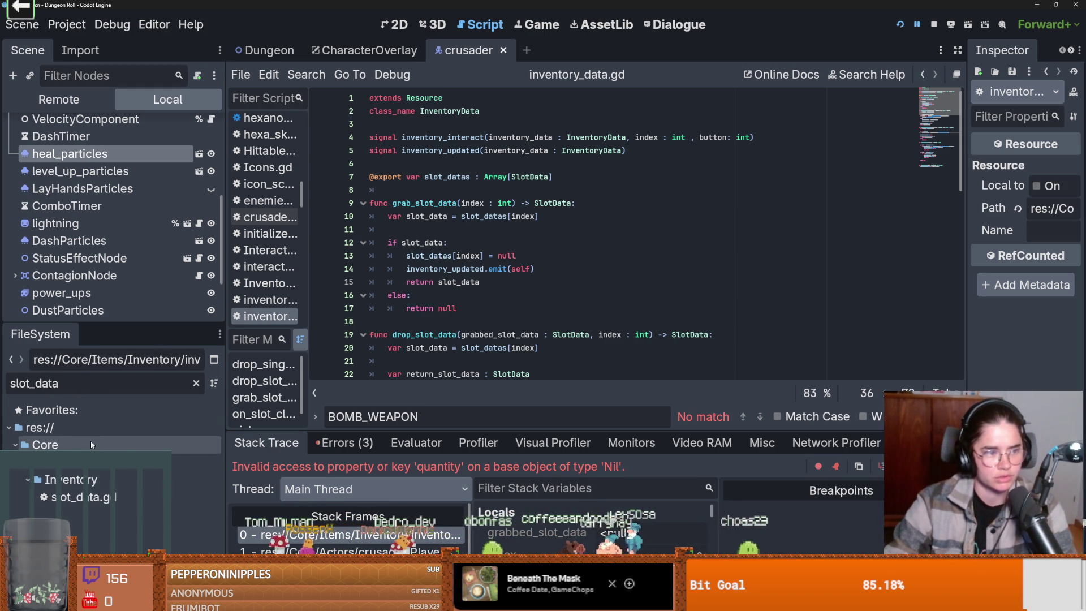
{"action": "double_click", "coordinate": [101, 497]}
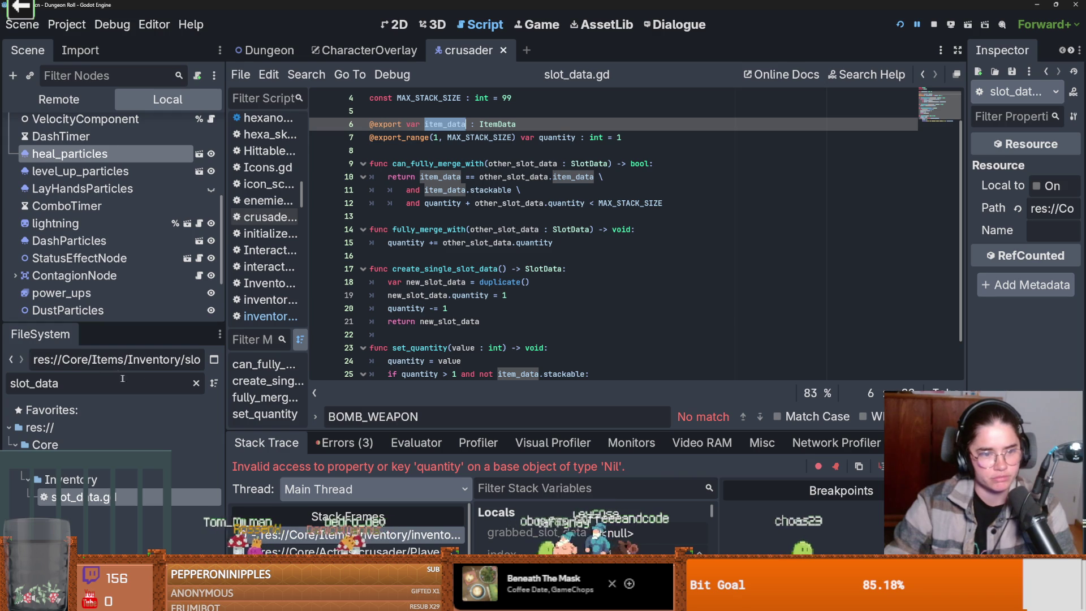
{"action": "left_click", "coordinate": [196, 383]}
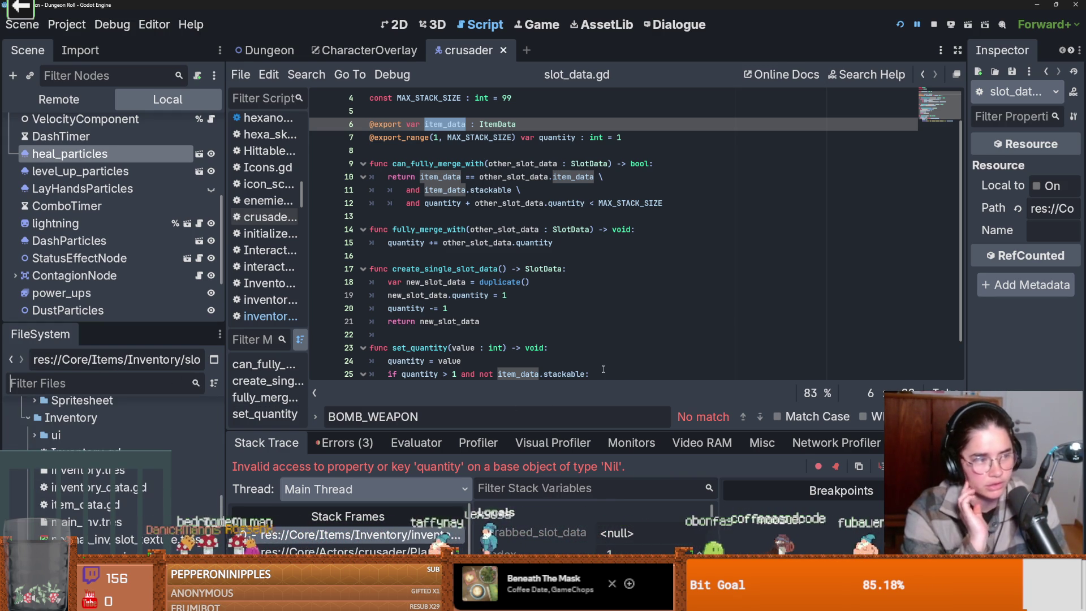
{"action": "left_click", "coordinate": [656, 151]}
{"action": "key", "text": "ctrl+s"}
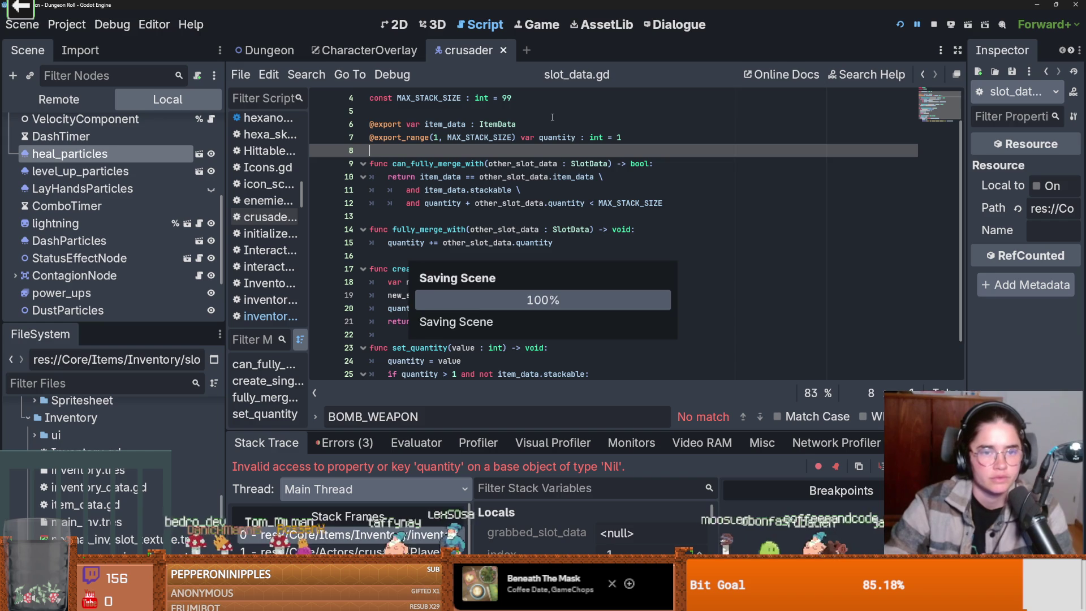
Highlight item_data and the ItemData type in slot_data.gd to review their uses, saving again.
{"action": "scroll", "coordinate": [492, 171], "scroll_direction": "up", "scroll_amount": 1}
{"action": "double_click", "coordinate": [498, 164]}
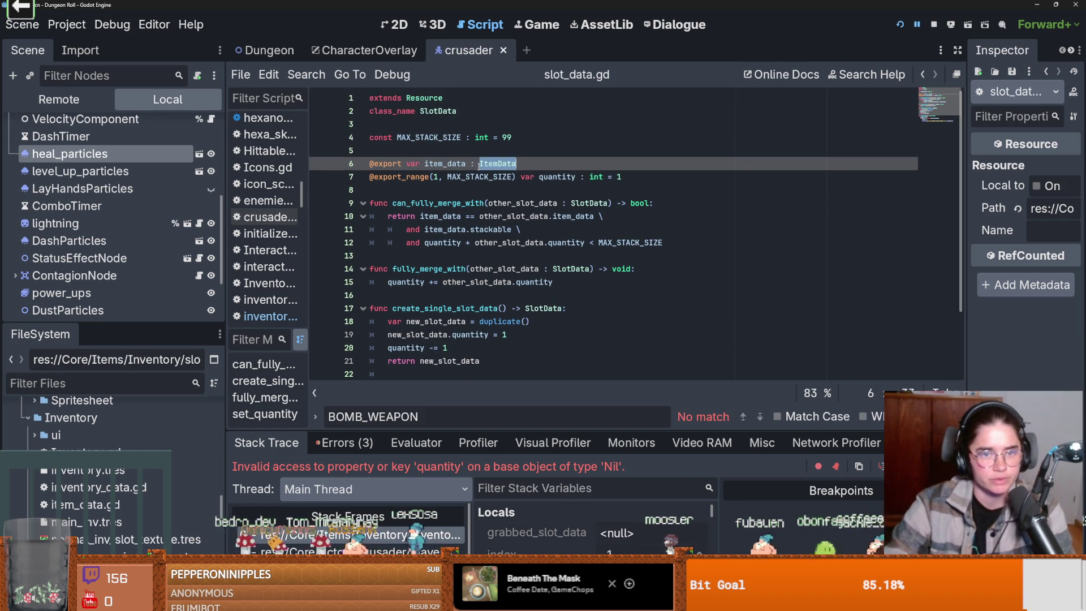
{"action": "double_click", "coordinate": [446, 164]}
{"action": "double_click", "coordinate": [512, 164]}
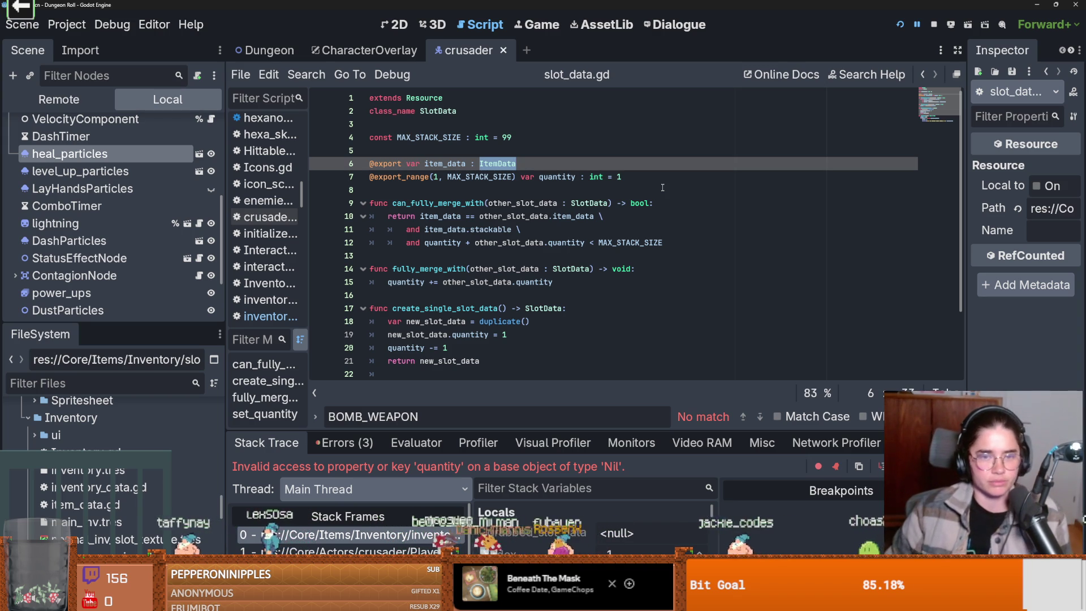
{"action": "left_click", "coordinate": [519, 195]}
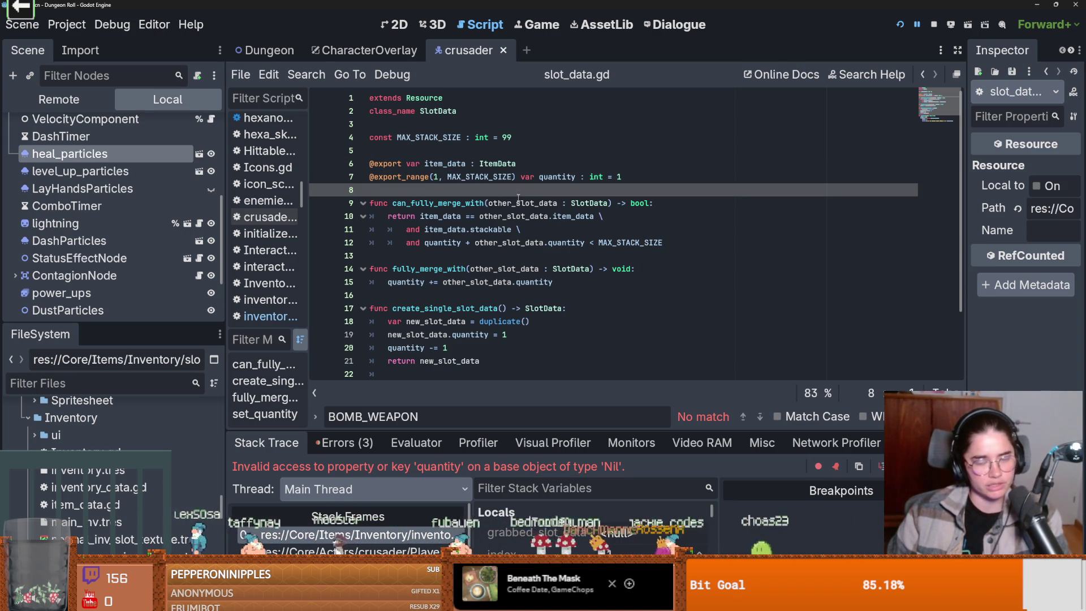
{"action": "left_click", "coordinate": [449, 259]}
{"action": "key", "text": "ctrl+s"}
{"action": "left_click", "coordinate": [486, 199]}
{"action": "left_click", "coordinate": [485, 191]}
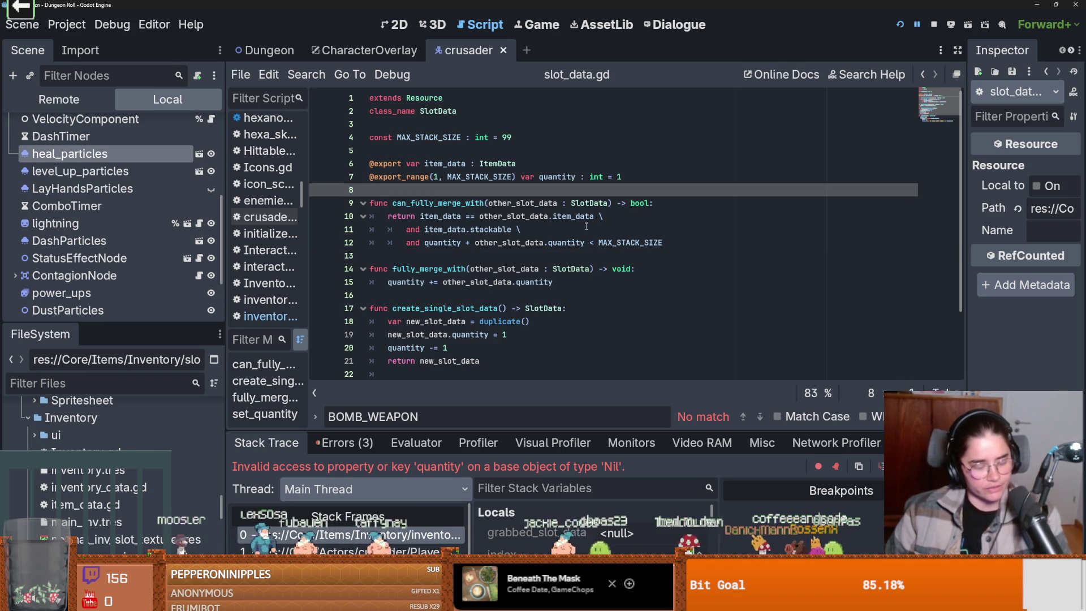
{"action": "key", "text": "ctrl+s"}
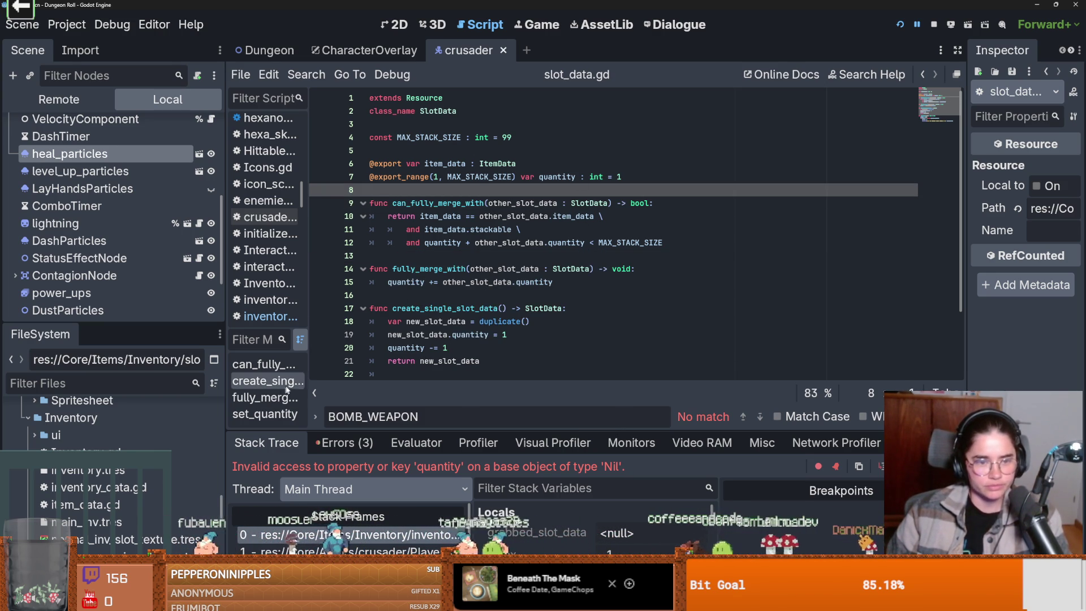
Narrow the left dock to widen the code area, then save.
{"action": "mouse_move", "coordinate": [228, 369]}
{"action": "left_mouse_down"}
{"action": "mouse_move", "coordinate": [191, 366]}
{"action": "mouse_move", "coordinate": [202, 365]}
{"action": "left_mouse_up"}
{"action": "left_click_drag", "start_coordinate": [201, 324], "coordinate": [191, 324]}
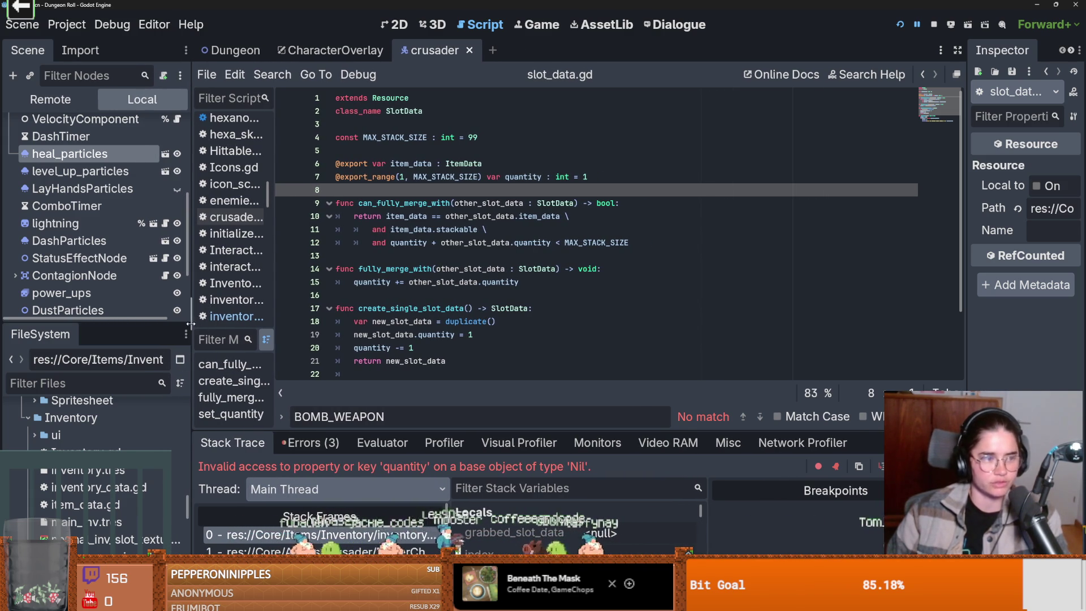
{"action": "left_click", "coordinate": [368, 269]}
{"action": "key", "text": "ctrl+s"}
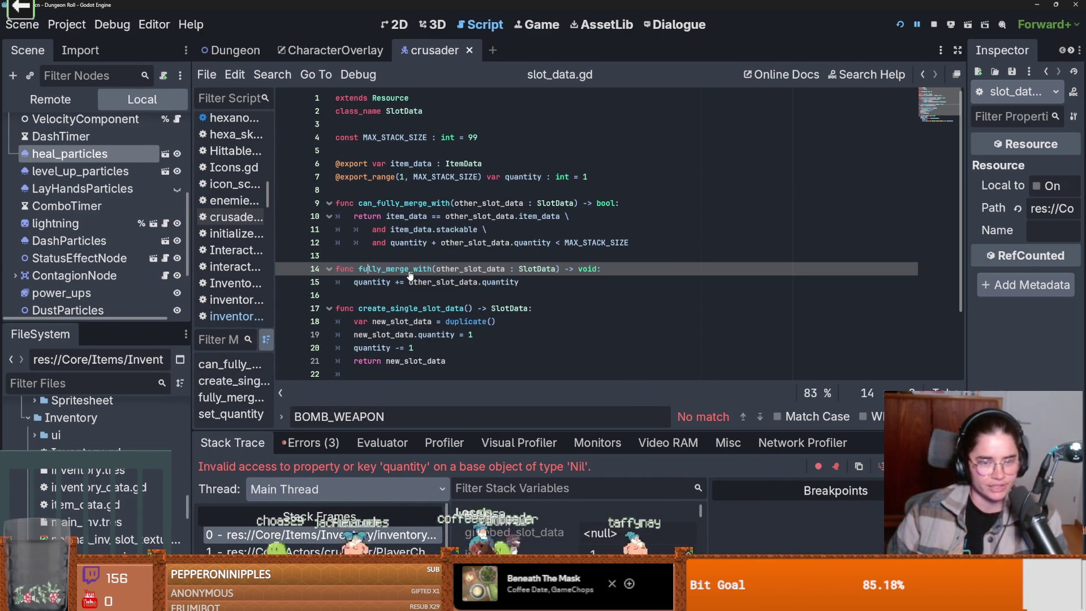
Select fully_merge_with, save, and drag the Scene/FileSystem splitter down to enlarge the tree.
{"action": "double_click", "coordinate": [402, 270]}
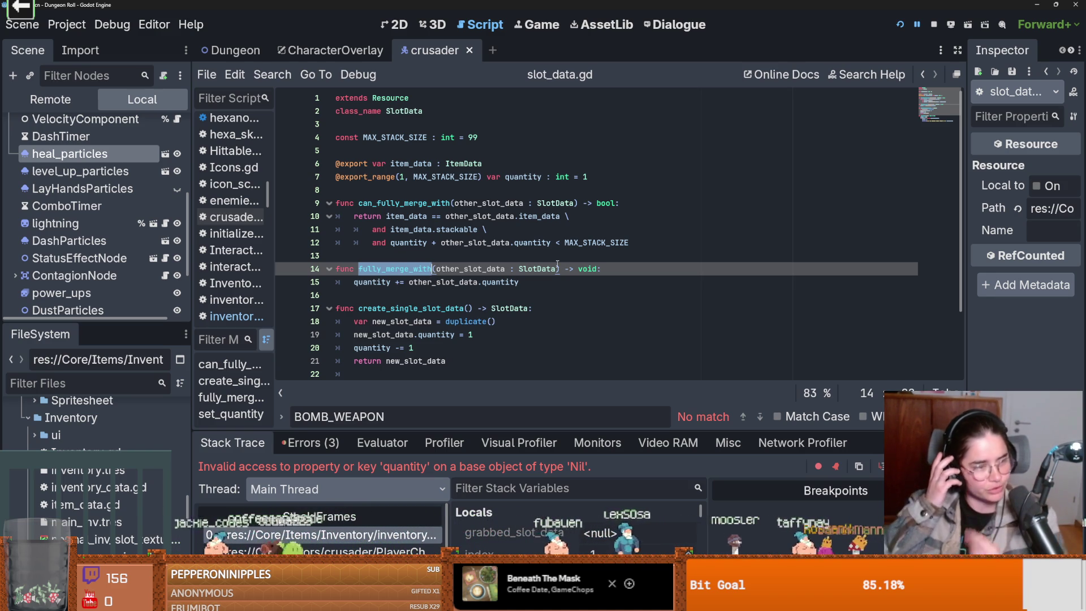
{"action": "key", "text": "Up"}
{"action": "key", "text": "ctrl+s"}
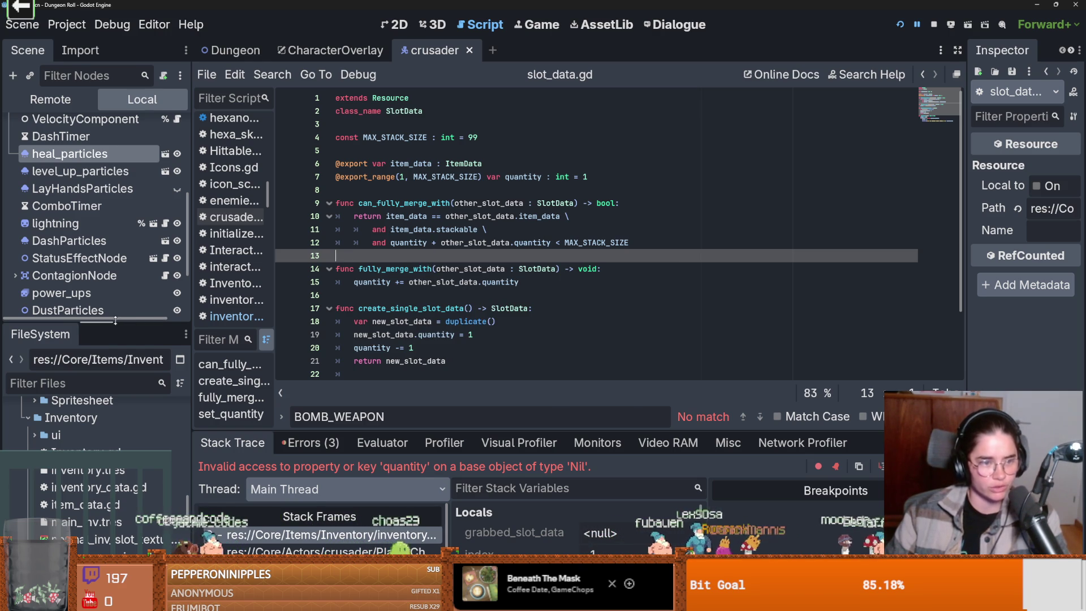
{"action": "left_click_drag", "start_coordinate": [114, 321], "coordinate": [109, 398]}
{"action": "scroll", "coordinate": [68, 255], "scroll_direction": "up", "scroll_amount": 6}
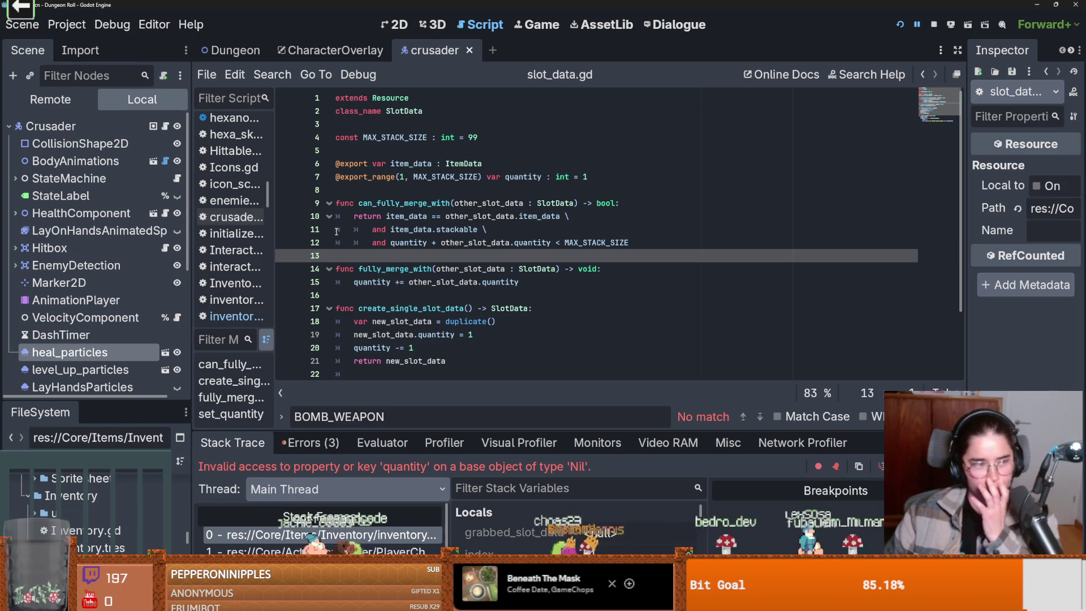
{"action": "key", "text": "ctrl+s"}
{"action": "scroll", "coordinate": [438, 270], "scroll_direction": "down", "scroll_amount": 2}
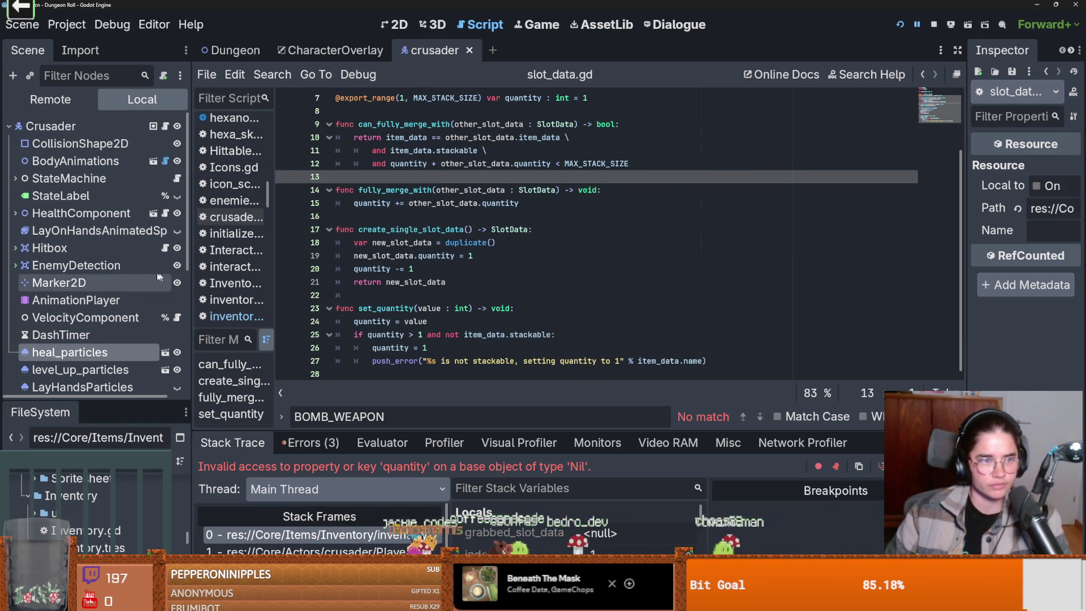
{"action": "scroll", "coordinate": [127, 495], "scroll_direction": "down", "scroll_amount": 5}
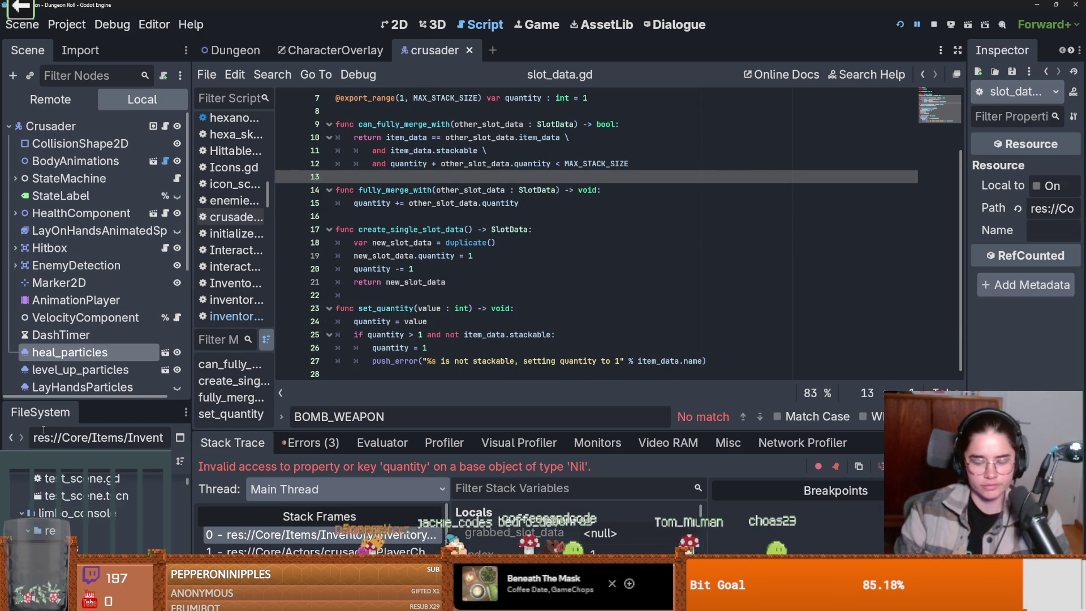
{"action": "scroll", "coordinate": [128, 494], "scroll_direction": "up", "scroll_amount": 10}
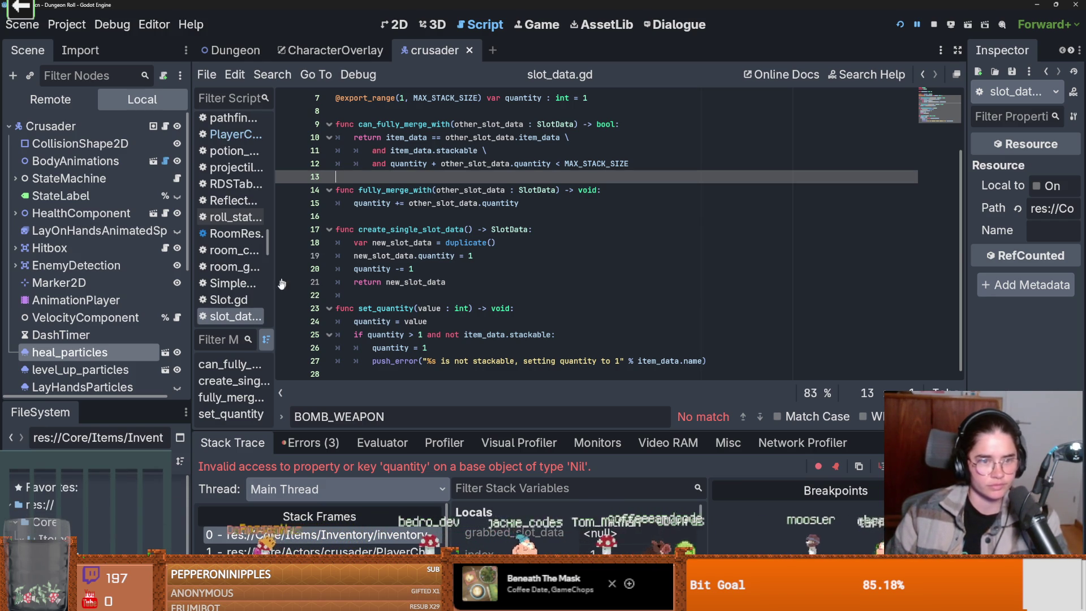
Glance at sound_bus.gd, return to slot_data.gd, and add blank lines after fully_merge_with.
{"action": "left_click", "coordinate": [239, 325]}
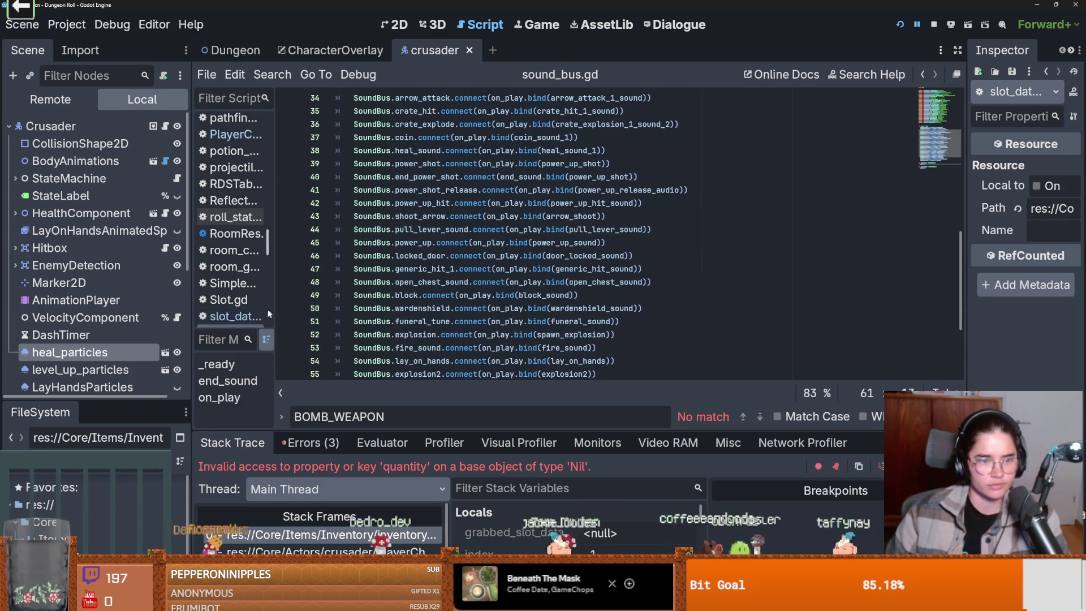
{"action": "left_click", "coordinate": [249, 316]}
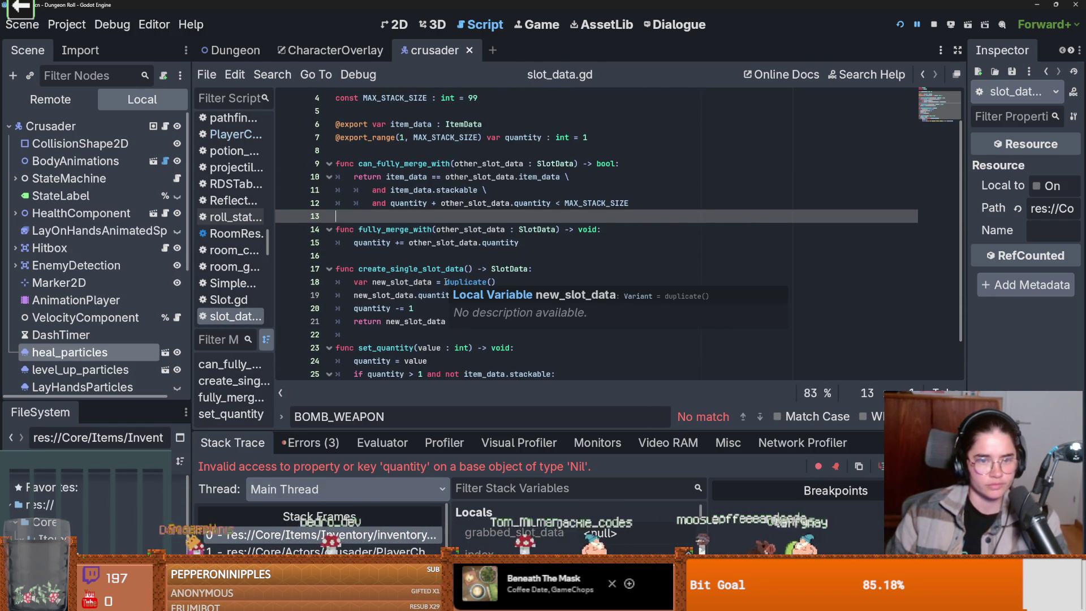
{"action": "scroll", "coordinate": [445, 281], "scroll_direction": "up", "scroll_amount": 2}
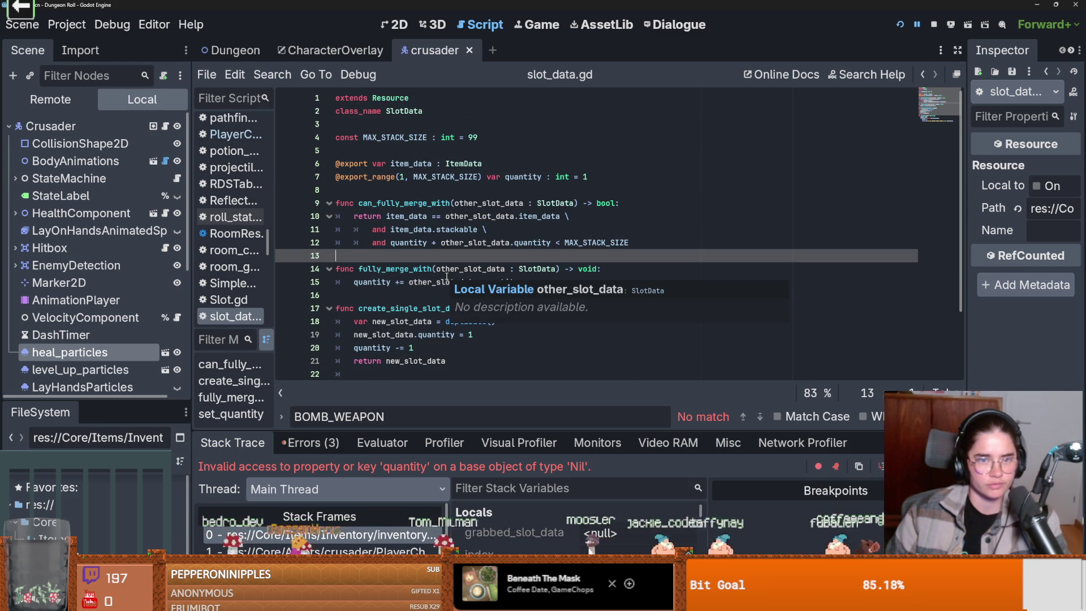
{"action": "scroll", "coordinate": [396, 266], "scroll_direction": "down", "scroll_amount": 1}
{"action": "left_click", "coordinate": [371, 255]}
{"action": "key", "text": "Return"}
{"action": "key", "text": "Return"}
{"action": "key", "text": "Up"}
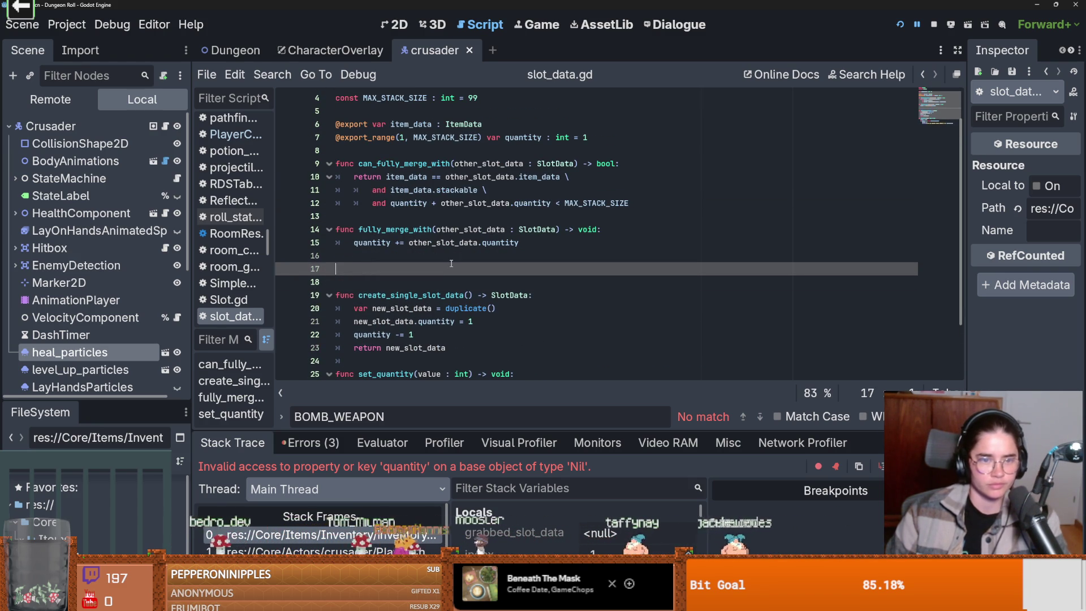
Declare the decremet_single_slot() function in slot_data.gd, checking the name with a project-wide search.
{"action": "type", "text": "func de"}
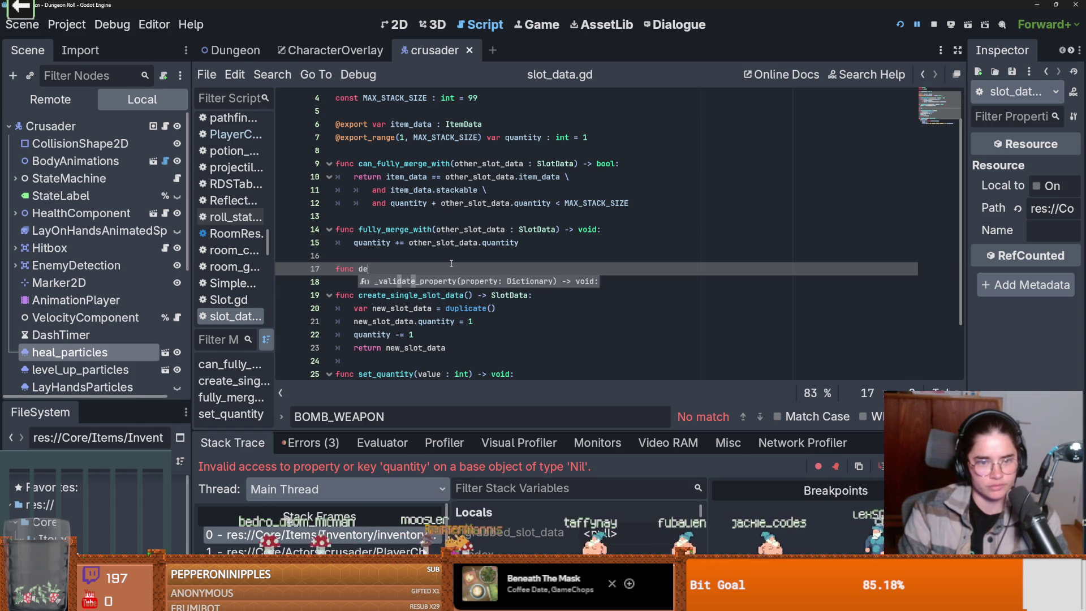
{"action": "type", "text": "cremet_"}
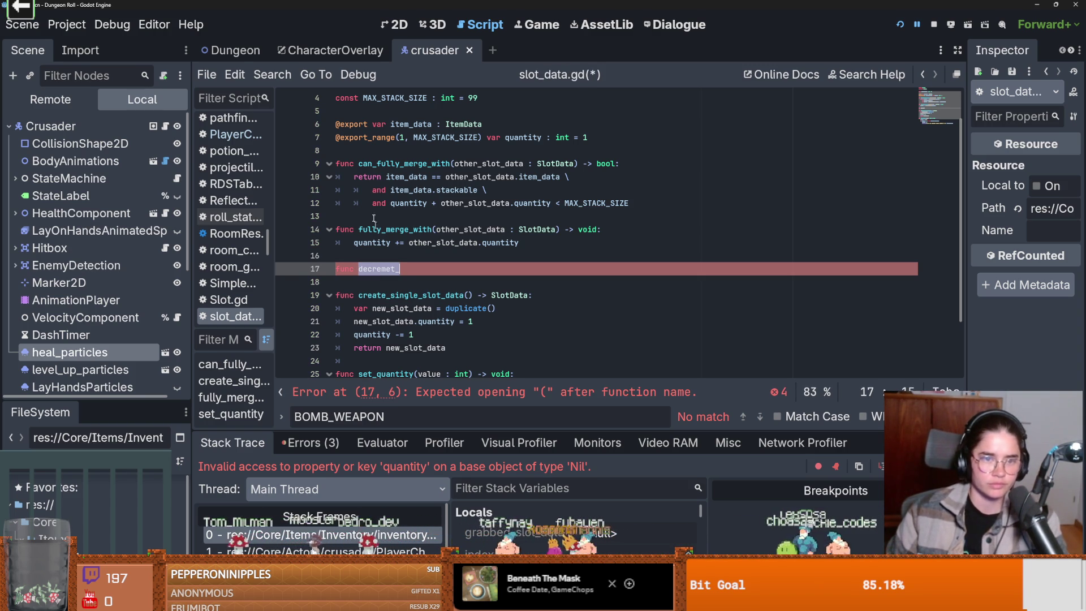
{"action": "left_click", "coordinate": [364, 268]}
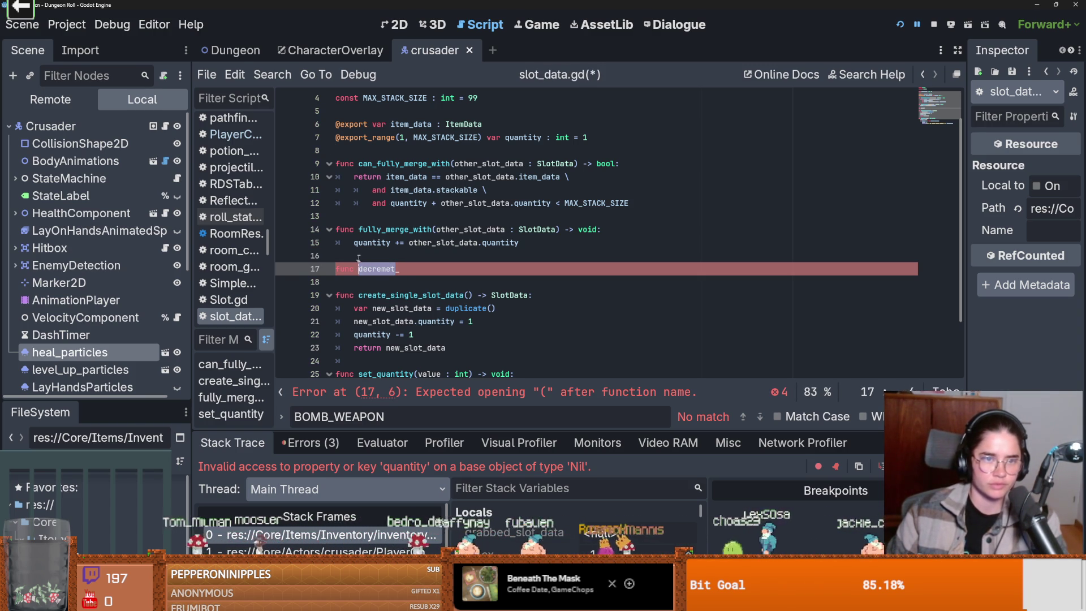
{"action": "left_click", "coordinate": [283, 74]}
{"action": "left_click", "coordinate": [300, 172]}
{"action": "left_click", "coordinate": [551, 373]}
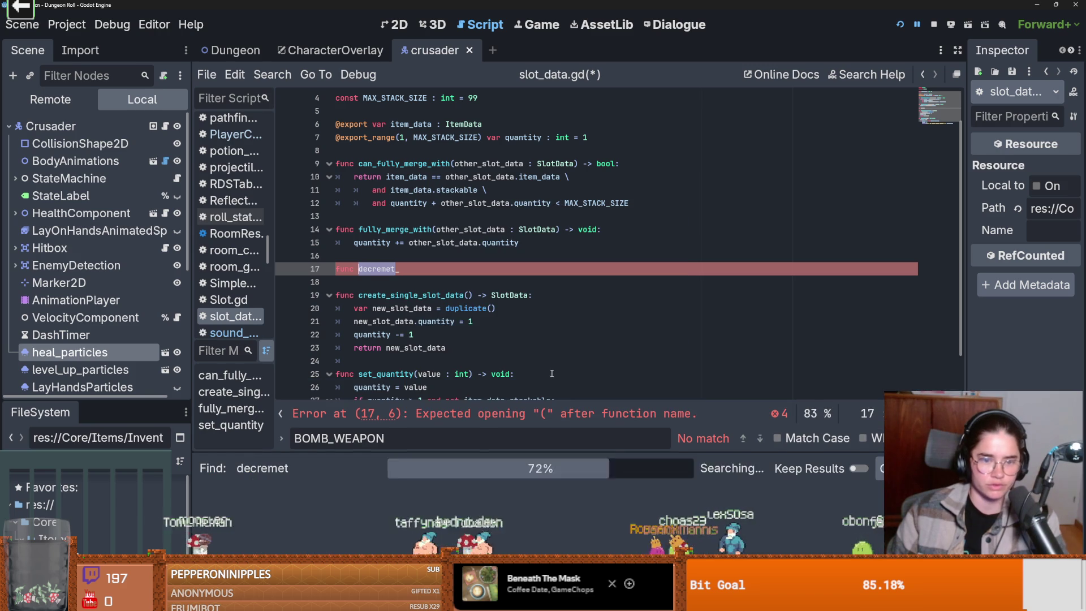
{"action": "left_click", "coordinate": [395, 268]}
{"action": "type", "text": "single_slot("}
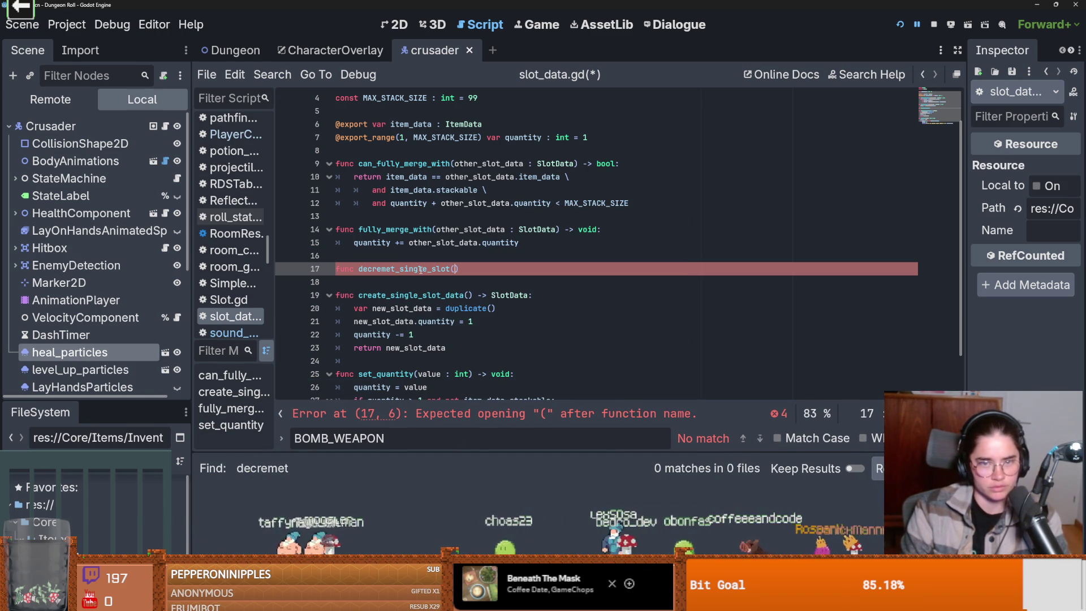
{"action": "type", "text": "):"}
{"action": "key", "text": "Return"}
{"action": "type", "text": "if"}
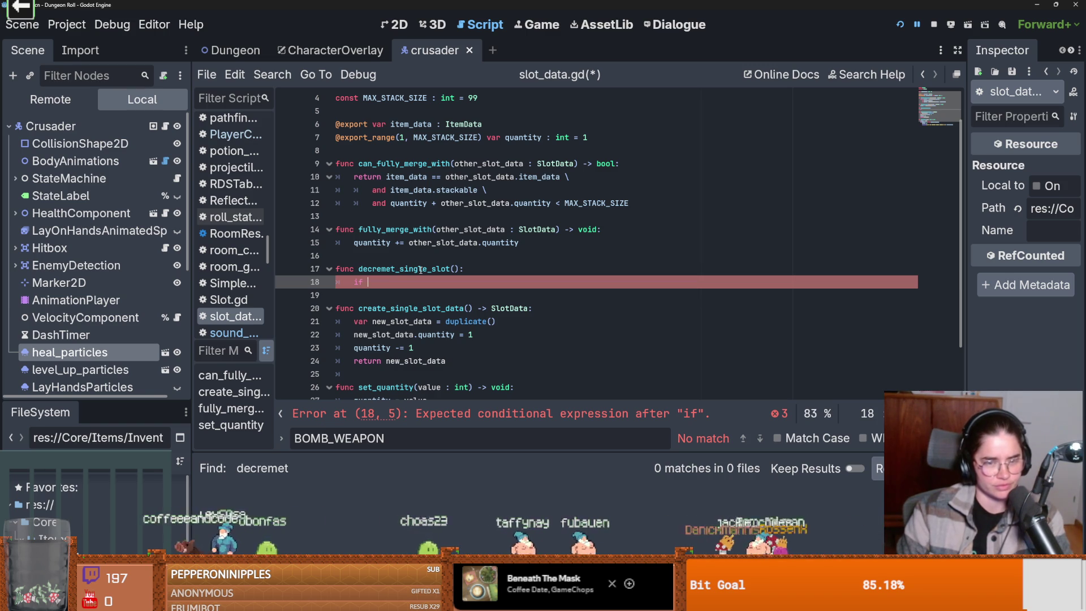
Add an 'if quantity > 1:' check whose body is 'quantity -=1'.
{"action": "type", "text": "qu"}
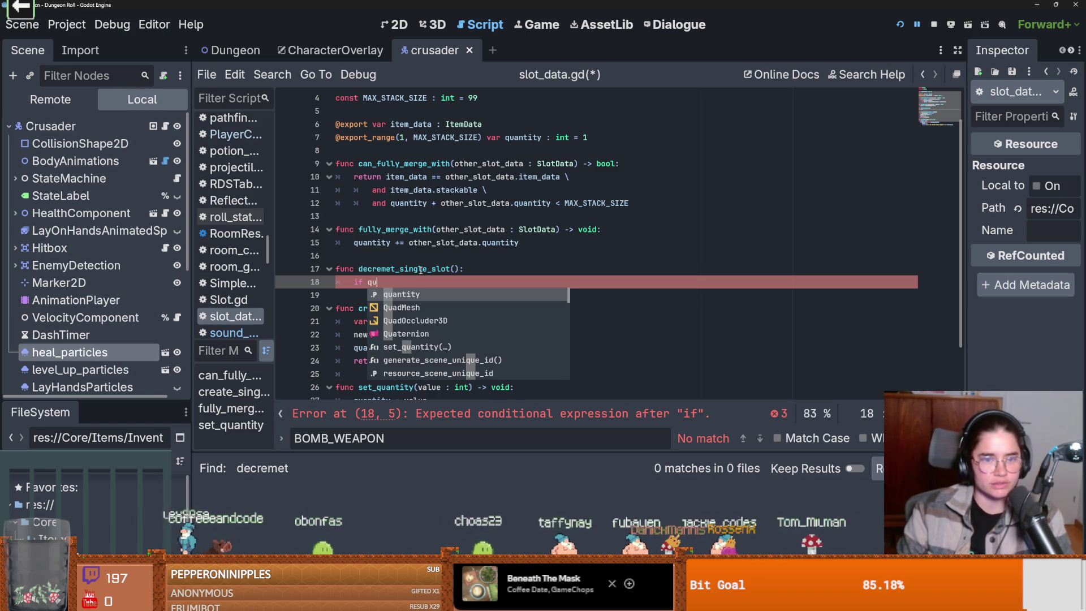
{"action": "type", "text": "antity > 1:"}
{"action": "key", "text": "Return"}
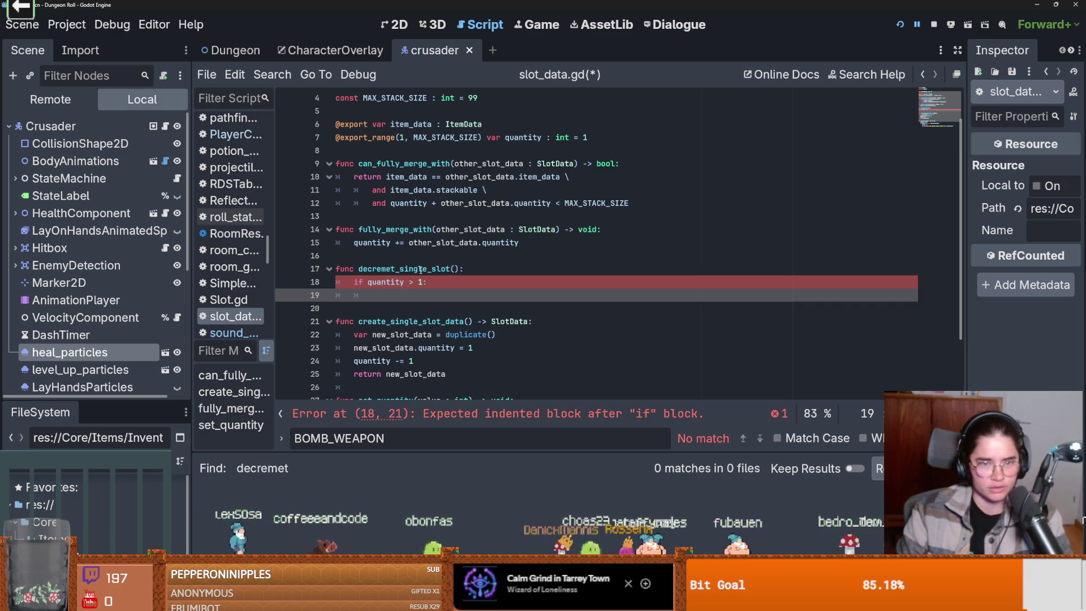
{"action": "type", "text": "qu"}
{"action": "key", "text": "Return"}
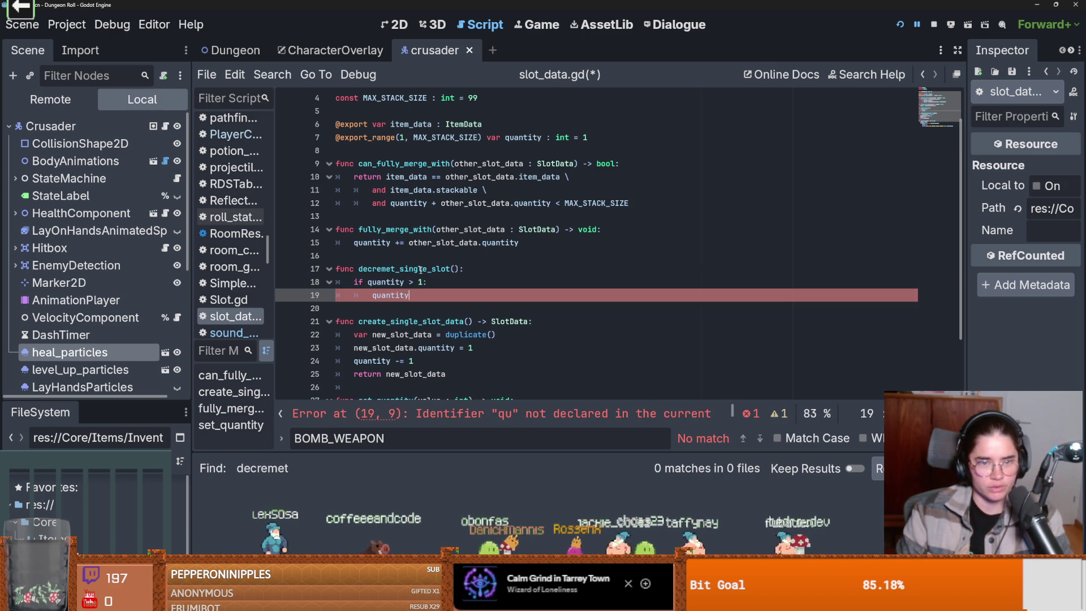
{"action": "type", "text": " -=1"}
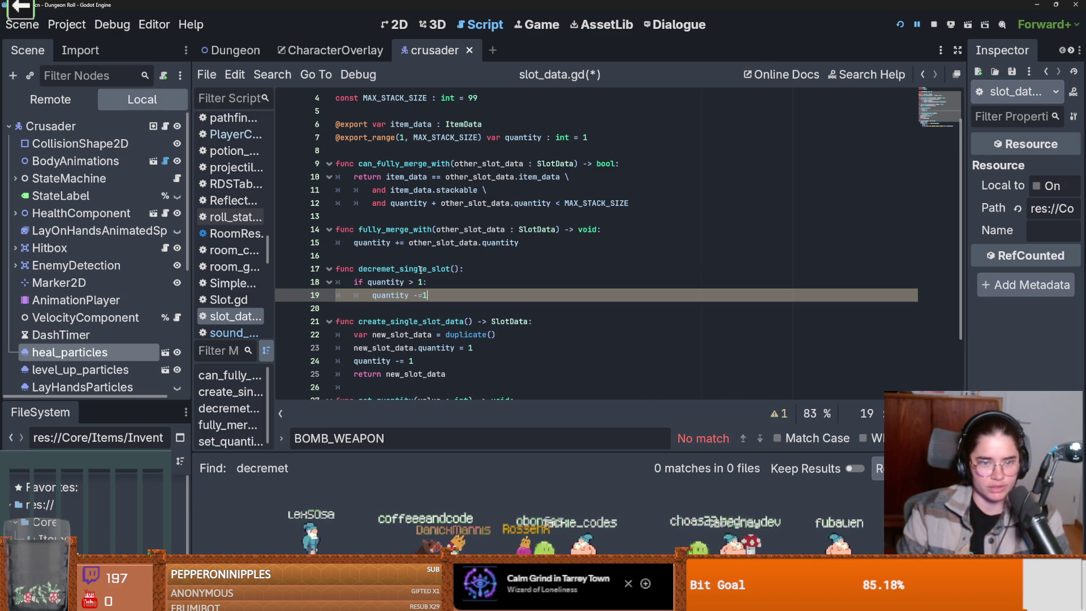
{"action": "key", "text": "Return"}
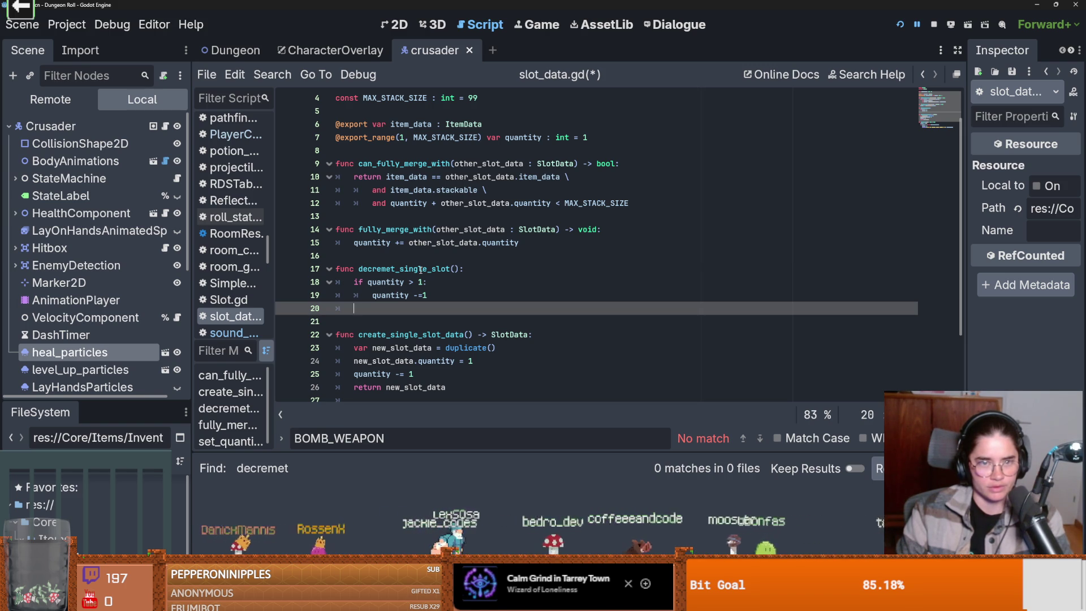
Add an empty else branch, then select the quantity -=1 line for moving.
{"action": "type", "text": "else:"}
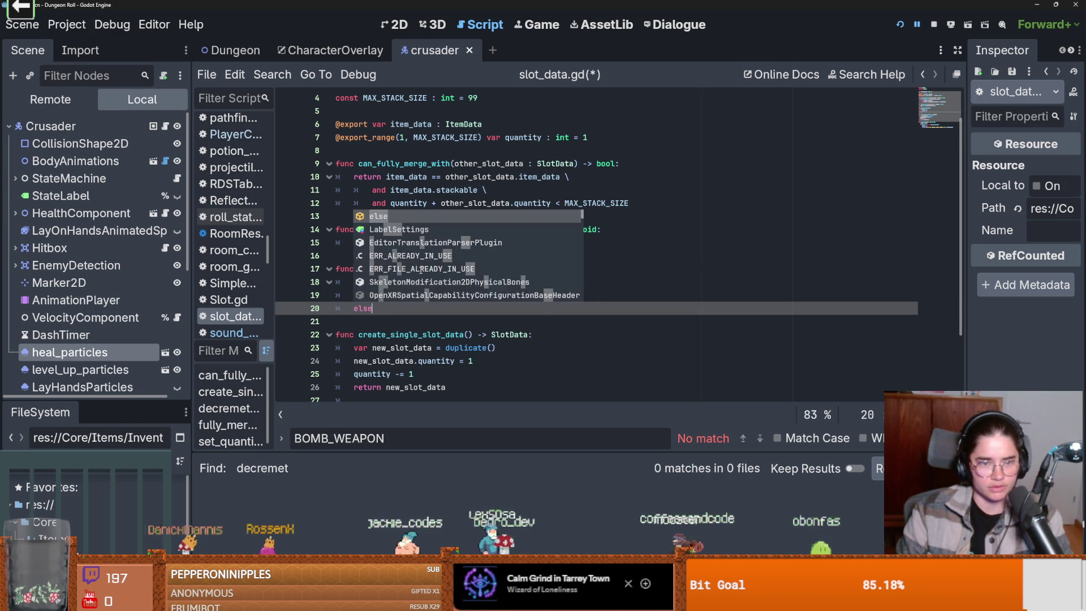
{"action": "key", "text": "Return"}
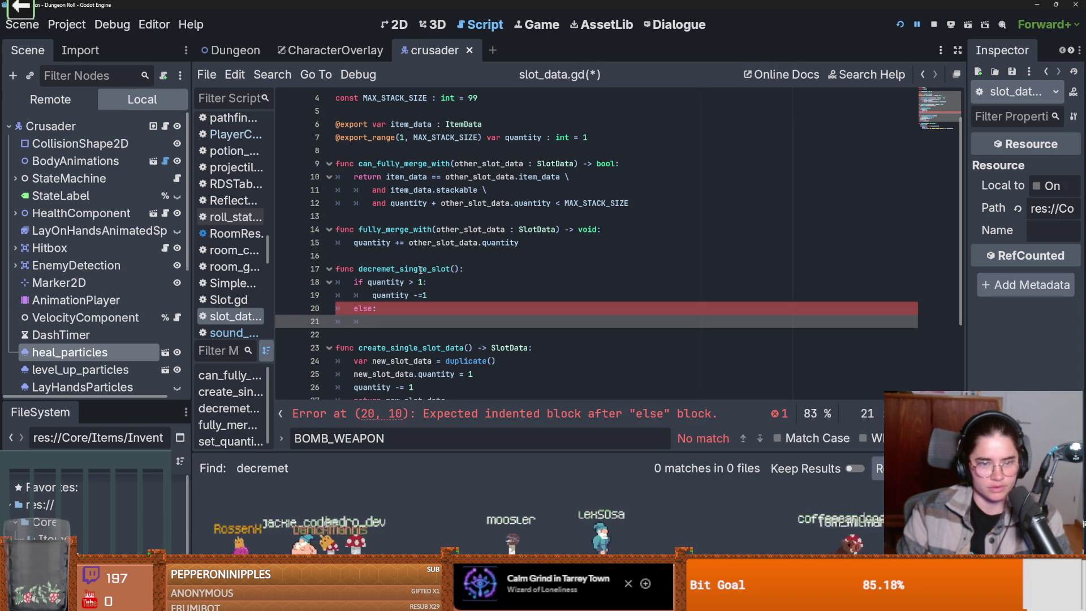
{"action": "type", "text": "qu"}
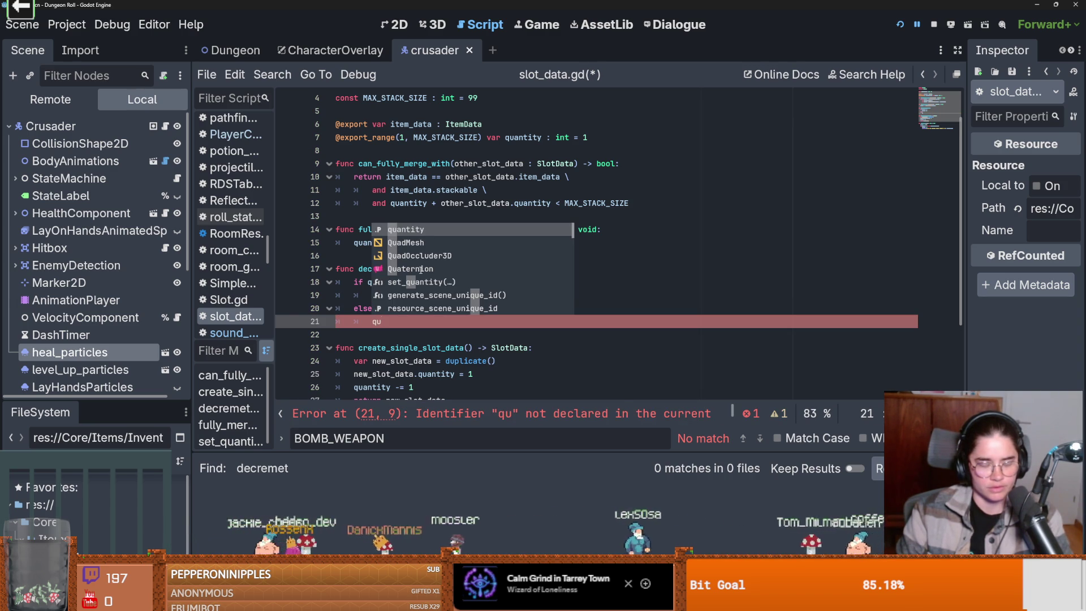
{"action": "key", "text": "BackSpace"}
{"action": "key", "text": "BackSpace"}
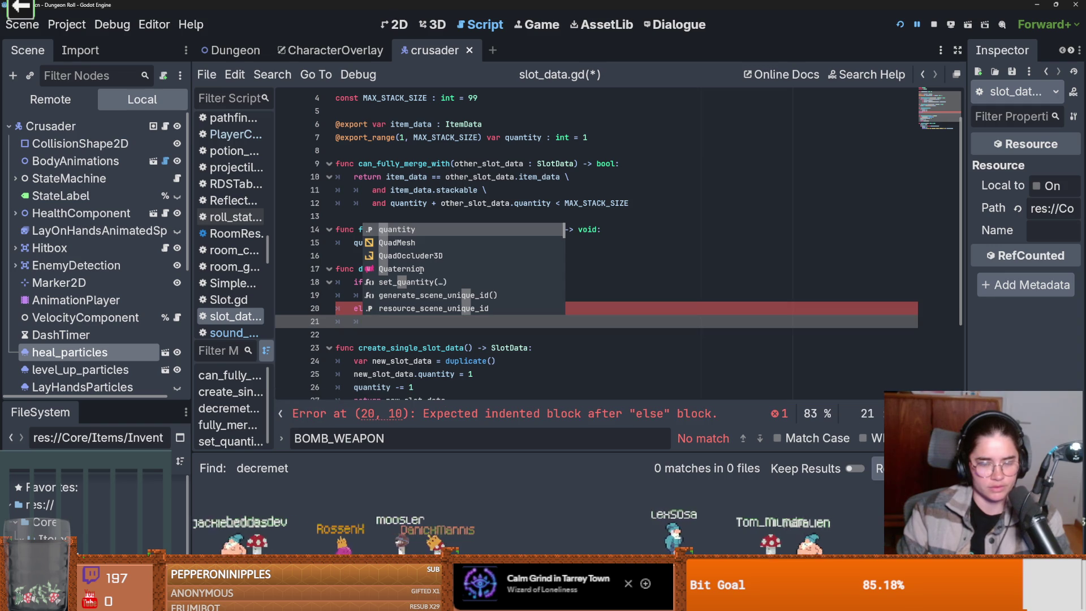
{"action": "left_click", "coordinate": [366, 321]}
{"action": "left_click", "coordinate": [428, 295]}
{"action": "key", "text": "shift+Home"}
Move quantity -=1 above the if, change the condition to quantity <= 0, and delete the else.
{"action": "key", "text": "ctrl+x"}
{"action": "left_click", "coordinate": [443, 269]}
{"action": "key", "text": "Return"}
{"action": "key", "text": "ctrl+v"}
{"action": "left_click", "coordinate": [411, 294]}
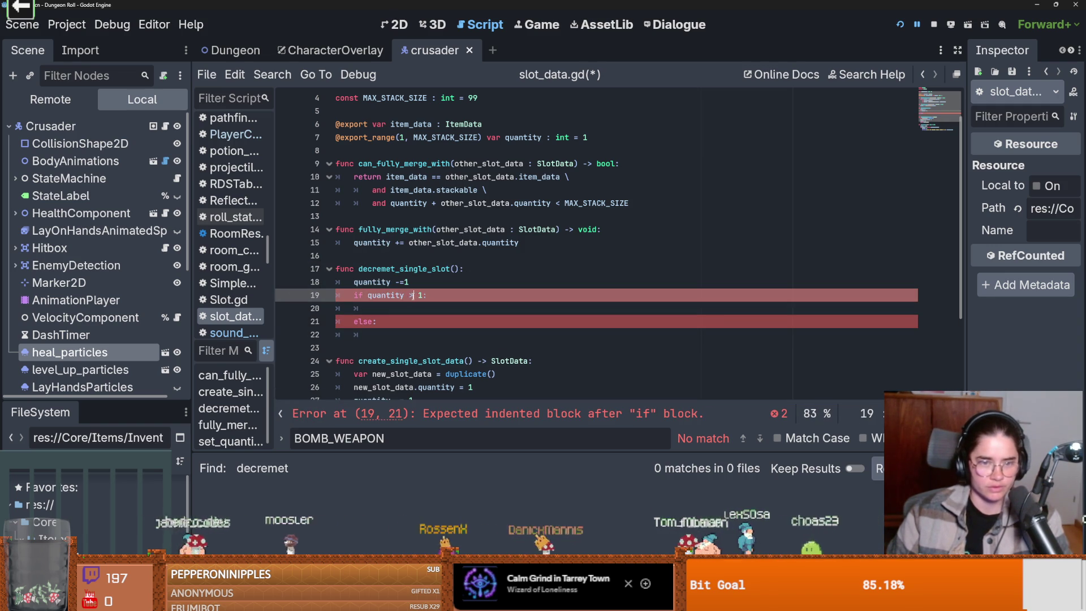
{"action": "key", "text": "Right"}
{"action": "key", "text": "Right"}
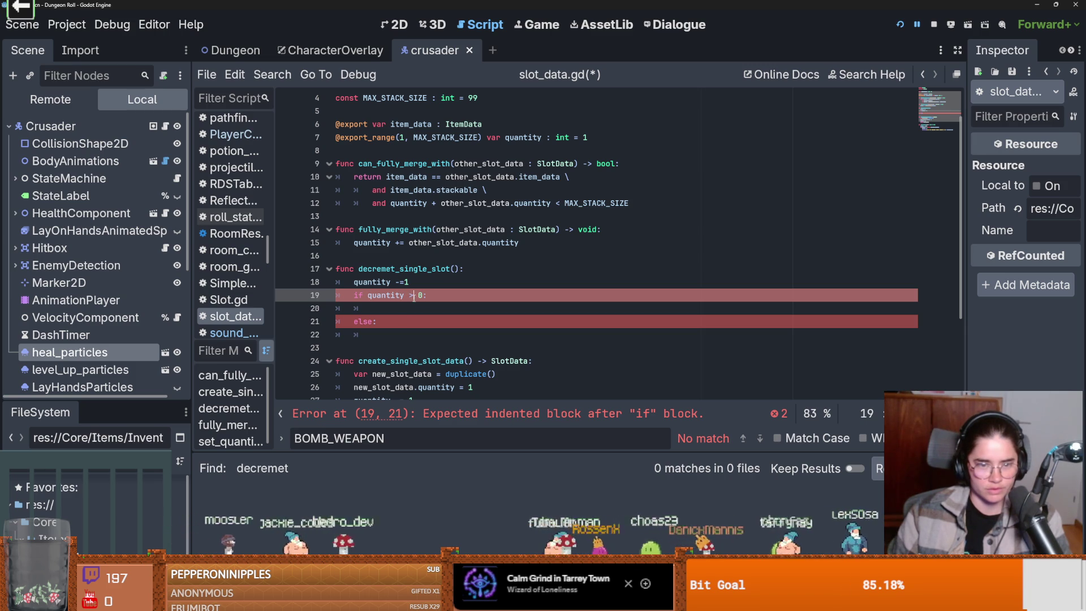
{"action": "type", "text": "< "}
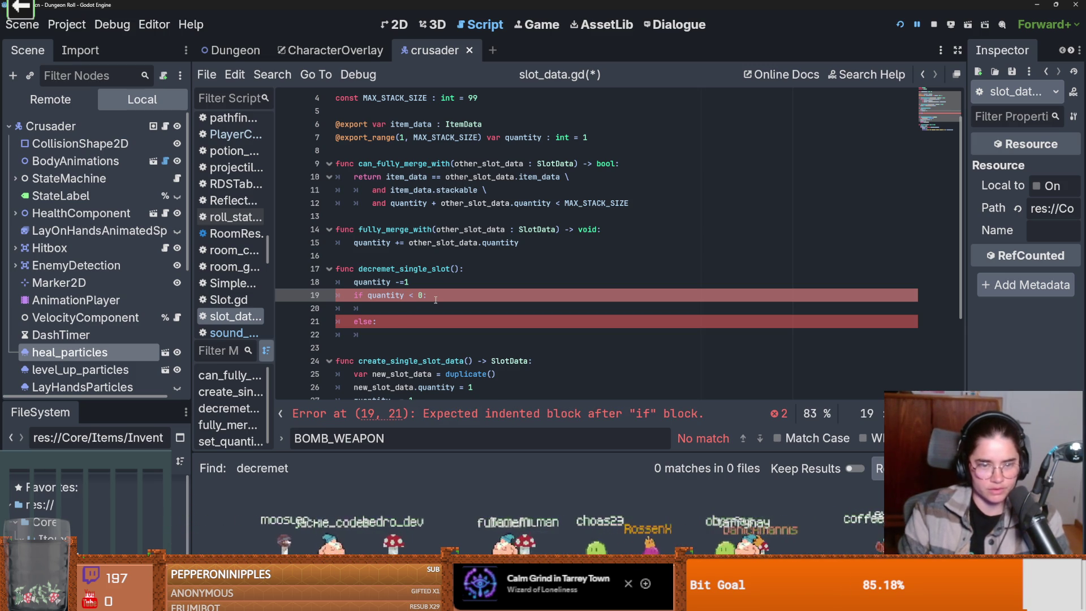
{"action": "type", "text": "="}
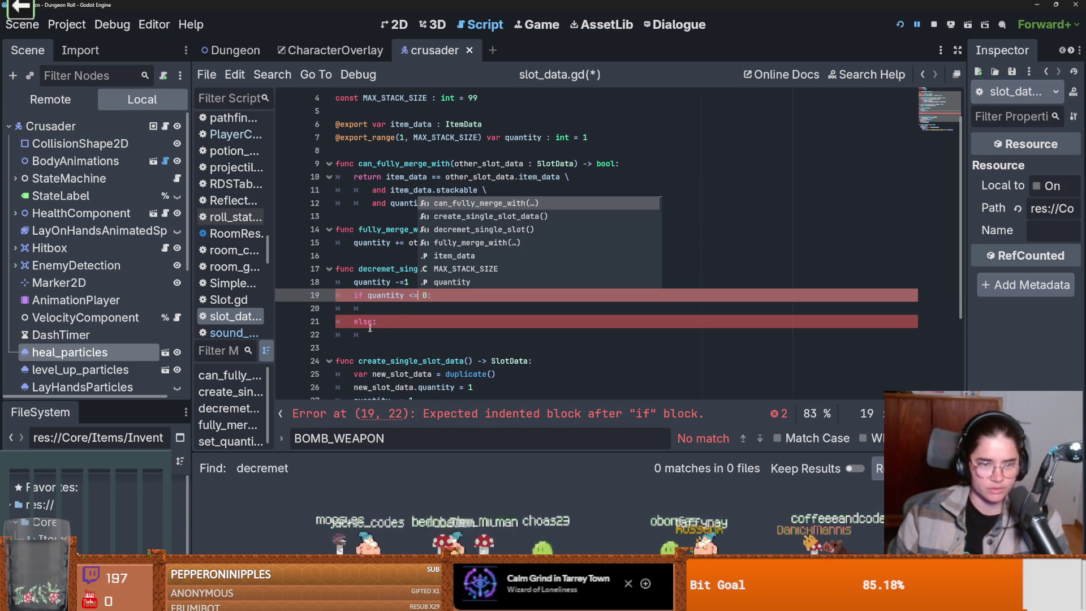
{"action": "left_click_drag", "start_coordinate": [375, 321], "coordinate": [350, 321]}
{"action": "key", "text": "BackSpace"}
Set item_data = null inside the if block, add quantity.hide(), and save slot_data.gd.
{"action": "left_click", "coordinate": [421, 309]}
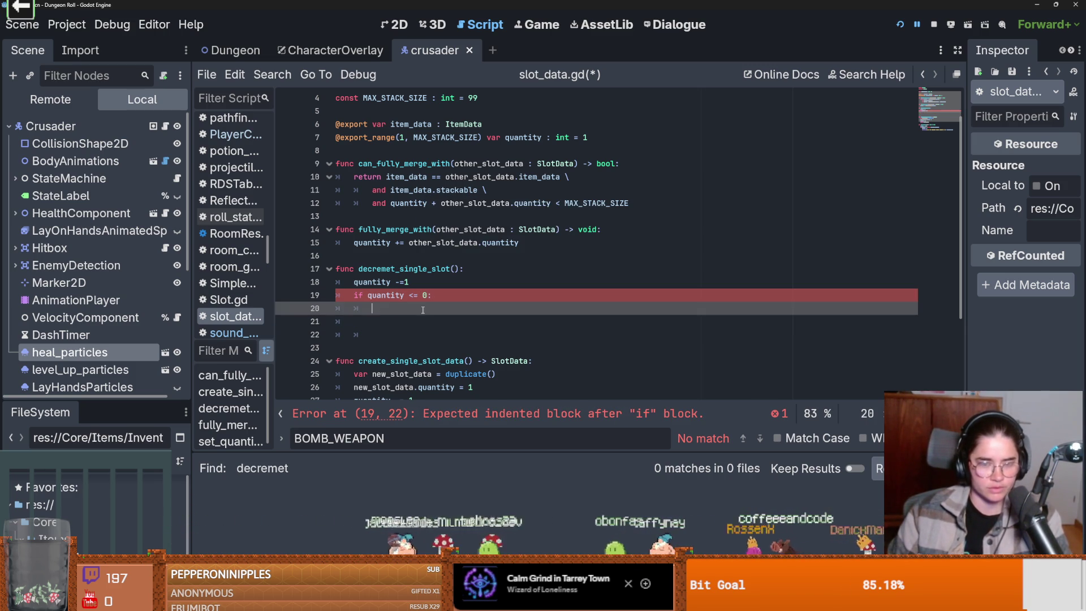
{"action": "type", "text": "item_data ="}
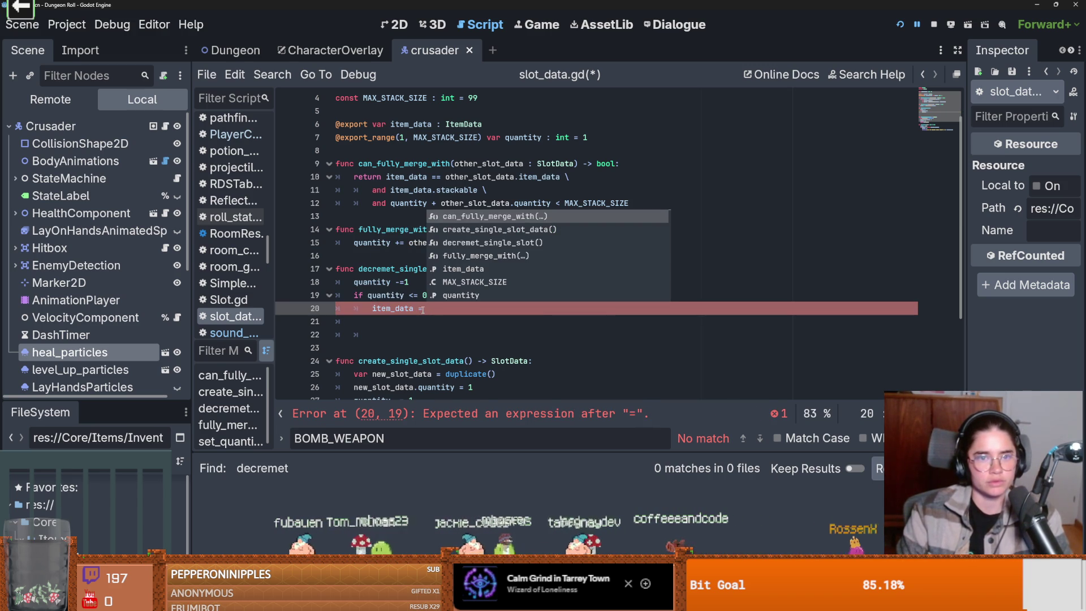
{"action": "type", "text": " null"}
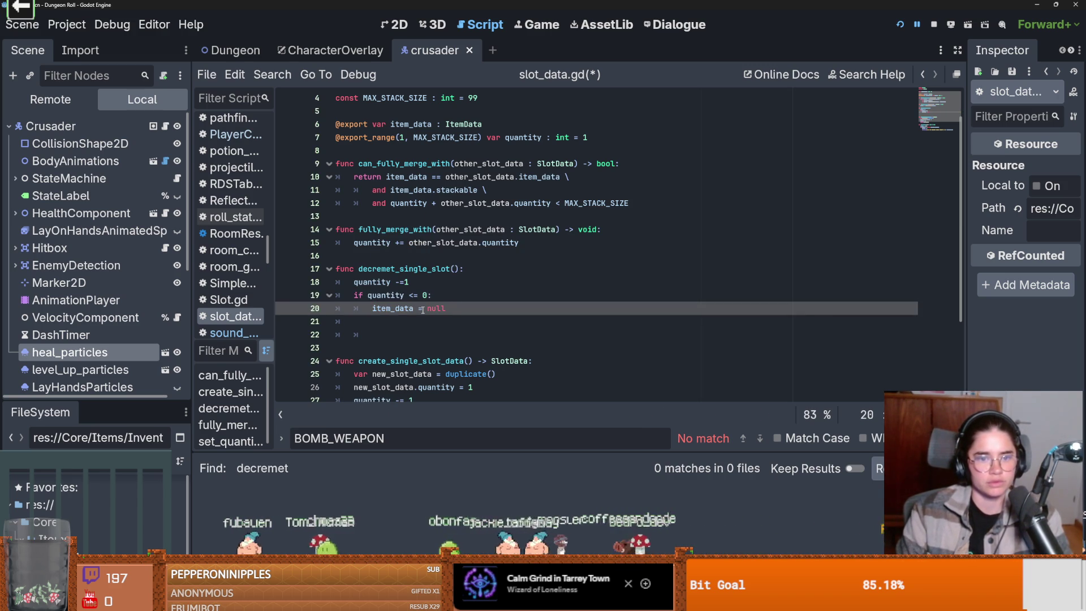
{"action": "key", "text": "Return"}
{"action": "type", "text": "qu"}
{"action": "key", "text": "Return"}
{"action": "type", "text": ".hide"}
{"action": "key", "text": "Return"}
{"action": "key", "text": "ctrl+s"}
Remove the invalid quantity.hide() line and open the slot_panel scene.
{"action": "scroll", "coordinate": [456, 315], "scroll_direction": "up", "scroll_amount": 1}
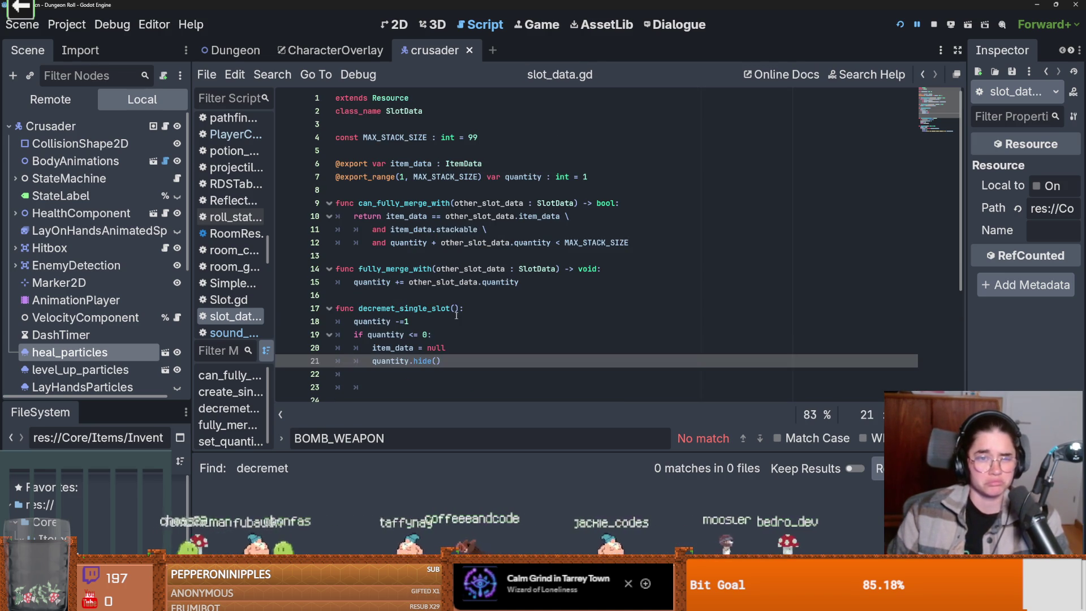
{"action": "scroll", "coordinate": [457, 315], "scroll_direction": "down", "scroll_amount": 1}
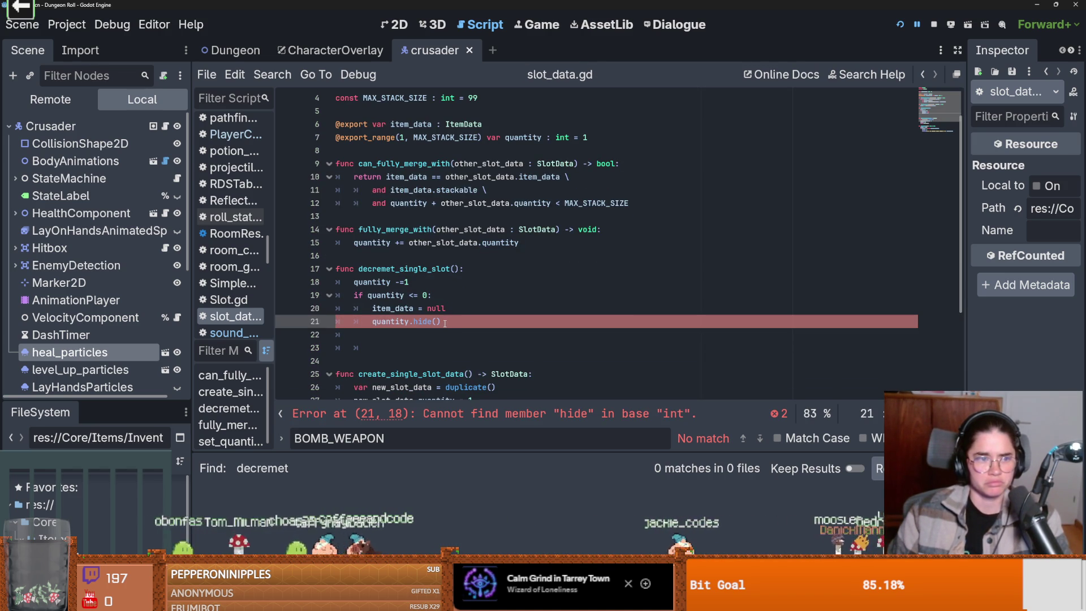
{"action": "key", "text": "shift+Home"}
{"action": "key", "text": "BackSpace"}
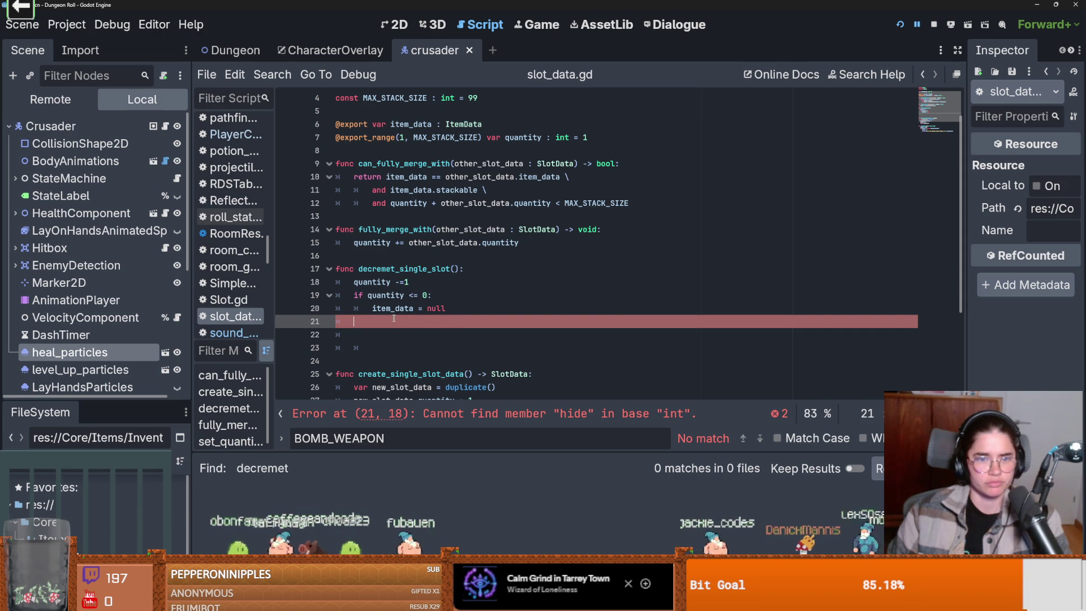
{"action": "scroll", "coordinate": [434, 287], "scroll_direction": "up", "scroll_amount": 1}
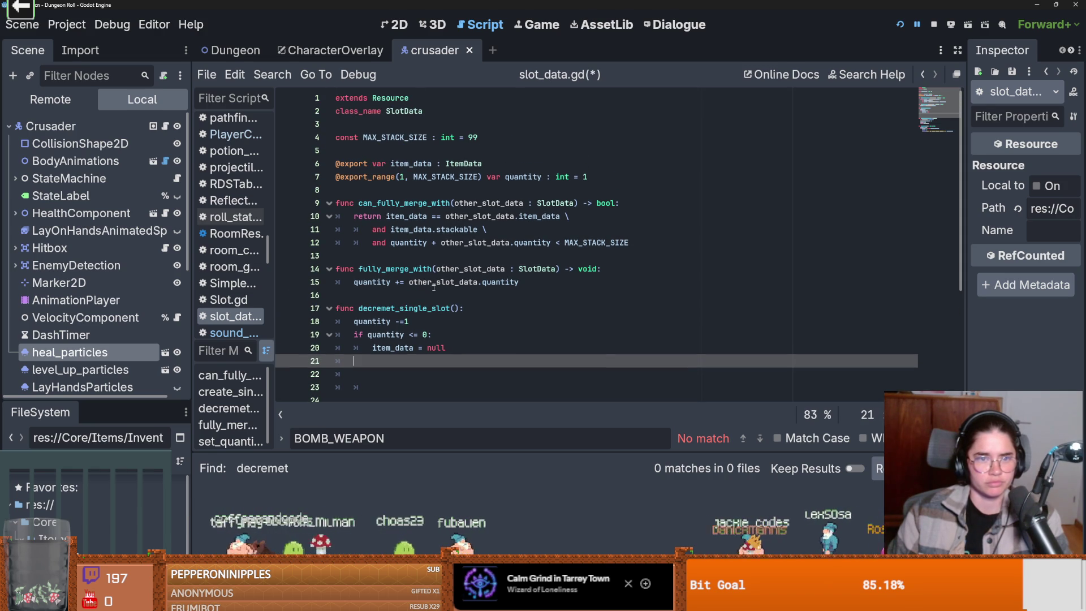
{"action": "scroll", "coordinate": [433, 274], "scroll_direction": "down", "scroll_amount": 4}
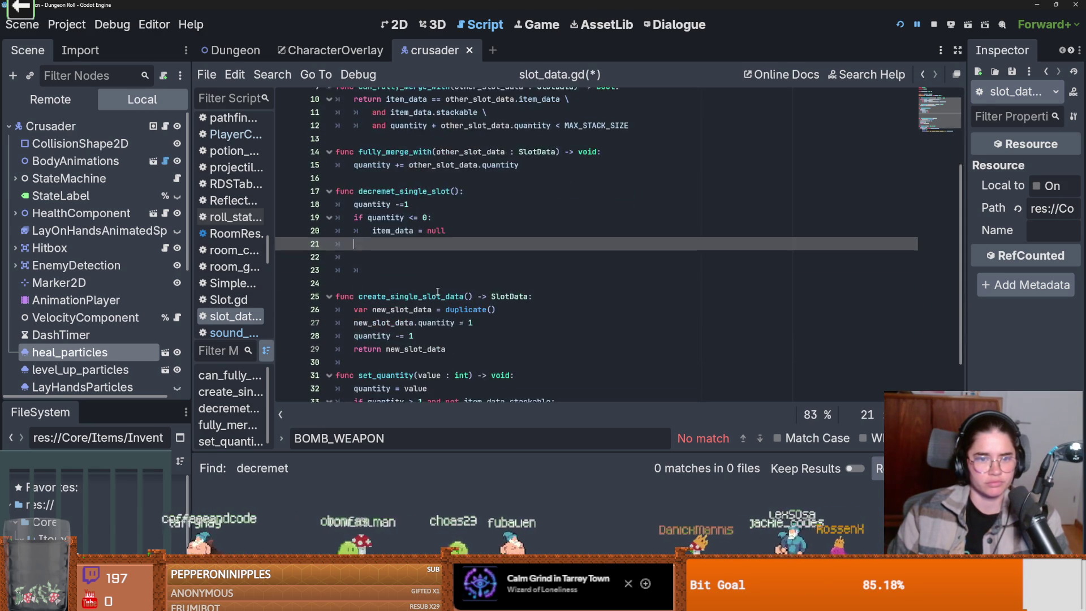
{"action": "scroll", "coordinate": [437, 292], "scroll_direction": "down", "scroll_amount": 1}
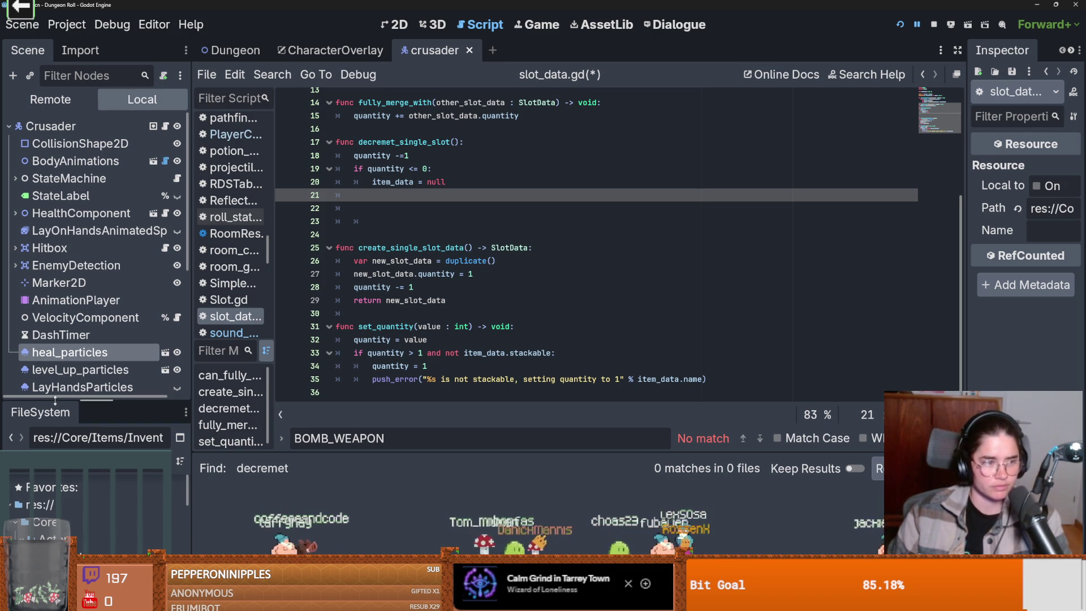
{"action": "left_click_drag", "start_coordinate": [54, 401], "coordinate": [56, 117]}
{"action": "double_click", "coordinate": [98, 378]}
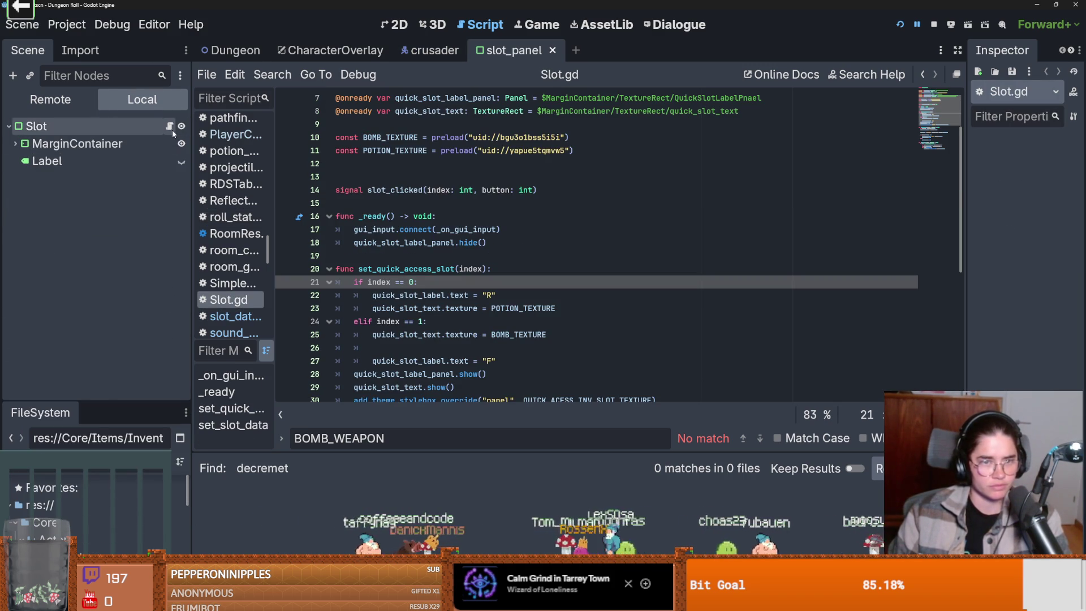
Test-run Dungeon Roll briefly (logging 'Health Potion 1' and 'Bomb'), then enlarge the FileSystem panel.
{"action": "scroll", "coordinate": [483, 271], "scroll_direction": "down", "scroll_amount": 2}
{"action": "scroll", "coordinate": [484, 271], "scroll_direction": "down", "scroll_amount": 5}
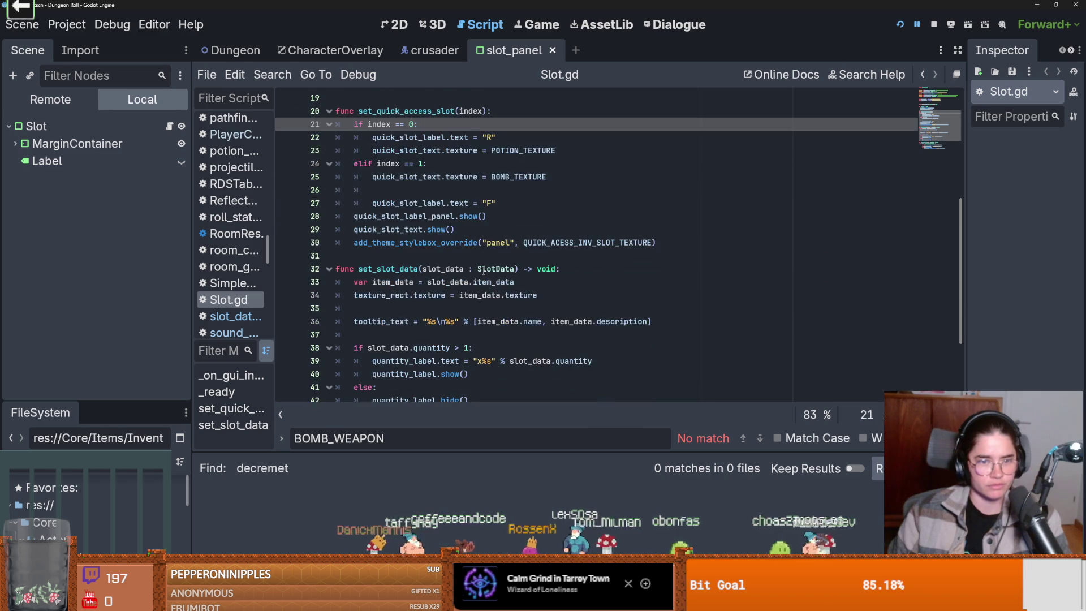
{"action": "scroll", "coordinate": [493, 274], "scroll_direction": "up", "scroll_amount": 2}
{"action": "scroll", "coordinate": [511, 297], "scroll_direction": "up", "scroll_amount": 2}
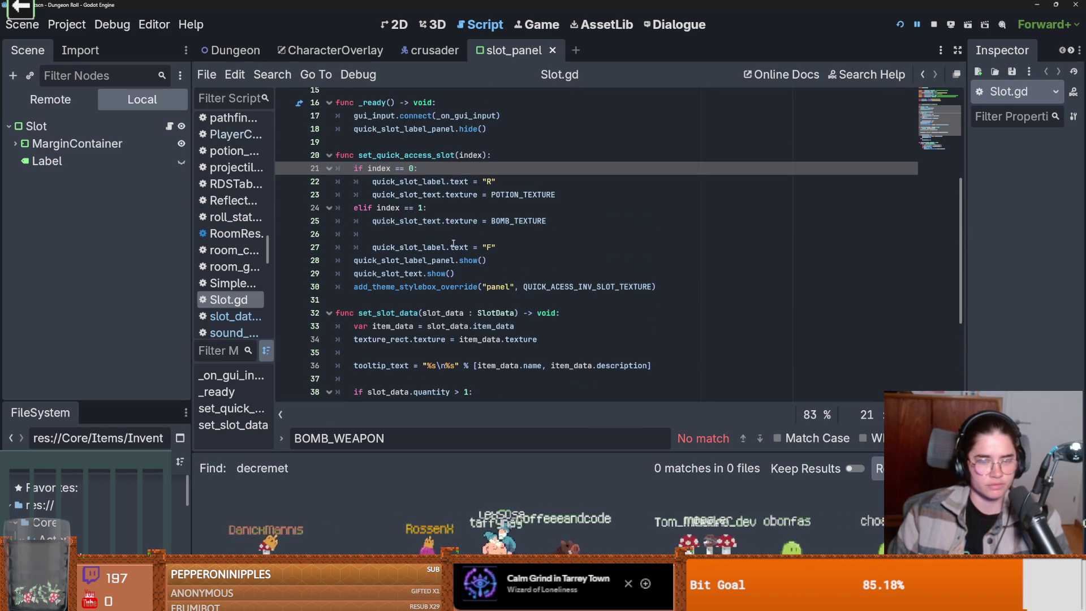
{"action": "scroll", "coordinate": [452, 240], "scroll_direction": "up", "scroll_amount": 1}
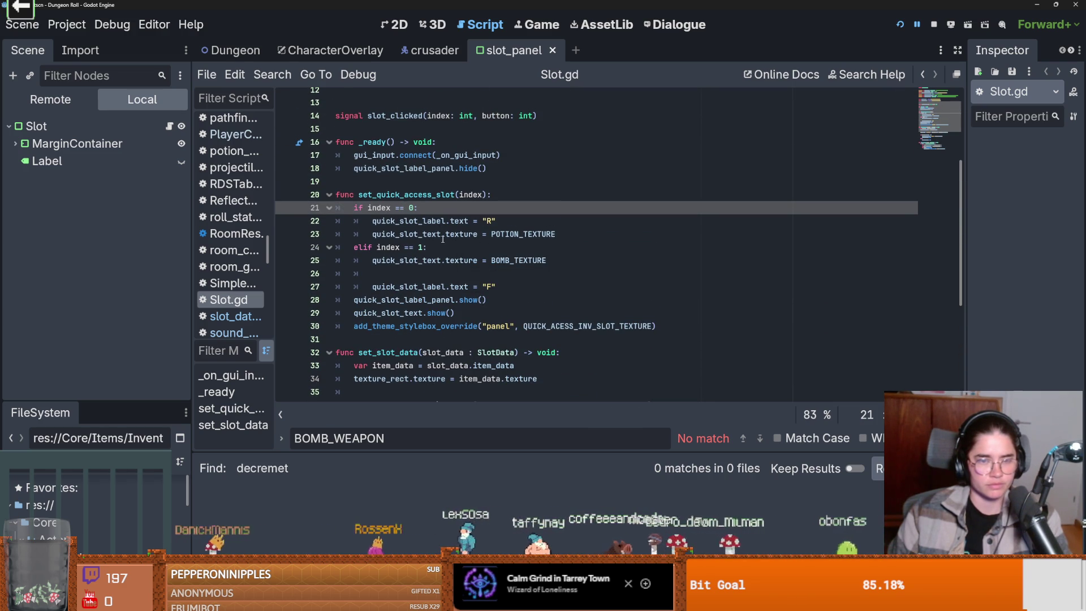
{"action": "scroll", "coordinate": [461, 252], "scroll_direction": "up", "scroll_amount": 4}
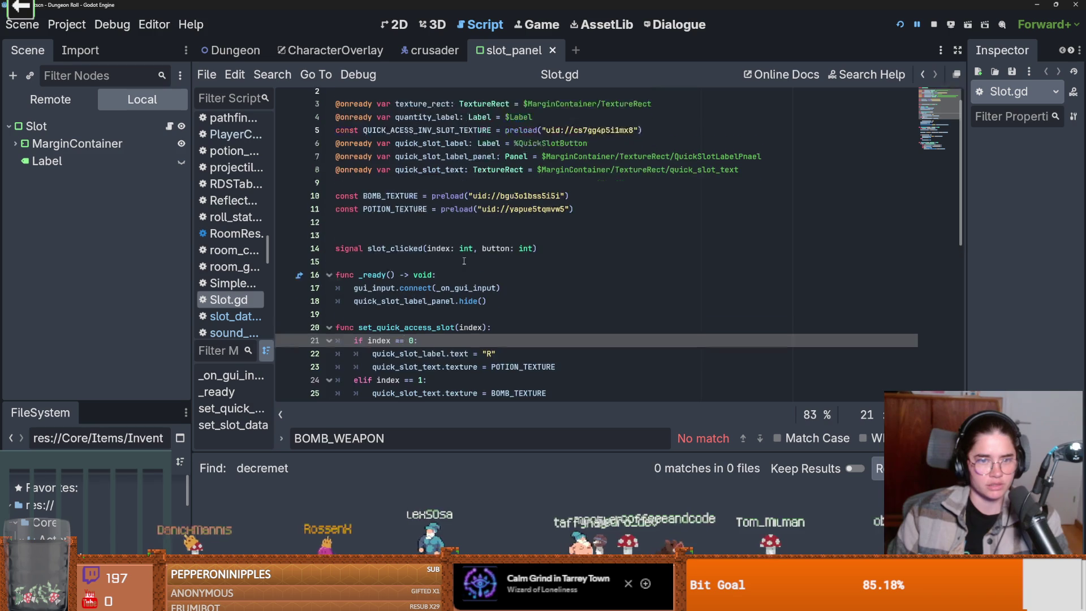
{"action": "scroll", "coordinate": [465, 261], "scroll_direction": "down", "scroll_amount": 9}
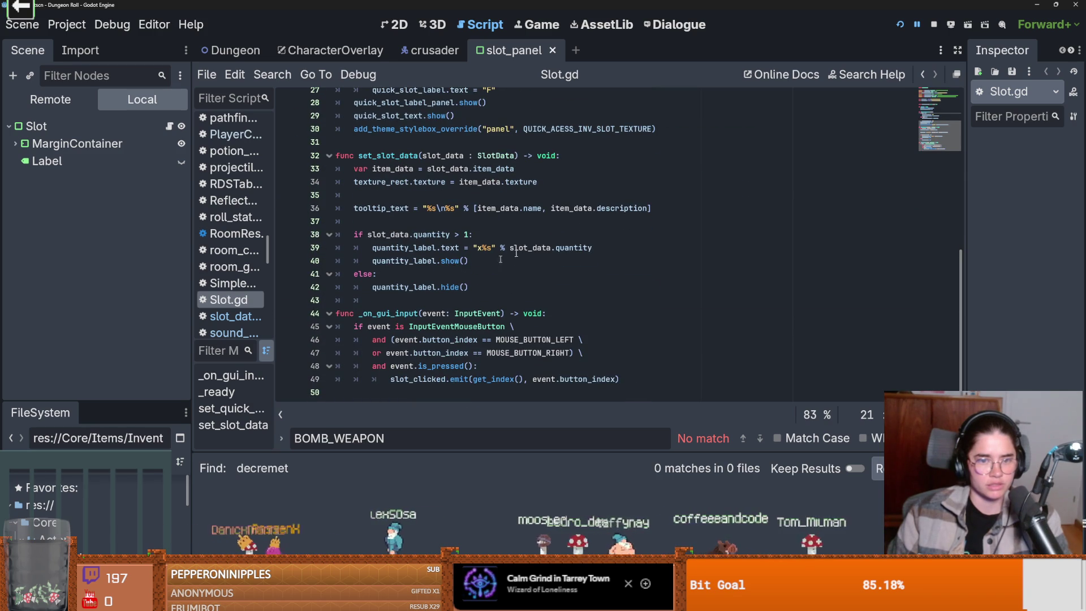
{"action": "left_click", "coordinate": [900, 24]}
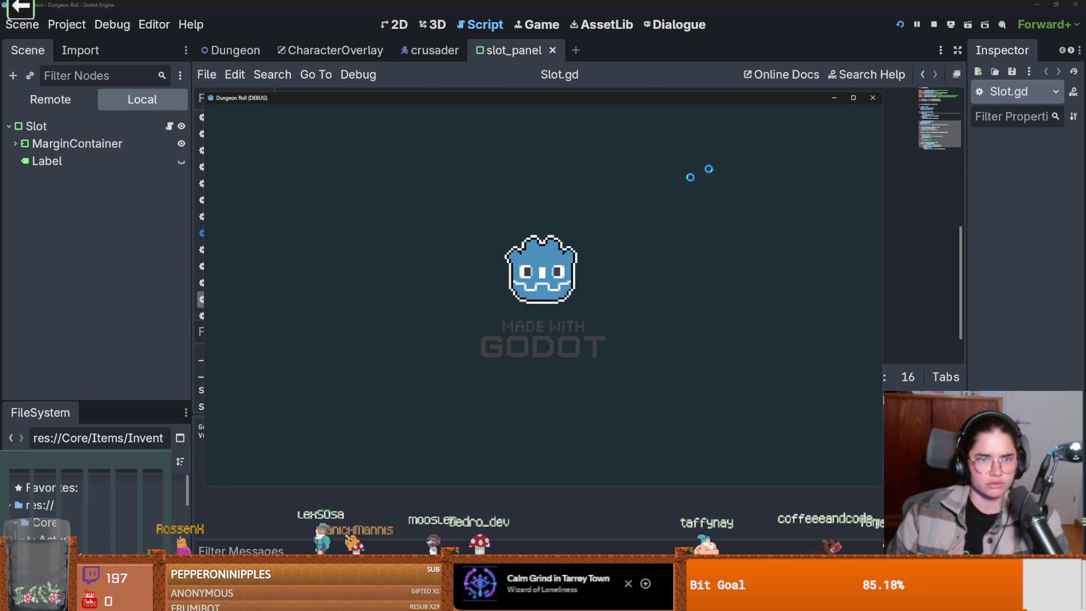
{"action": "key", "text": "F8"}
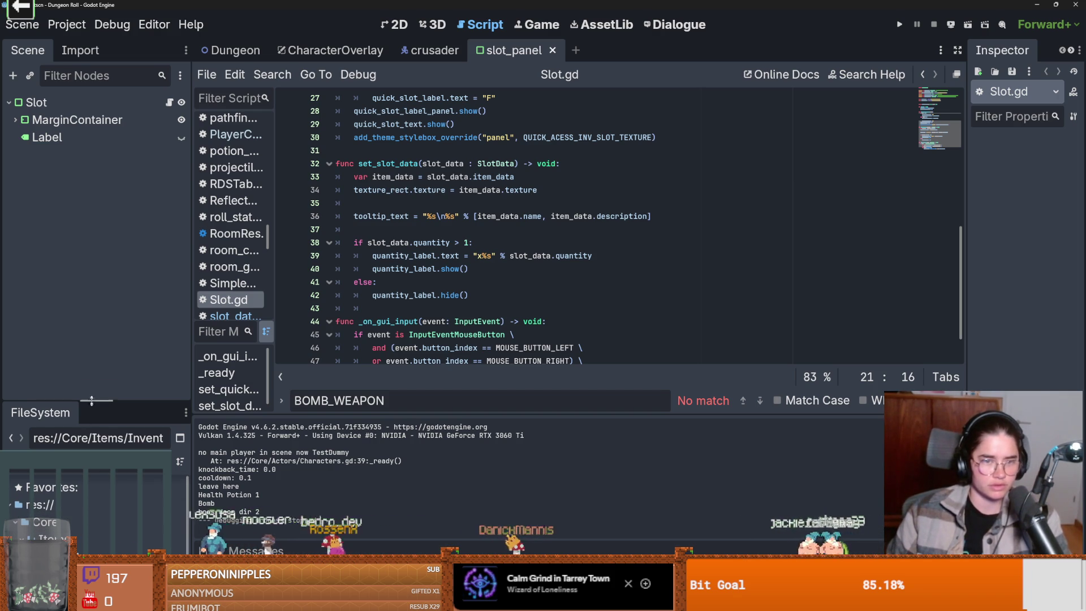
{"action": "left_click_drag", "start_coordinate": [91, 402], "coordinate": [92, 113]}
Delete the blank line after decremet_single_slot in slot_data.gd and save the file.
{"action": "double_click", "coordinate": [84, 286]}
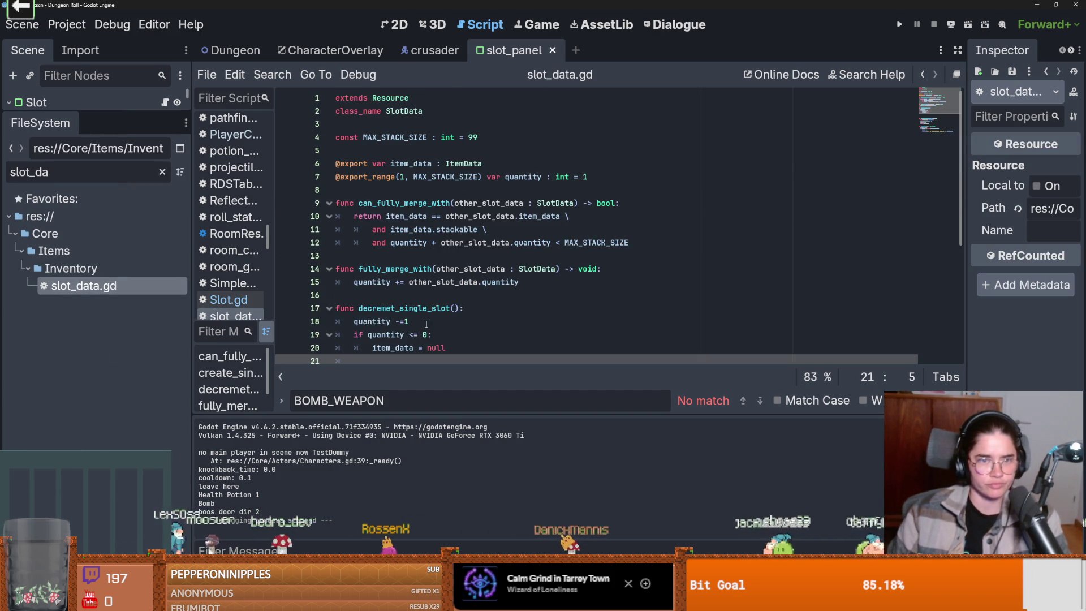
{"action": "scroll", "coordinate": [426, 324], "scroll_direction": "down", "scroll_amount": 1}
{"action": "key", "text": "Left"}
{"action": "key", "text": "Left"}
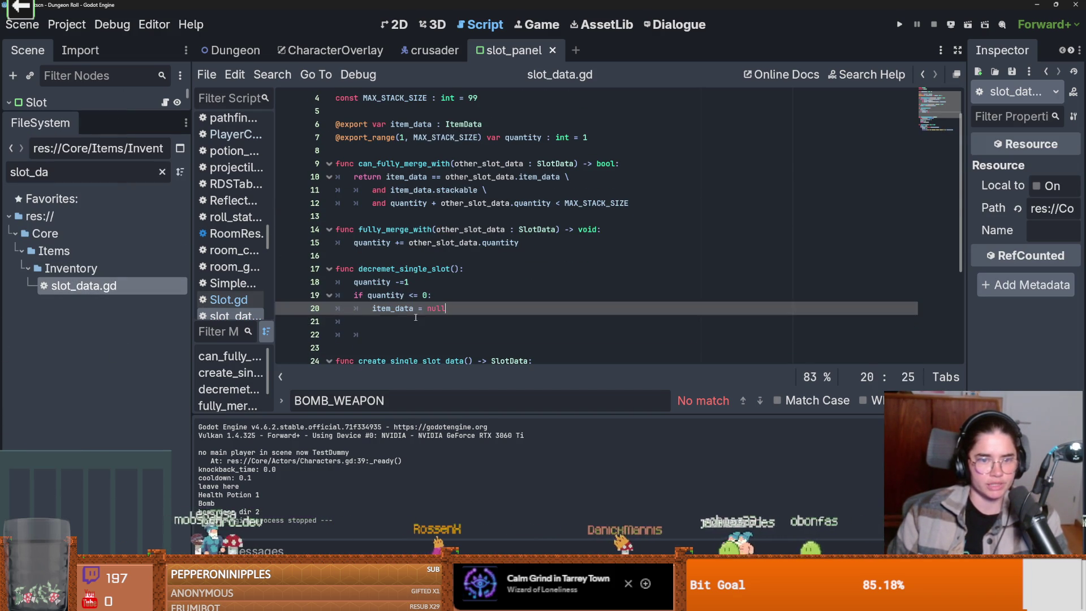
{"action": "left_click", "coordinate": [374, 333]}
{"action": "key", "text": "BackSpace"}
{"action": "left_click_drag", "start_coordinate": [463, 270], "coordinate": [358, 270]}
{"action": "key", "text": "ctrl+s"}
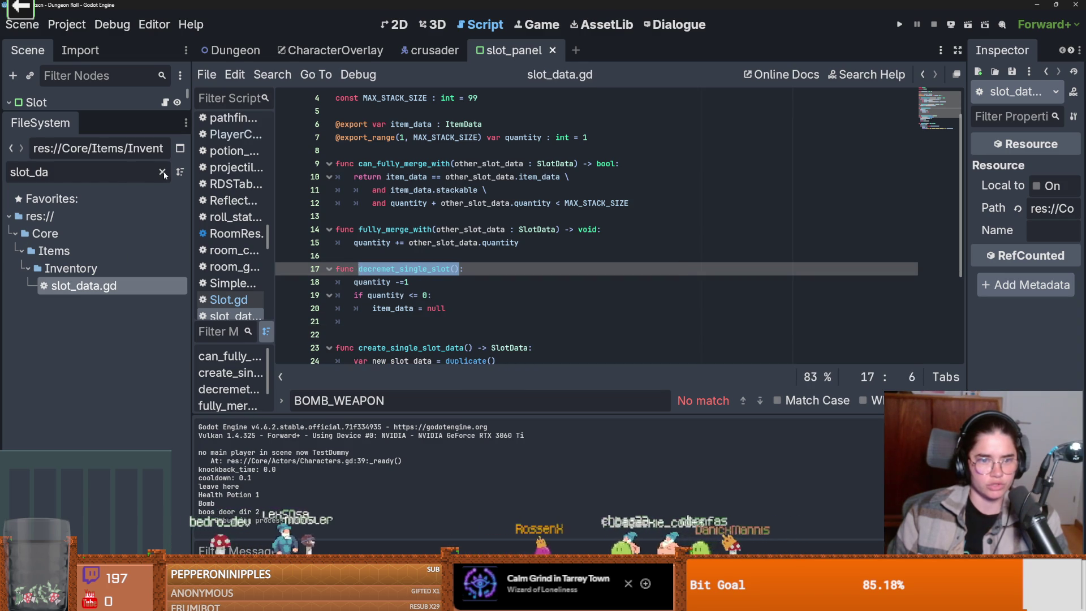
Filter files by 'slot', select slot_panel.tscn, and open the Slot node's script.
{"action": "left_click", "coordinate": [164, 172]}
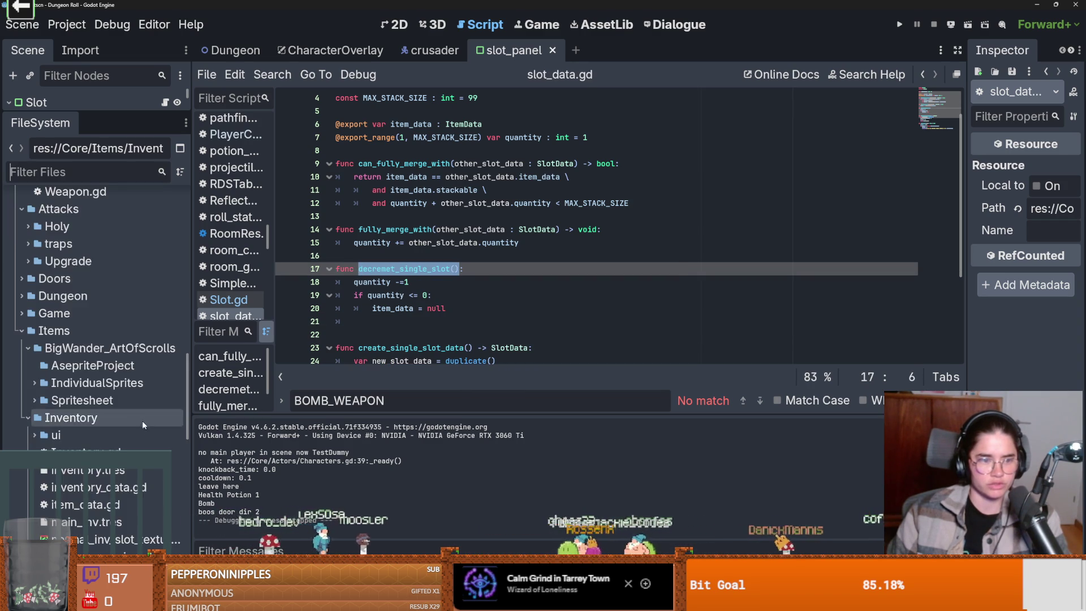
{"action": "scroll", "coordinate": [115, 342], "scroll_direction": "down", "scroll_amount": 5}
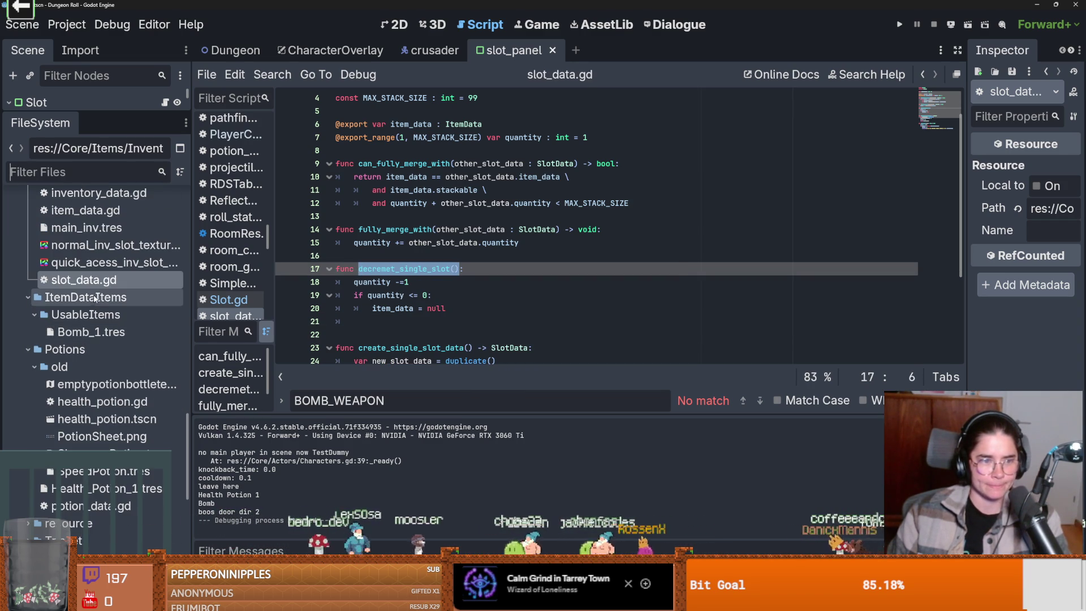
{"action": "type", "text": "slot"}
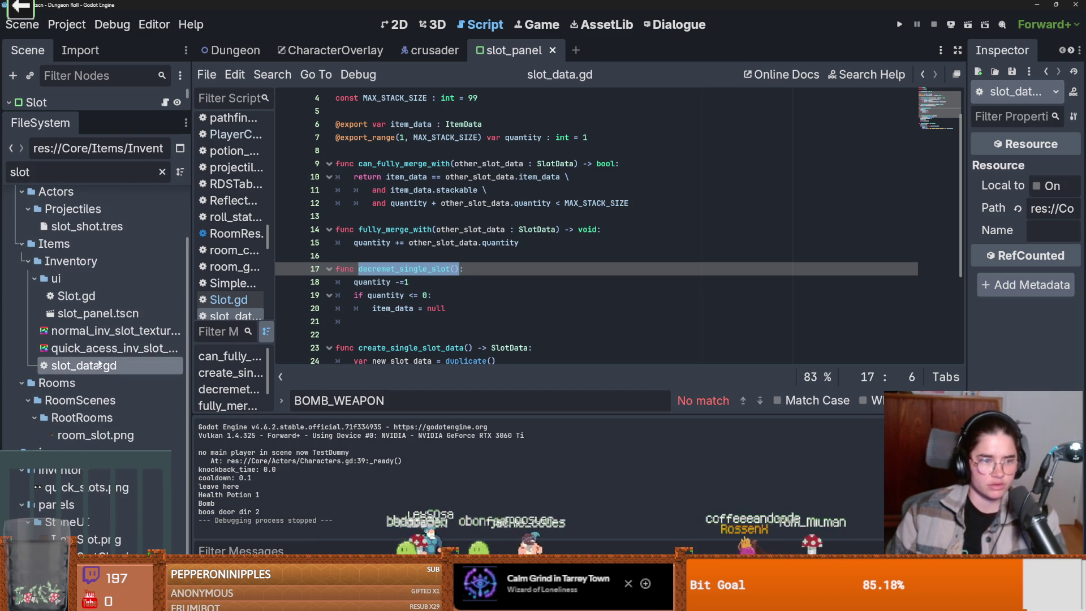
{"action": "left_click", "coordinate": [85, 314]}
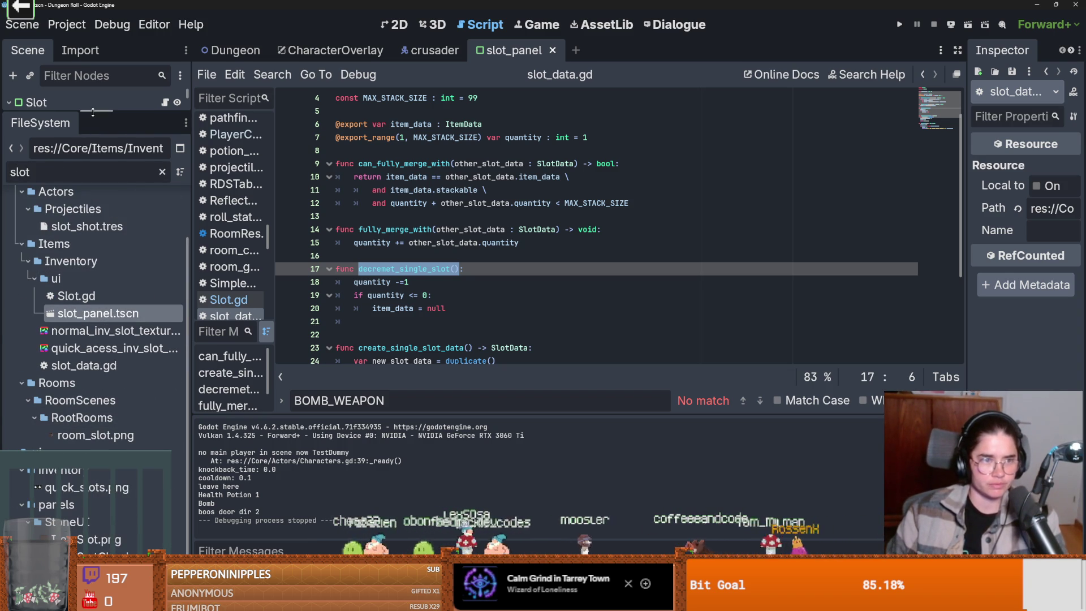
{"action": "left_click_drag", "start_coordinate": [94, 112], "coordinate": [94, 336]}
{"action": "left_click", "coordinate": [171, 101]}
{"action": "scroll", "coordinate": [426, 183], "scroll_direction": "up", "scroll_amount": 5}
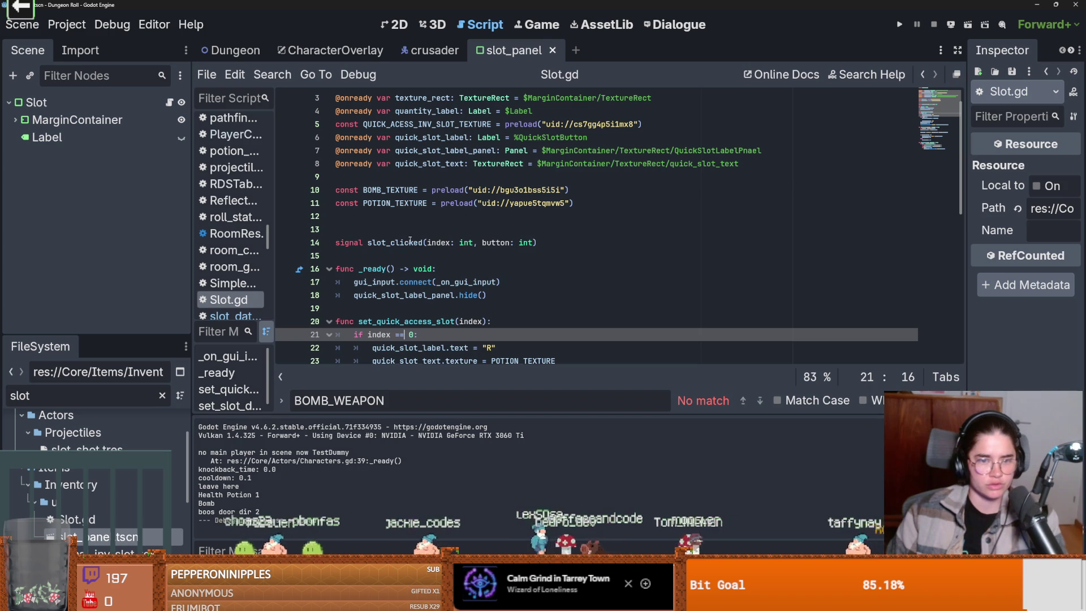
Delete the empty line 12 in Slot.gd.
{"action": "left_click", "coordinate": [238, 316]}
{"action": "mouse_move", "coordinate": [94, 339]}
{"action": "left_mouse_down"}
{"action": "mouse_move", "coordinate": [92, 112]}
{"action": "mouse_move", "coordinate": [94, 328]}
{"action": "left_mouse_up"}
{"action": "left_click", "coordinate": [229, 299]}
{"action": "scroll", "coordinate": [447, 295], "scroll_direction": "up", "scroll_amount": 8}
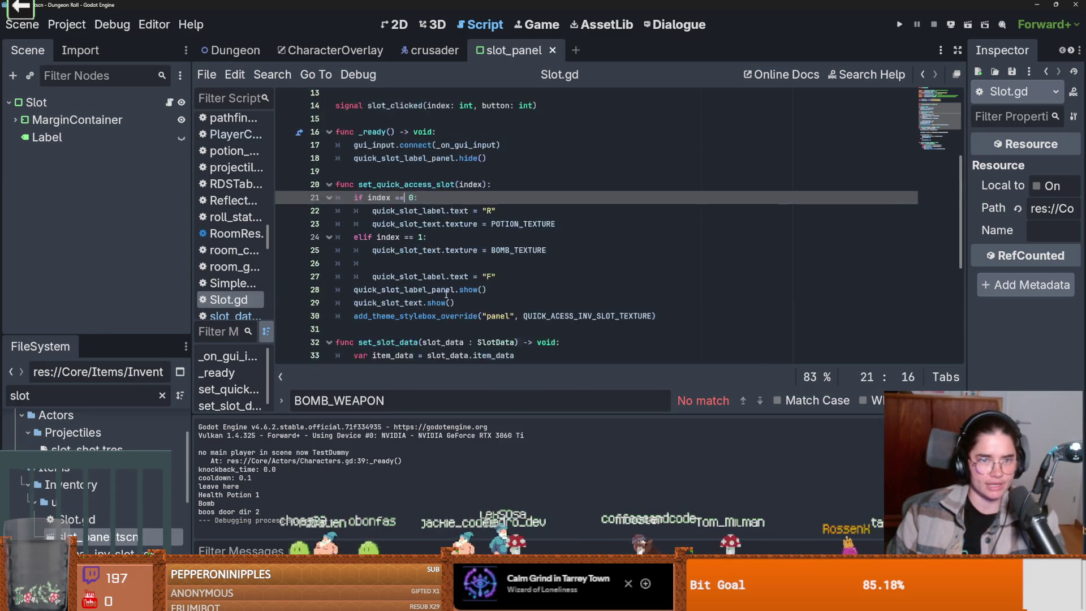
{"action": "scroll", "coordinate": [447, 295], "scroll_direction": "up", "scroll_amount": 4}
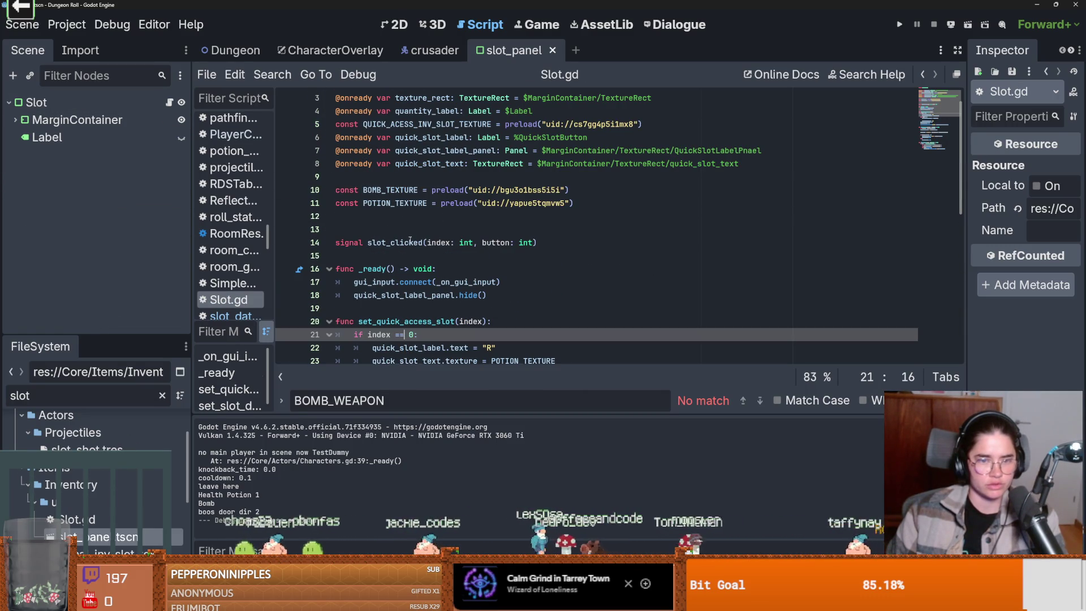
{"action": "scroll", "coordinate": [413, 187], "scroll_direction": "up", "scroll_amount": 1}
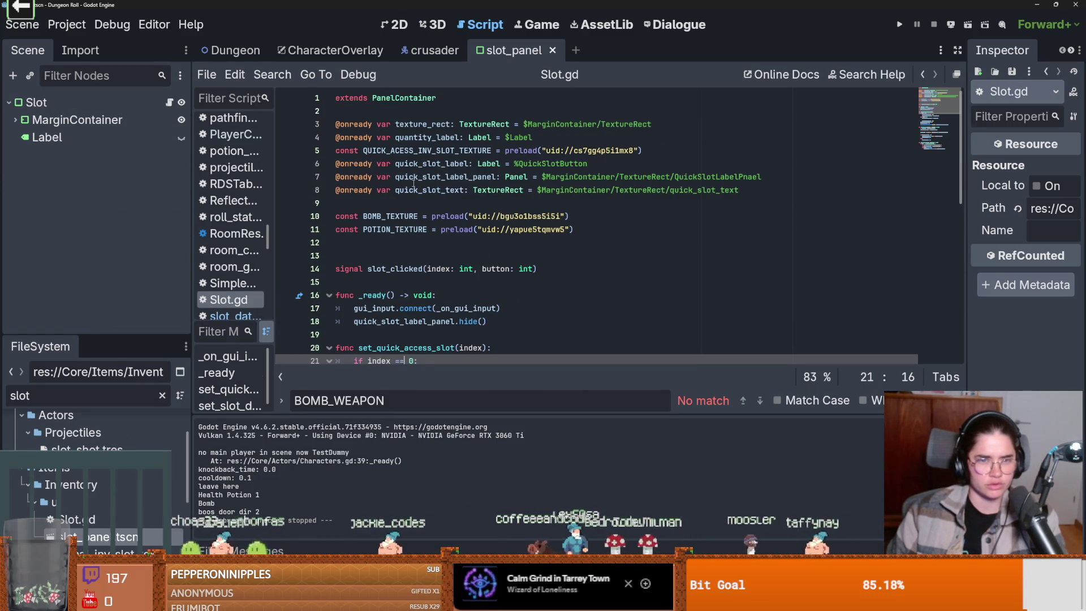
{"action": "left_click", "coordinate": [384, 245]}
{"action": "key", "text": "BackSpace"}
Inspect the set_slot_data function and where slot_data is used.
{"action": "scroll", "coordinate": [408, 225], "scroll_direction": "down", "scroll_amount": 3}
{"action": "scroll", "coordinate": [423, 281], "scroll_direction": "down", "scroll_amount": 2}
{"action": "scroll", "coordinate": [419, 258], "scroll_direction": "down", "scroll_amount": 3}
{"action": "double_click", "coordinate": [381, 176]}
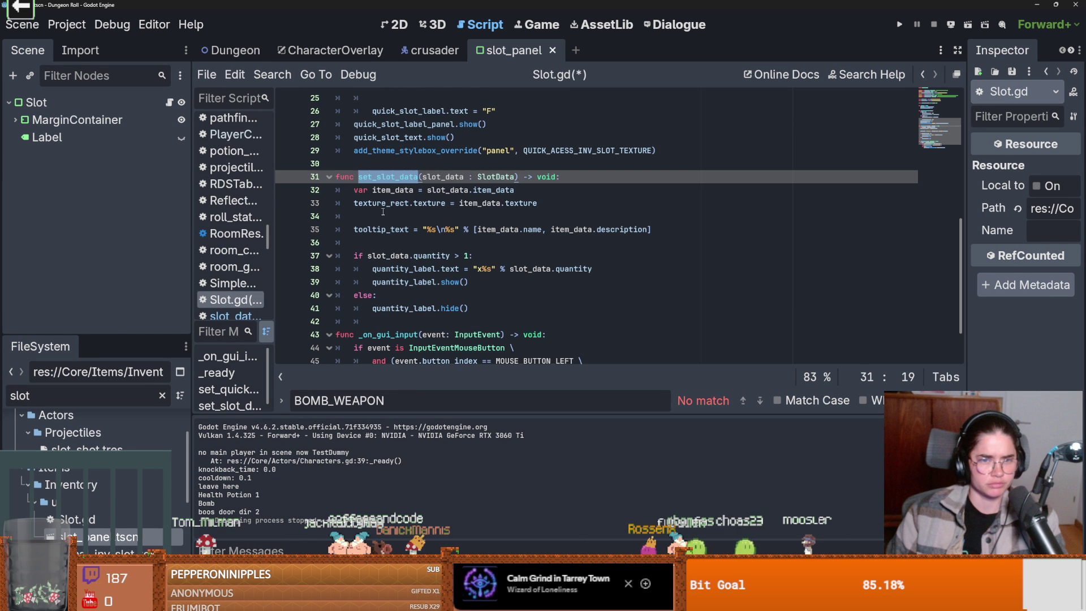
{"action": "double_click", "coordinate": [433, 190]}
{"action": "scroll", "coordinate": [362, 304], "scroll_direction": "down", "scroll_amount": 1}
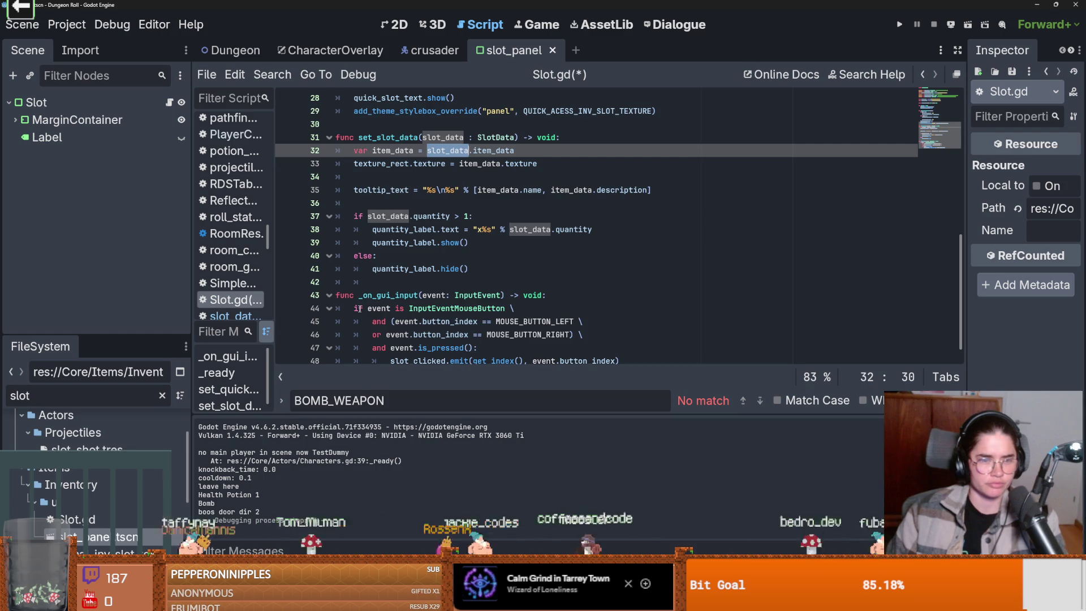
Filter the project files by 'inventory_d' and open inventory_data.gd.
{"action": "double_click", "coordinate": [79, 397]}
{"action": "type", "text": "inventory_d"}
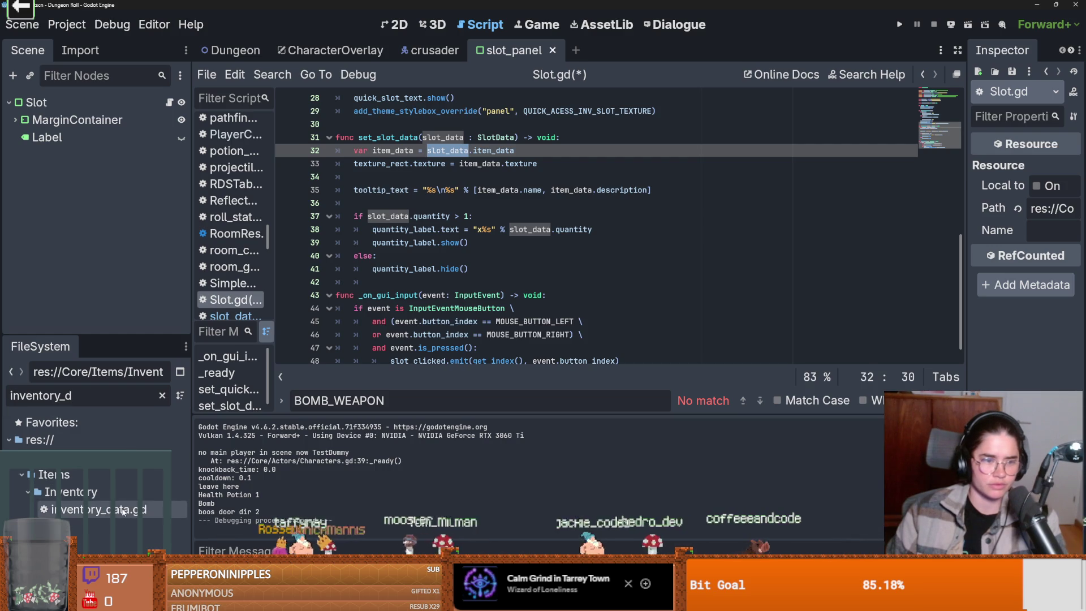
{"action": "double_click", "coordinate": [96, 509]}
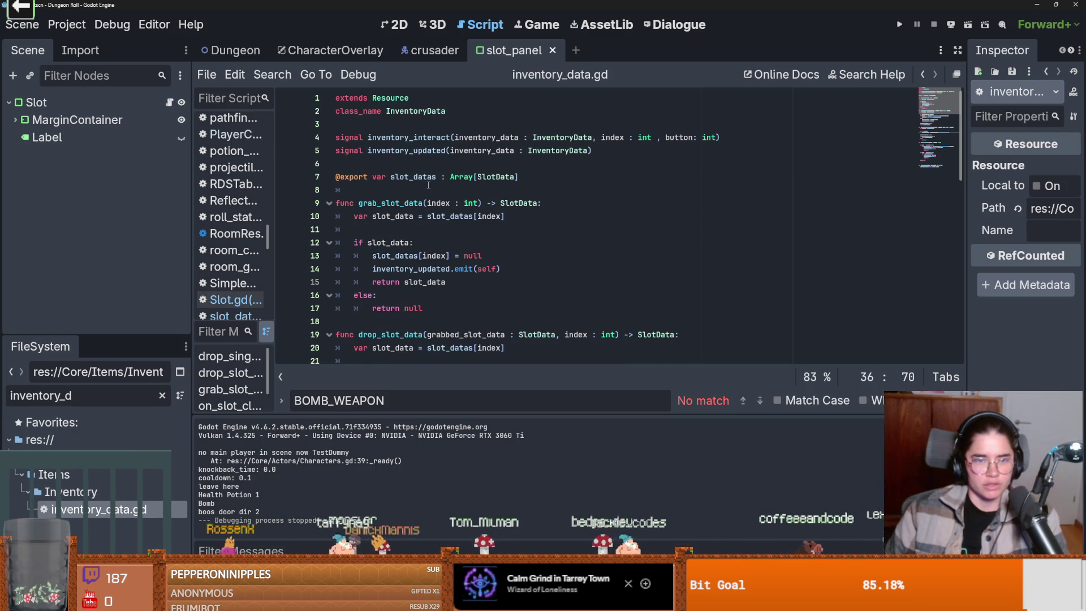
Highlight the uses of SlotData and the inventory_updated signal in inventory_data.gd.
{"action": "scroll", "coordinate": [441, 192], "scroll_direction": "down", "scroll_amount": 2}
{"action": "scroll", "coordinate": [470, 221], "scroll_direction": "up", "scroll_amount": 1}
{"action": "scroll", "coordinate": [477, 227], "scroll_direction": "up", "scroll_amount": 1}
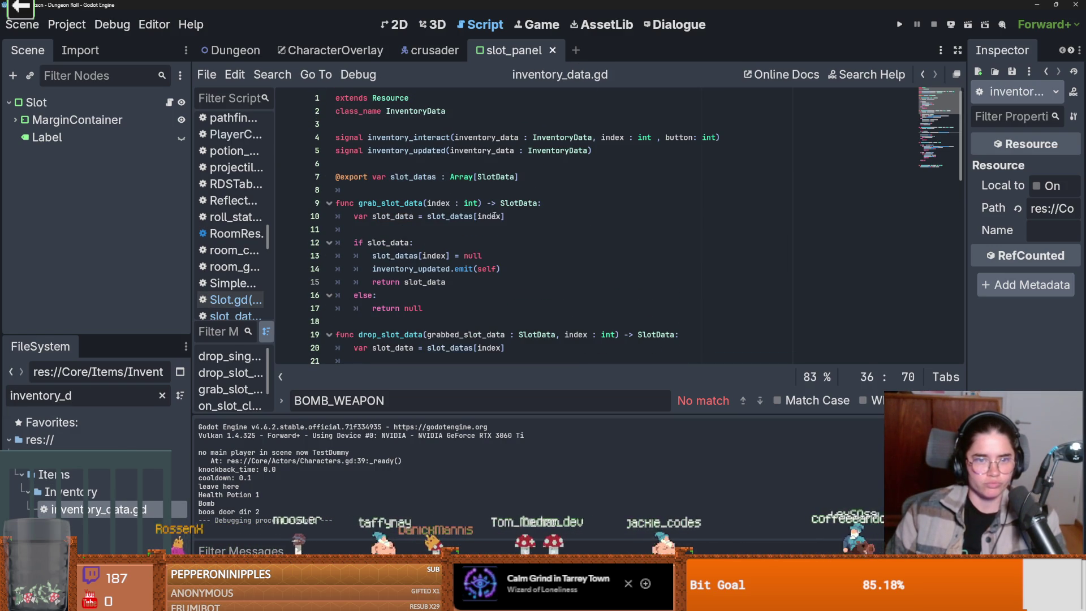
{"action": "double_click", "coordinate": [495, 176]}
{"action": "scroll", "coordinate": [435, 219], "scroll_direction": "down", "scroll_amount": 1}
{"action": "scroll", "coordinate": [430, 193], "scroll_direction": "up", "scroll_amount": 1}
{"action": "double_click", "coordinate": [409, 151]}
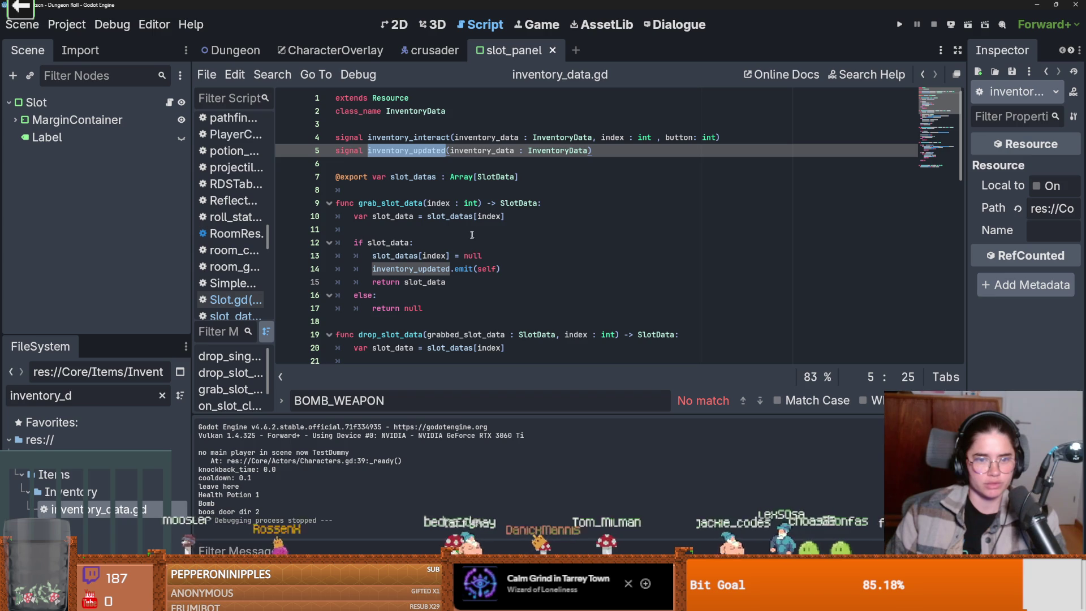
{"action": "left_click", "coordinate": [426, 268]}
{"action": "mouse_move", "coordinate": [426, 268]}
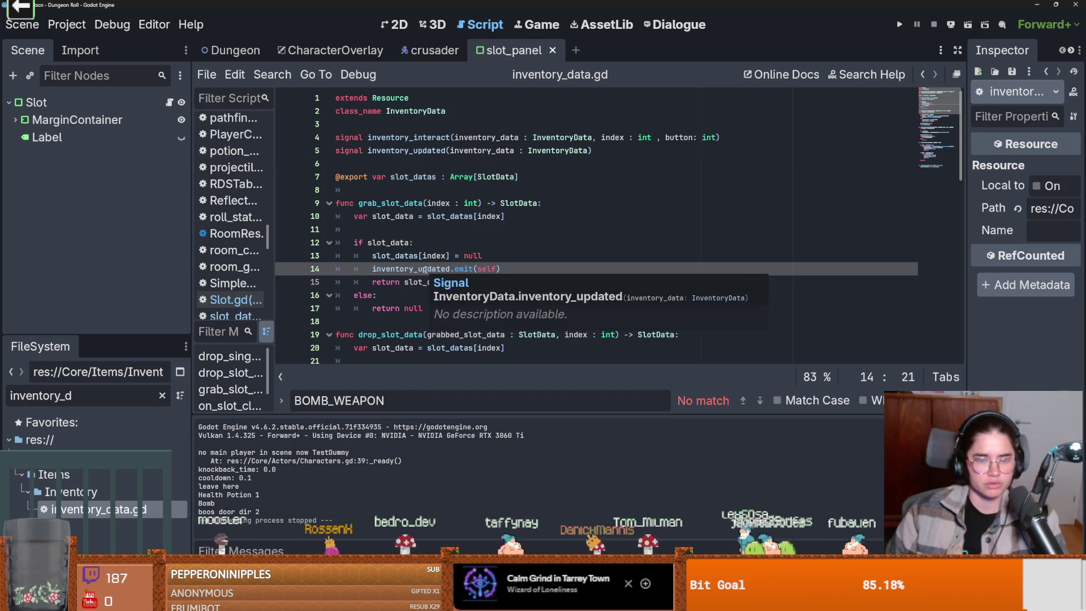
Review the slot functions and place the caret on the blank line after grab_slot_data.
{"action": "scroll", "coordinate": [379, 220], "scroll_direction": "down", "scroll_amount": 1}
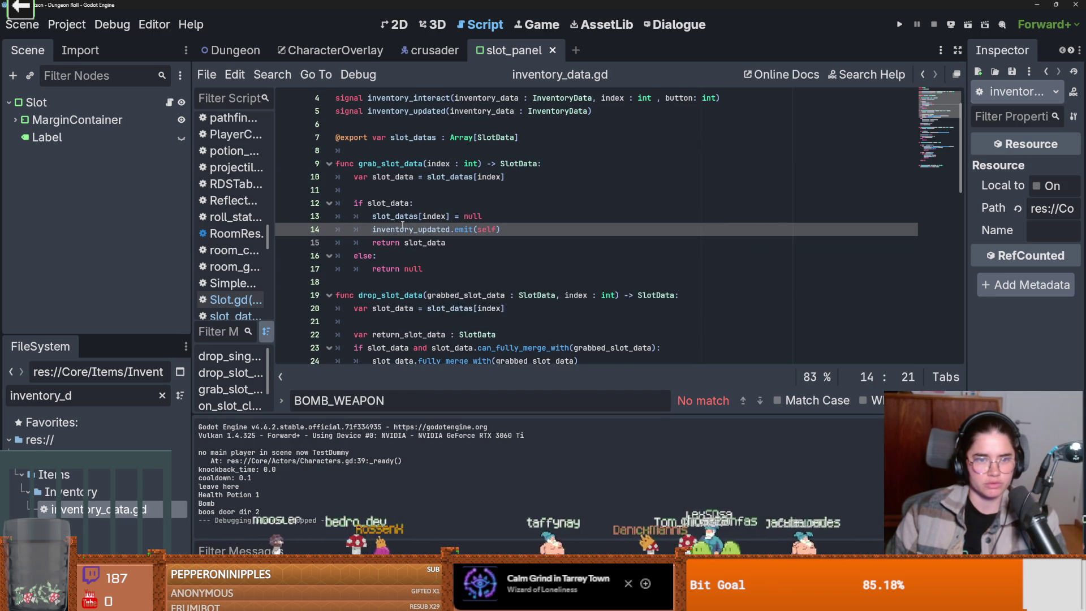
{"action": "scroll", "coordinate": [401, 229], "scroll_direction": "down", "scroll_amount": 3}
{"action": "scroll", "coordinate": [401, 229], "scroll_direction": "down", "scroll_amount": 7}
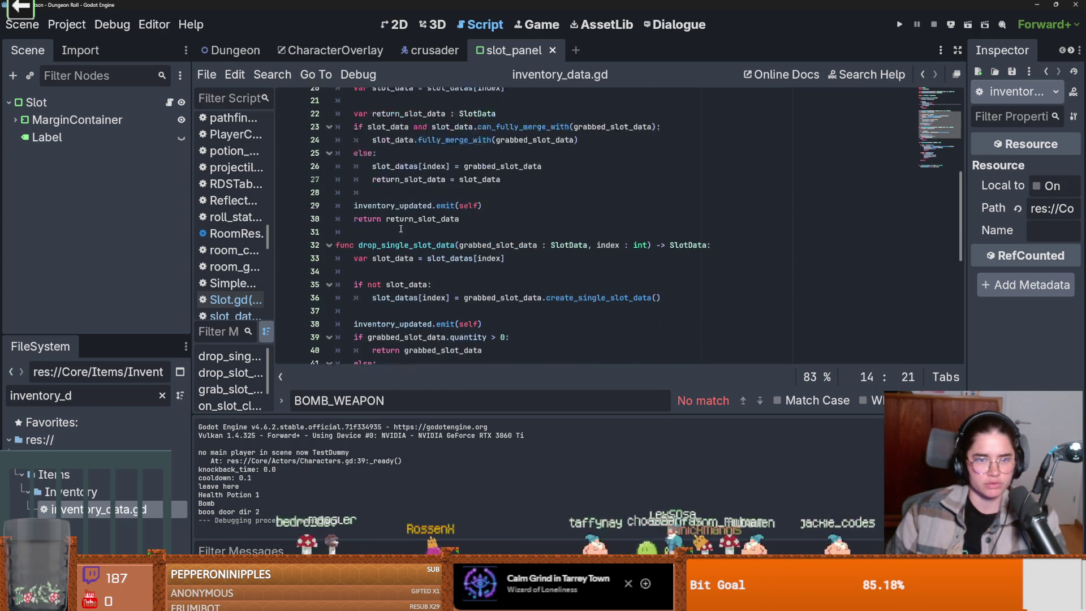
{"action": "scroll", "coordinate": [400, 229], "scroll_direction": "down", "scroll_amount": 3}
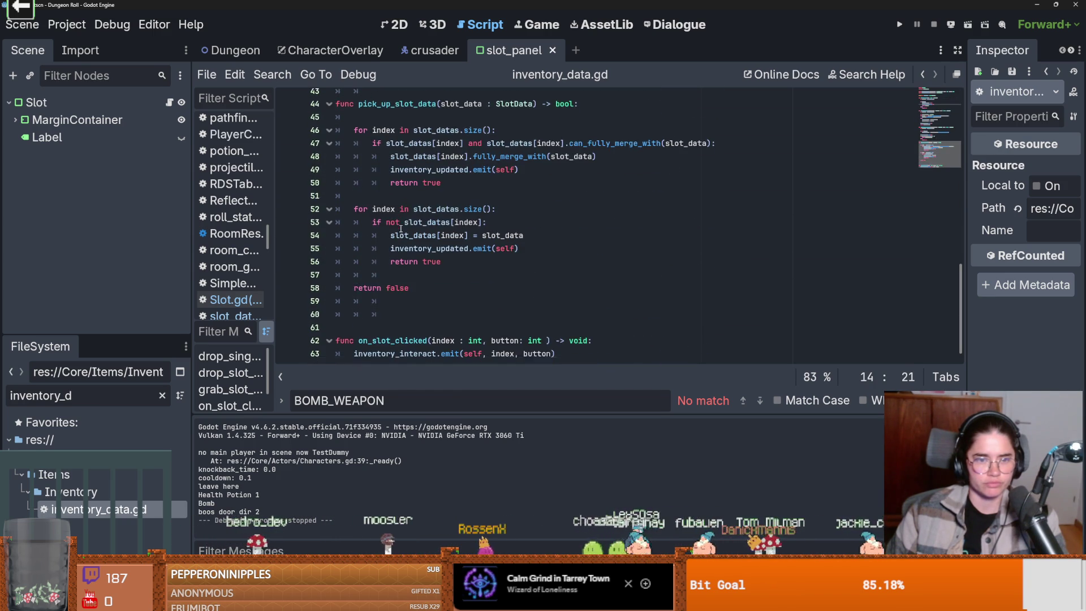
{"action": "scroll", "coordinate": [425, 244], "scroll_direction": "up", "scroll_amount": 13}
{"action": "scroll", "coordinate": [425, 244], "scroll_direction": "up", "scroll_amount": 2}
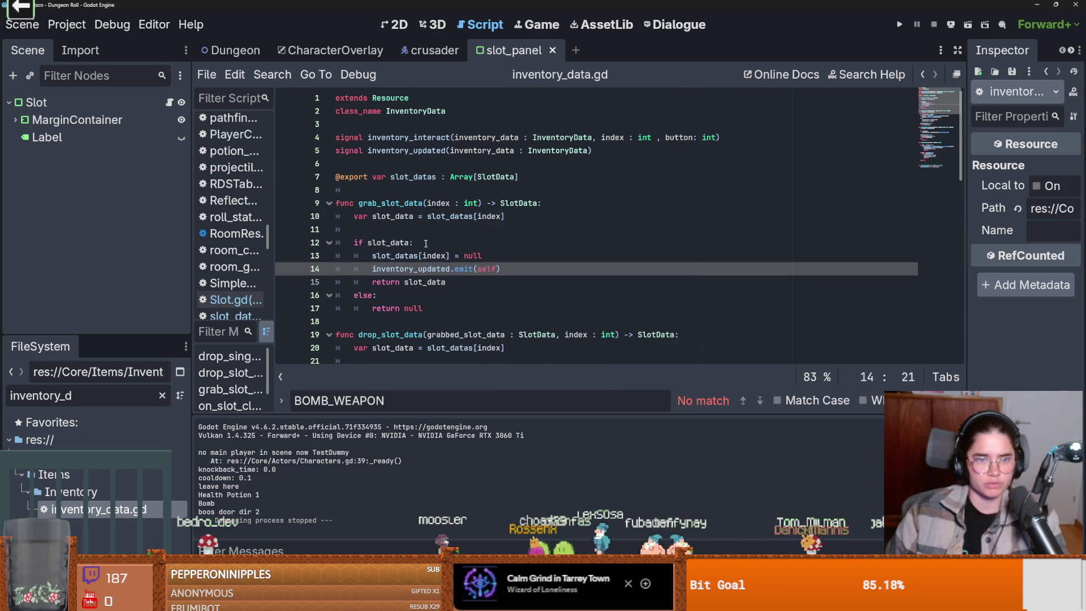
{"action": "left_click", "coordinate": [397, 194]}
{"action": "key", "text": "Return"}
{"action": "key", "text": "BackSpace"}
{"action": "scroll", "coordinate": [430, 220], "scroll_direction": "down", "scroll_amount": 3}
{"action": "left_click", "coordinate": [425, 241]}
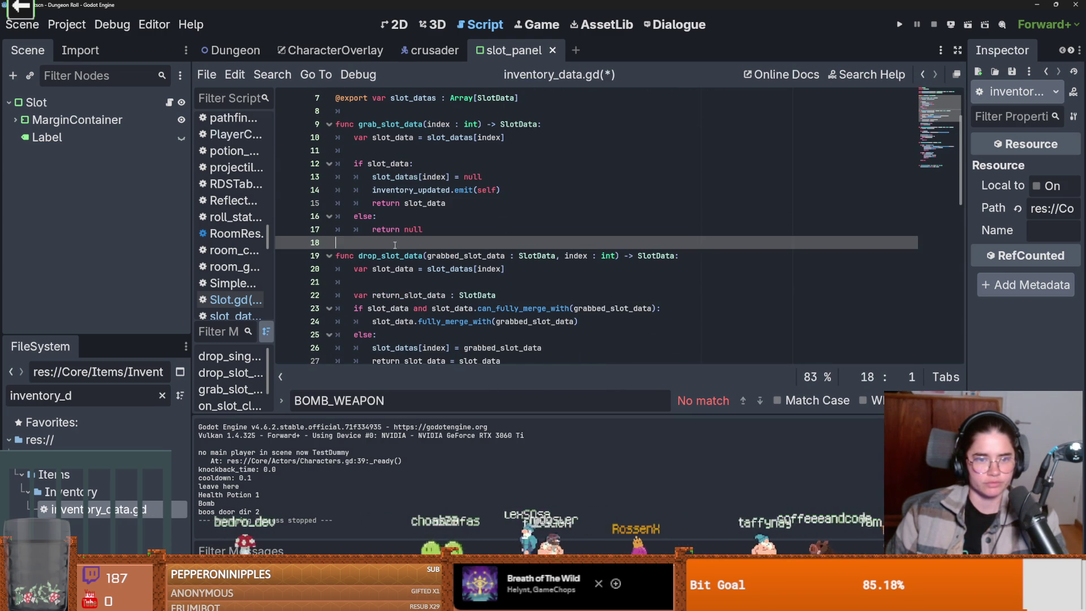
Declare decrement_slot(index), fetch slot_datas[index] into slot_data, and check that it exists.
{"action": "key", "text": "Return"}
{"action": "type", "text": "func d"}
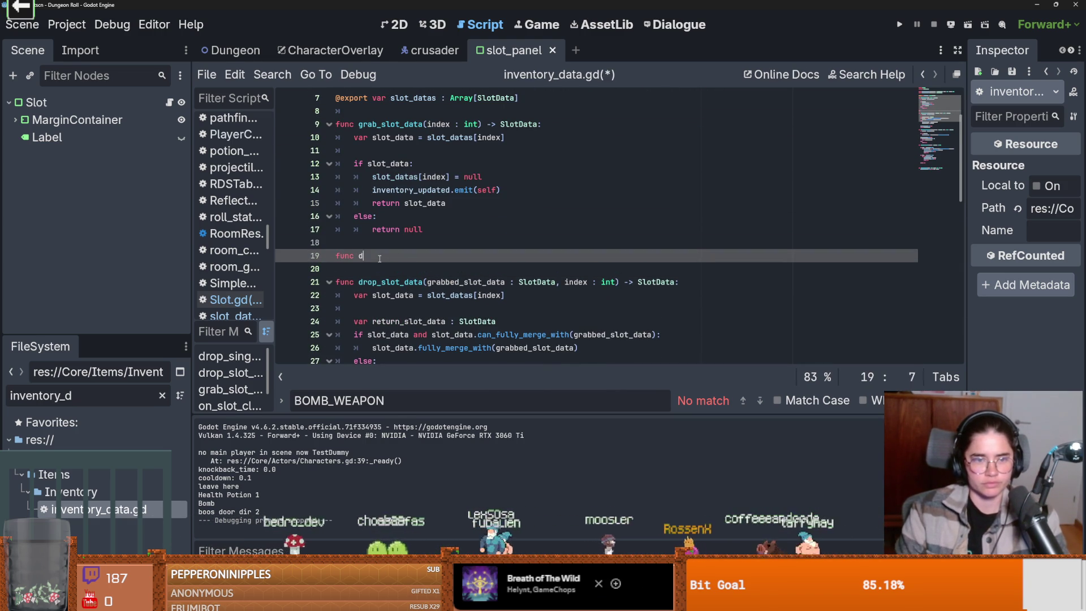
{"action": "type", "text": "rement_slot(index"}
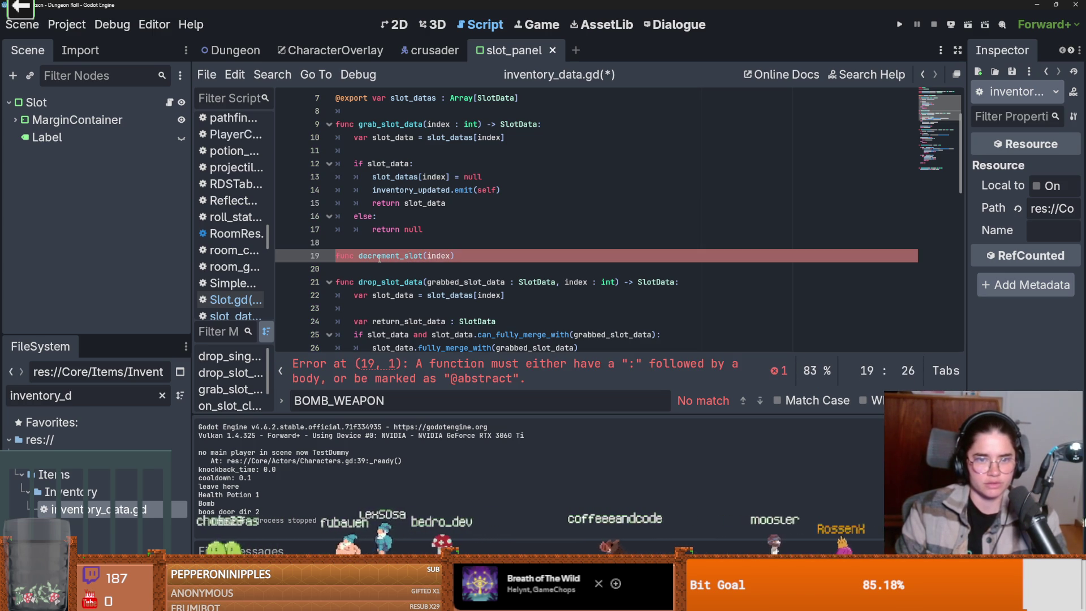
{"action": "type", "text": "nt)"}
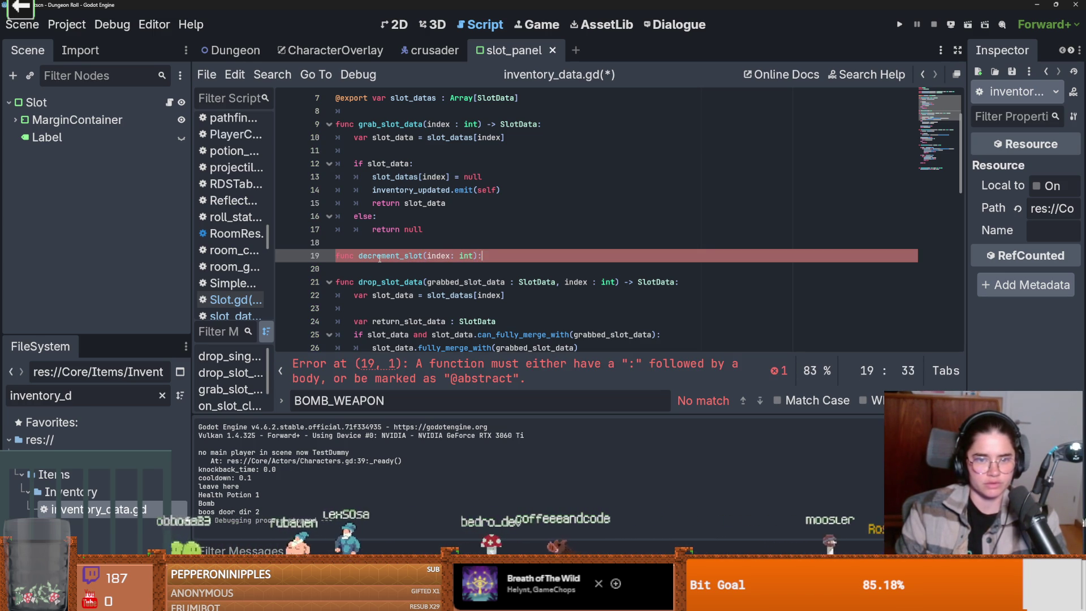
{"action": "key", "text": "Return"}
{"action": "scroll", "coordinate": [416, 227], "scroll_direction": "up", "scroll_amount": 2}
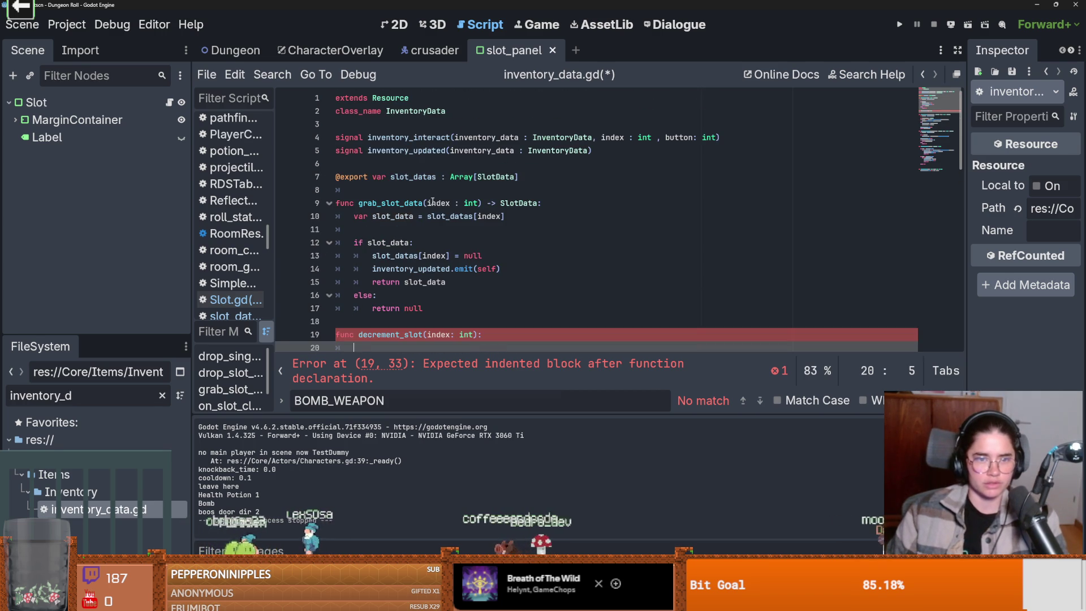
{"action": "scroll", "coordinate": [403, 306], "scroll_direction": "down", "scroll_amount": 1}
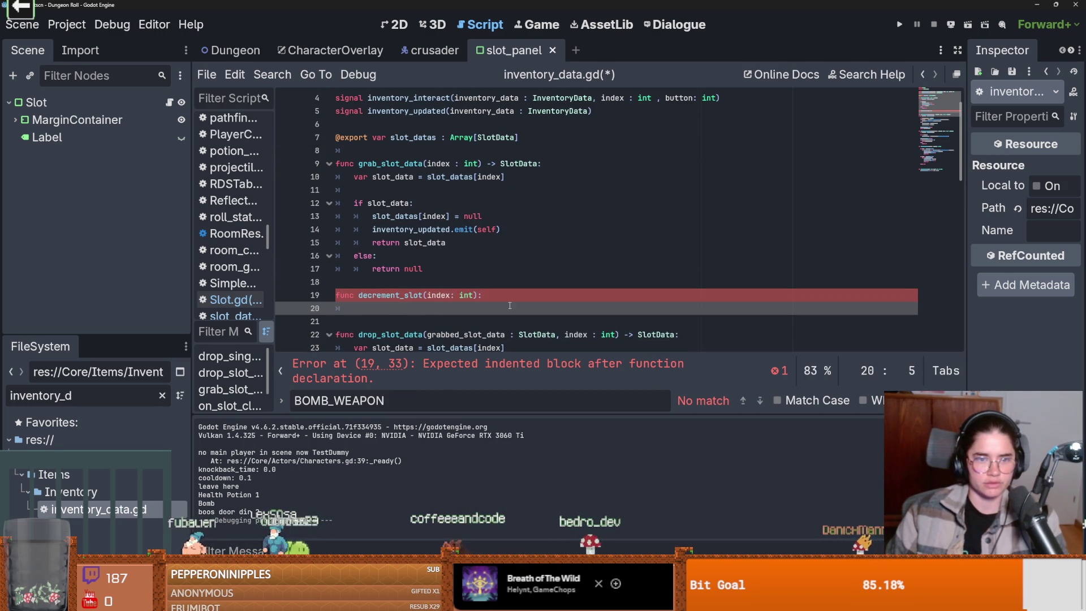
{"action": "scroll", "coordinate": [541, 297], "scroll_direction": "down", "scroll_amount": 1}
{"action": "type", "text": "var slot_data = "}
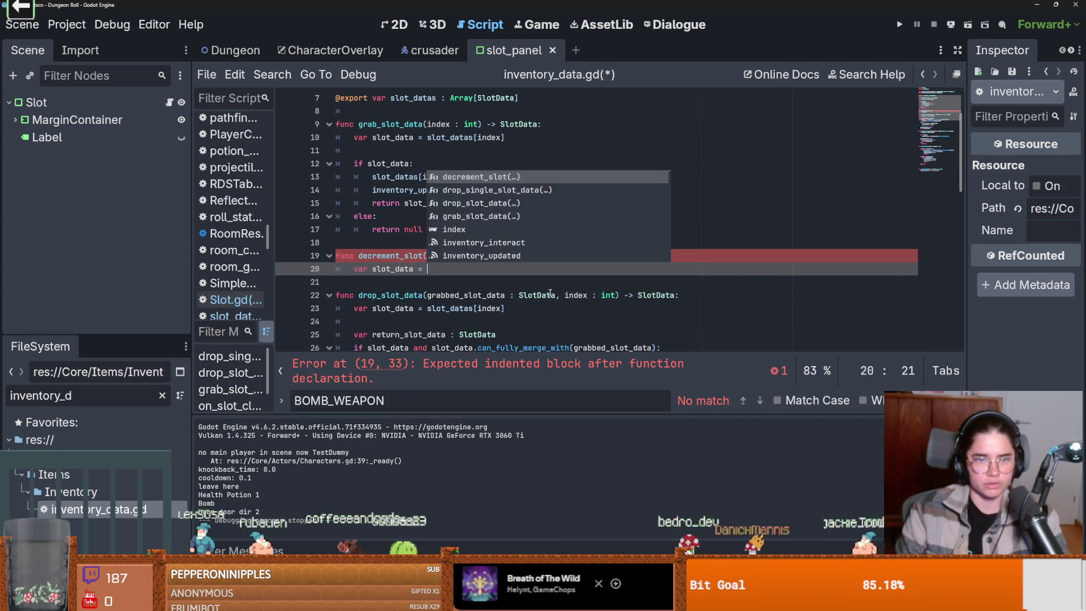
{"action": "type", "text": "slot_datas[ind"}
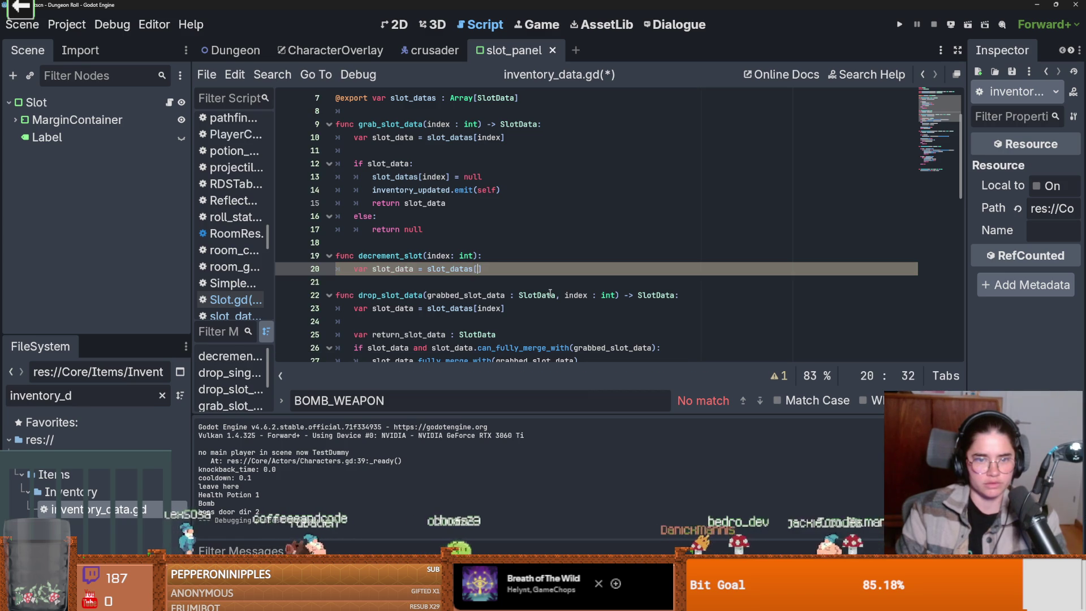
{"action": "type", "text": "ex"}
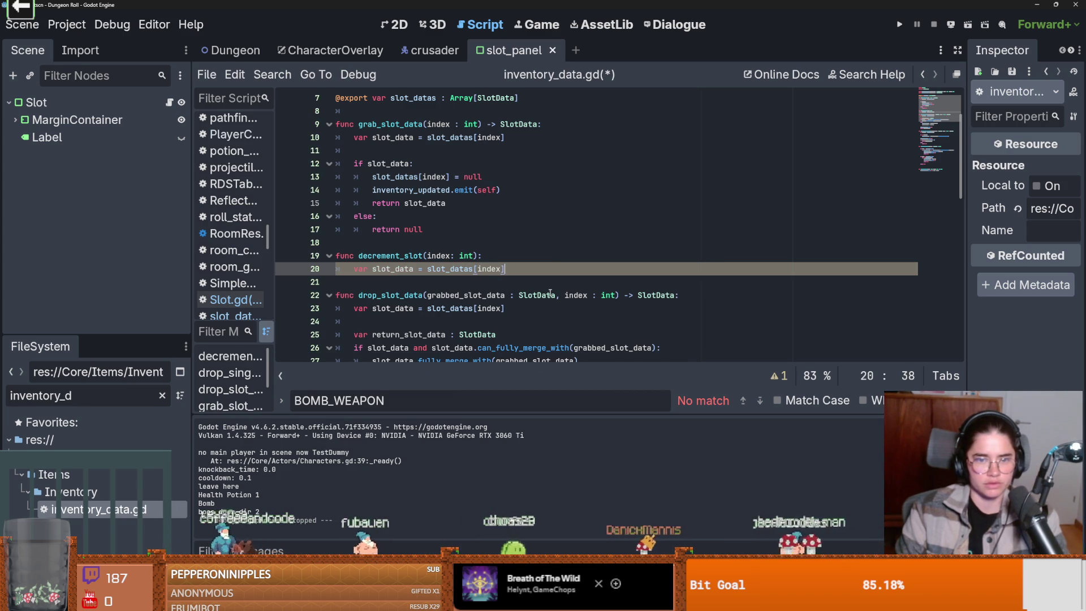
{"action": "key", "text": "Return"}
{"action": "type", "text": "_data:"}
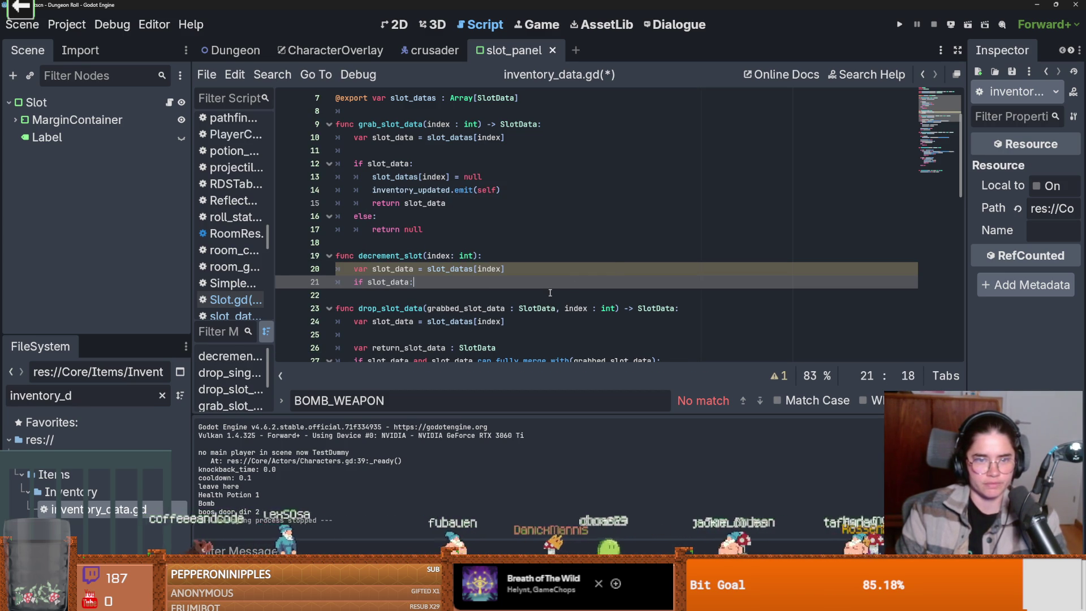
{"action": "key", "text": "Return"}
{"action": "type", "text": "slo"}
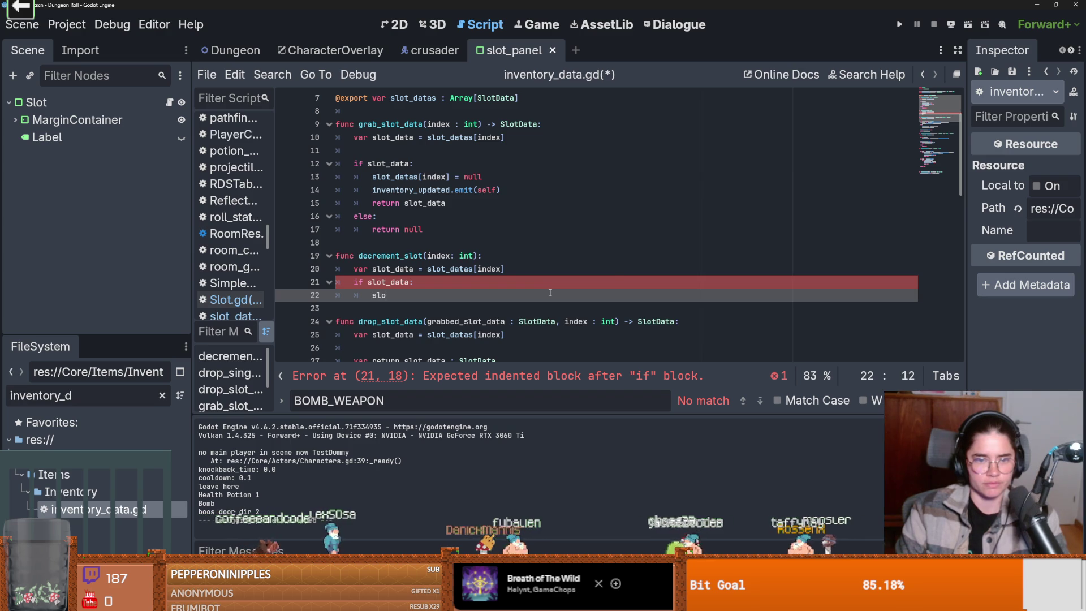
Add a 'slot_data.quantity > 0' check that calls slot_data.decremet_single_slot().
{"action": "key", "text": "Down"}
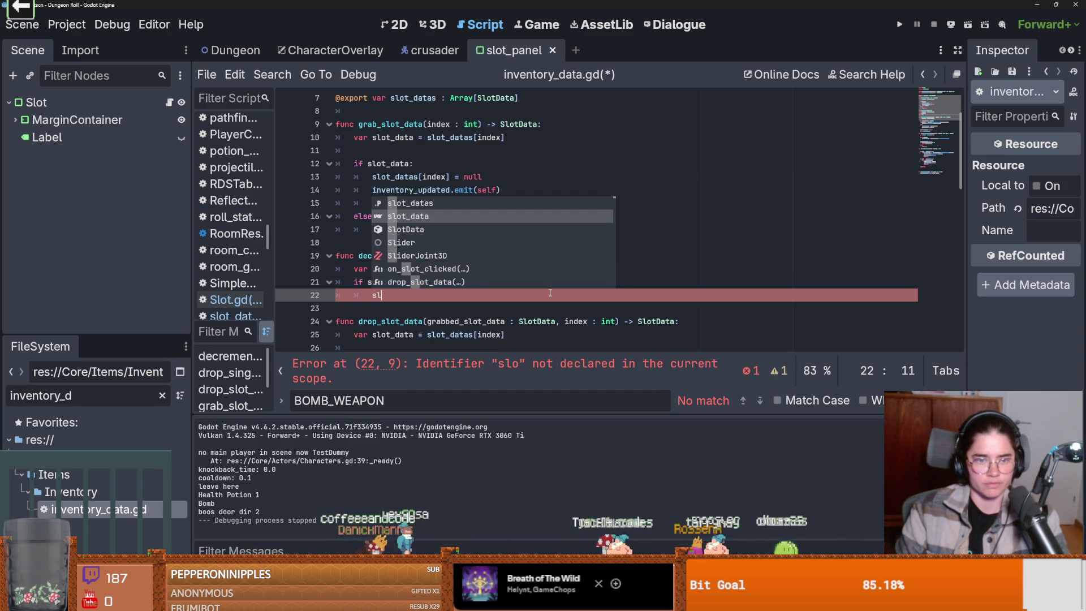
{"action": "key", "text": "BackSpace"}
{"action": "key", "text": "BackSpace"}
{"action": "key", "text": "BackSpace"}
{"action": "key", "text": "Return"}
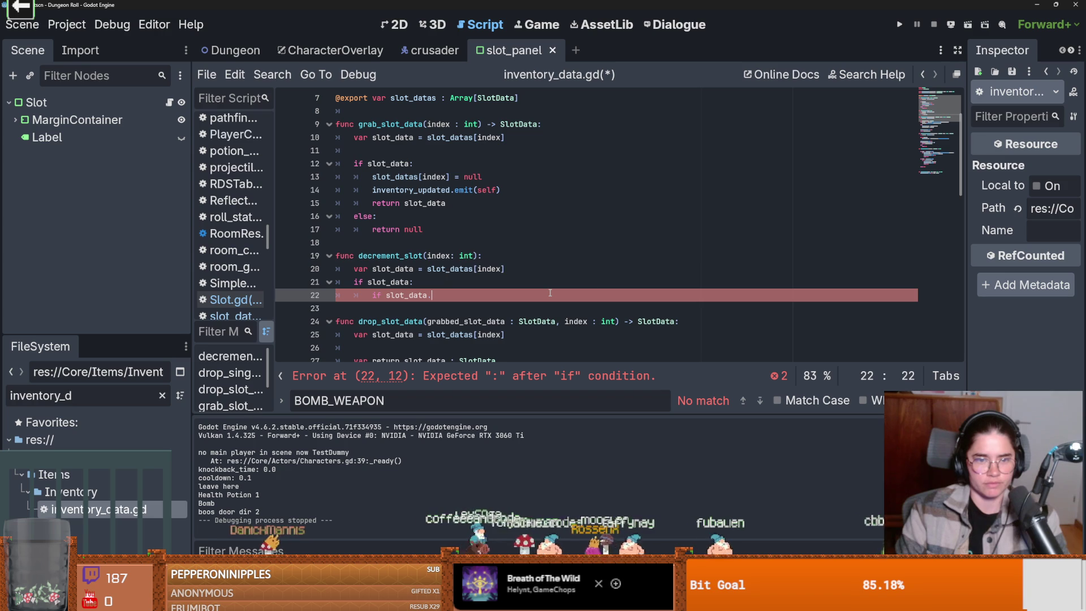
{"action": "type", "text": "i"}
{"action": "key", "text": "BackSpace"}
{"action": "type", "text": "quantity"}
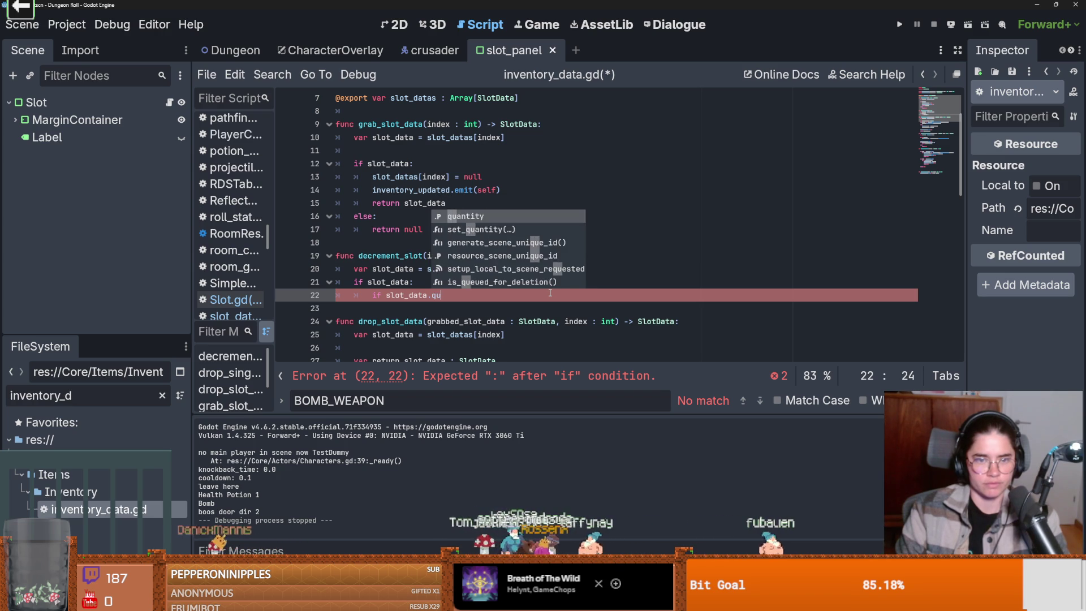
{"action": "key", "text": "BackSpace"}
{"action": "type", "text": ">0:"}
{"action": "key", "text": "Return"}
{"action": "type", "text": "slo"}
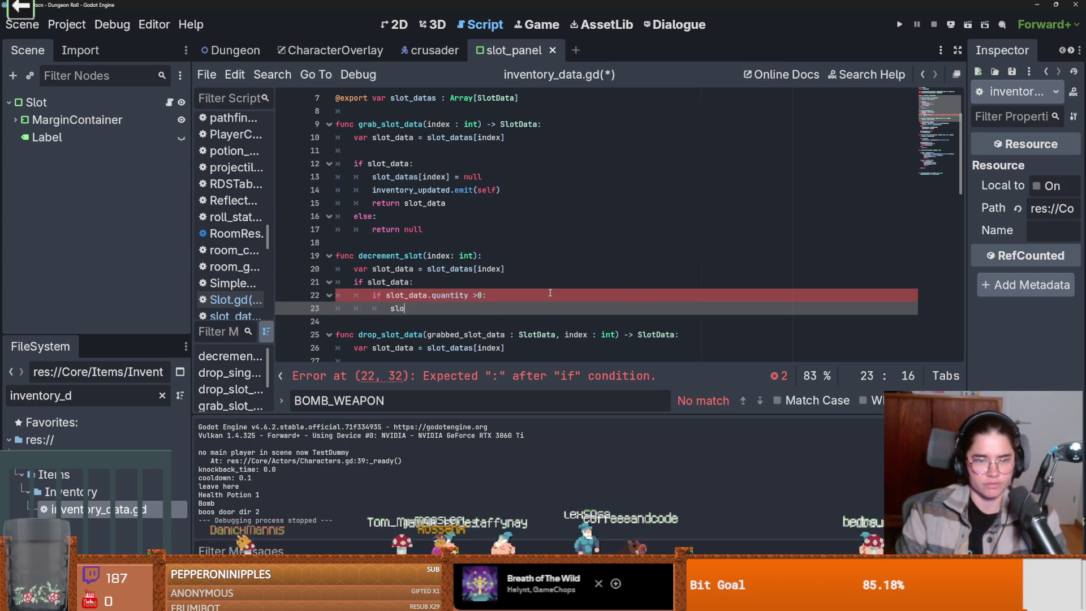
{"action": "type", "text": "t_data.de"}
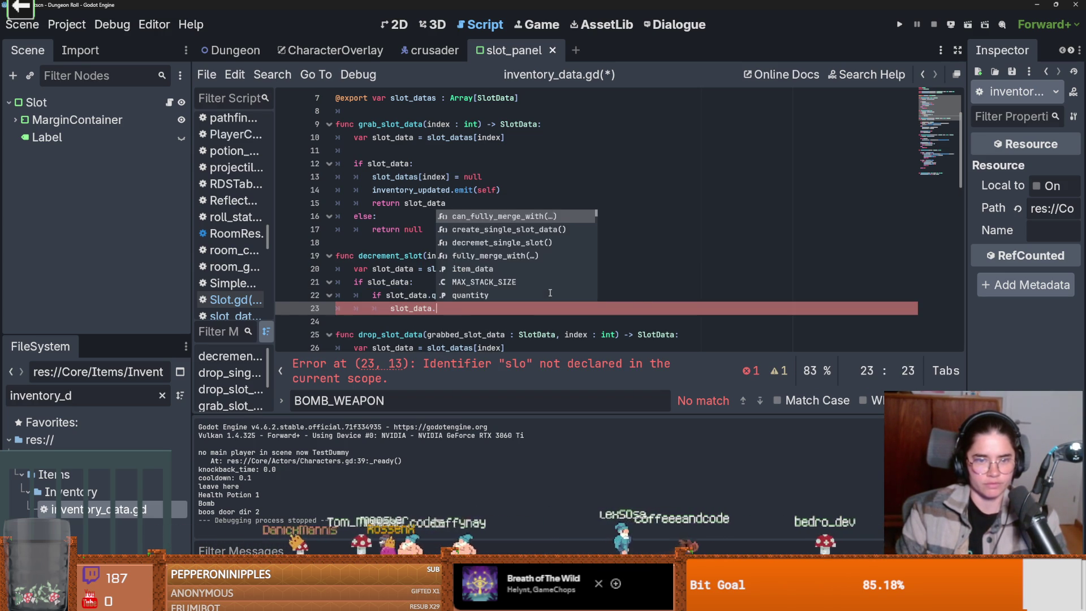
{"action": "key", "text": "Return"}
{"action": "key", "text": "Return"}
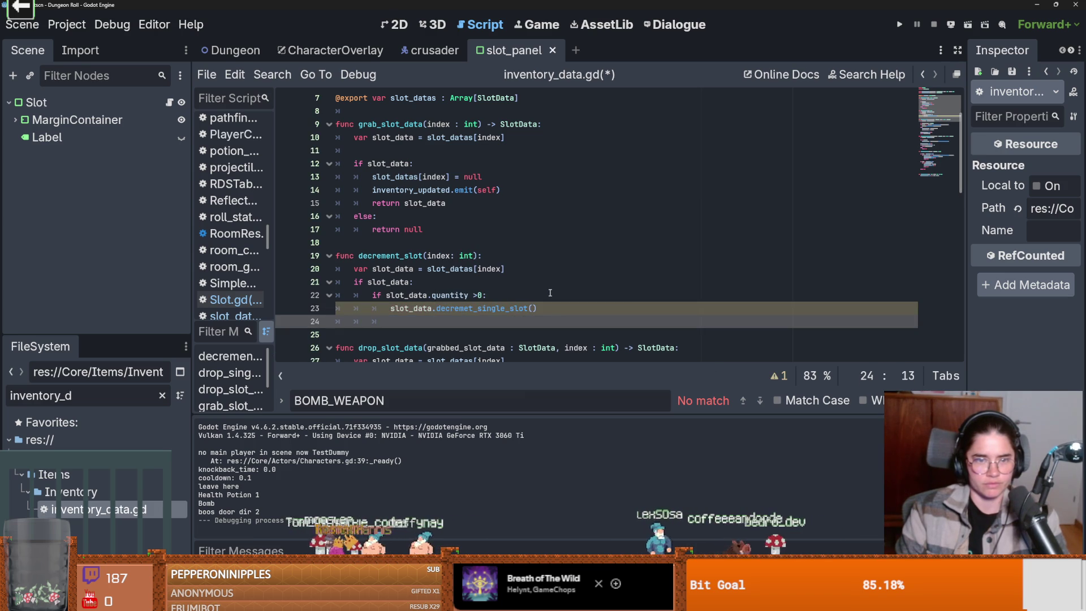
{"action": "type", "text": "in"}
Emit inventory_updated with self after the decrement and save inventory_data.gd.
{"action": "key", "text": "Down"}
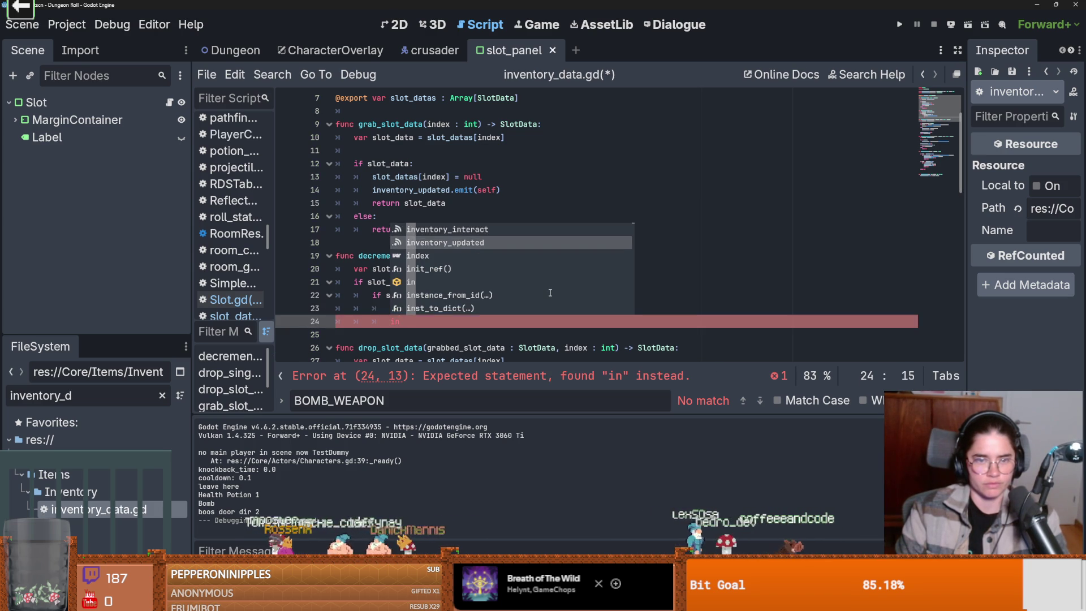
{"action": "key", "text": "Return"}
{"action": "type", "text": ".em"}
{"action": "key", "text": "Return"}
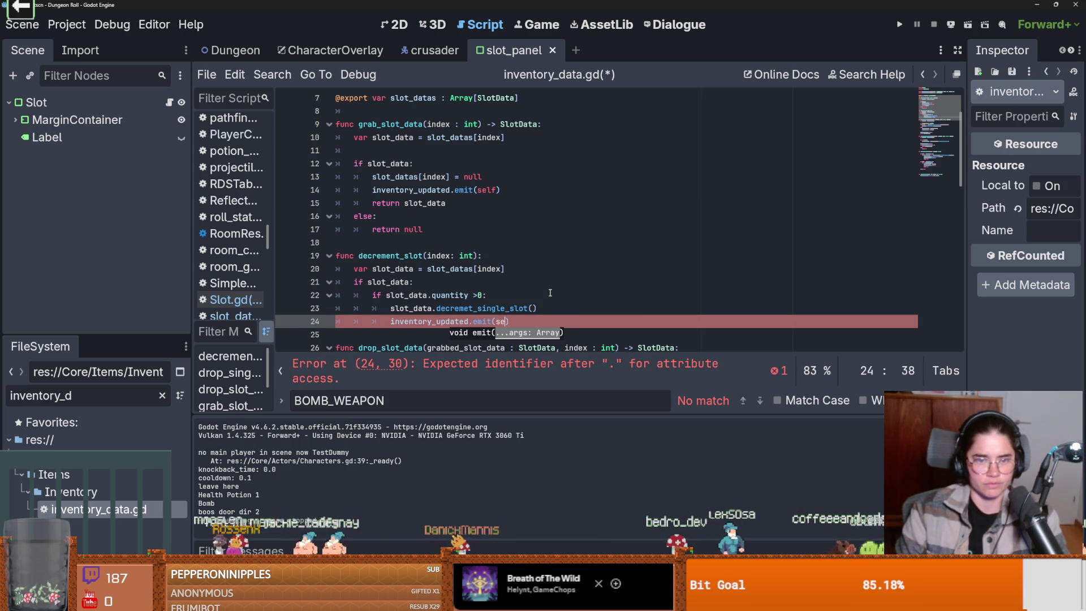
{"action": "type", "text": "lf"}
{"action": "double_click", "coordinate": [469, 256]}
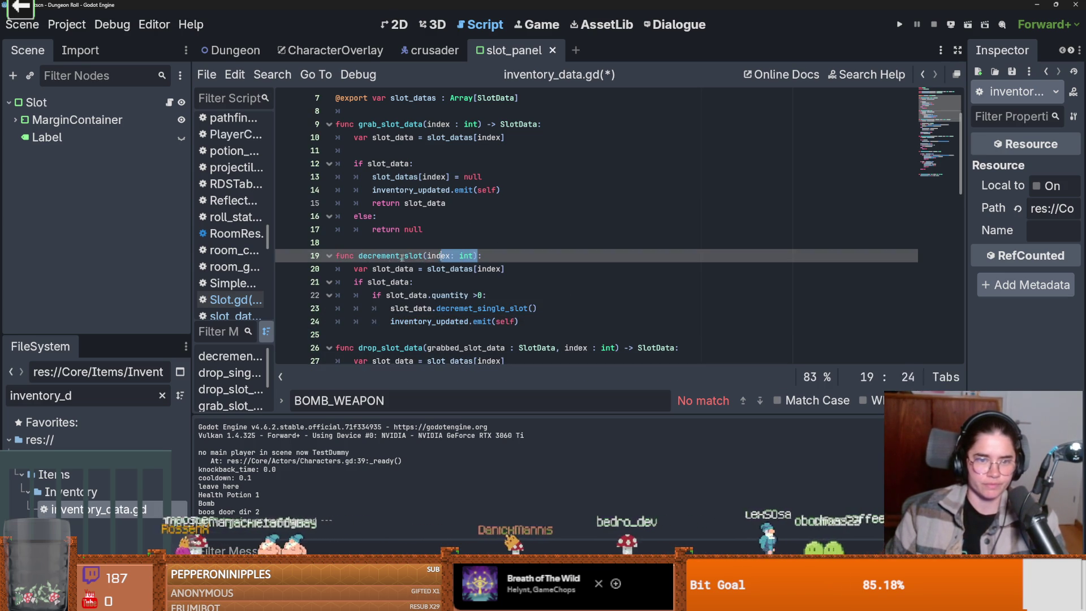
{"action": "key", "text": "ctrl+s"}
{"action": "key", "text": "ctrl+shift+Tab"}
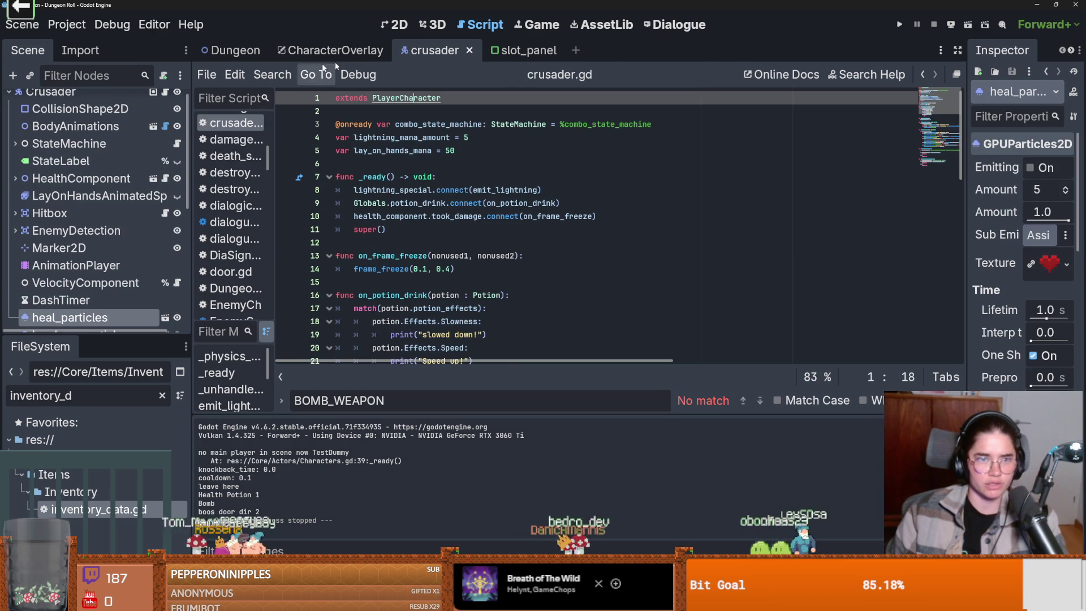
In PlayerCharacter.gd, replace the potion's drop_single_slot_data call on line 173 with INVENTORY.decrement_slot(0).
{"action": "left_click", "coordinate": [400, 101], "text": "ctrl"}
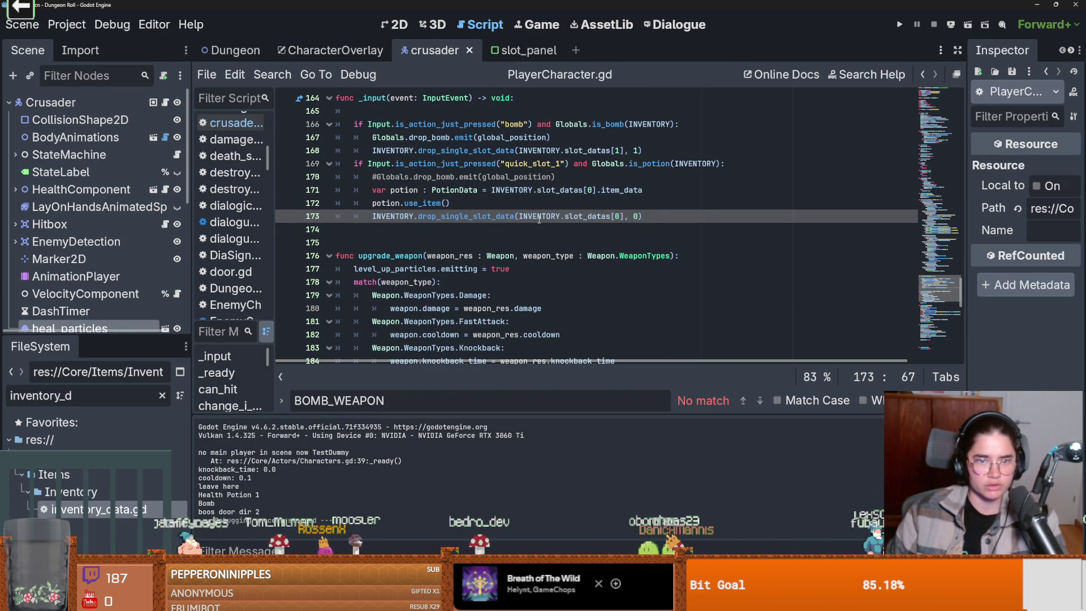
{"action": "left_click_drag", "start_coordinate": [642, 219], "coordinate": [420, 218]}
{"action": "type", "text": "decrement_slot(index: int)"}
{"action": "left_click", "coordinate": [419, 217]}
{"action": "left_click_drag", "start_coordinate": [535, 217], "coordinate": [378, 218]}
{"action": "key", "text": "ctrl+c"}
{"action": "type", "text": "0"}
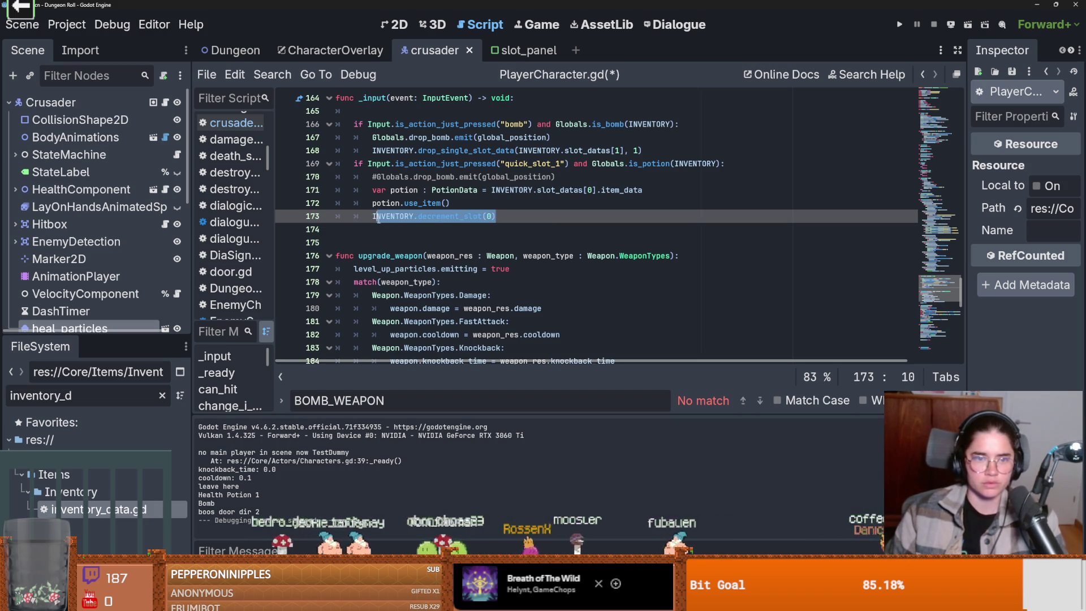
Make the bomb code on line 168 call INVENTORY.decrement_slot(1), then save and run the game.
{"action": "left_click", "coordinate": [640, 151]}
{"action": "key", "text": "Return"}
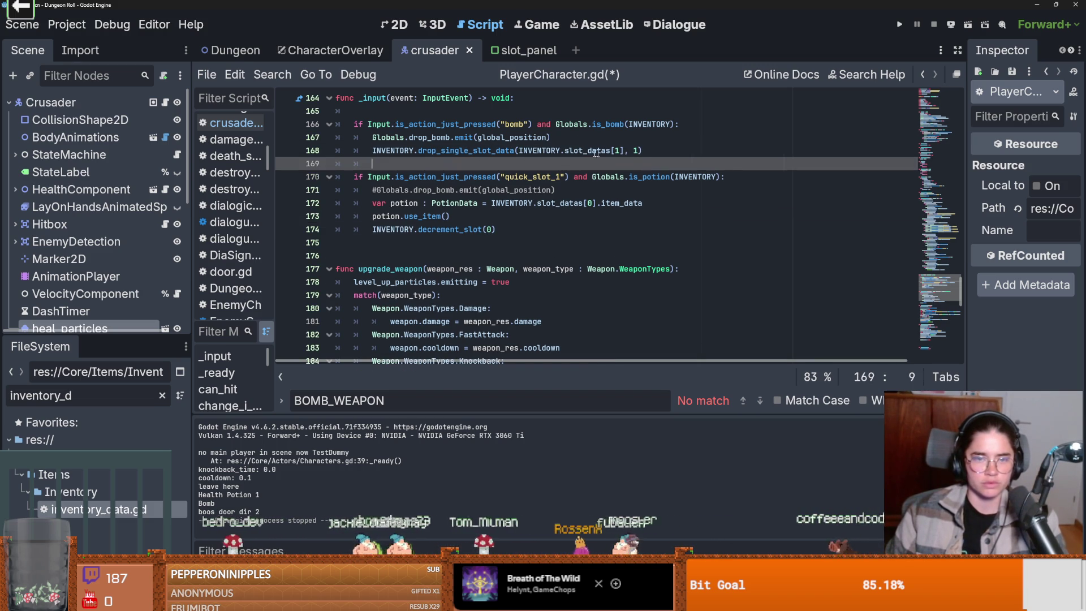
{"action": "left_click", "coordinate": [647, 151]}
{"action": "key", "text": "shift+Home"}
{"action": "key", "text": "ctrl+v"}
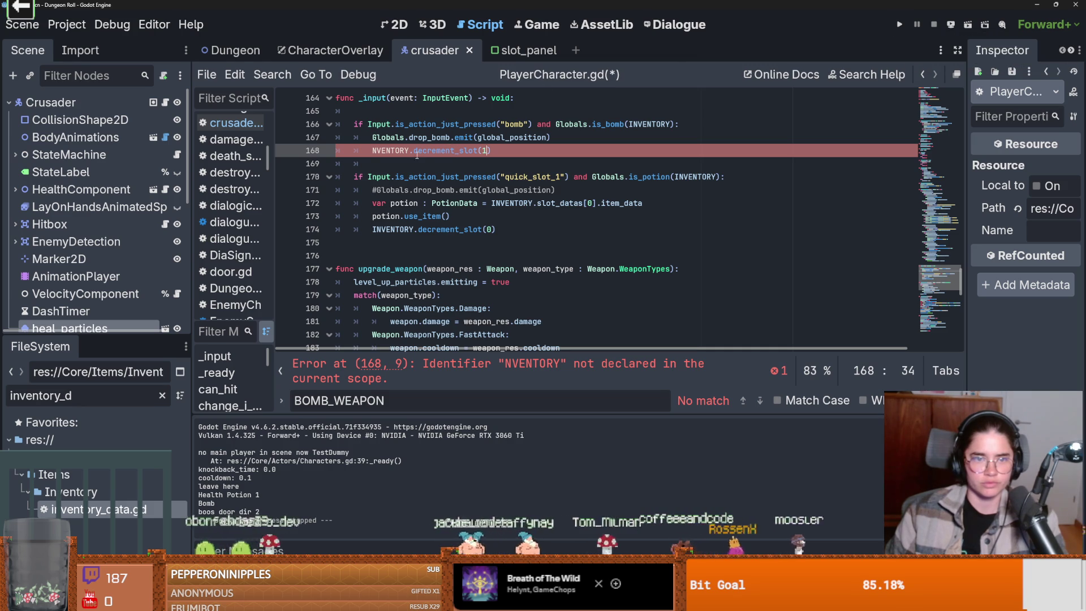
{"action": "left_click", "coordinate": [375, 151]}
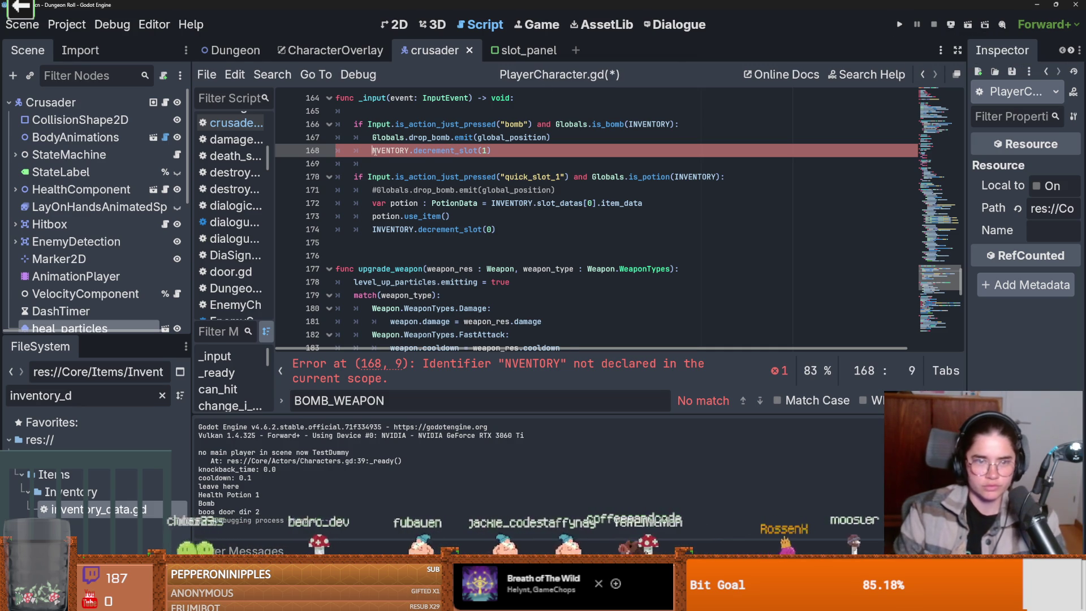
{"action": "type", "text": "I"}
{"action": "key", "text": "Escape"}
{"action": "left_click", "coordinate": [900, 24]}
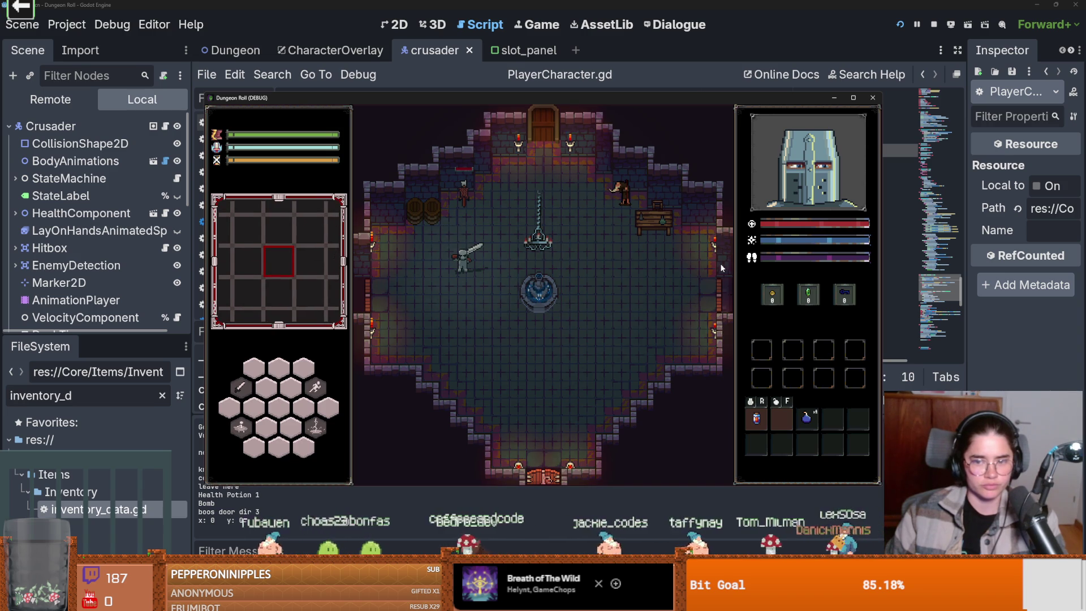
Throw a bomb in the running game to test the new item consumption.
{"action": "key", "text": "f"}
{"action": "key", "text": "f"}
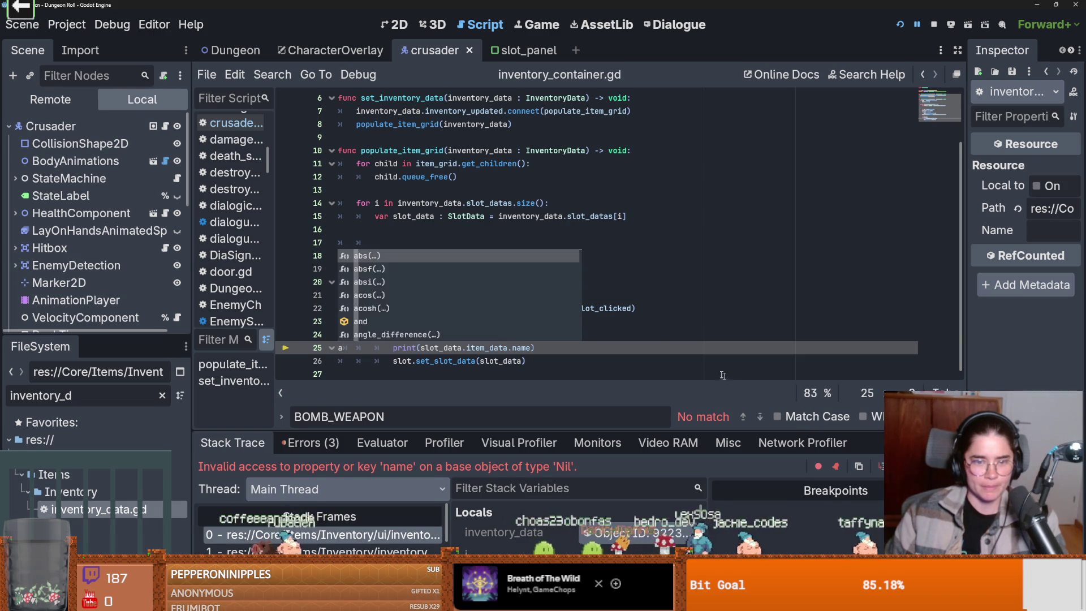
{"action": "key", "text": "ctrl+a"}
{"action": "left_click", "coordinate": [566, 309]}
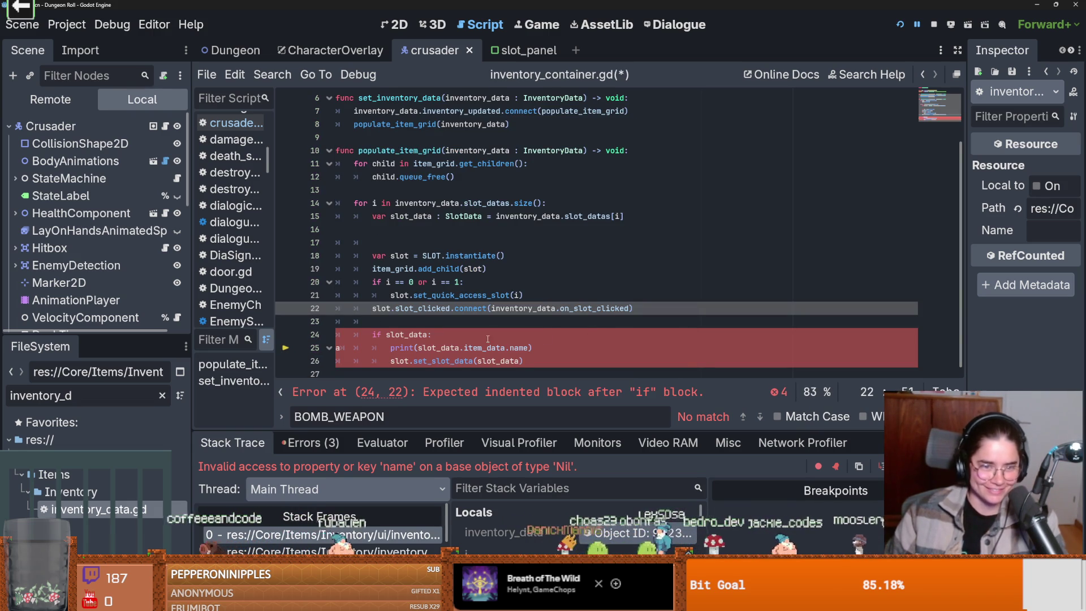
Trace the Nil 'name' error through the stack frames to populate_item_grid in inventory_container.gd.
{"action": "left_click", "coordinate": [386, 151]}
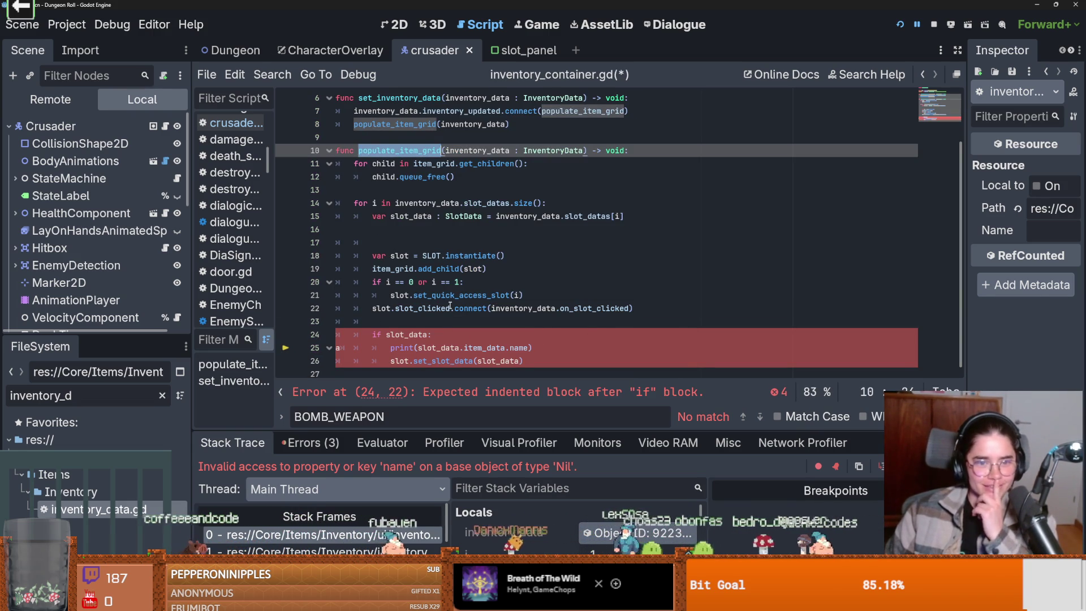
{"action": "left_click", "coordinate": [414, 334]}
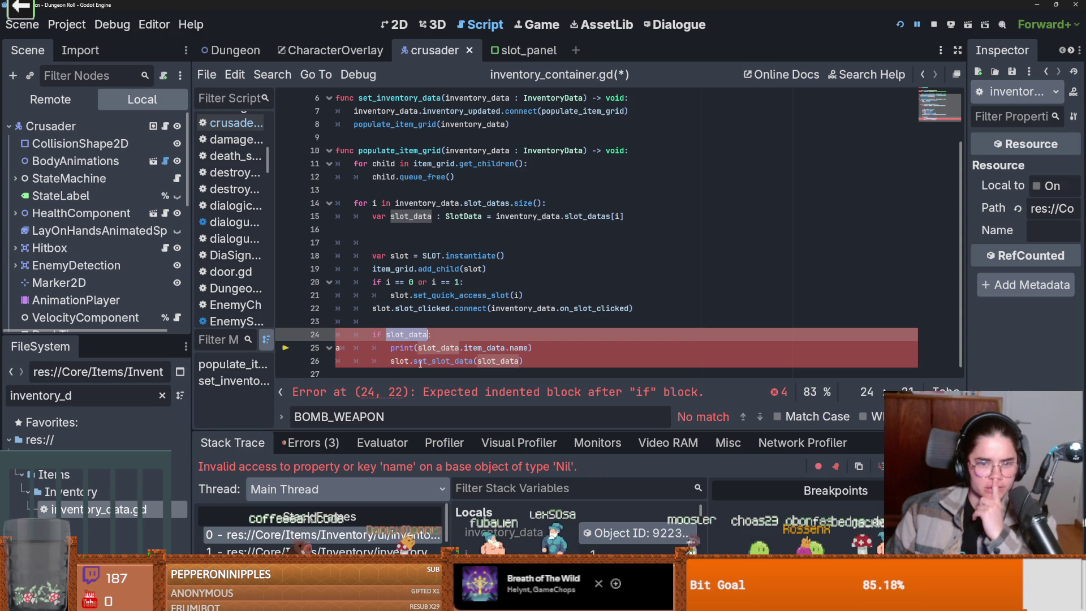
{"action": "left_click", "coordinate": [338, 534]}
{"action": "key", "text": "Down"}
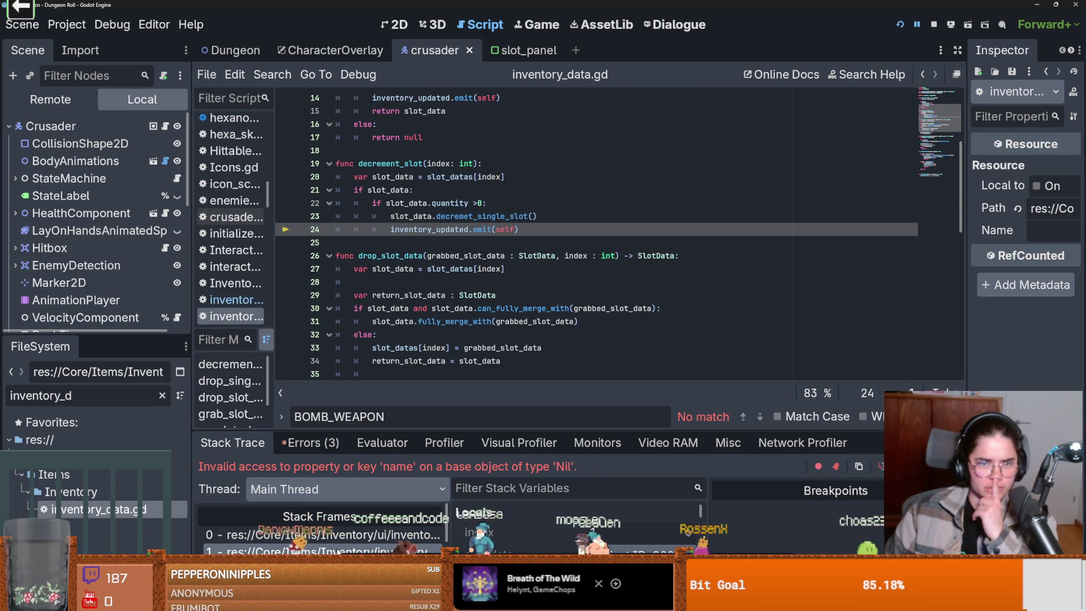
{"action": "left_click", "coordinate": [338, 534]}
{"action": "type", "text": "ata.item_data.name)"}
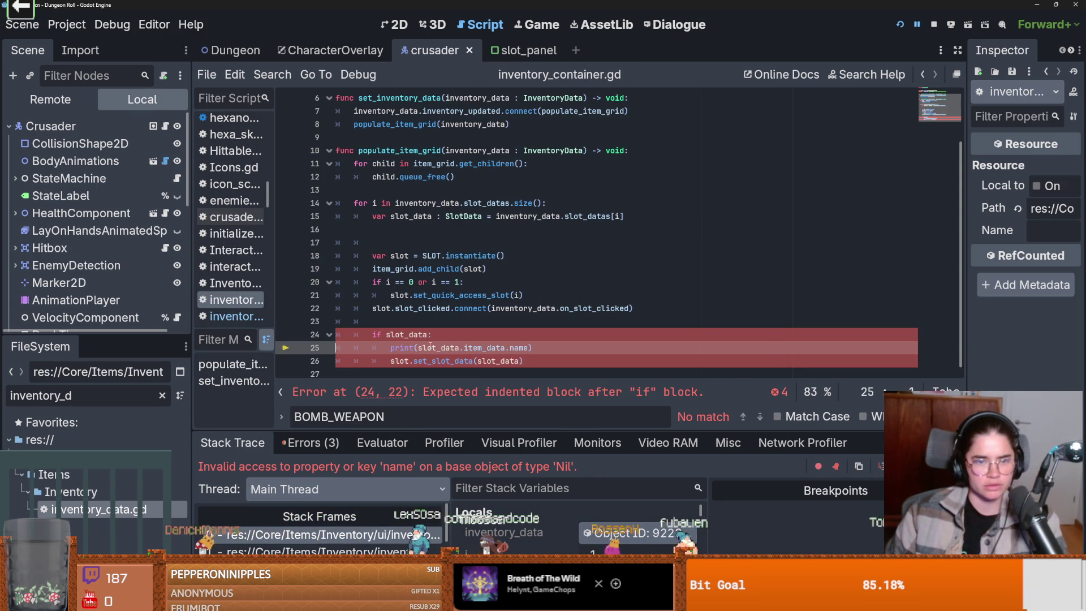
{"action": "key", "text": "ctrl+z"}
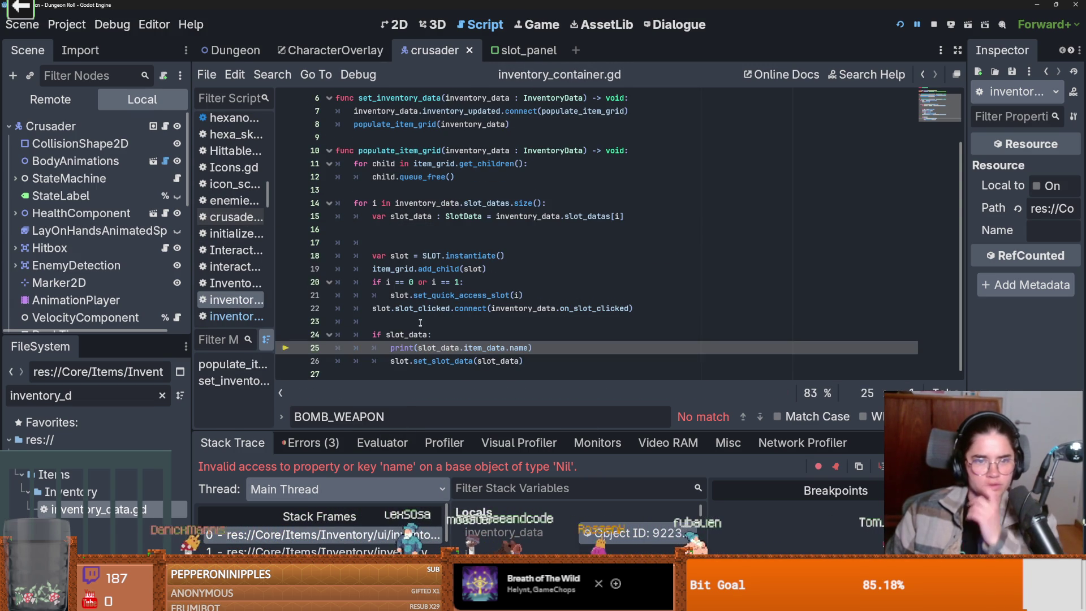
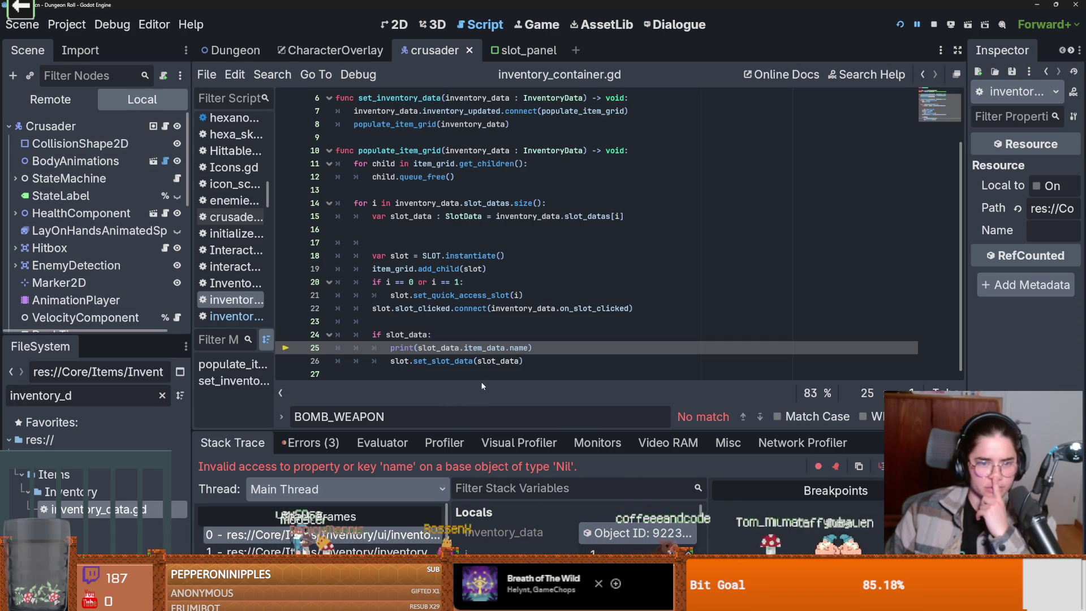
Enlarge the debugger and Inspector to read slot_data's empty item data with quantity 1.
{"action": "left_click_drag", "start_coordinate": [486, 425], "coordinate": [509, 299]}
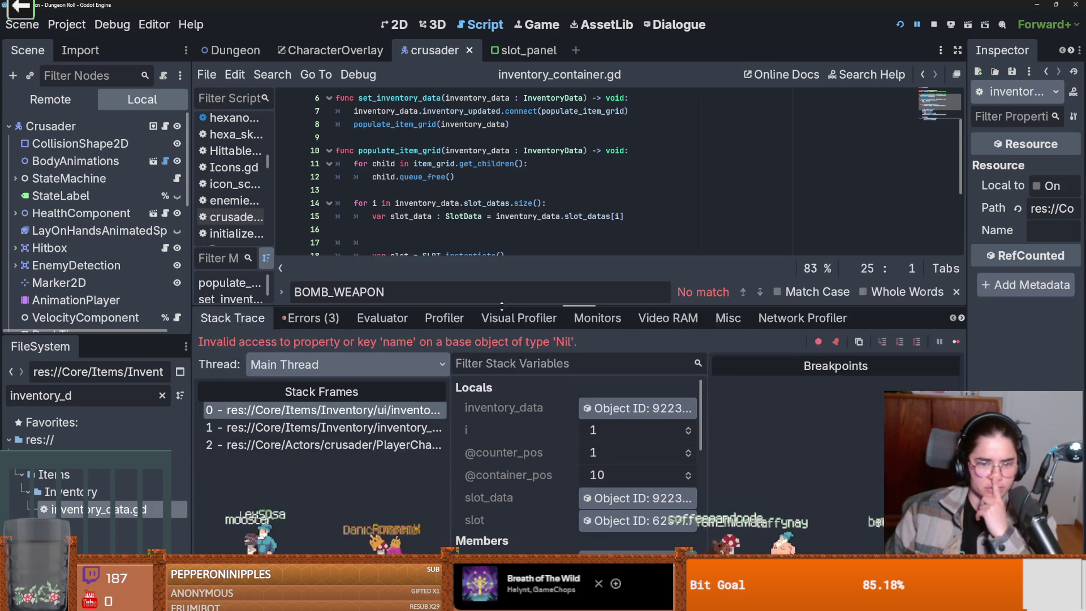
{"action": "left_click", "coordinate": [634, 494]}
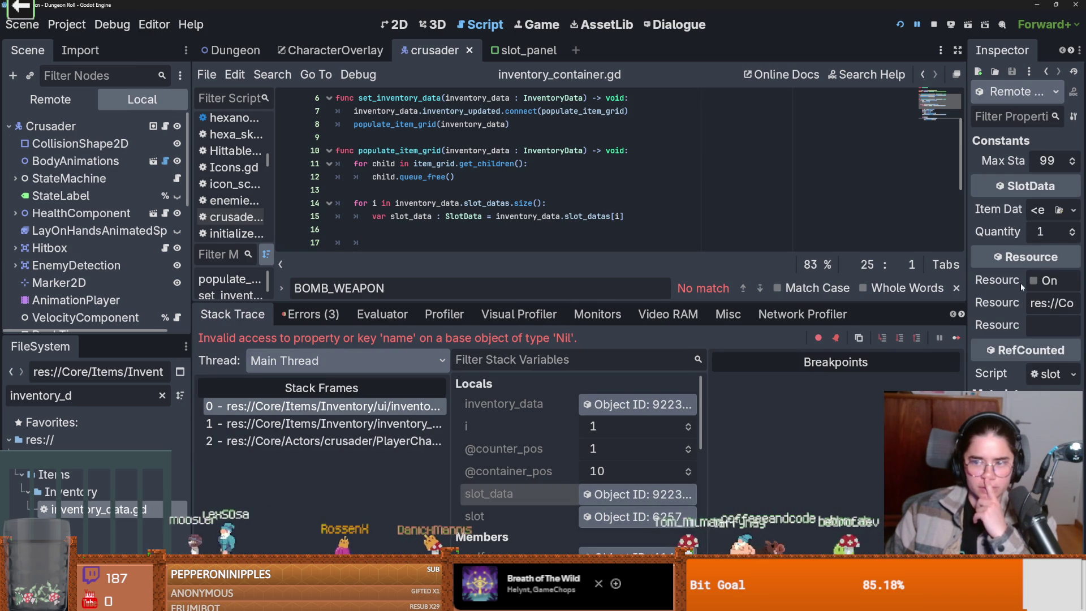
{"action": "left_click_drag", "start_coordinate": [967, 293], "coordinate": [843, 300]}
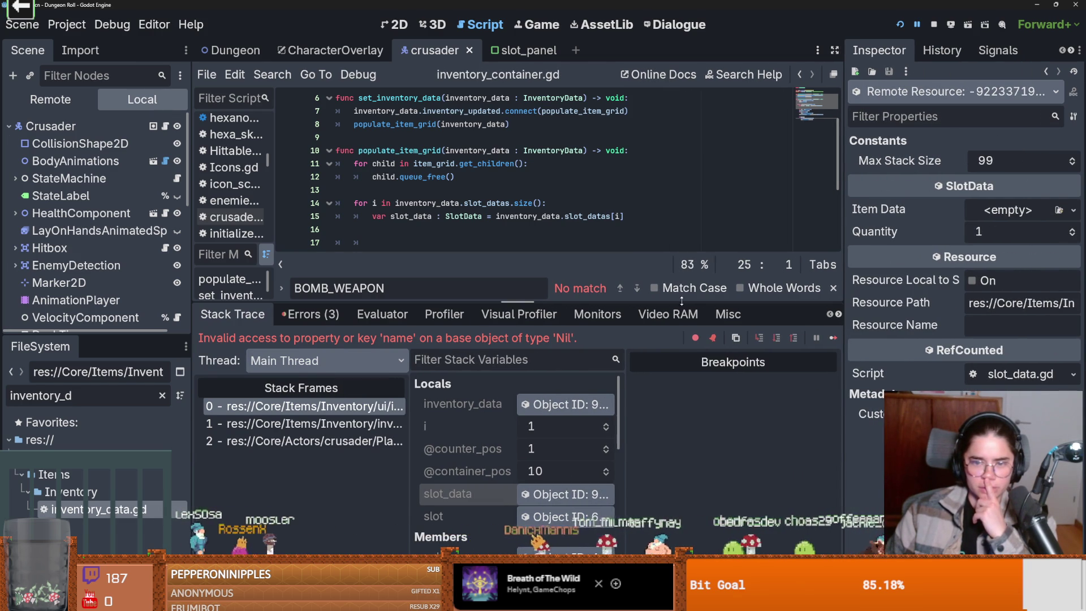
{"action": "left_click_drag", "start_coordinate": [686, 304], "coordinate": [685, 426]}
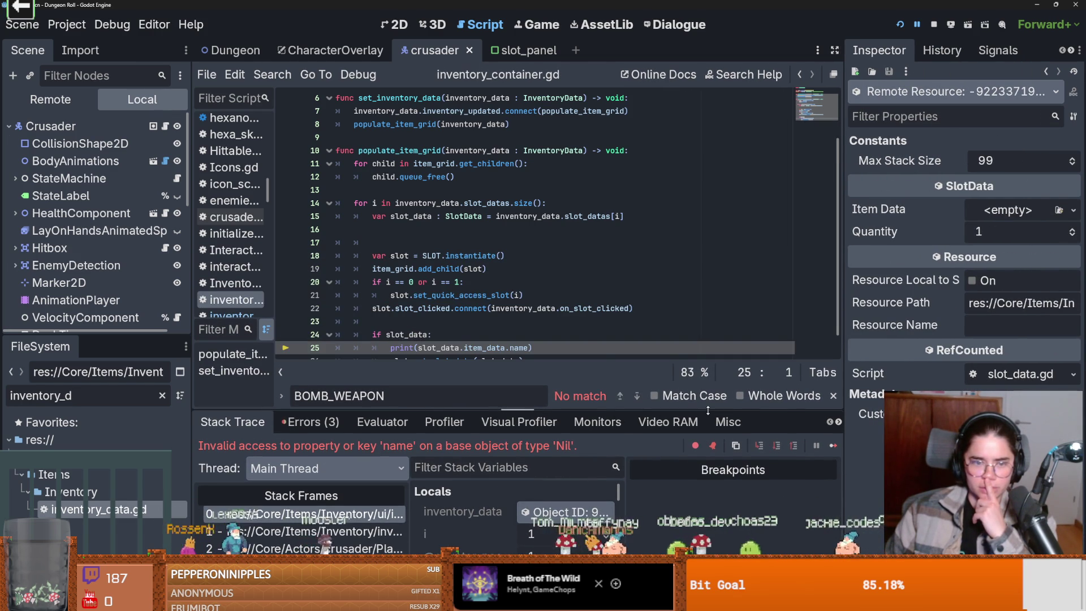
Check the print statement on line 25 and filter the FileSystem for 'slot_data'.
{"action": "scroll", "coordinate": [571, 311], "scroll_direction": "down", "scroll_amount": 1}
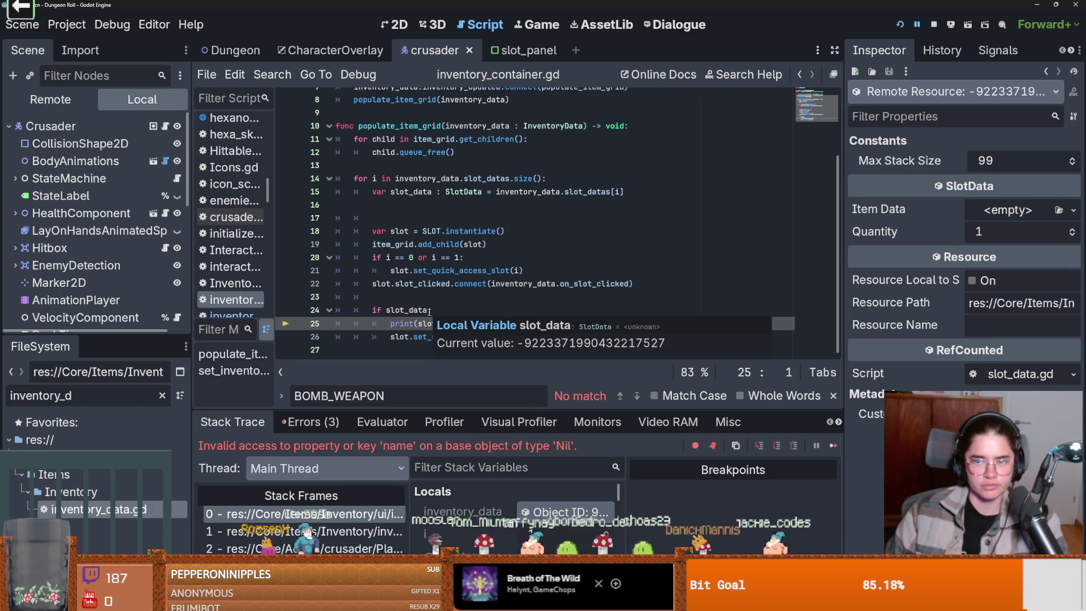
{"action": "left_click", "coordinate": [409, 326]}
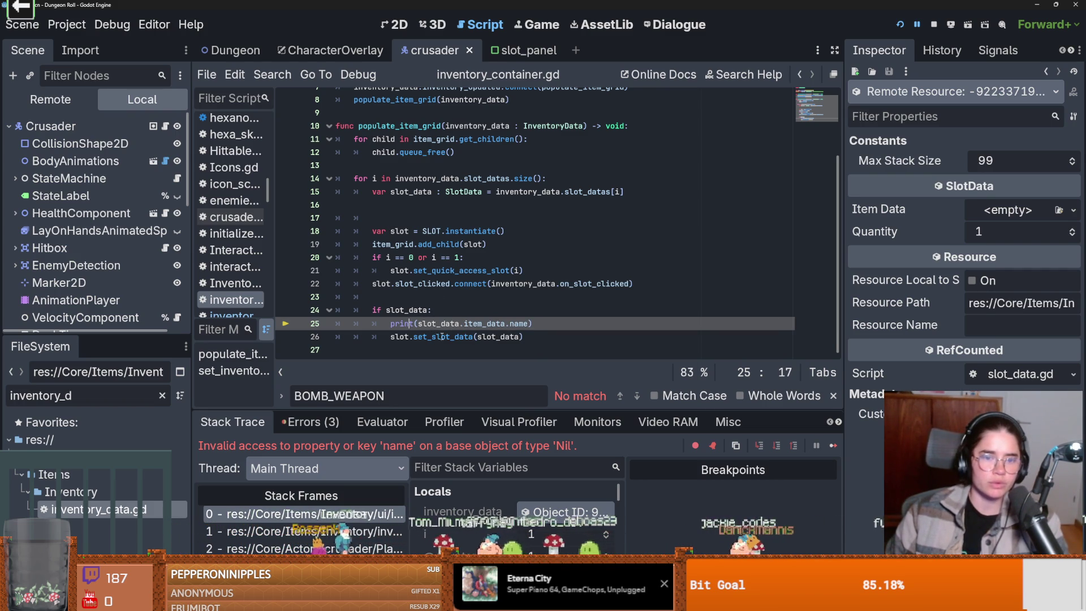
{"action": "double_click", "coordinate": [130, 393]}
{"action": "type", "text": "s"}
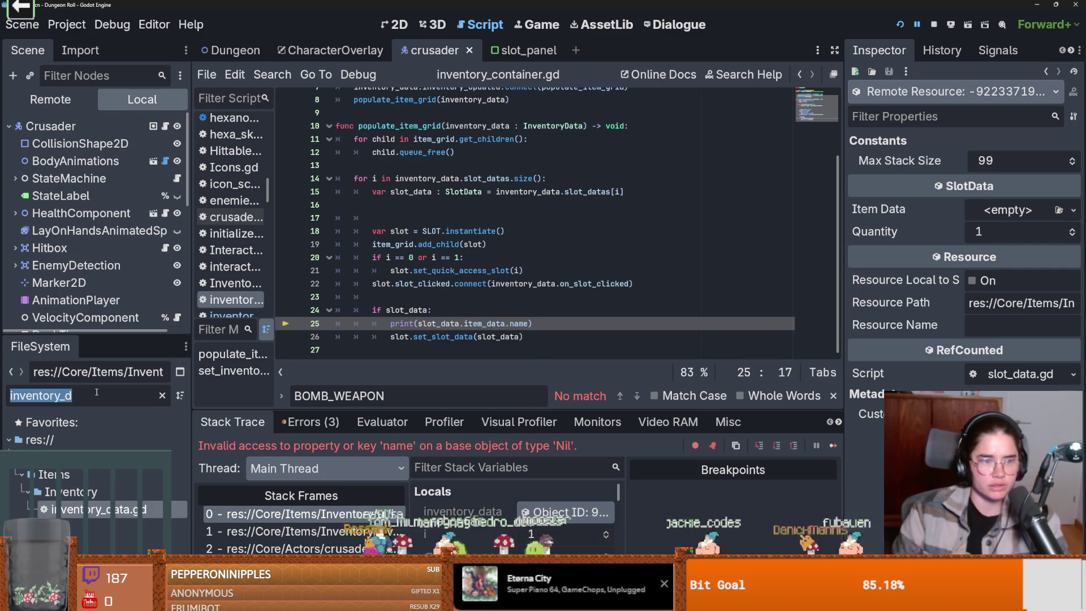
{"action": "type", "text": "lot_data"}
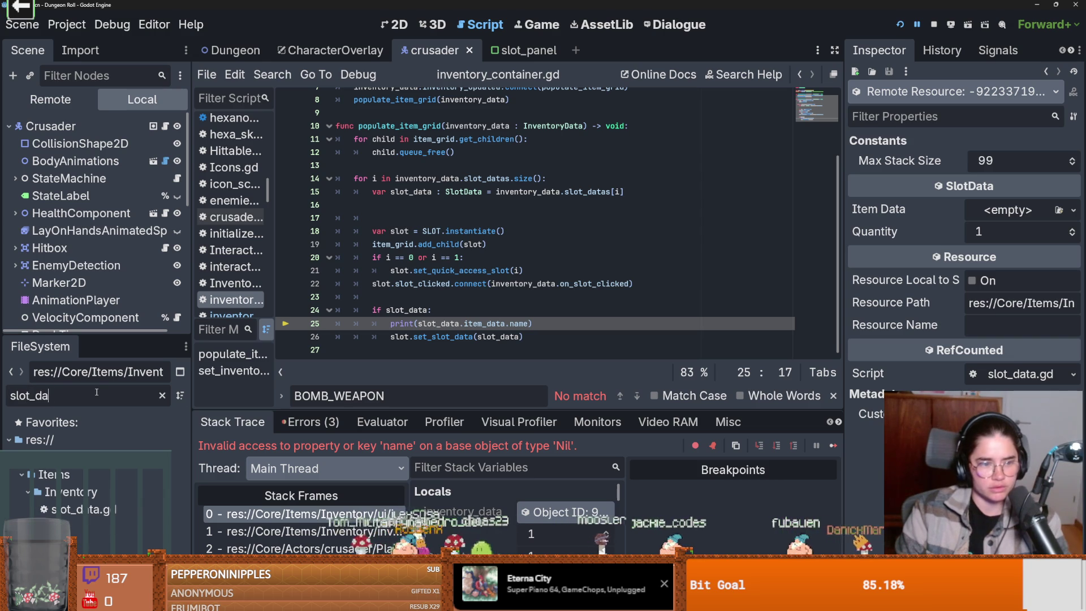
Open slot_data.gd, try 'self = null' on line 20, then revert to 'item_data = null'.
{"action": "double_click", "coordinate": [101, 508]}
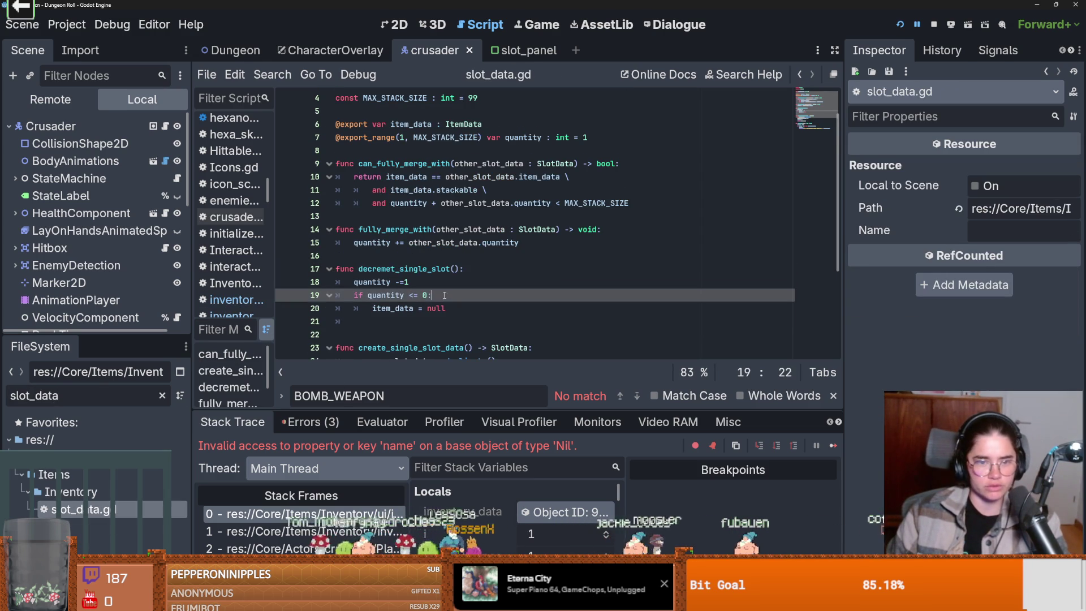
{"action": "scroll", "coordinate": [396, 271], "scroll_direction": "down", "scroll_amount": 2}
{"action": "left_click_drag", "start_coordinate": [447, 269], "coordinate": [365, 271]}
{"action": "type", "text": "self"}
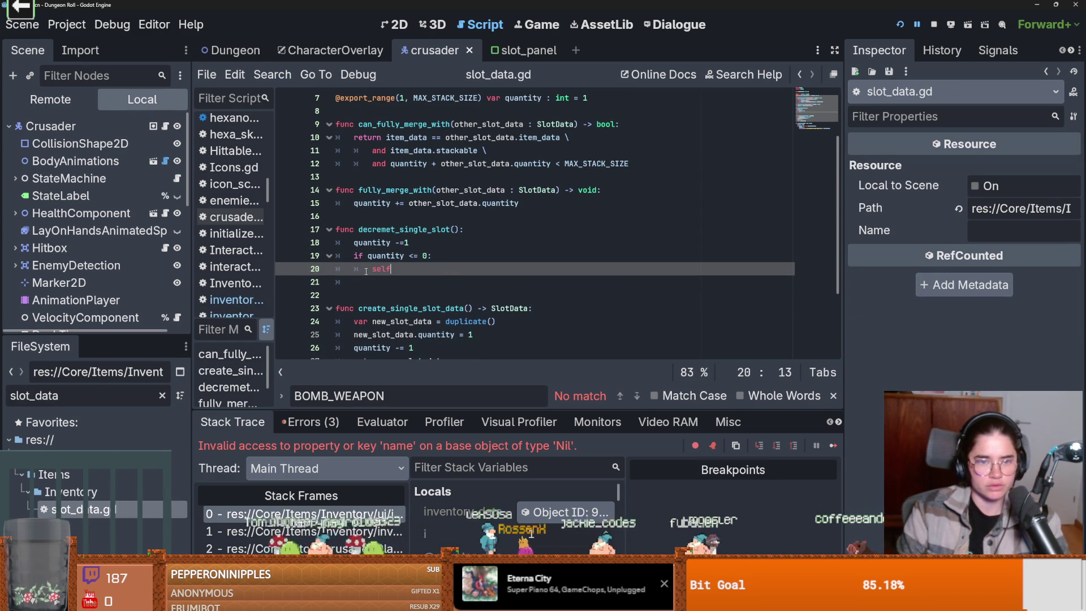
{"action": "type", "text": " = null"}
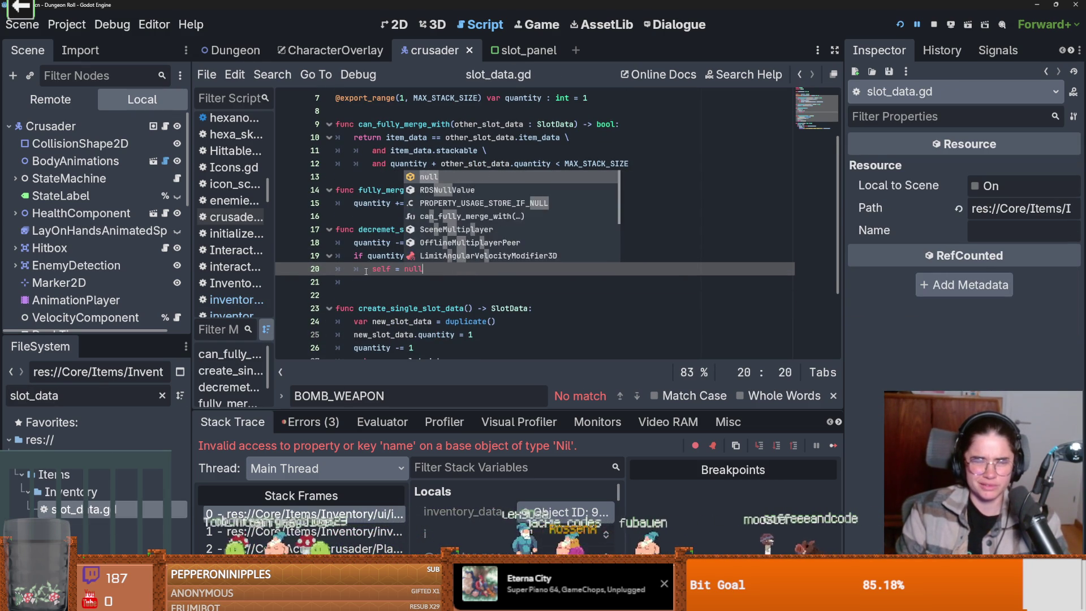
{"action": "key", "text": "ctrl+s"}
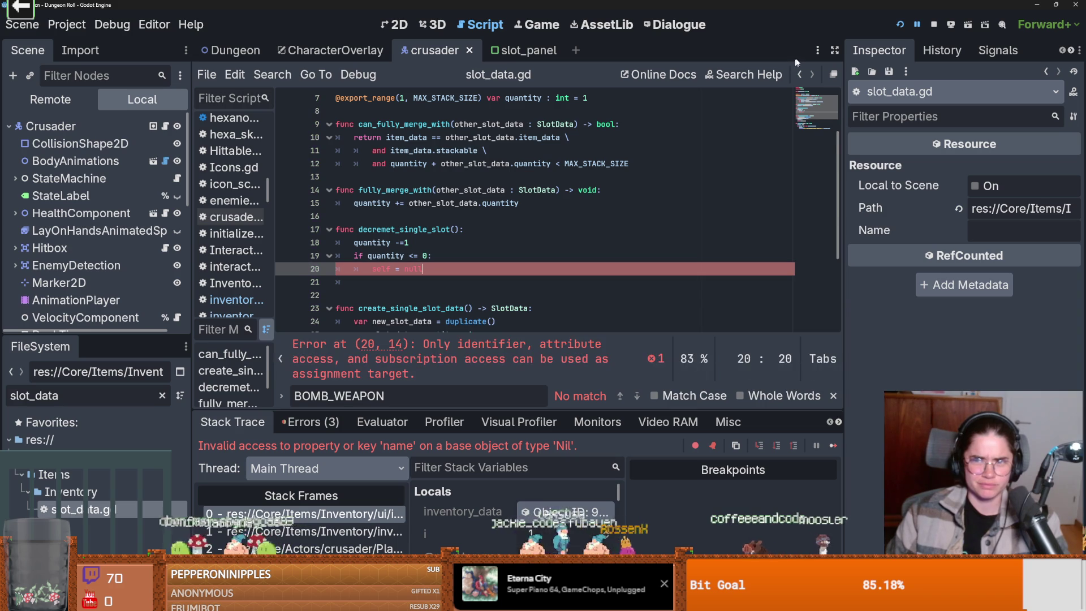
{"action": "key", "text": "ctrl+z"}
{"action": "key", "text": "ctrl+z"}
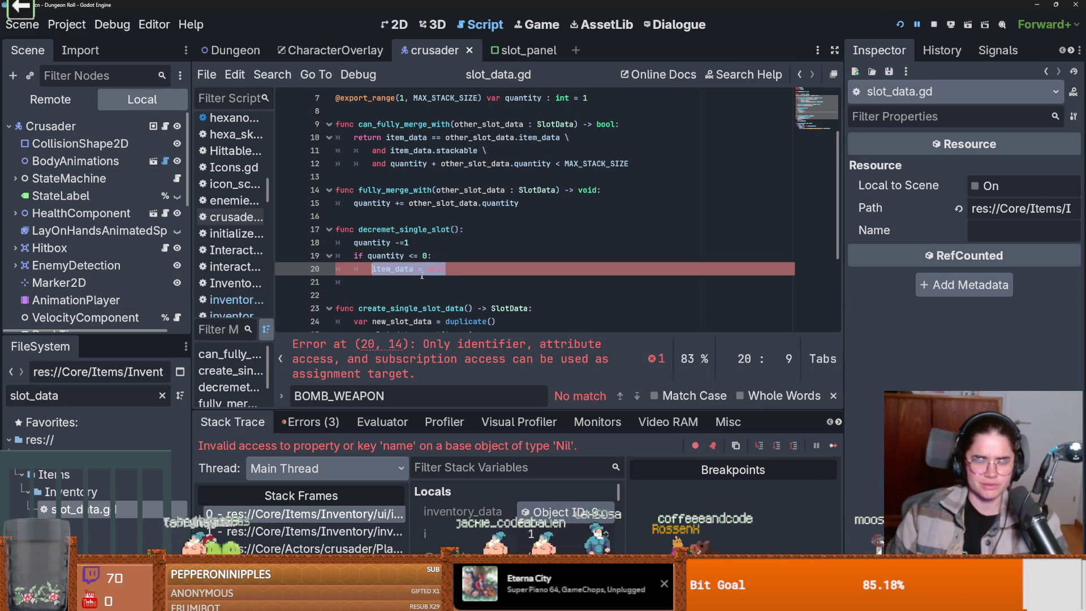
Scroll through slot_data.gd to review the set_quantity function.
{"action": "scroll", "coordinate": [459, 283], "scroll_direction": "down", "scroll_amount": 1}
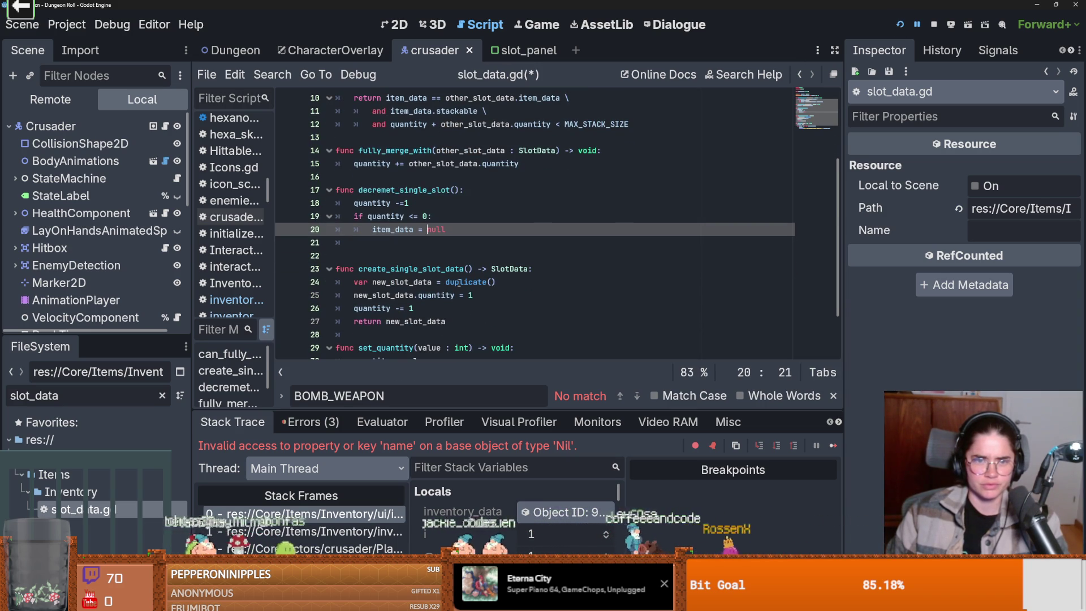
{"action": "scroll", "coordinate": [459, 283], "scroll_direction": "down", "scroll_amount": 2}
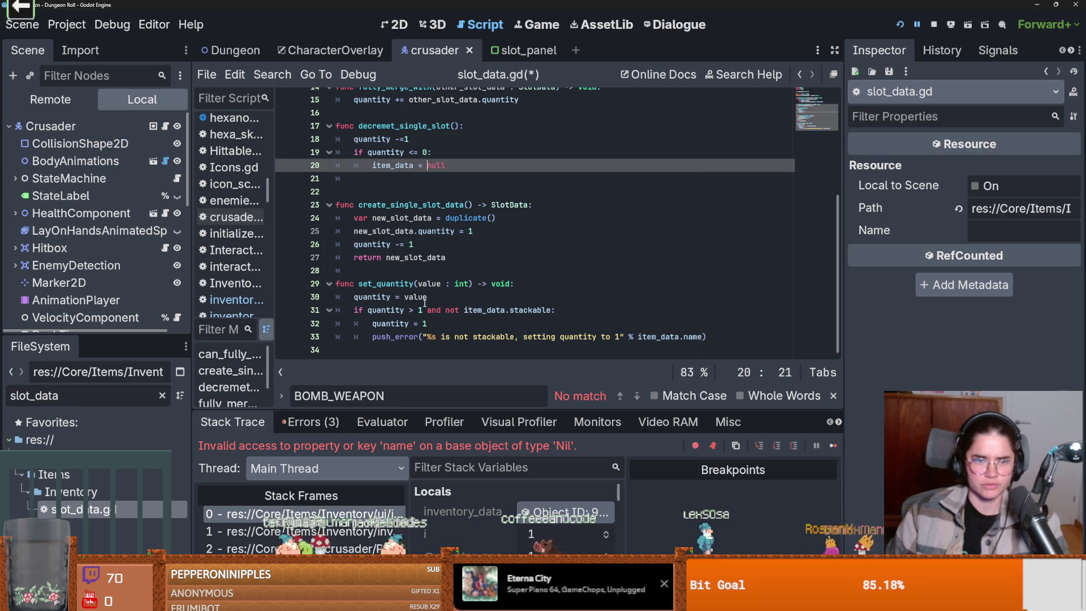
{"action": "left_click", "coordinate": [402, 284]}
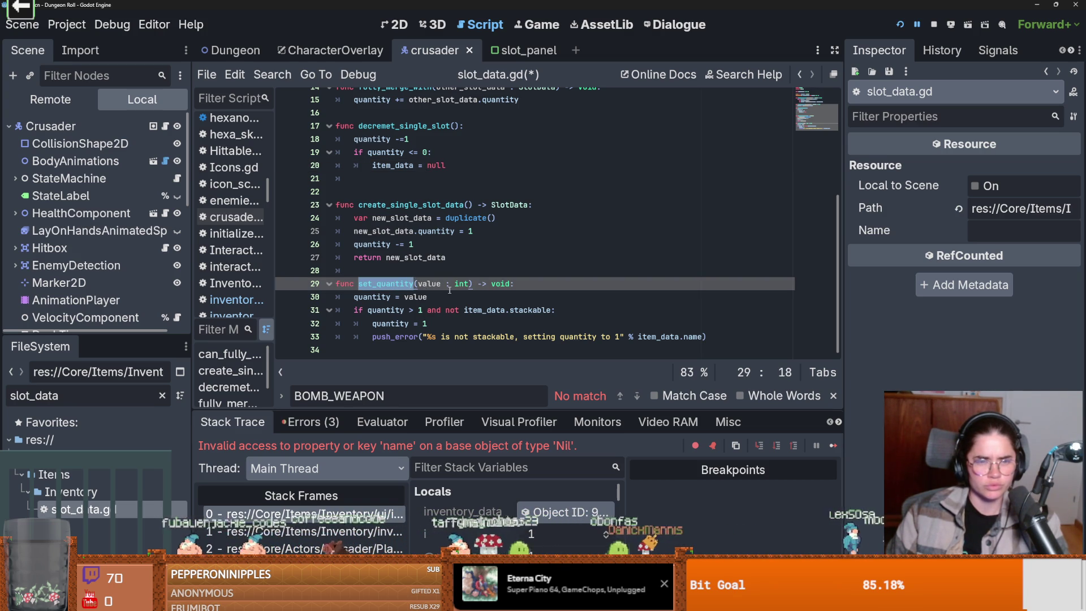
{"action": "scroll", "coordinate": [396, 301], "scroll_direction": "up", "scroll_amount": 1}
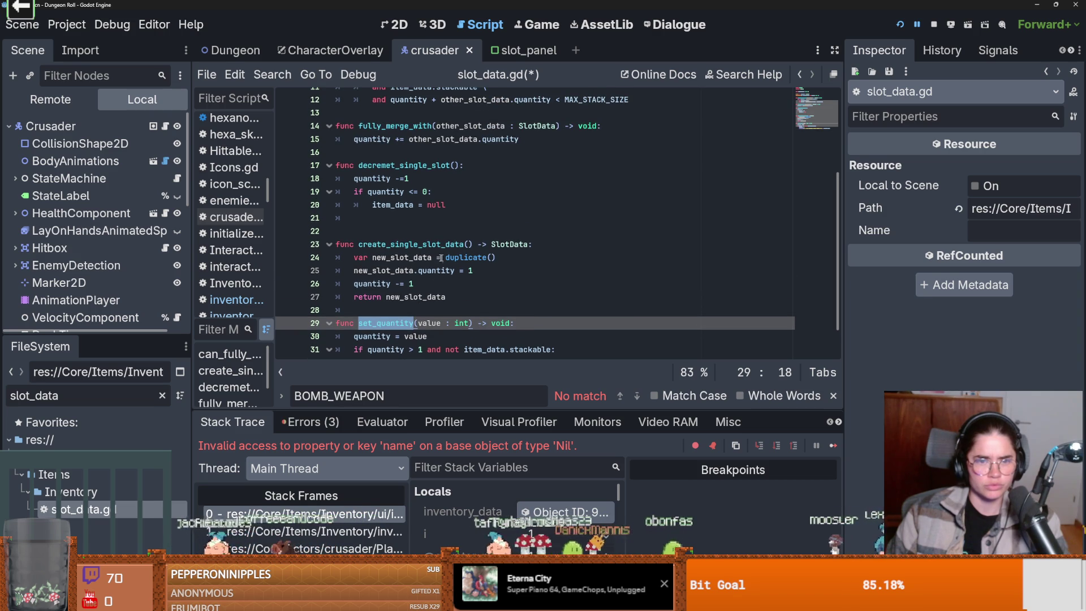
{"action": "scroll", "coordinate": [458, 282], "scroll_direction": "up", "scroll_amount": 2}
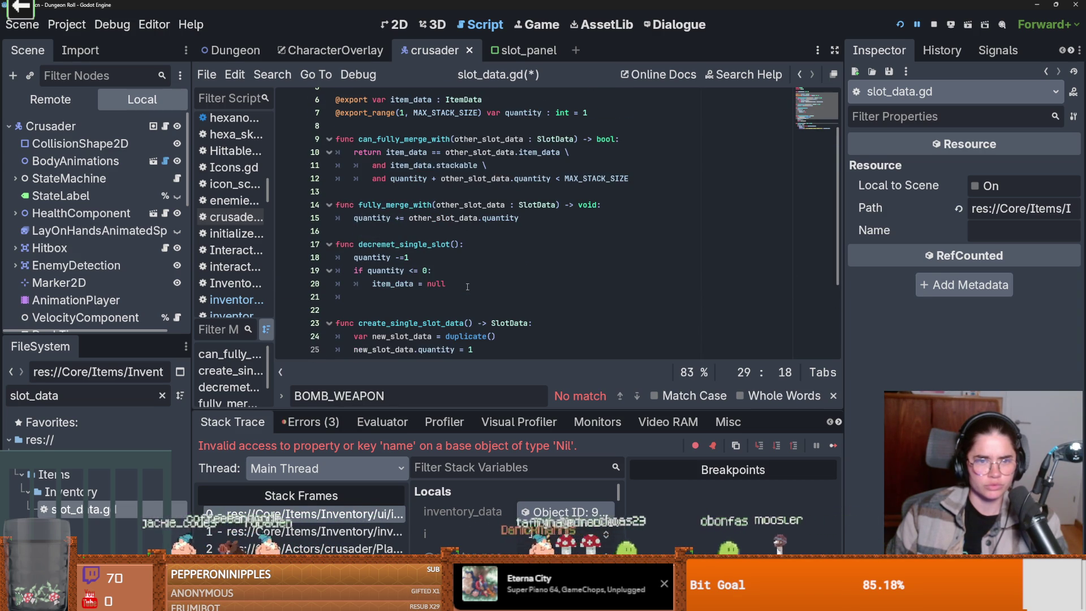
{"action": "scroll", "coordinate": [468, 286], "scroll_direction": "up", "scroll_amount": 2}
{"action": "scroll", "coordinate": [467, 287], "scroll_direction": "down", "scroll_amount": 2}
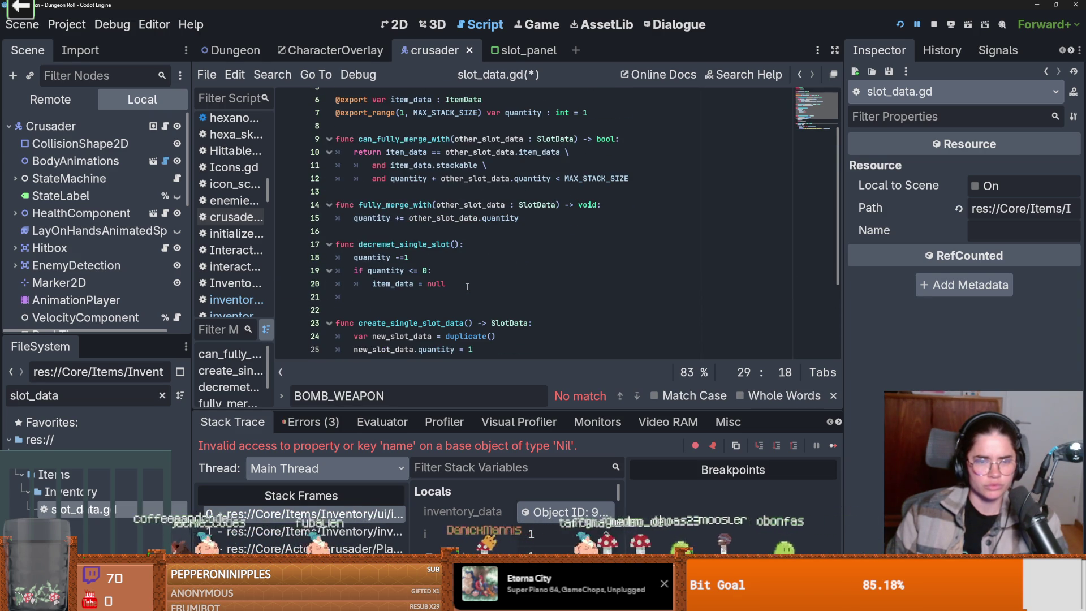
{"action": "scroll", "coordinate": [467, 287], "scroll_direction": "up", "scroll_amount": 2}
{"action": "scroll", "coordinate": [467, 287], "scroll_direction": "down", "scroll_amount": 1}
Review item_data usage in decremet_single_slot and add a new line after 'item_data = null'.
{"action": "double_click", "coordinate": [411, 308]}
{"action": "double_click", "coordinate": [437, 308]}
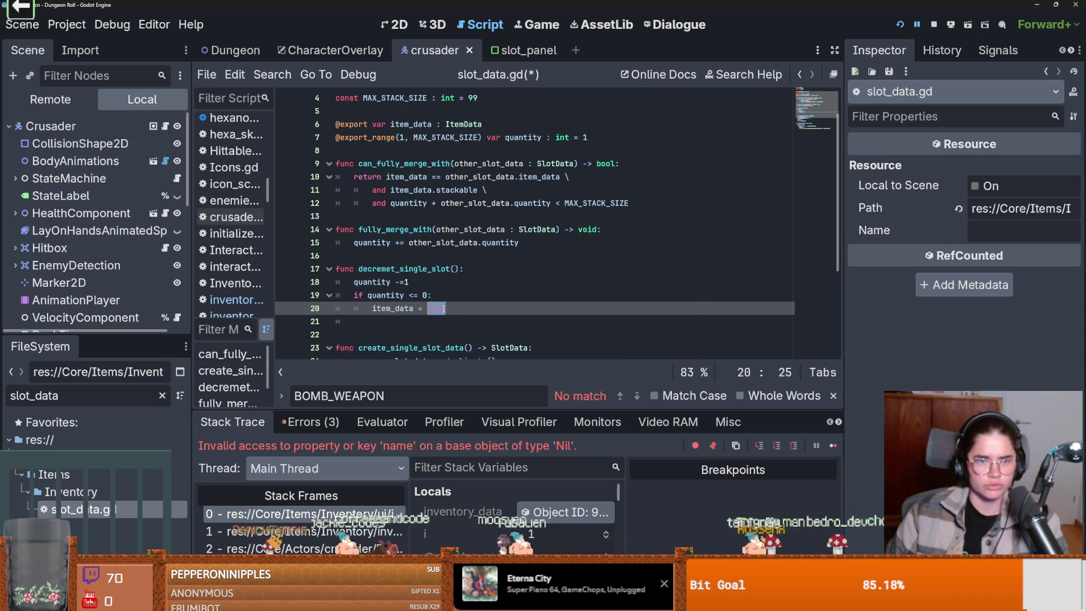
{"action": "double_click", "coordinate": [396, 308]}
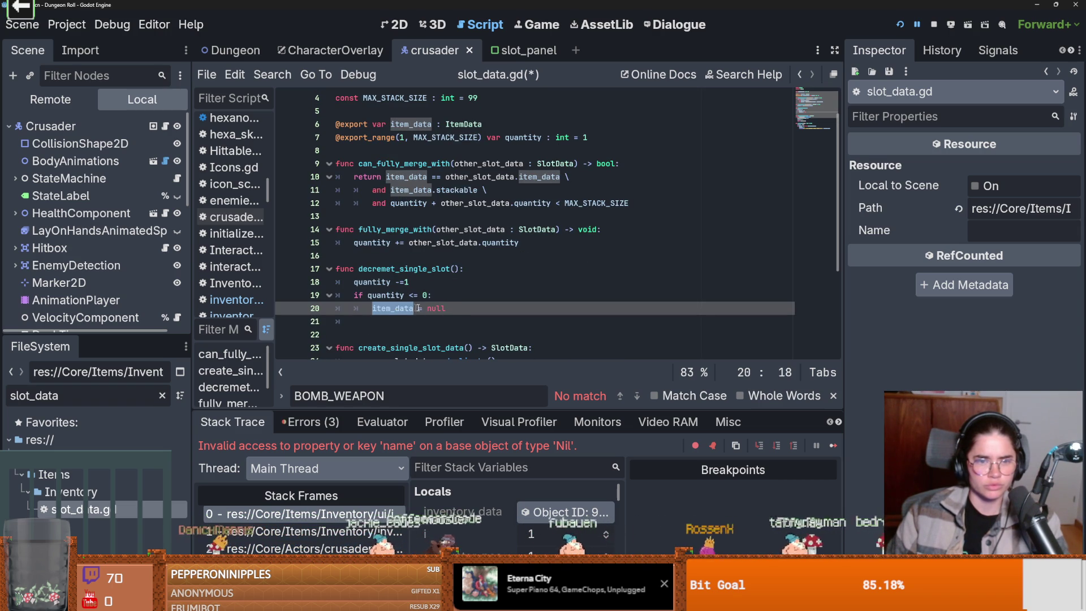
{"action": "left_click", "coordinate": [410, 282]}
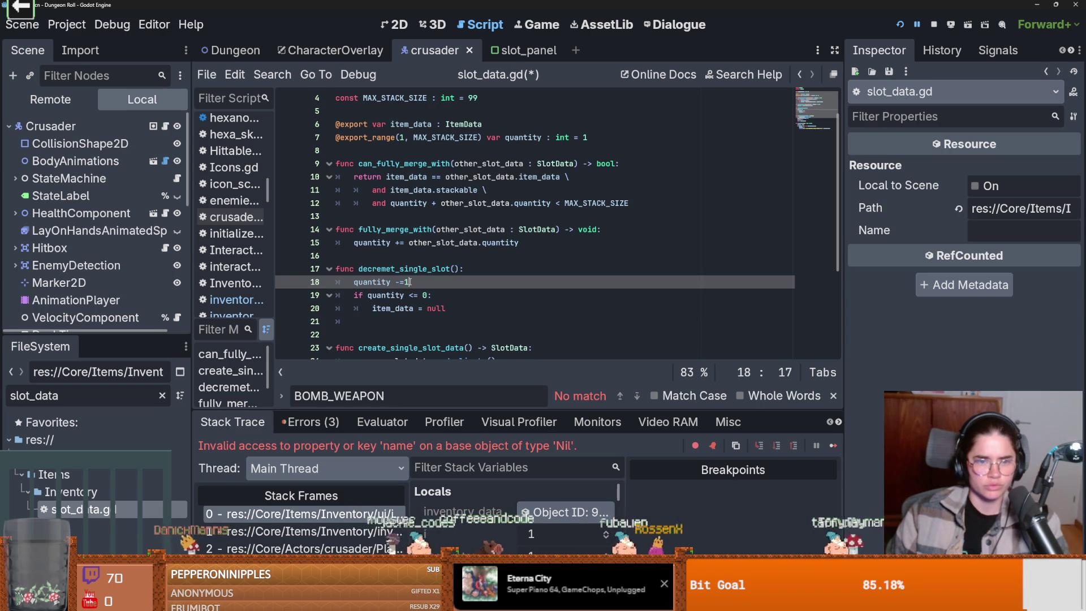
{"action": "double_click", "coordinate": [396, 269]}
{"action": "left_click", "coordinate": [432, 308]}
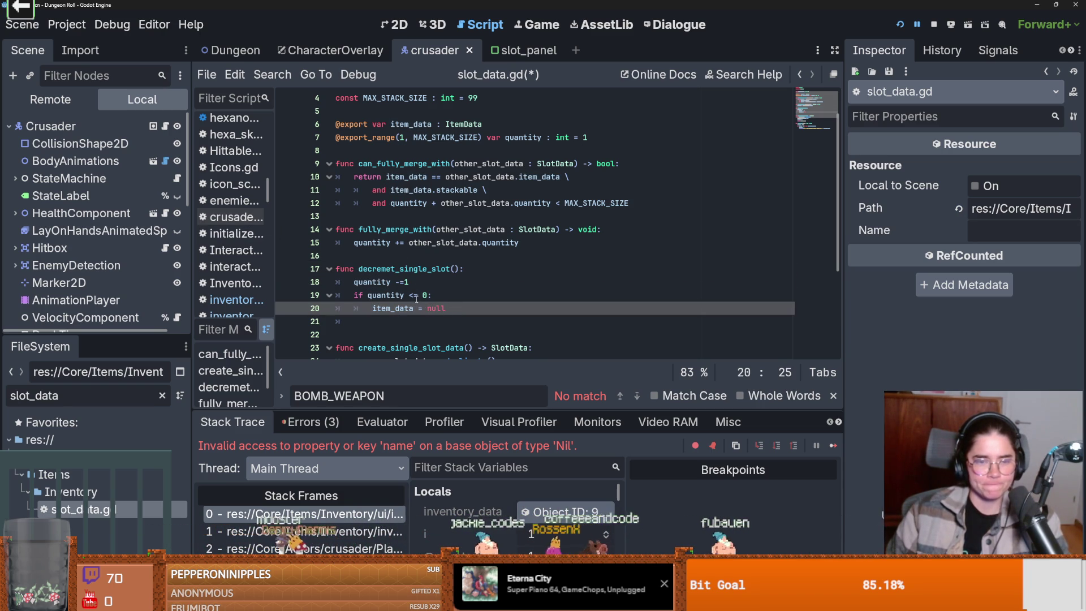
{"action": "mouse_move", "coordinate": [468, 181]}
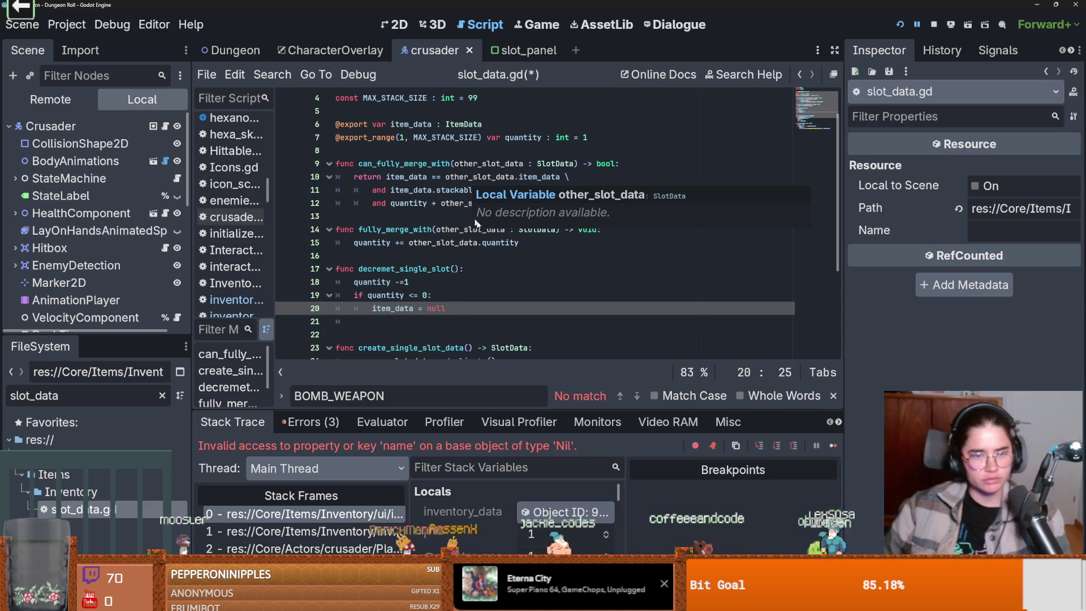
{"action": "key", "text": "Return"}
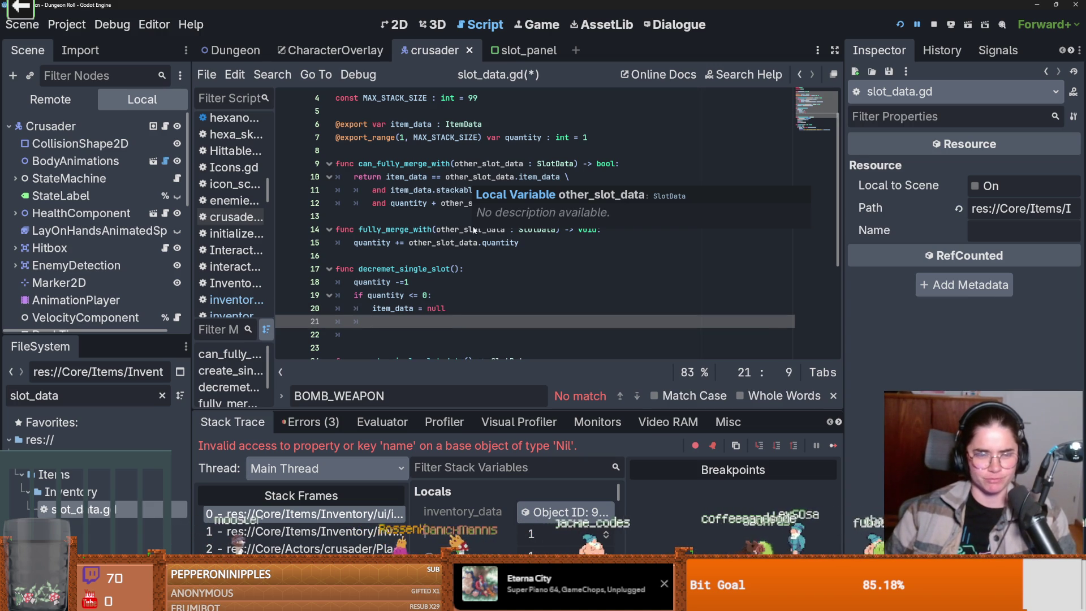
{"action": "scroll", "coordinate": [447, 291], "scroll_direction": "up", "scroll_amount": 2}
{"action": "scroll", "coordinate": [447, 292], "scroll_direction": "down", "scroll_amount": 2}
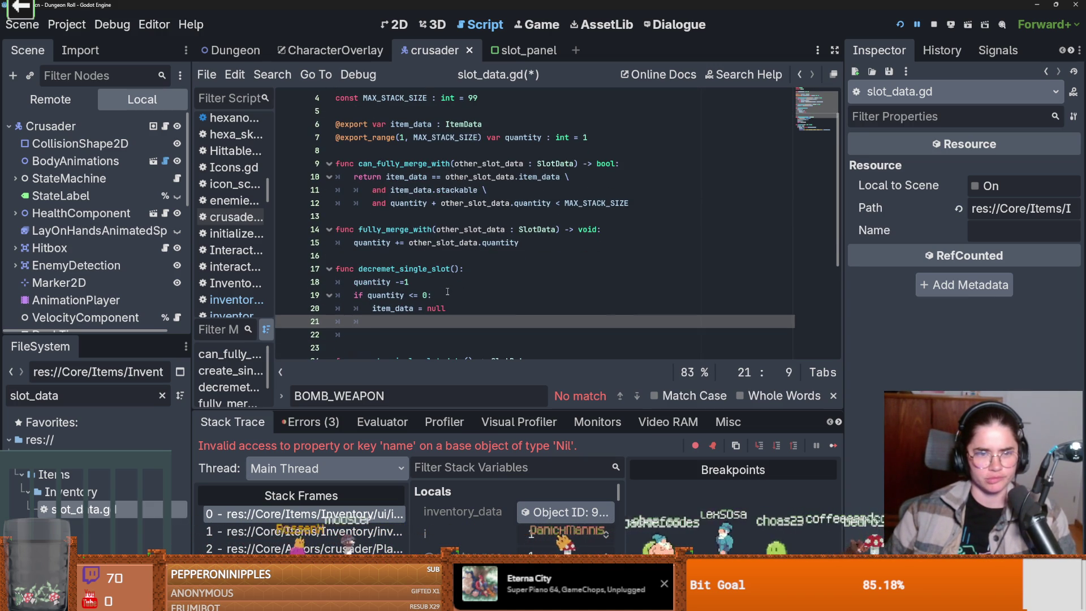
{"action": "scroll", "coordinate": [448, 291], "scroll_direction": "up", "scroll_amount": 2}
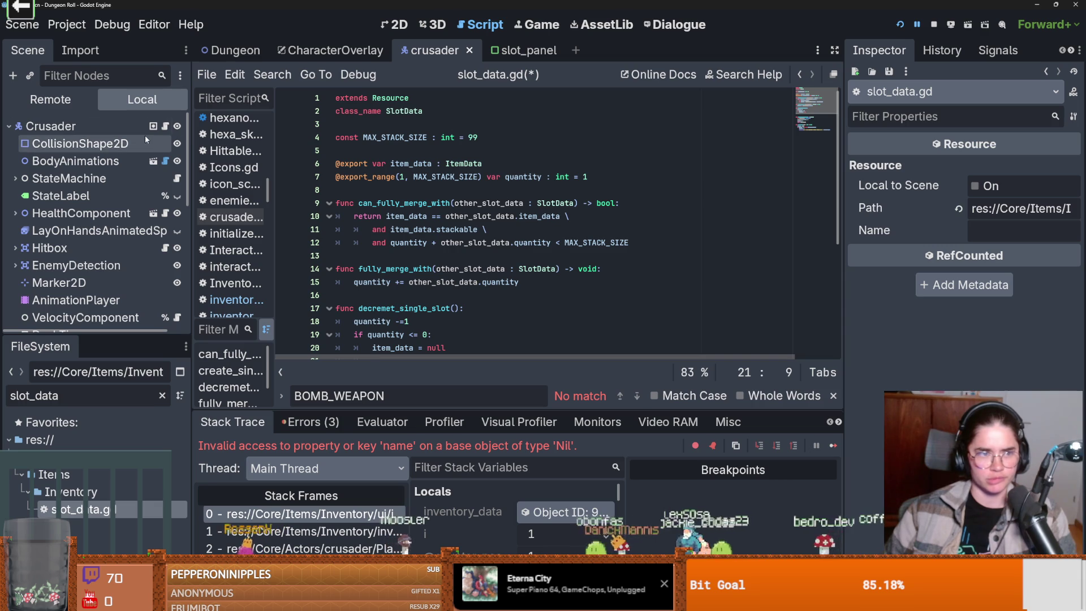
Widen the open scripts list and open inventory_data.gd.
{"action": "left_click", "coordinate": [70, 400]}
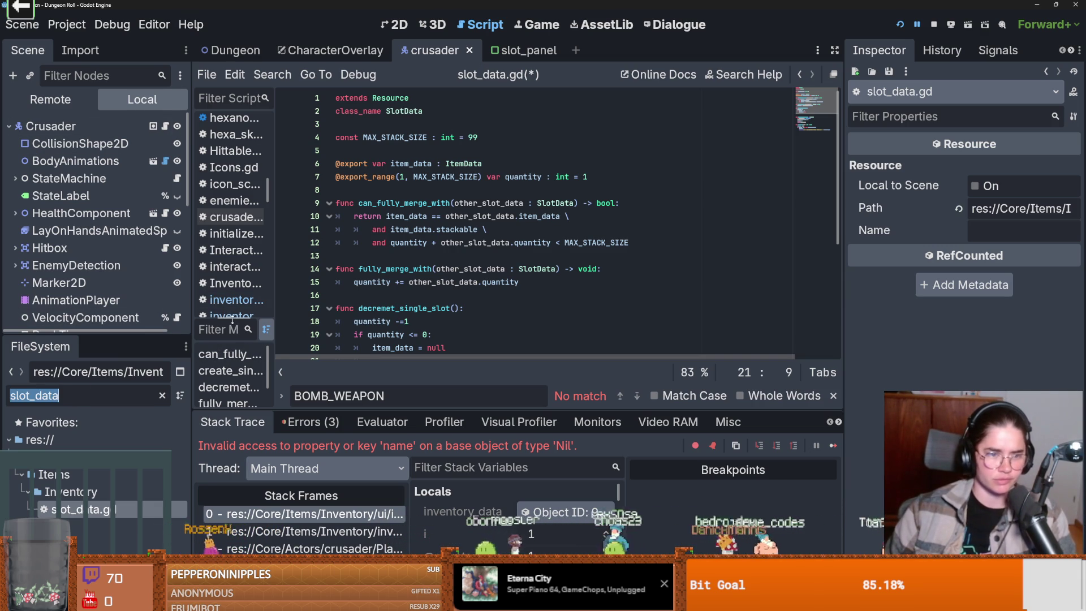
{"action": "left_click_drag", "start_coordinate": [232, 323], "coordinate": [243, 430]}
{"action": "left_click_drag", "start_coordinate": [273, 341], "coordinate": [337, 341]}
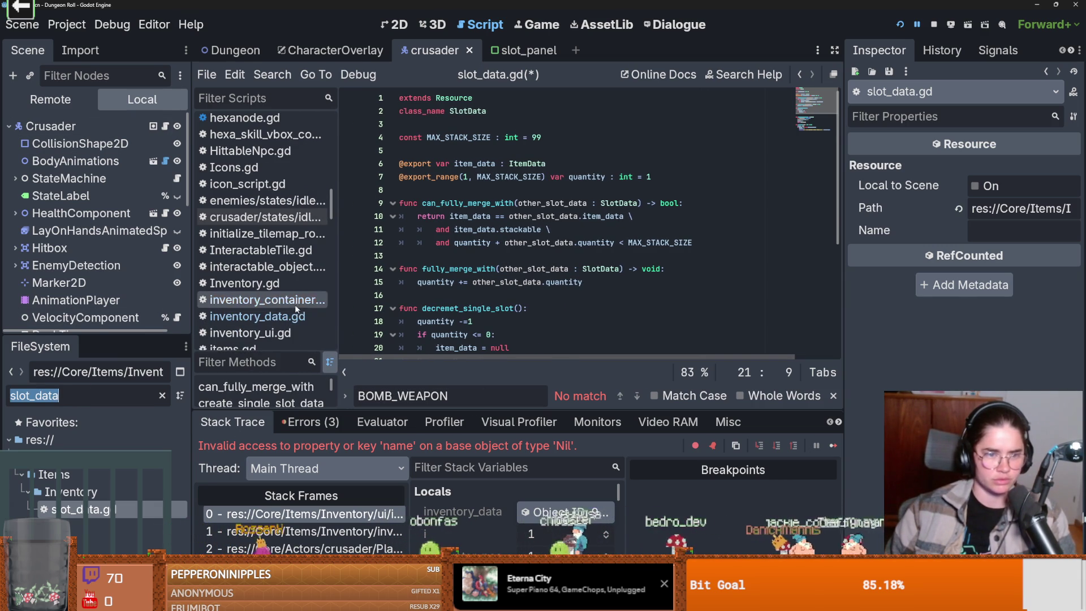
{"action": "left_click", "coordinate": [258, 316]}
{"action": "scroll", "coordinate": [571, 247], "scroll_direction": "up", "scroll_amount": 1}
After the decrement call, add 'if slot_data.quantity <= 0:' setting 'slot_datas[index] = null'.
{"action": "left_click", "coordinate": [536, 255]}
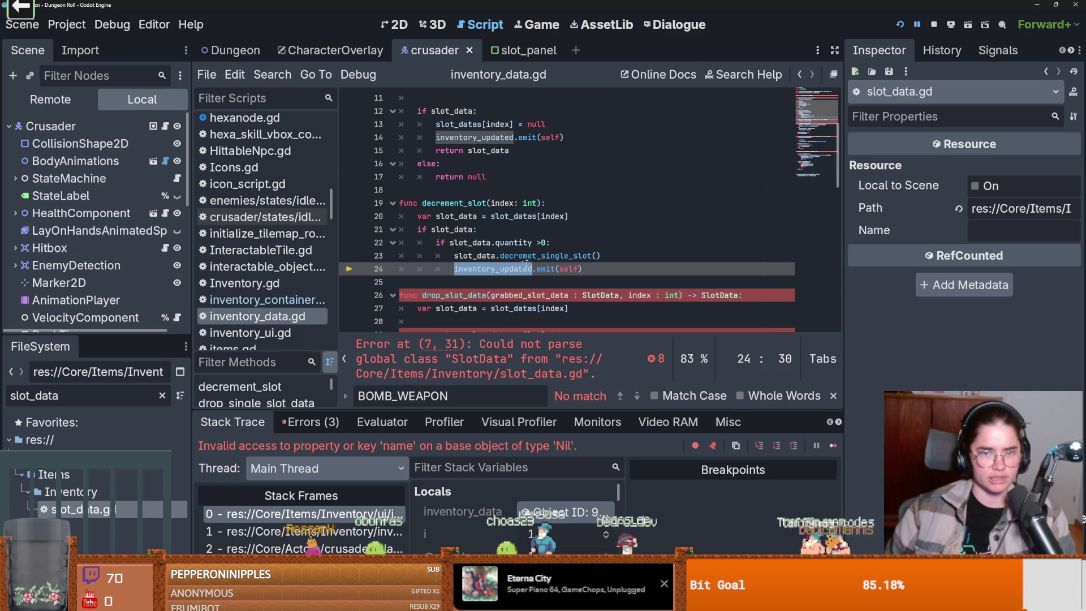
{"action": "scroll", "coordinate": [559, 285], "scroll_direction": "down", "scroll_amount": 1}
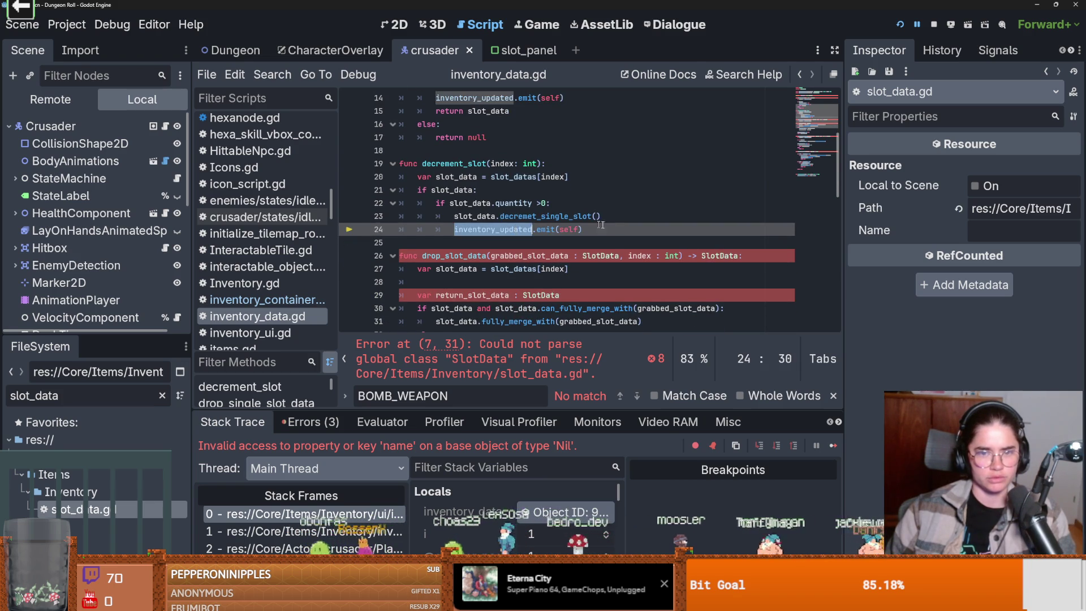
{"action": "left_click", "coordinate": [619, 217]}
{"action": "key", "text": "Return"}
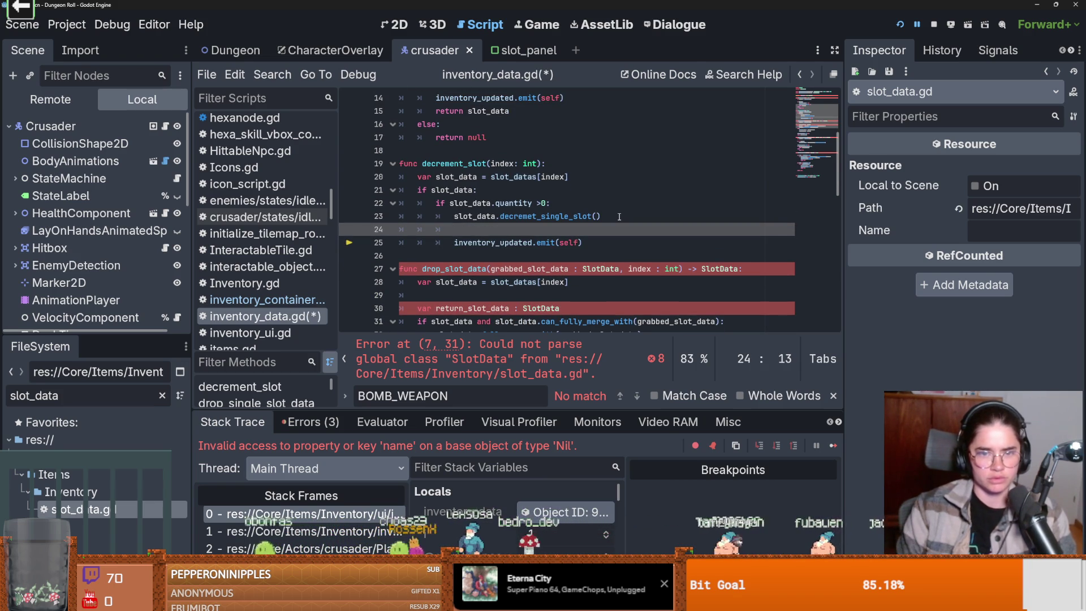
{"action": "type", "text": "if slot_datas"}
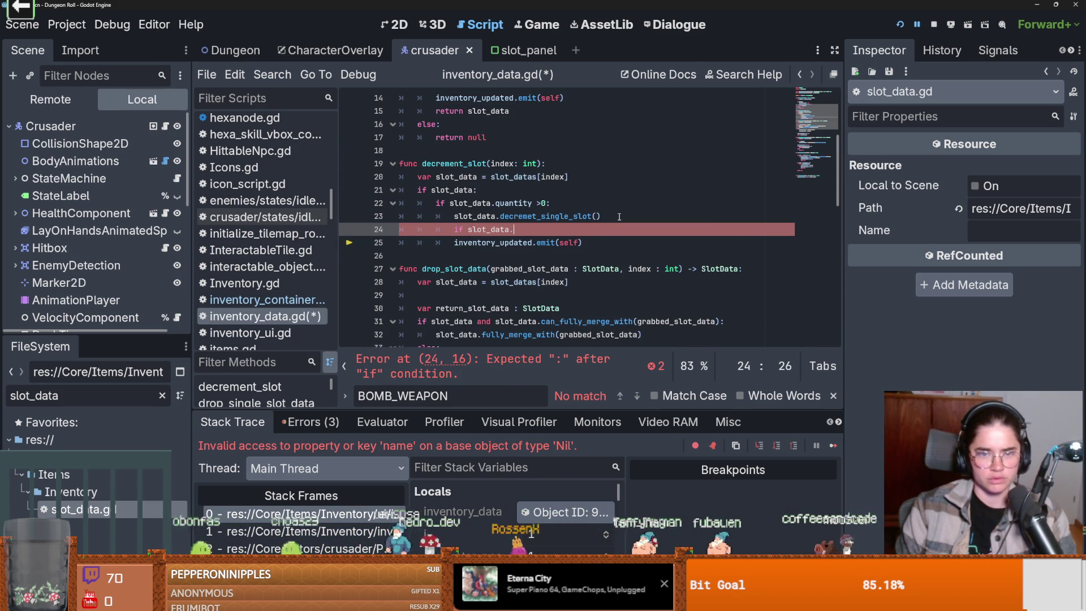
{"action": "type", "text": "quantity <"}
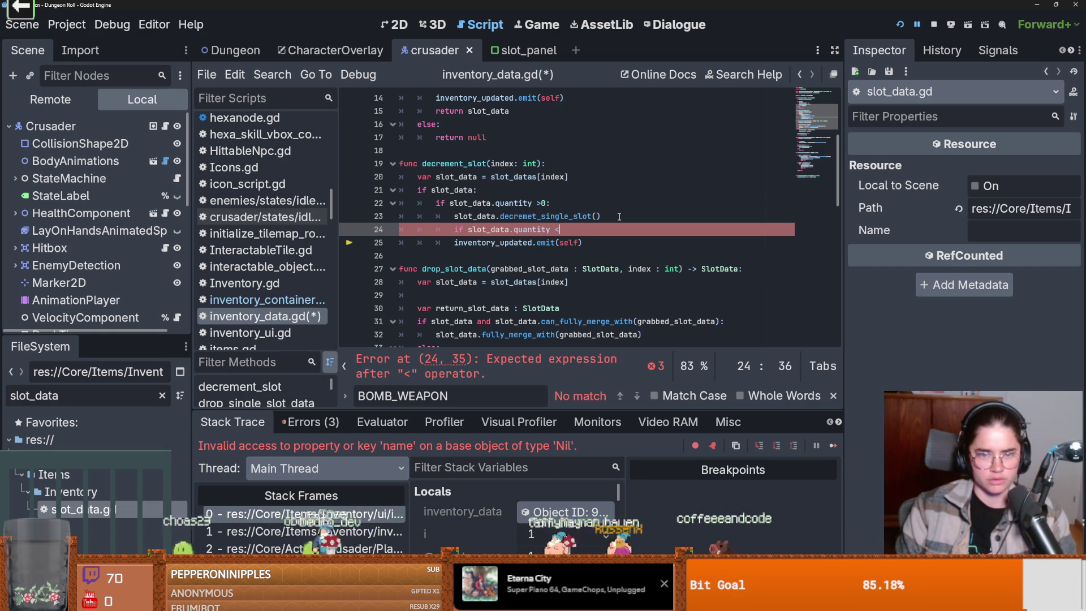
{"action": "type", "text": "="}
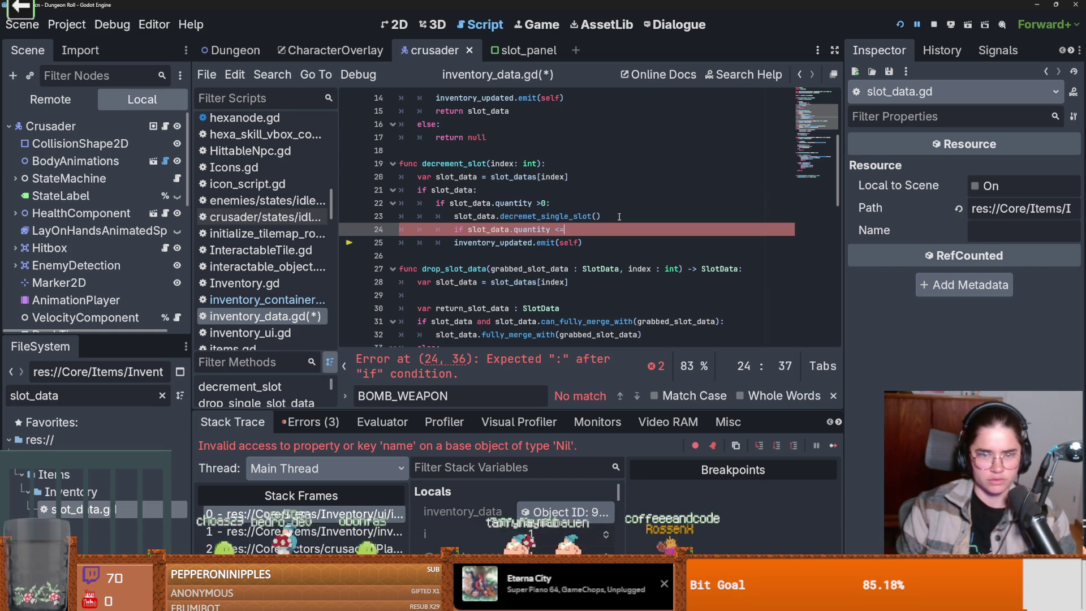
{"action": "type", "text": "0:"}
{"action": "key", "text": "Return"}
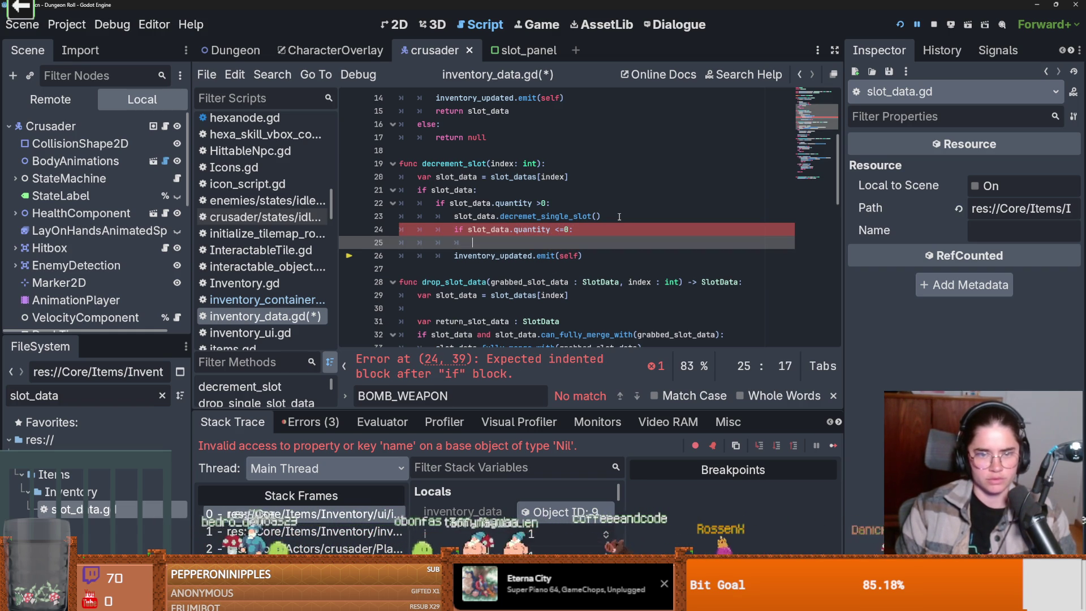
{"action": "type", "text": "slo"}
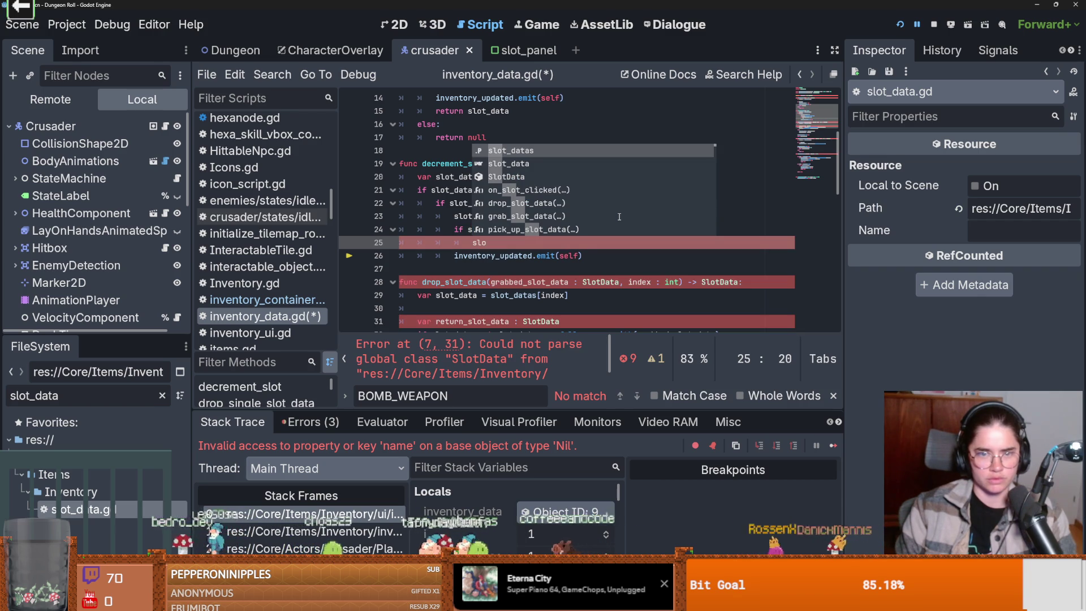
{"action": "key", "text": "Return"}
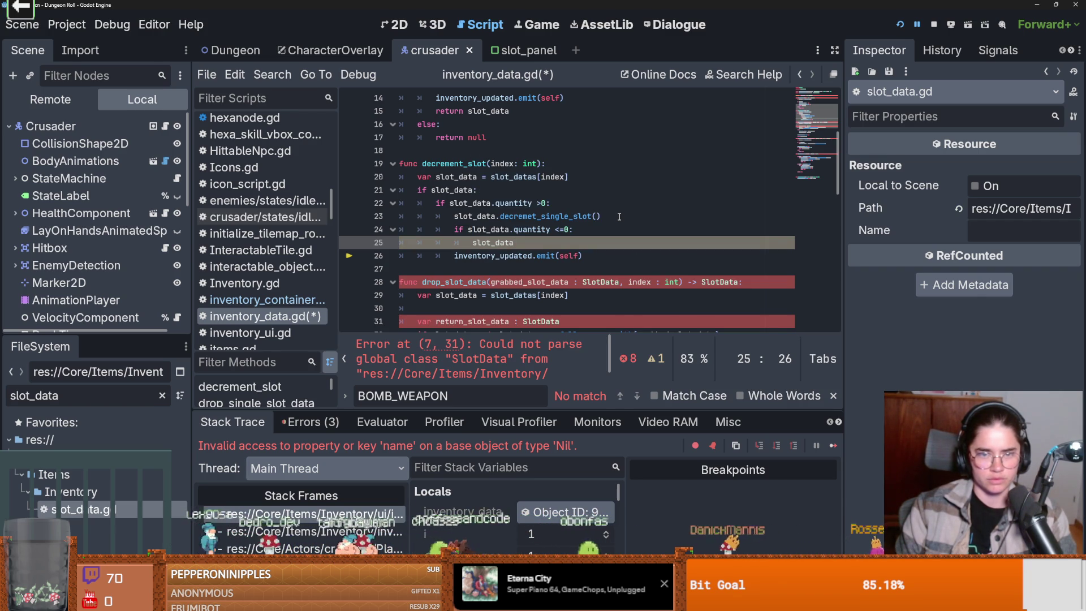
{"action": "left_click_drag", "start_coordinate": [569, 177], "coordinate": [491, 177]}
{"action": "key", "text": "ctrl+c"}
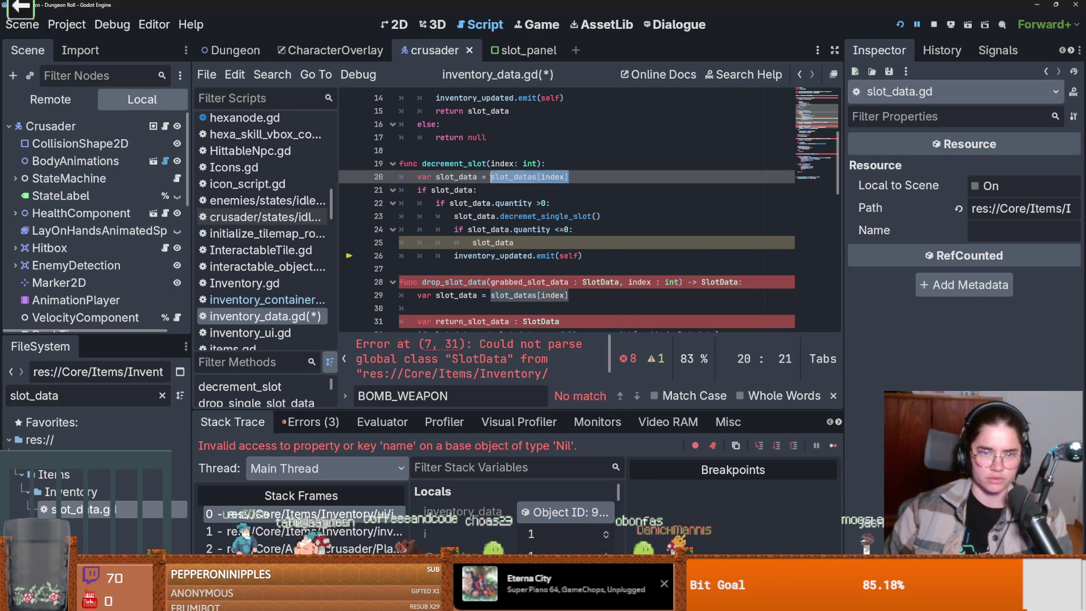
{"action": "double_click", "coordinate": [498, 241]}
{"action": "key", "text": "ctrl+v"}
{"action": "type", "text": "= "}
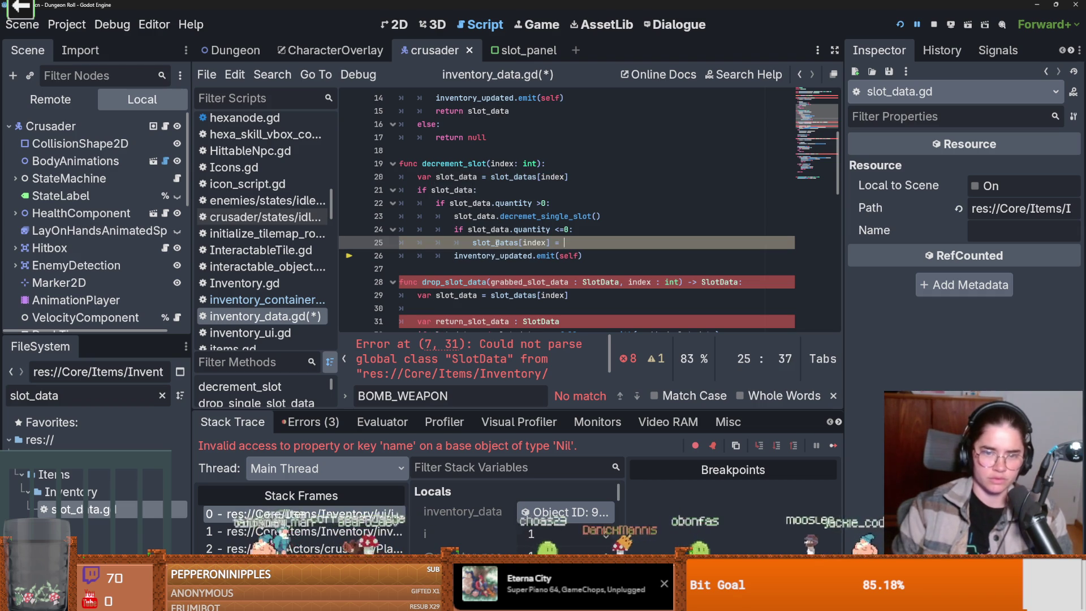
{"action": "type", "text": "null"}
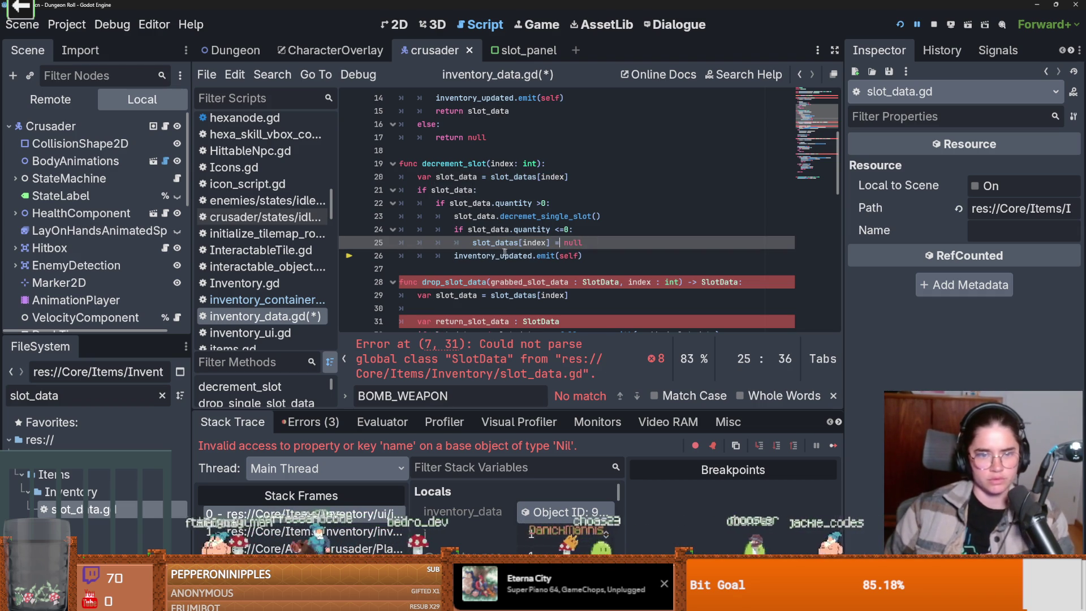
Jump to the reported parse error and inspect slot_datas usage on line 10.
{"action": "scroll", "coordinate": [544, 260], "scroll_direction": "down", "scroll_amount": 1}
{"action": "left_click", "coordinate": [496, 370]}
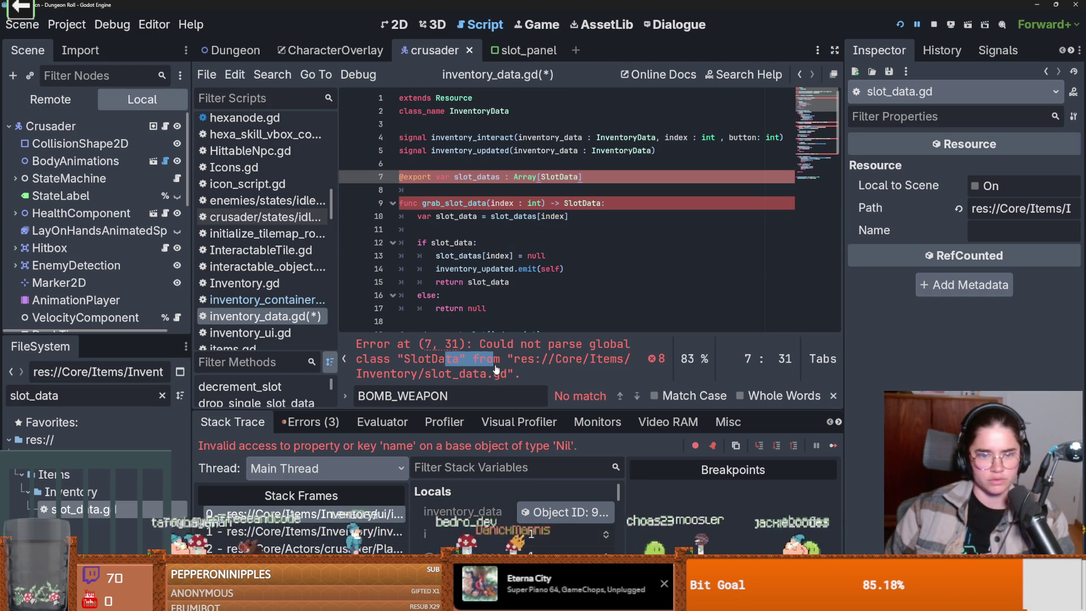
{"action": "left_click", "coordinate": [521, 214]}
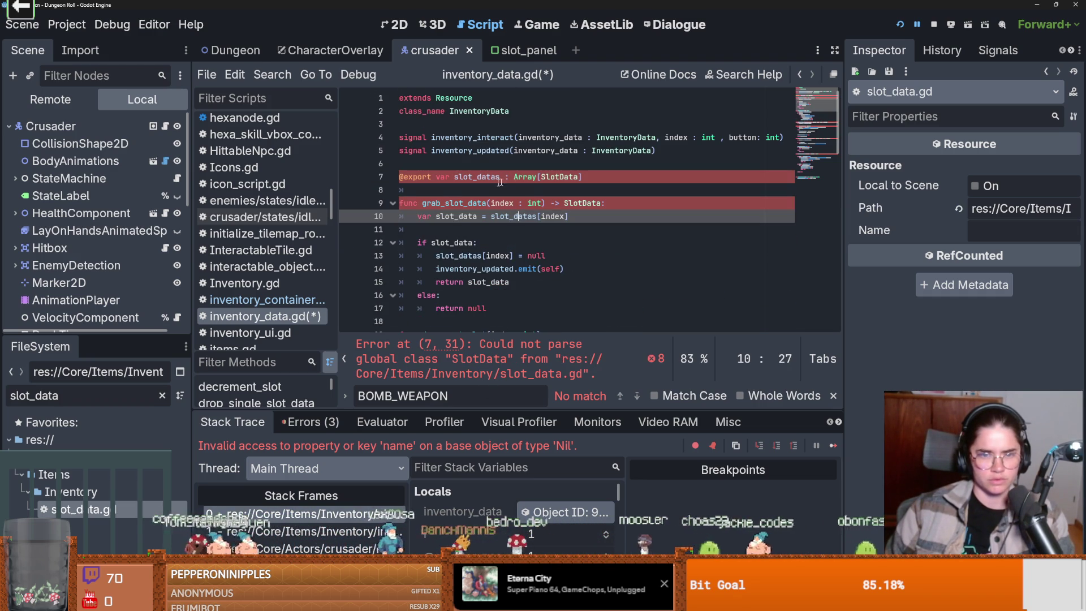
In slot_data.gd, delete the 'if quantity <= 0: item_data = null' lines.
{"action": "left_click", "coordinate": [560, 177], "text": "ctrl"}
{"action": "scroll", "coordinate": [497, 246], "scroll_direction": "down", "scroll_amount": 3}
{"action": "left_click", "coordinate": [496, 247]}
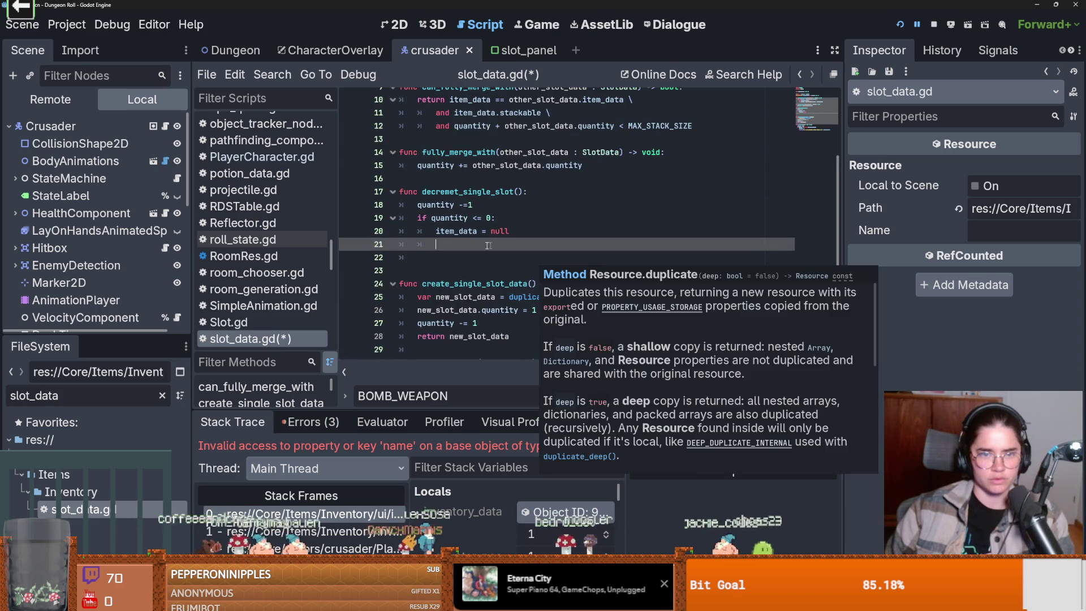
{"action": "left_click_drag", "start_coordinate": [519, 233], "coordinate": [396, 219]}
{"action": "key", "text": "BackSpace"}
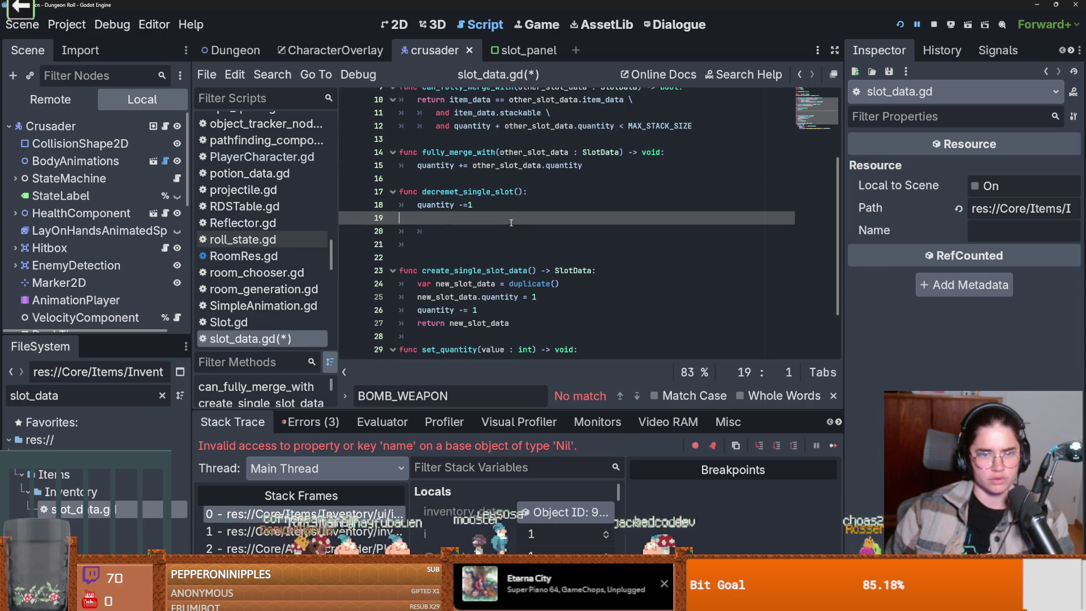
{"action": "scroll", "coordinate": [521, 233], "scroll_direction": "down", "scroll_amount": 2}
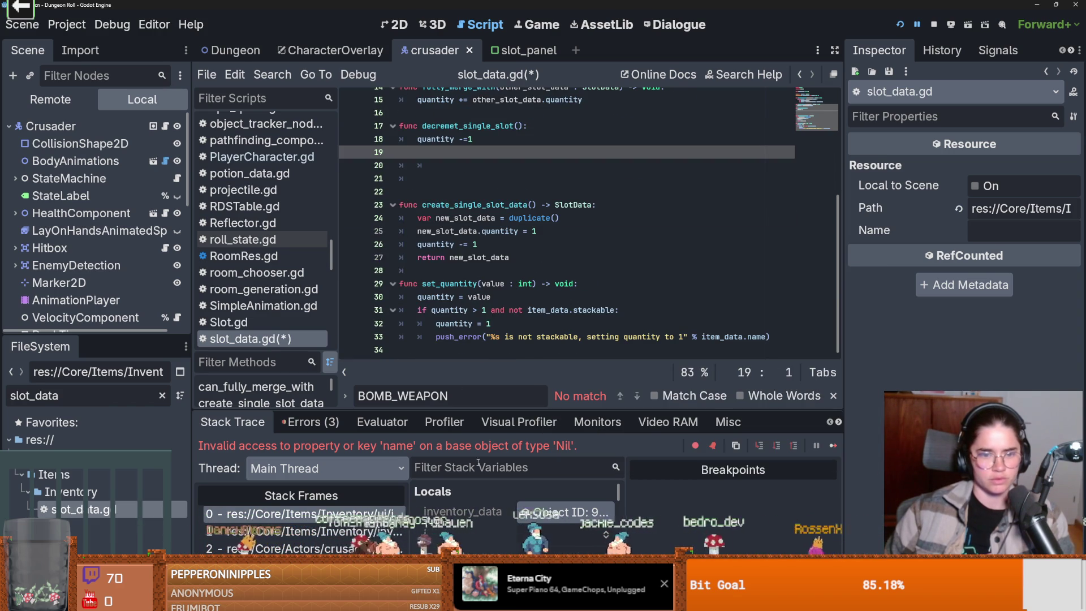
Remove the leftover blank line, save slot_data.gd, and run the game with F5.
{"action": "key", "text": "ctrl+s"}
{"action": "left_click", "coordinate": [448, 182]}
{"action": "key", "text": "BackSpace"}
{"action": "key", "text": "BackSpace"}
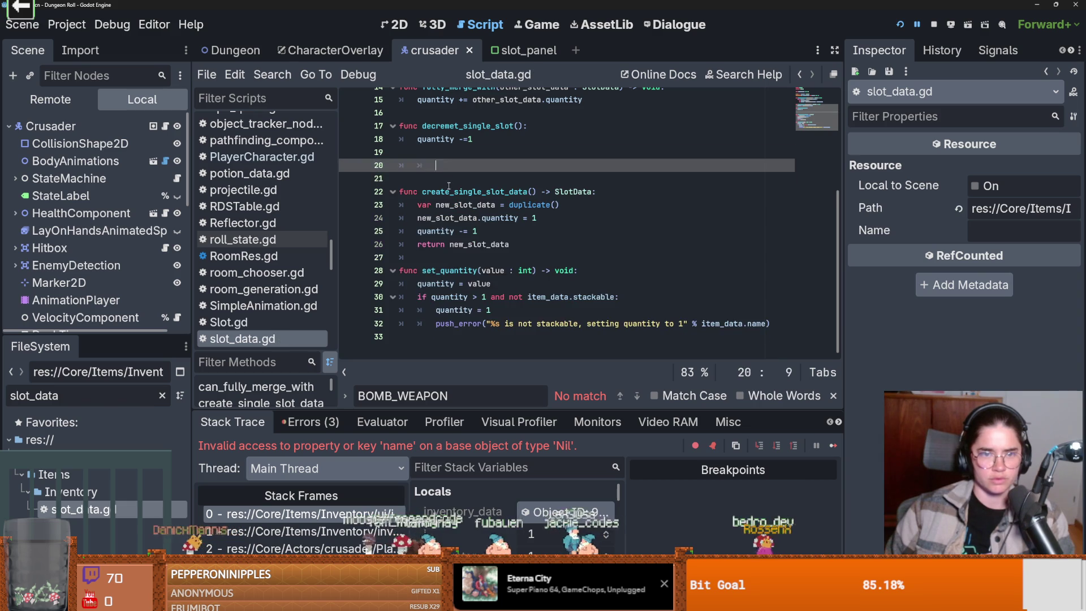
{"action": "key", "text": "F5"}
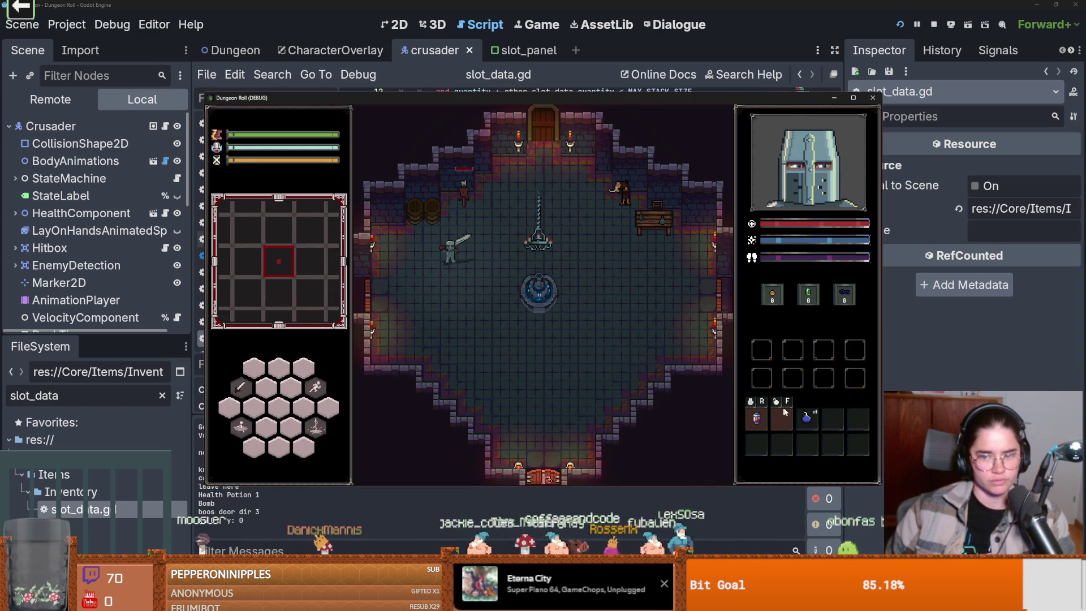
Drink the health potion, drop a bomb, walk the knight around, then close the game window.
{"action": "key", "text": "r"}
{"action": "key", "text": "s"}
{"action": "key", "text": "s"}
{"action": "key", "text": "w"}
{"action": "key", "text": "d"}
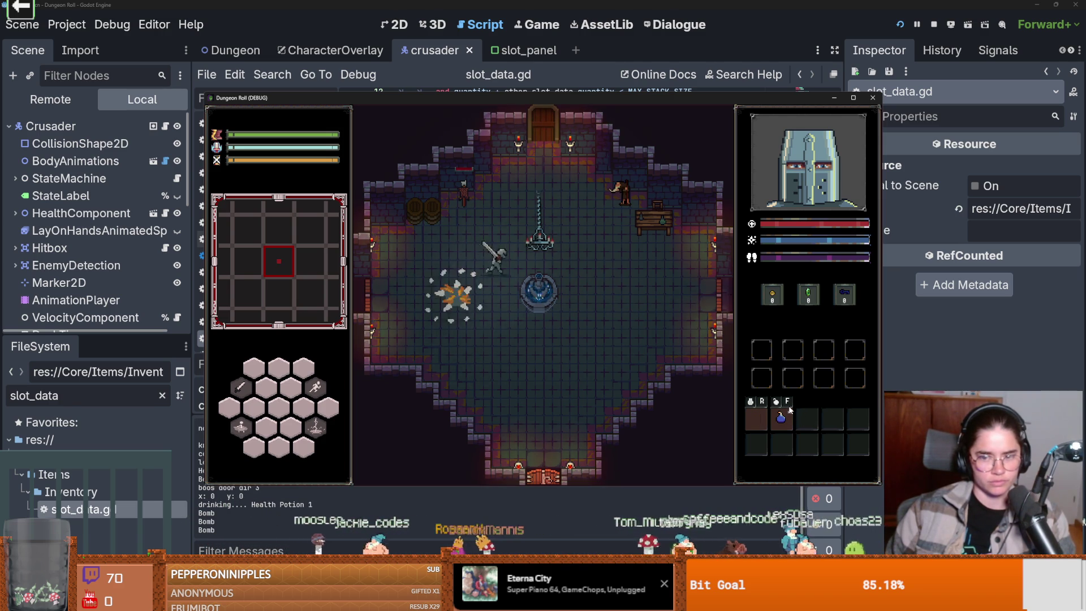
{"action": "key", "text": "f"}
{"action": "key", "text": "d"}
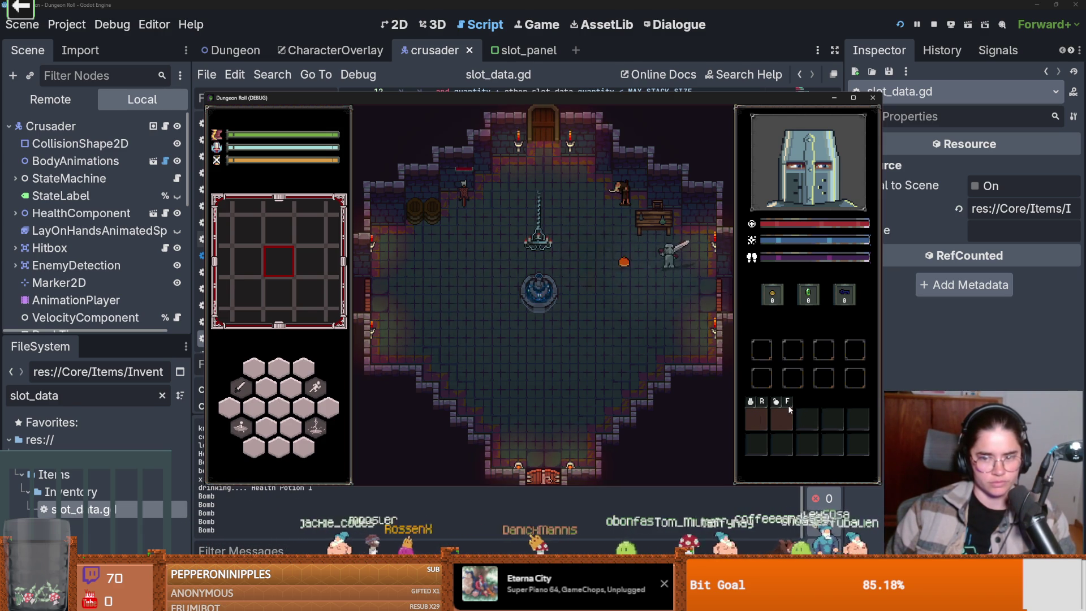
{"action": "key", "text": "s"}
{"action": "key", "text": "a"}
{"action": "key", "text": "w"}
{"action": "key", "text": "a"}
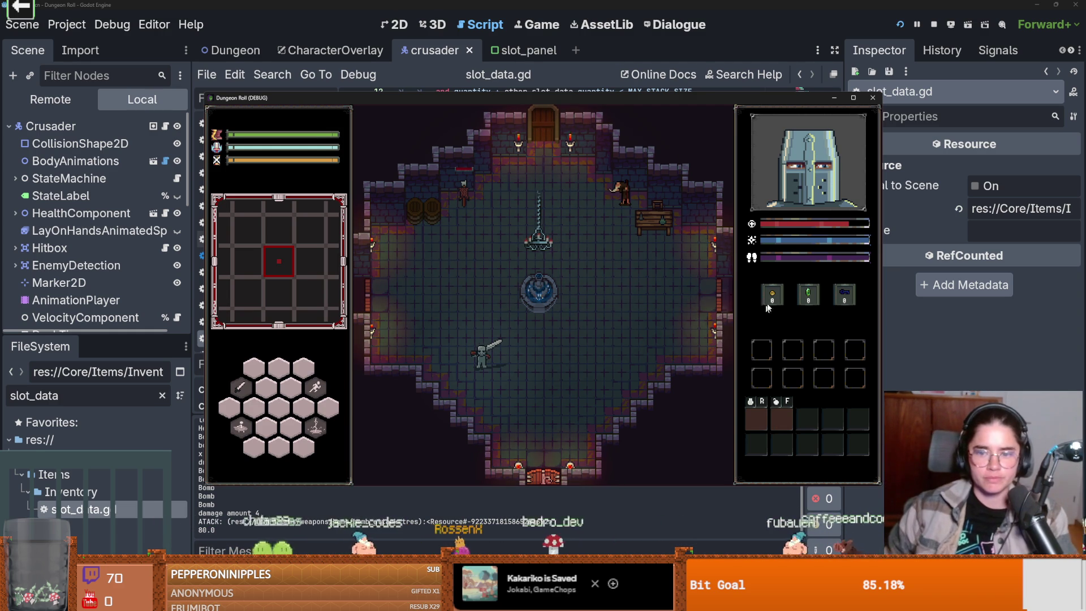
{"action": "left_click", "coordinate": [873, 97]}
Save, switch to the CharacterOverlay scene, and select the spacer MarginContainer6 below the trinket grid.
{"action": "key", "text": "ctrl+s"}
{"action": "left_click", "coordinate": [331, 50]}
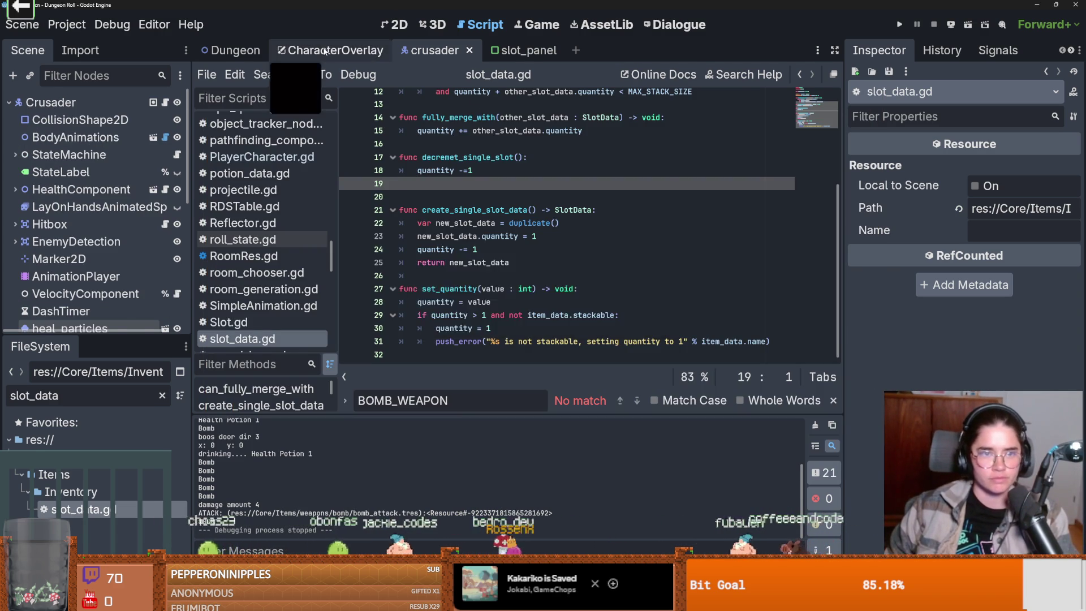
{"action": "scroll", "coordinate": [538, 243], "scroll_direction": "up", "scroll_amount": 3}
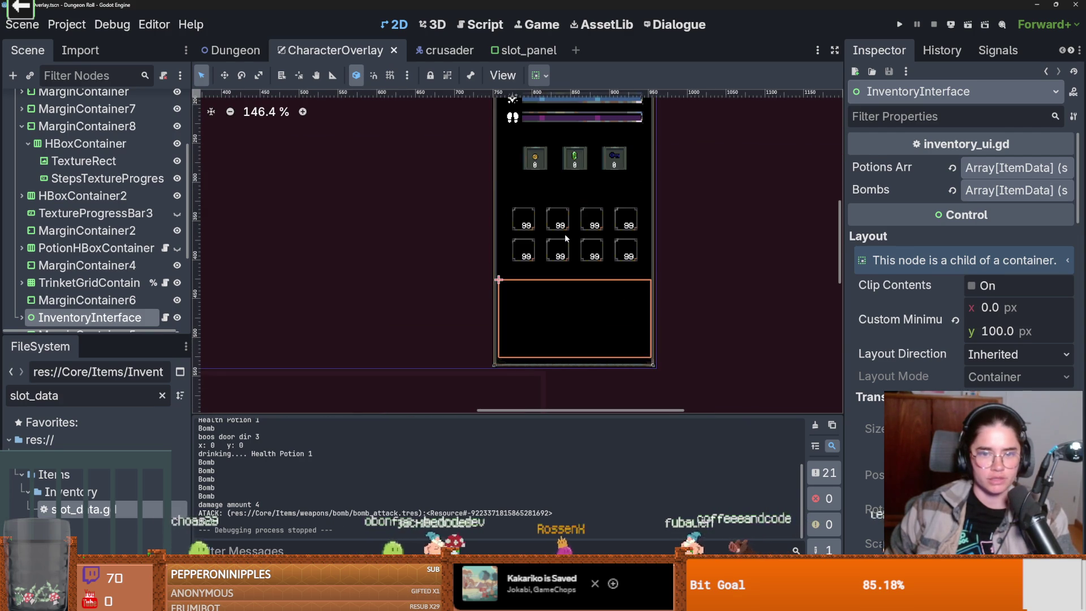
{"action": "left_click", "coordinate": [552, 242]}
{"action": "scroll", "coordinate": [80, 261], "scroll_direction": "up", "scroll_amount": 1}
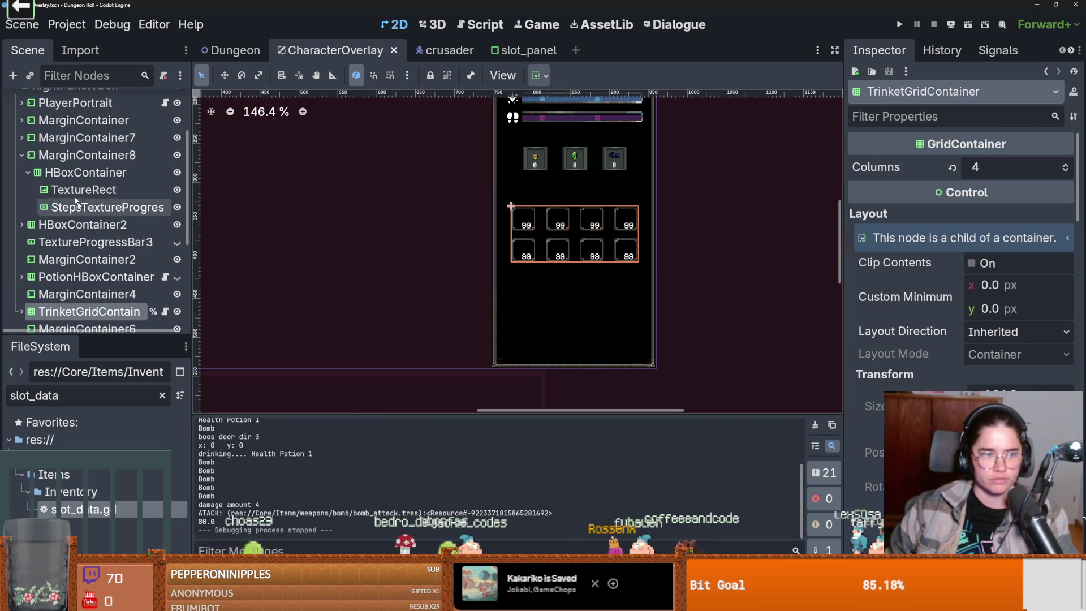
{"action": "left_click", "coordinate": [88, 294]}
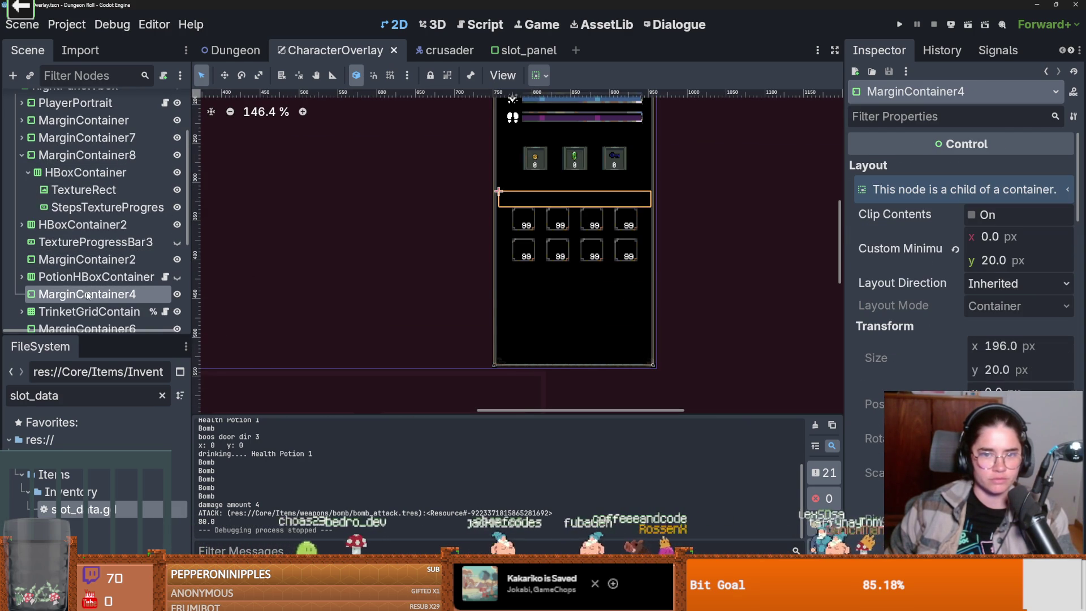
{"action": "scroll", "coordinate": [95, 300], "scroll_direction": "down", "scroll_amount": 2}
{"action": "left_click", "coordinate": [89, 289]}
{"action": "left_click", "coordinate": [87, 272]}
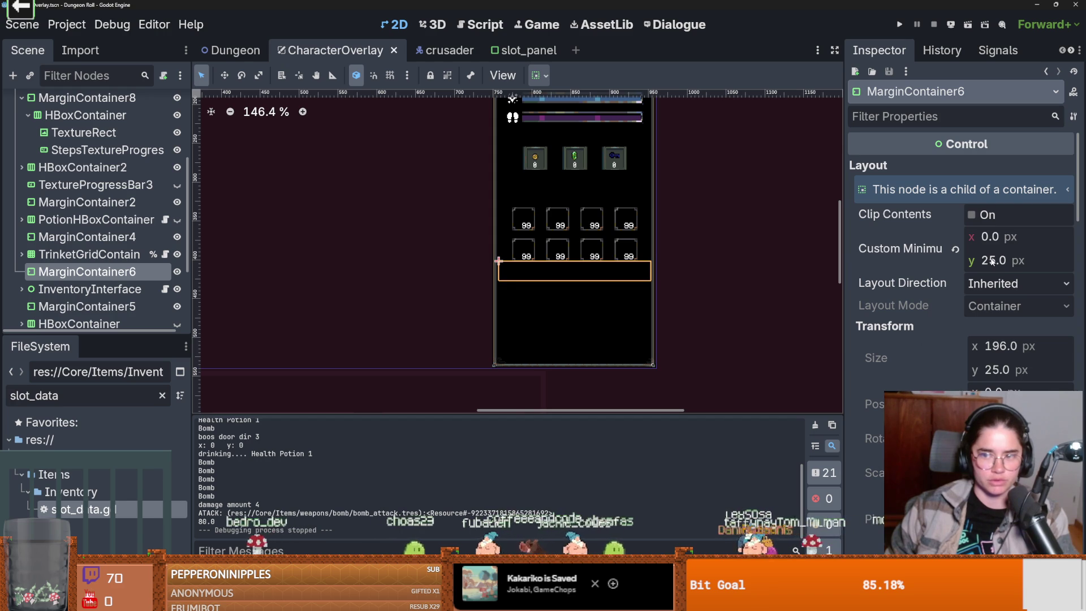
{"action": "scroll", "coordinate": [955, 328], "scroll_direction": "down", "scroll_amount": 5}
{"action": "scroll", "coordinate": [966, 329], "scroll_direction": "down", "scroll_amount": 10}
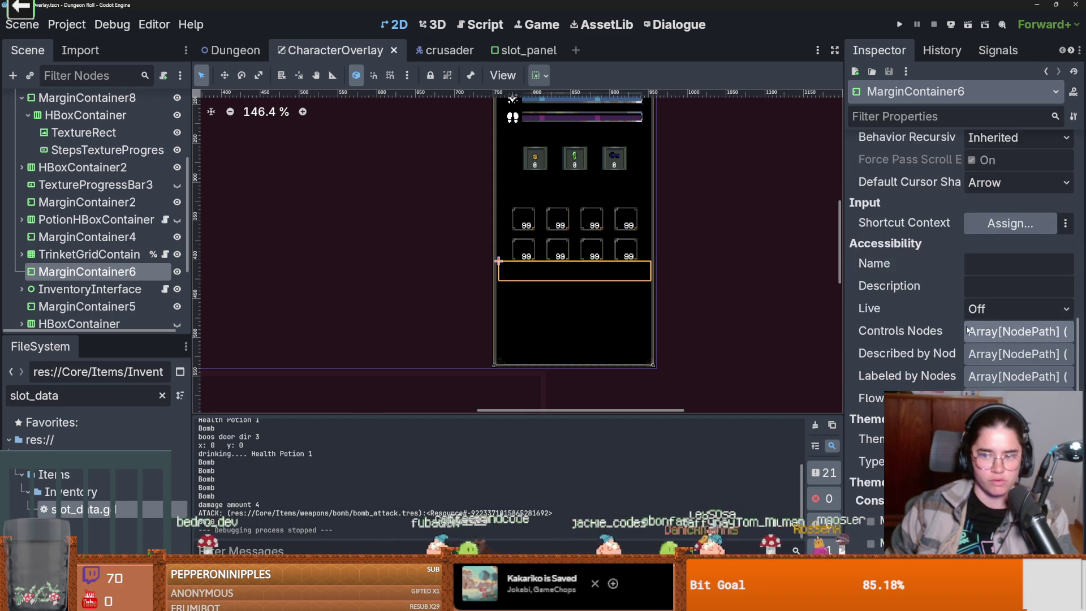
{"action": "scroll", "coordinate": [1030, 302], "scroll_direction": "up", "scroll_amount": 2}
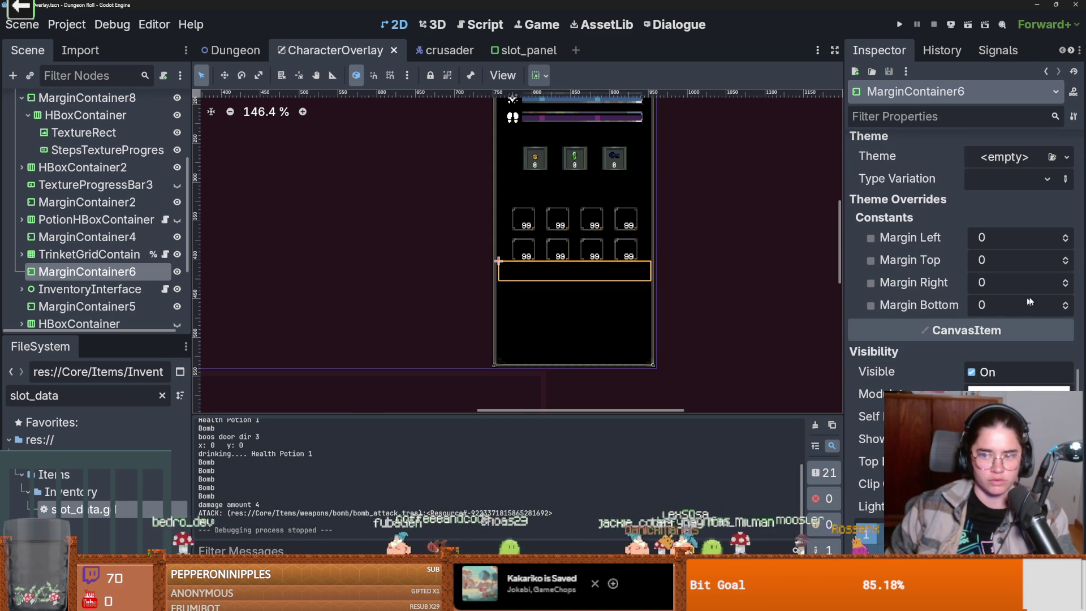
Try and undo a bottom margin, then set MarginContainer6's minimum height to 30 px.
{"action": "triple_click", "coordinate": [1065, 304]}
{"action": "key", "text": "ctrl+z"}
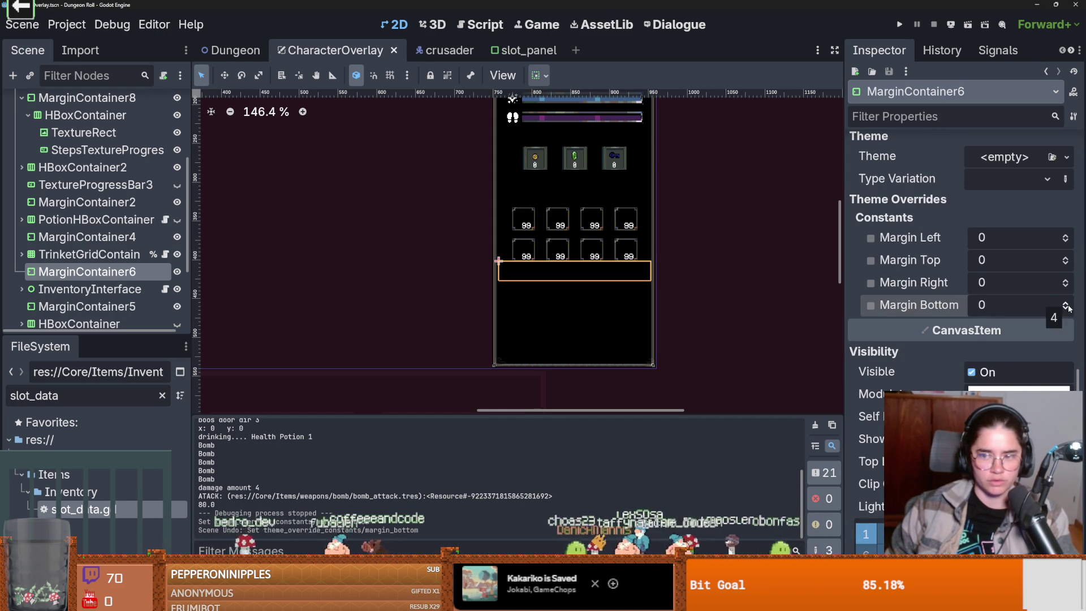
{"action": "left_click", "coordinate": [1066, 304]}
{"action": "left_click", "coordinate": [1066, 303]}
{"action": "left_click_drag", "start_coordinate": [1067, 306], "coordinate": [1066, 306]}
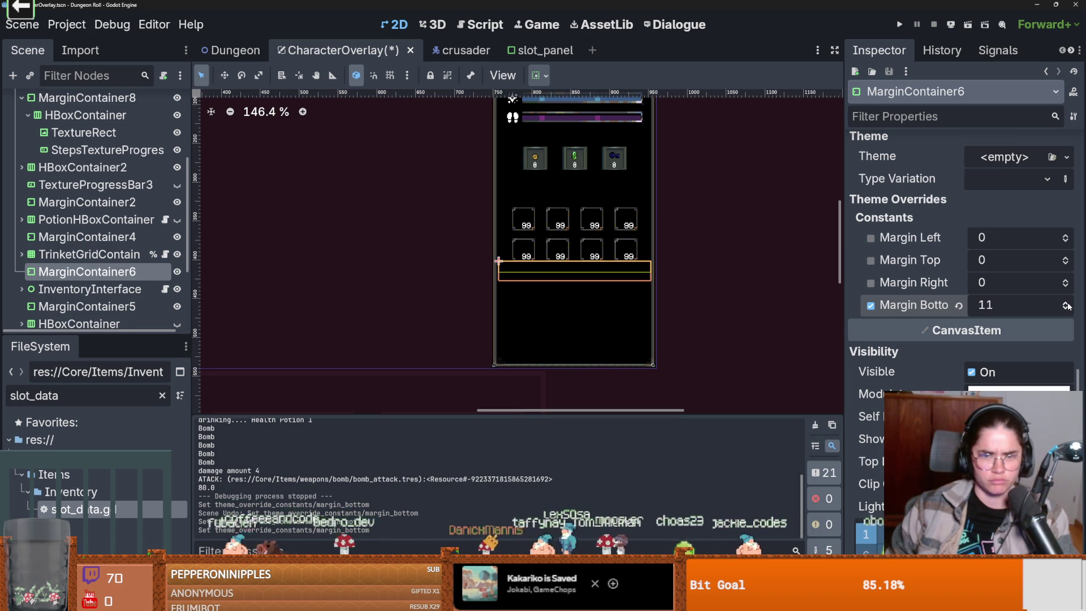
{"action": "key", "text": "ctrl+z"}
{"action": "scroll", "coordinate": [1002, 297], "scroll_direction": "up", "scroll_amount": 10}
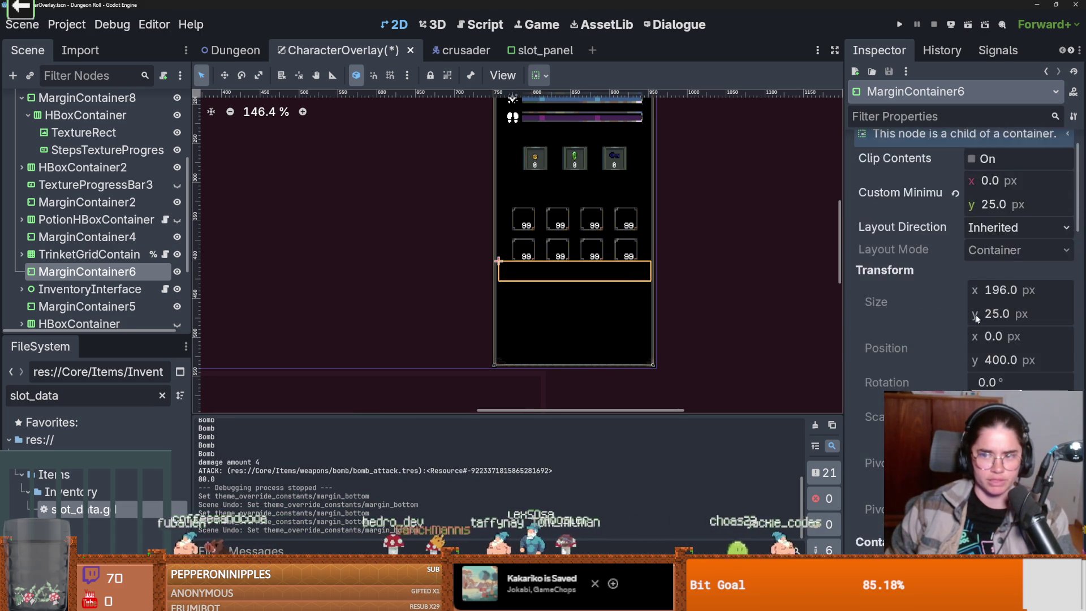
{"action": "left_click_drag", "start_coordinate": [992, 263], "coordinate": [1010, 263]}
{"action": "left_click", "coordinate": [1010, 261]}
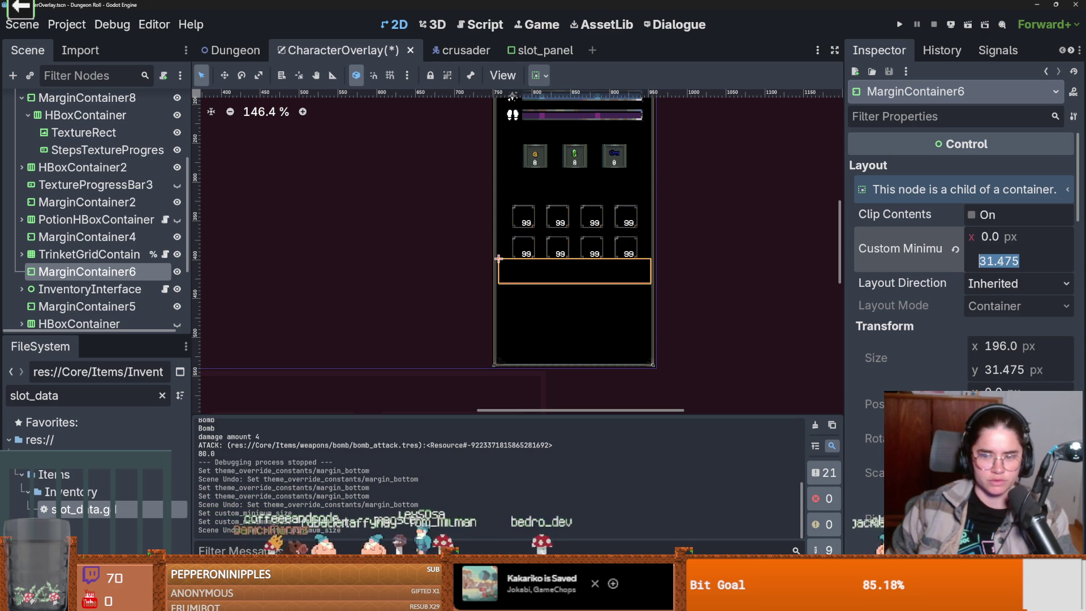
{"action": "type", "text": "30"}
{"action": "key", "text": "Return"}
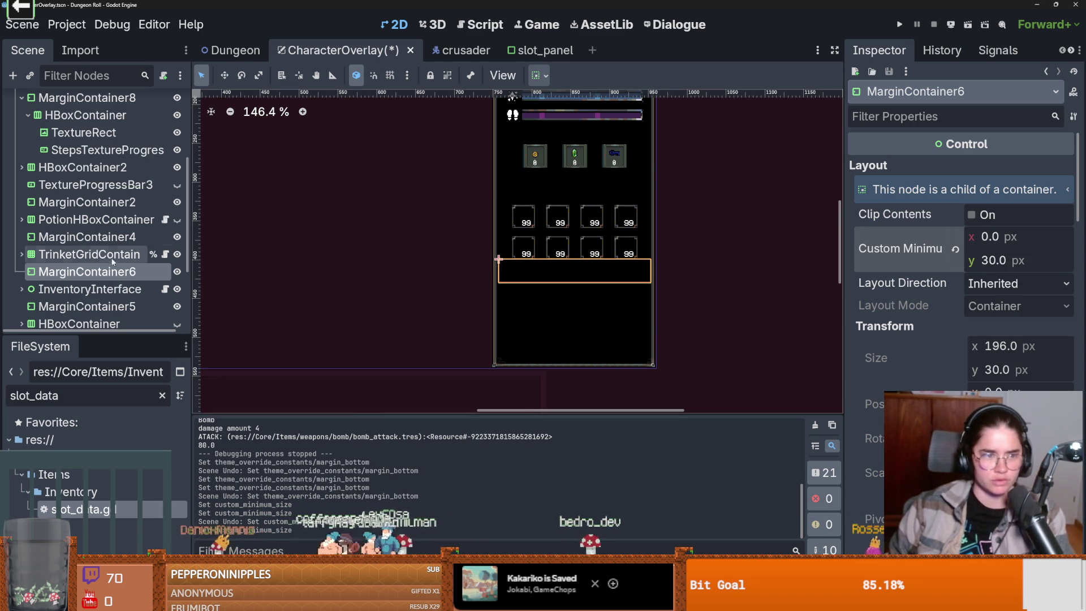
Set MarginContainer4's minimum height to 15 px and run the game.
{"action": "left_click", "coordinate": [108, 238]}
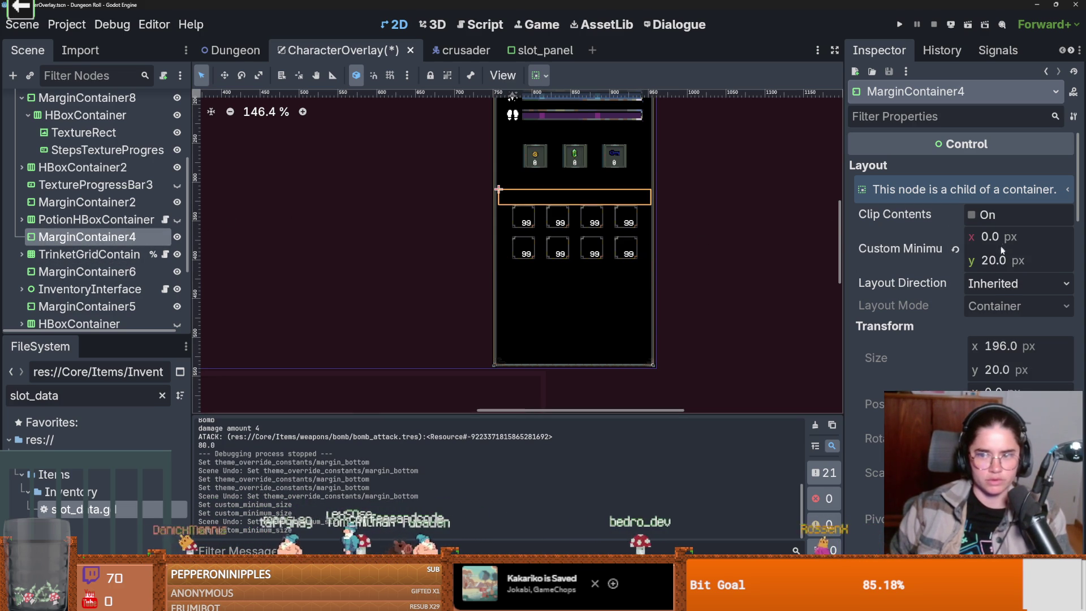
{"action": "left_click", "coordinate": [1001, 259]}
{"action": "type", "text": "15"}
{"action": "key", "text": "Return"}
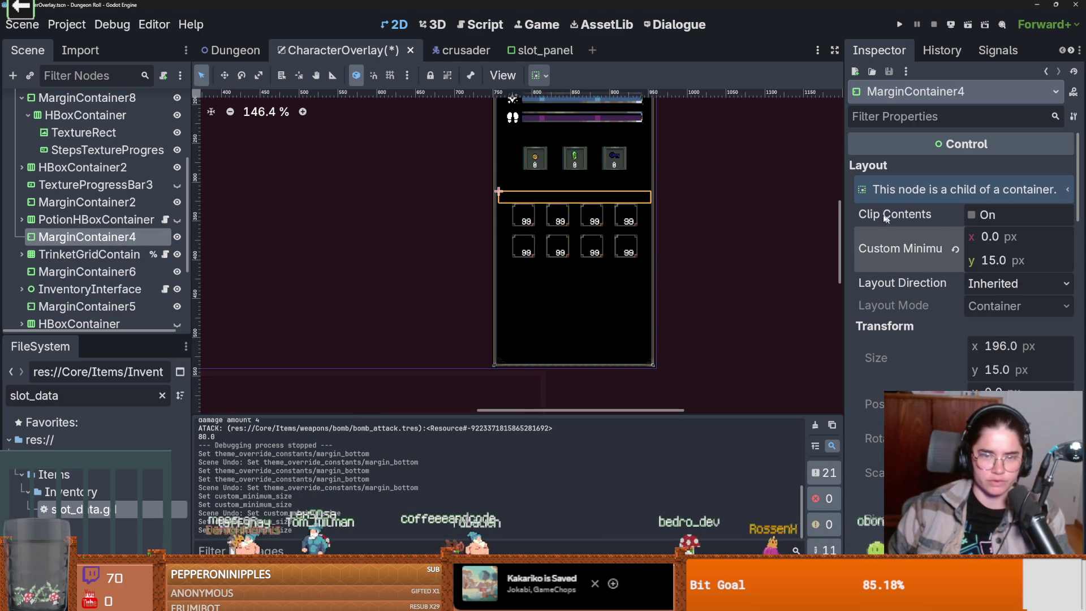
{"action": "key", "text": "F5"}
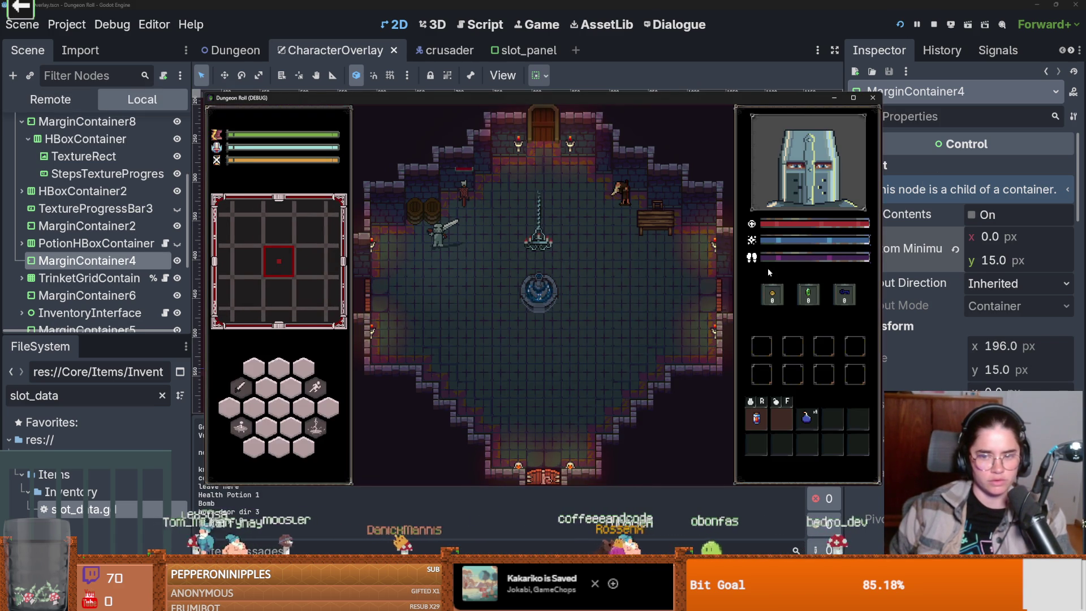
Stop the game and set MarginContainer4's minimum height to 10 px.
{"action": "left_click", "coordinate": [873, 97]}
{"action": "left_click", "coordinate": [1018, 260]}
{"action": "type", "text": "10"}
{"action": "key", "text": "Return"}
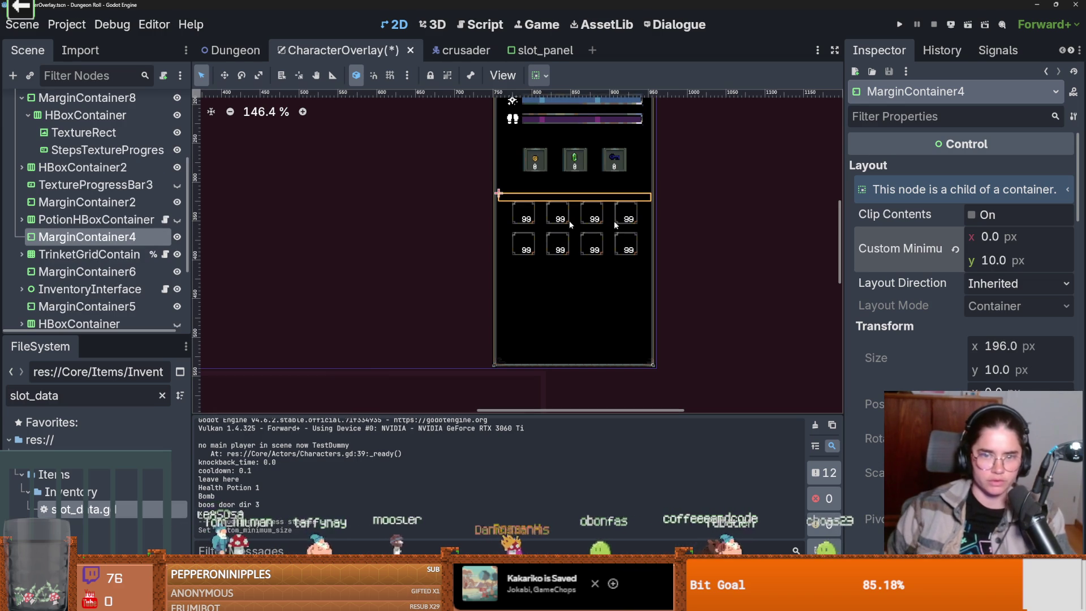
Set MarginContainer6's minimum height to 40 px and launch the game to check spacing.
{"action": "left_click", "coordinate": [88, 272]}
{"action": "left_click", "coordinate": [993, 260]}
{"action": "type", "text": "40"}
{"action": "key", "text": "Return"}
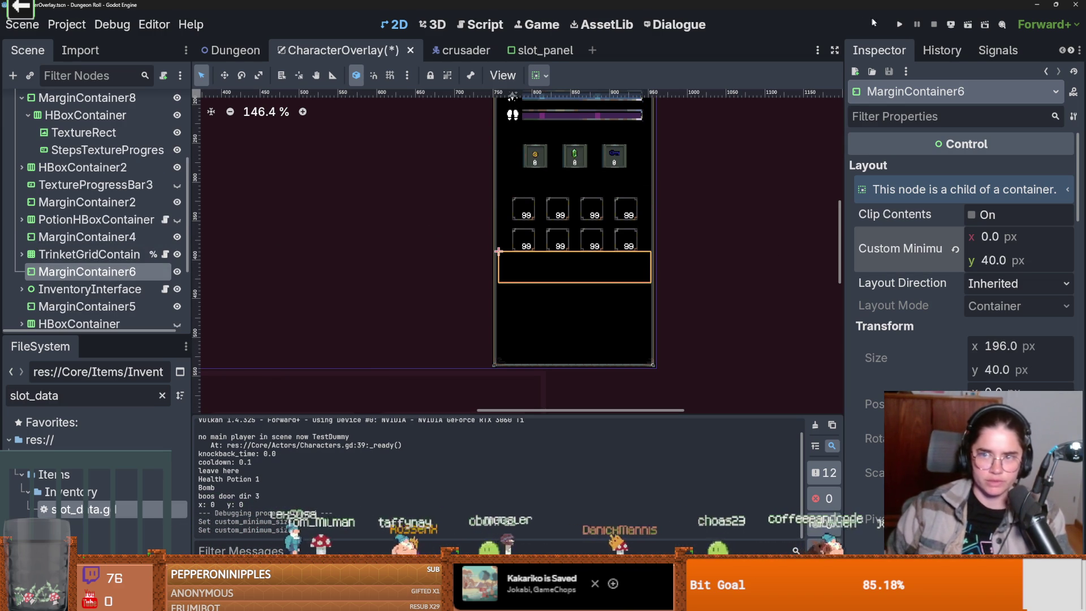
{"action": "left_click", "coordinate": [900, 25]}
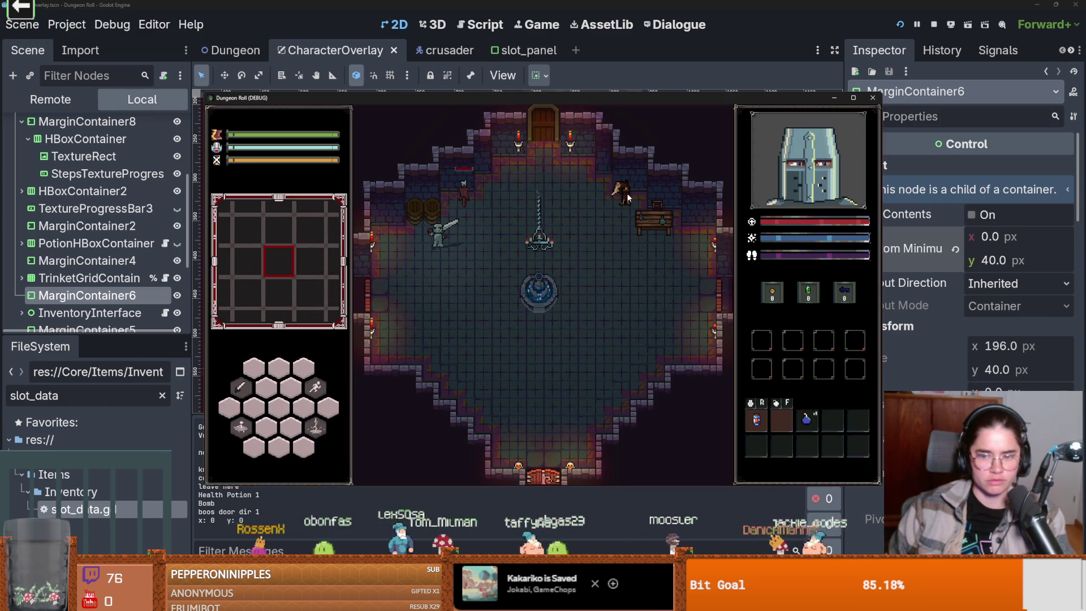
Stop the game and set MarginContainer6's minimum height to 45 px.
{"action": "left_click", "coordinate": [873, 98]}
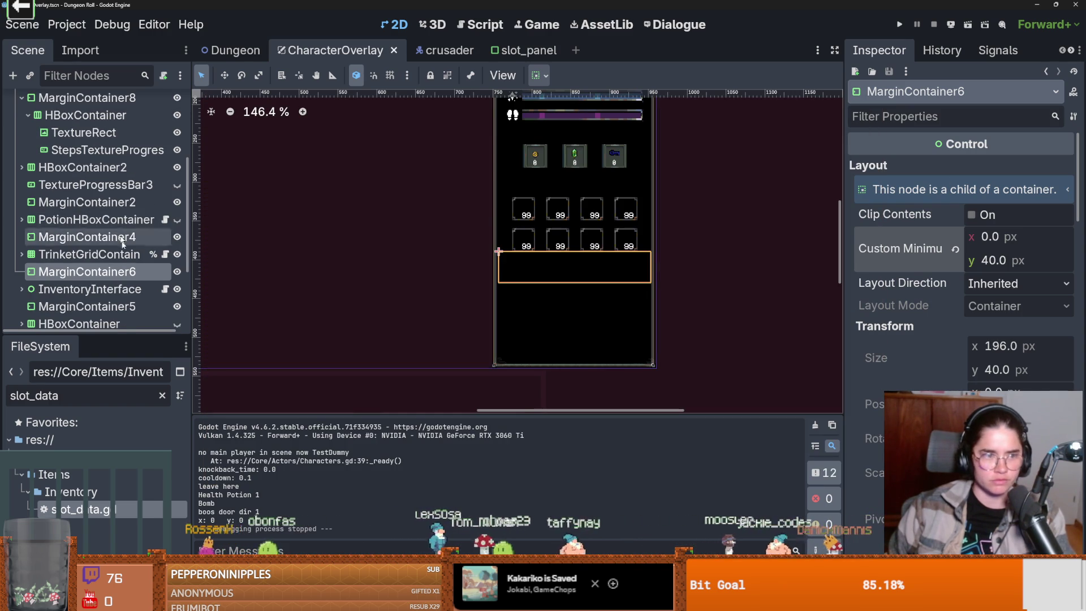
{"action": "left_click", "coordinate": [1001, 262]}
{"action": "left_click", "coordinate": [994, 260]}
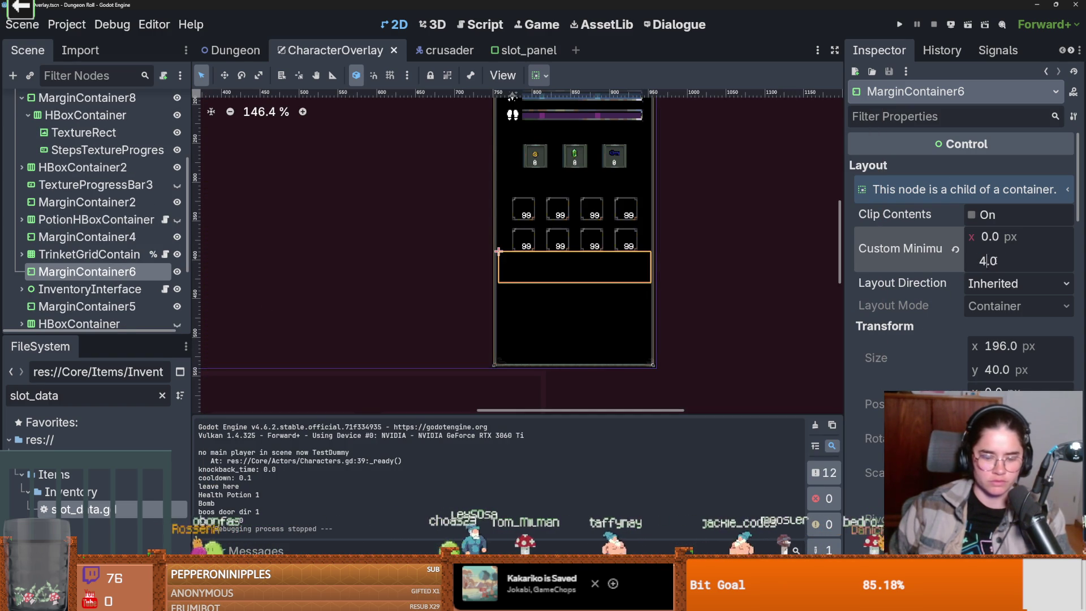
{"action": "type", "text": "45"}
{"action": "key", "text": "Return"}
Set MarginContainer4's minimum height to 0 px, then save and relaunch the game.
{"action": "left_click", "coordinate": [87, 236]}
{"action": "left_click", "coordinate": [1003, 262]}
{"action": "type", "text": "0"}
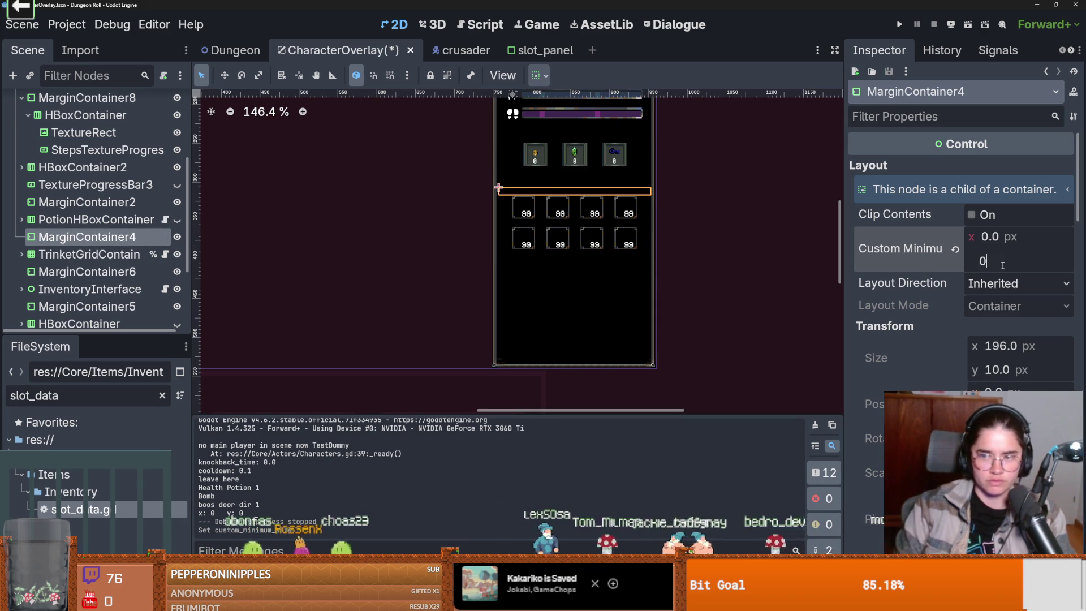
{"action": "key", "text": "Return"}
{"action": "left_click", "coordinate": [900, 24]}
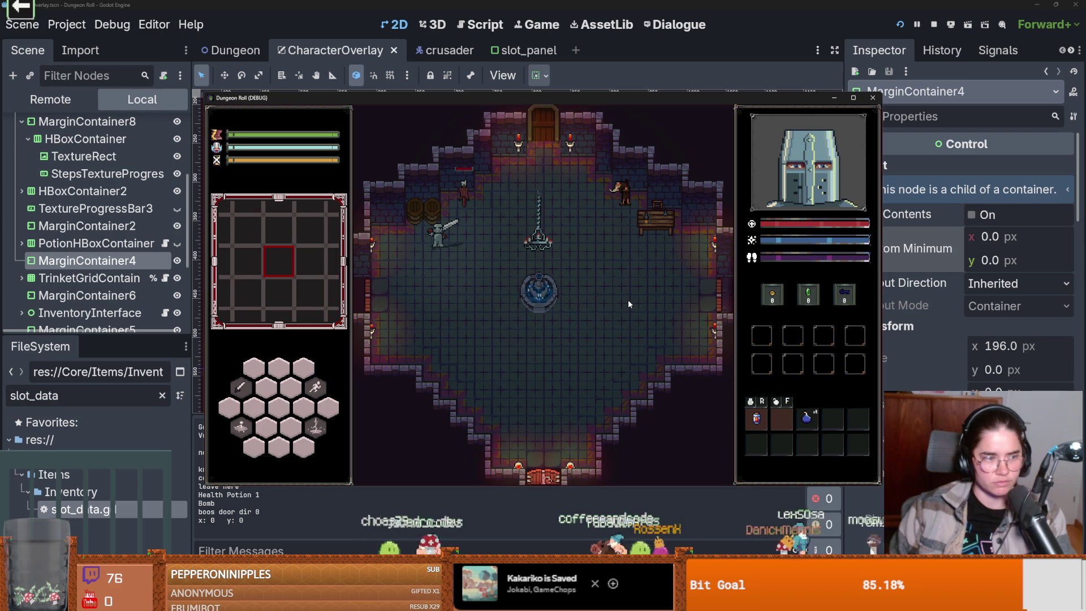
Walk the knight around the fountain and drink the health potion to empty its slot.
{"action": "key", "text": "a"}
{"action": "key", "text": "d"}
{"action": "key", "text": "space"}
{"action": "key", "text": "a"}
{"action": "key", "text": "w"}
{"action": "key", "text": "space"}
{"action": "key", "text": "w"}
{"action": "key", "text": "d"}
{"action": "key", "text": "space"}
{"action": "key", "text": "s"}
{"action": "key", "text": "a"}
{"action": "key", "text": "space"}
{"action": "key", "text": "w"}
{"action": "key", "text": "space"}
{"action": "key", "text": "d"}
{"action": "key", "text": "d"}
{"action": "key", "text": "space"}
{"action": "key", "text": "s"}
{"action": "key", "text": "s"}
{"action": "key", "text": "space"}
{"action": "key", "text": "a"}
{"action": "key", "text": "w"}
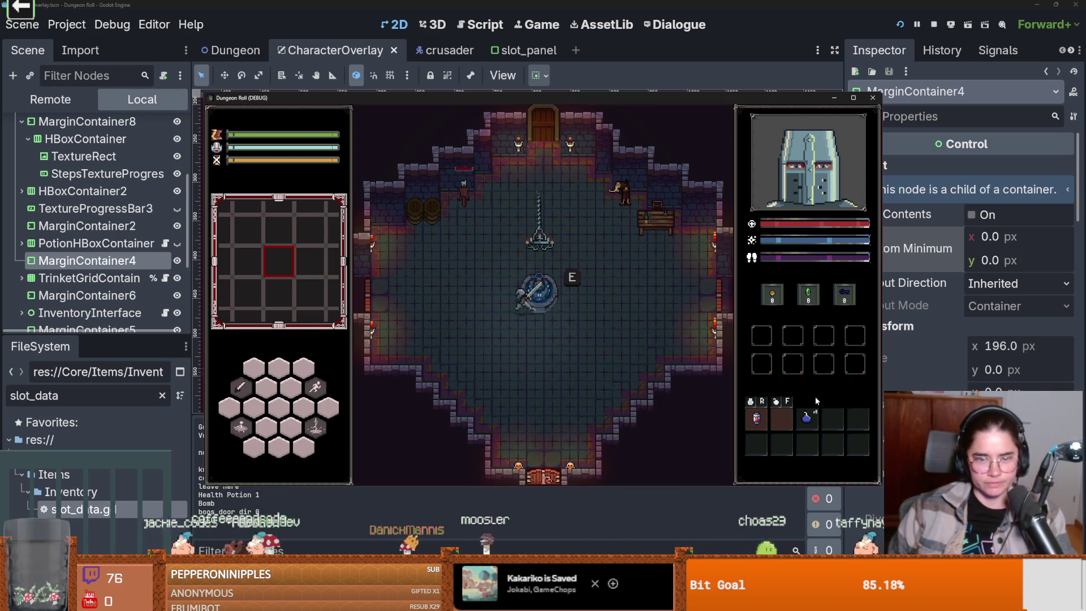
{"action": "key", "text": "a"}
{"action": "key", "text": "r"}
{"action": "key", "text": "space"}
{"action": "key", "text": "s"}
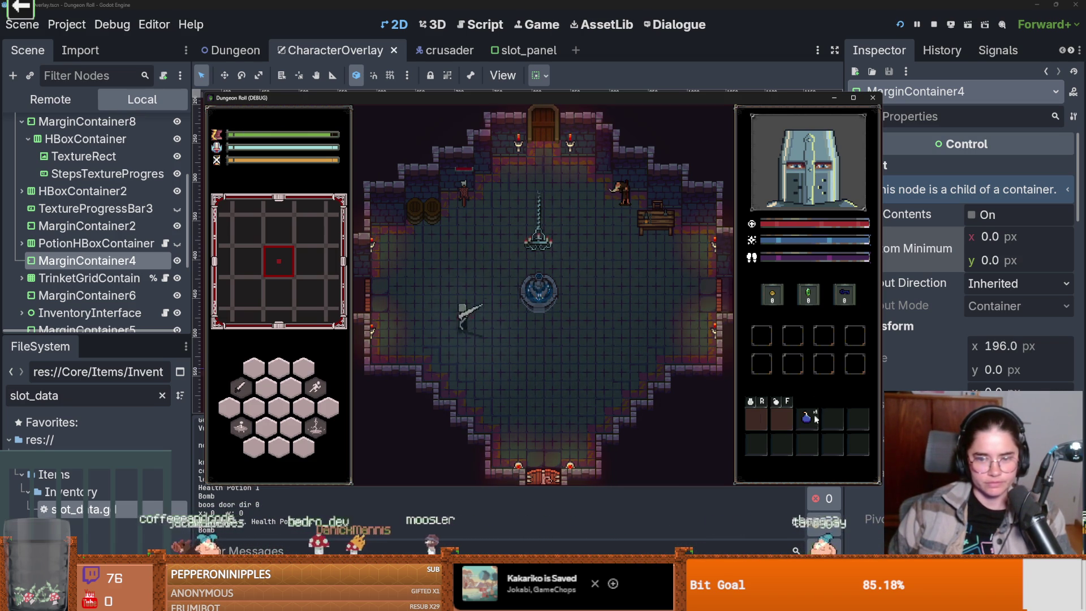
Move the bomb to quick slot 2, drop the bombs until it empties, and close the game.
{"action": "left_click_drag", "start_coordinate": [805, 425], "coordinate": [784, 426]}
{"action": "key", "text": "d"}
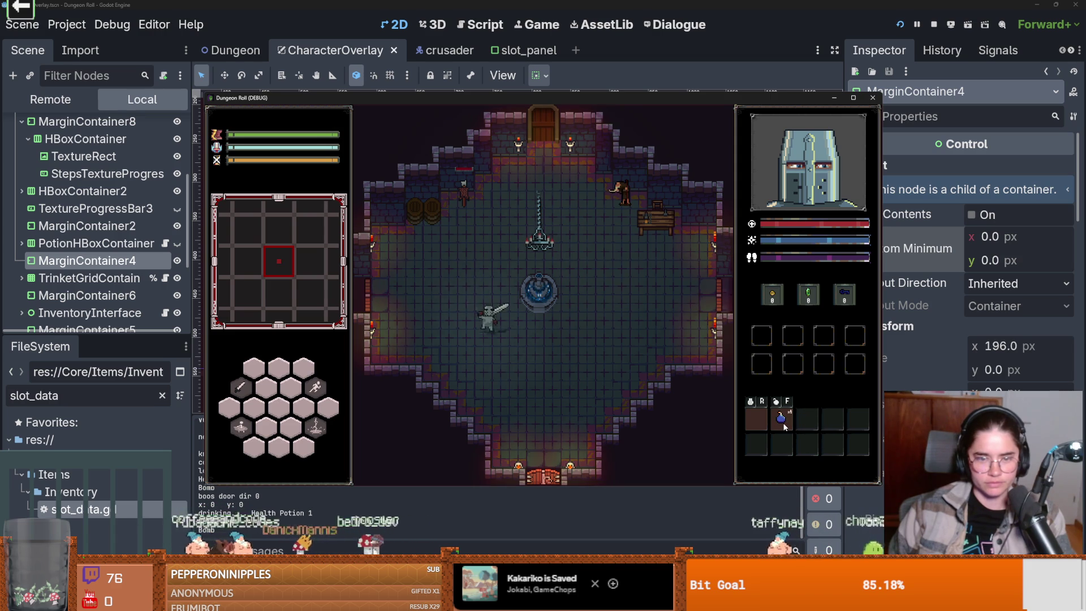
{"action": "key", "text": "s"}
{"action": "key", "text": "space"}
{"action": "key", "text": "d"}
{"action": "key", "text": "f"}
{"action": "key", "text": "w"}
{"action": "key", "text": "w"}
{"action": "key", "text": "a"}
{"action": "key", "text": "s"}
{"action": "key", "text": "f"}
{"action": "key", "text": "s"}
{"action": "key", "text": "d"}
{"action": "key", "text": "w"}
{"action": "key", "text": "a"}
{"action": "key", "text": "w"}
{"action": "key", "text": "d"}
{"action": "key", "text": "s"}
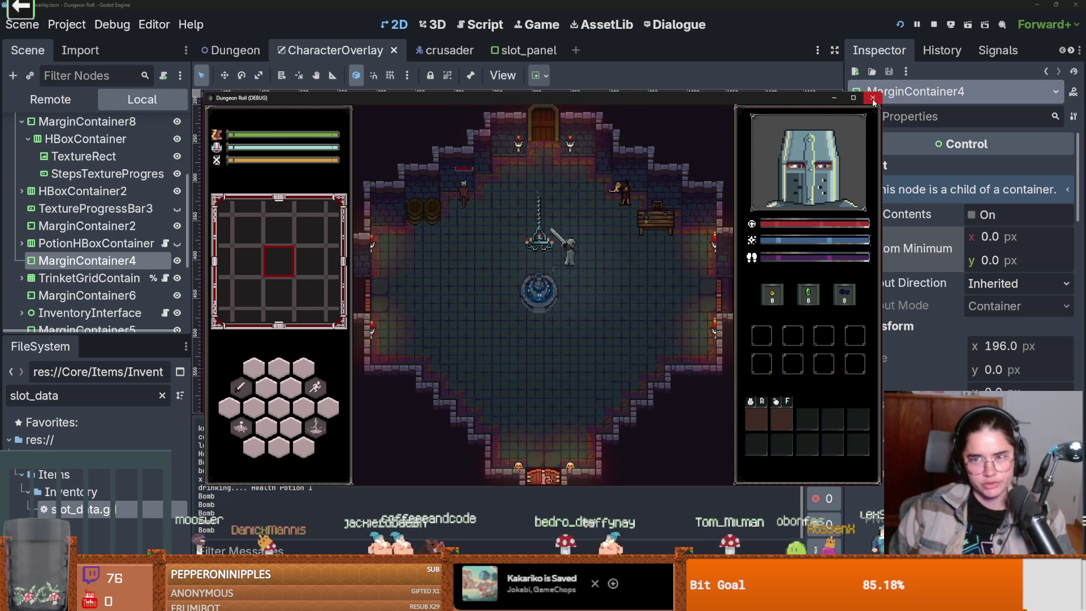
{"action": "left_click", "coordinate": [873, 100]}
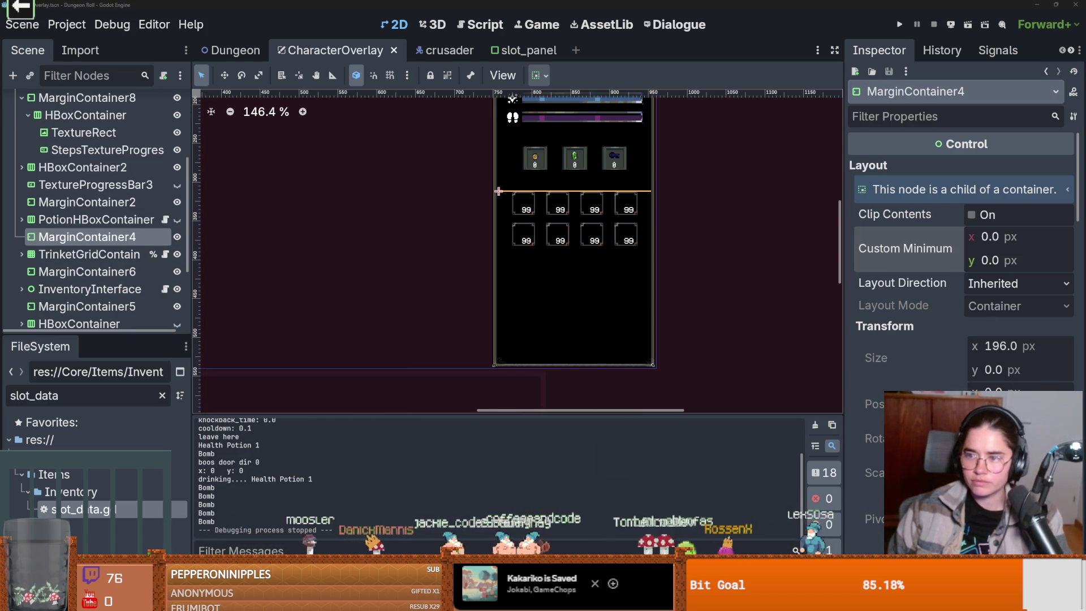
In GitHub Desktop, commit the 9 files to dev as 'decrementing items when you use them'.
{"action": "key", "text": "alt+Tab"}
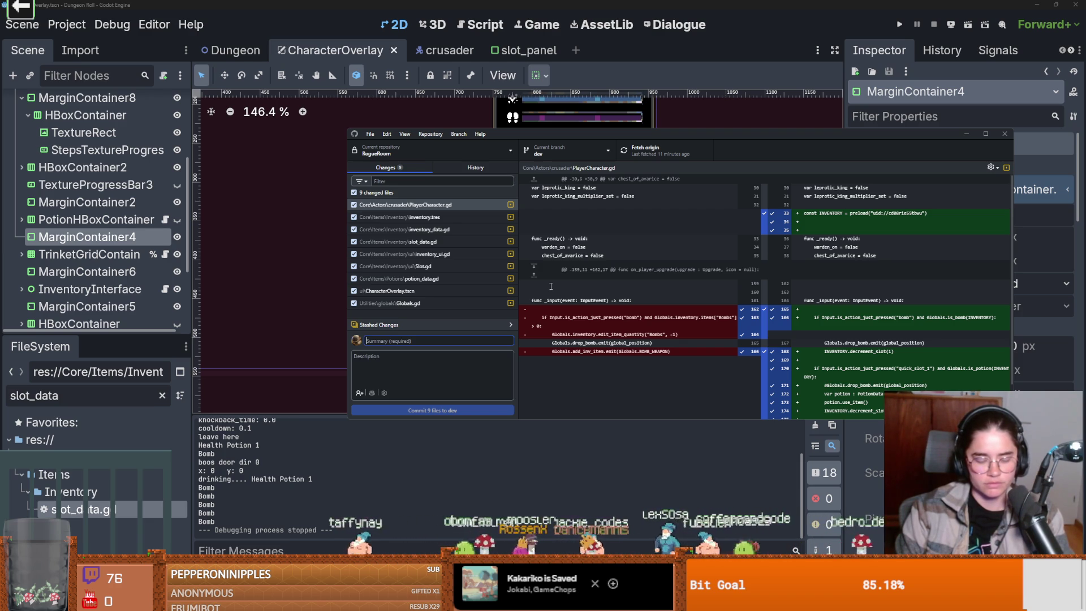
{"action": "type", "text": "decrementing items whe"}
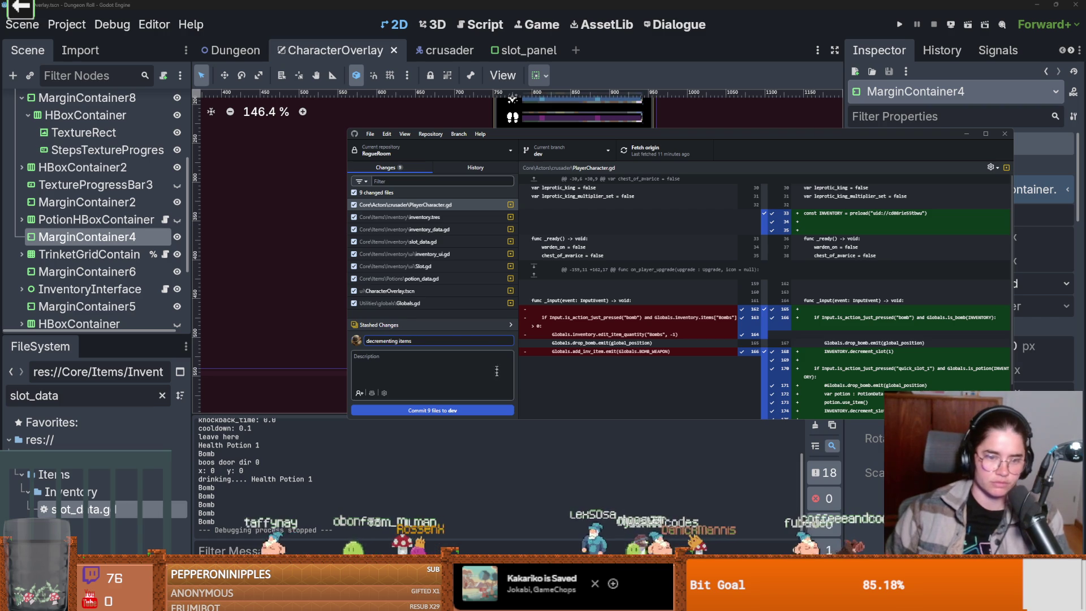
{"action": "type", "text": "n you use them"}
{"action": "key", "text": "ctrl+Return"}
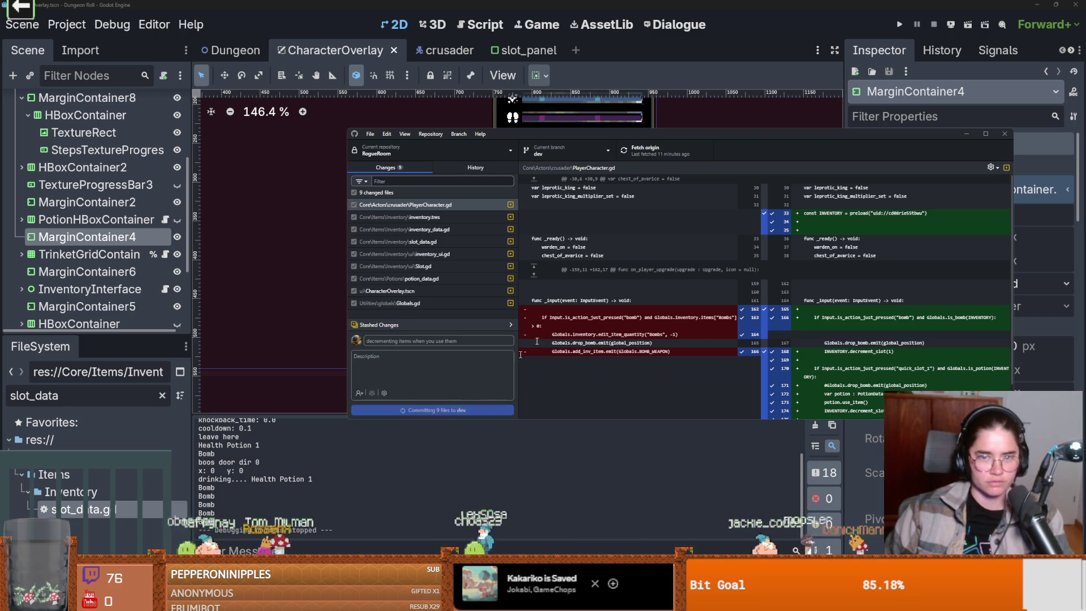
{"action": "key", "text": "alt+Tab"}
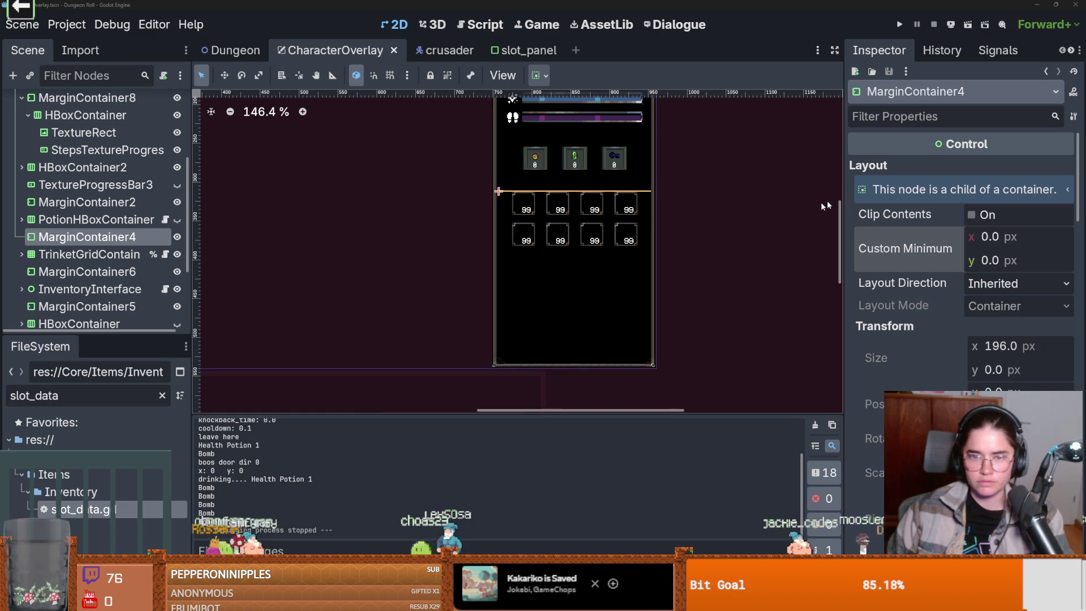
{"action": "scroll", "coordinate": [711, 222], "scroll_direction": "down", "scroll_amount": 4}
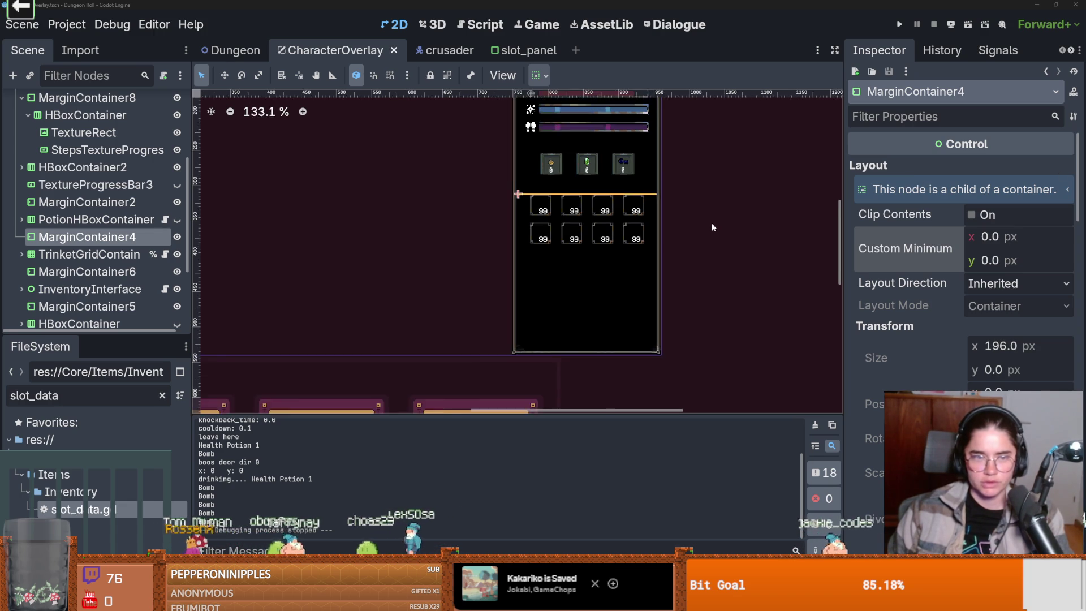
{"action": "key", "text": "ctrl+s"}
{"action": "scroll", "coordinate": [531, 214], "scroll_direction": "down", "scroll_amount": 2}
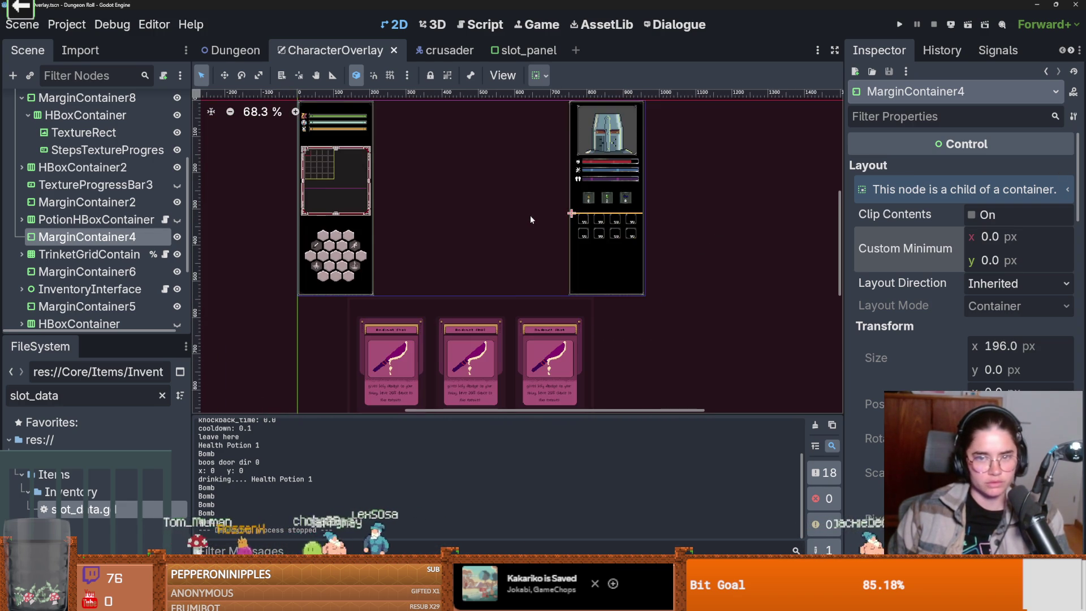